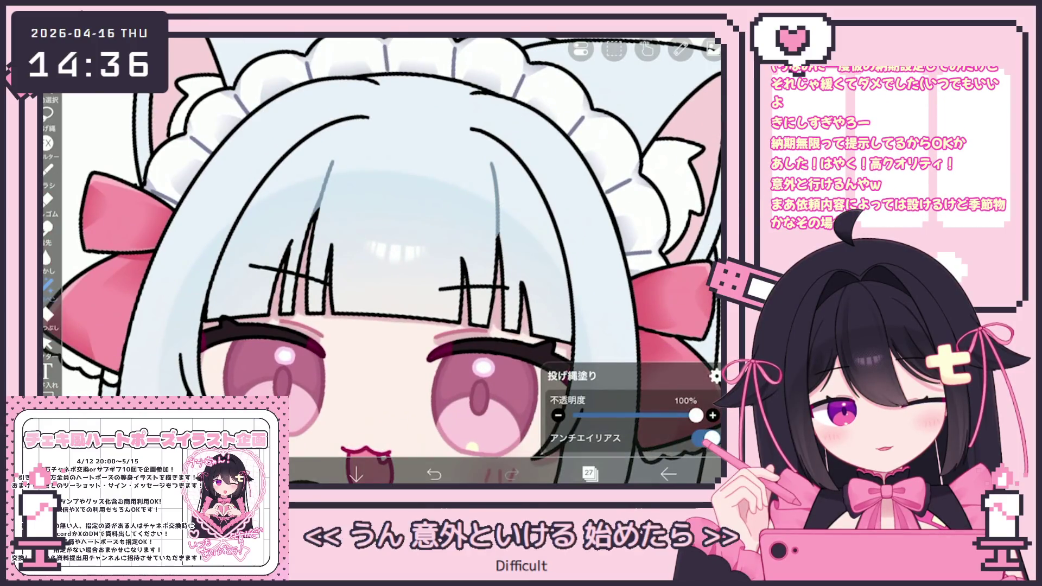
Step: Undo and immediately redo the last stroke on the maid drawing
{"action": "key", "text": "ctrl+z"}
{"action": "key", "text": "ctrl+y"}
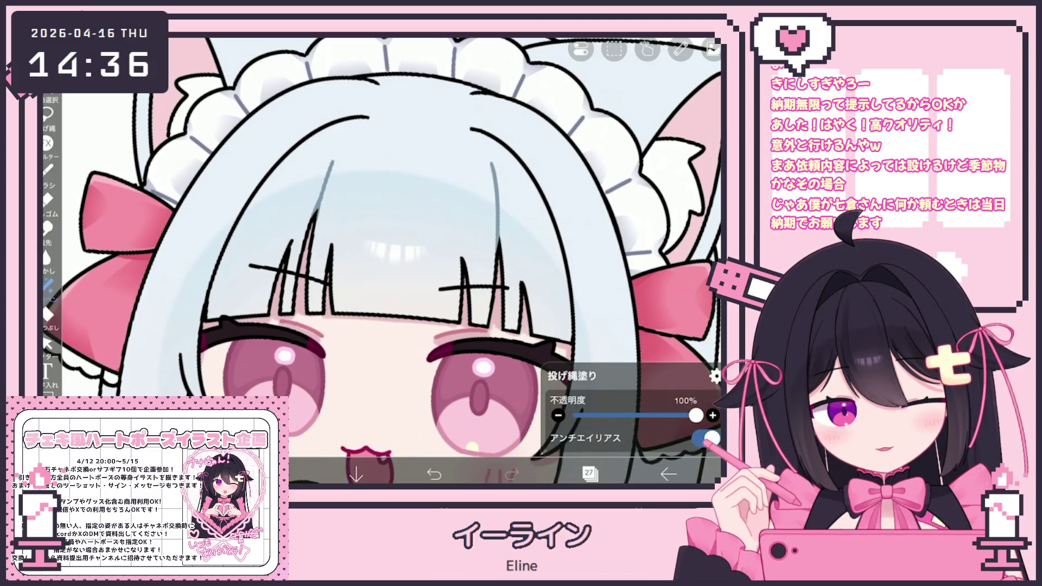
{"action": "scroll", "coordinate": [382, 260], "scroll_direction": "down", "scroll_amount": 5}
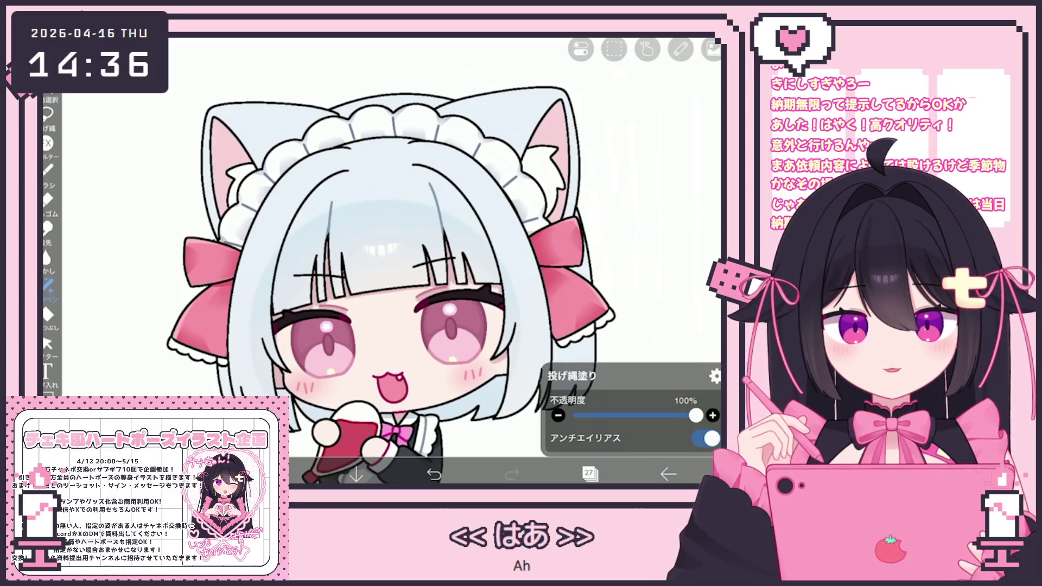
{"action": "scroll", "coordinate": [293, 310], "scroll_direction": "up", "scroll_amount": 3}
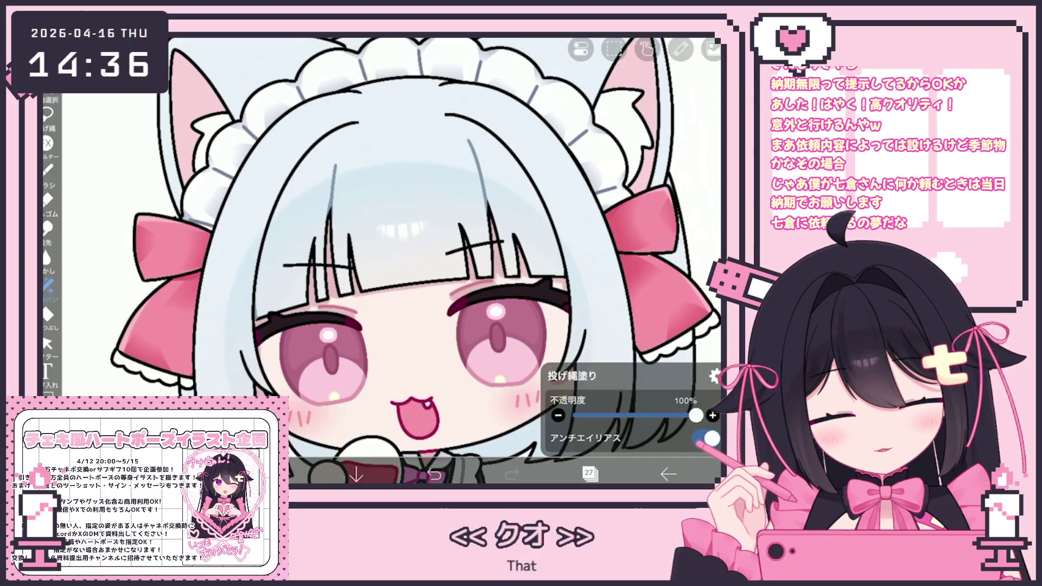
{"action": "scroll", "coordinate": [416, 261], "scroll_direction": "down", "scroll_amount": 2}
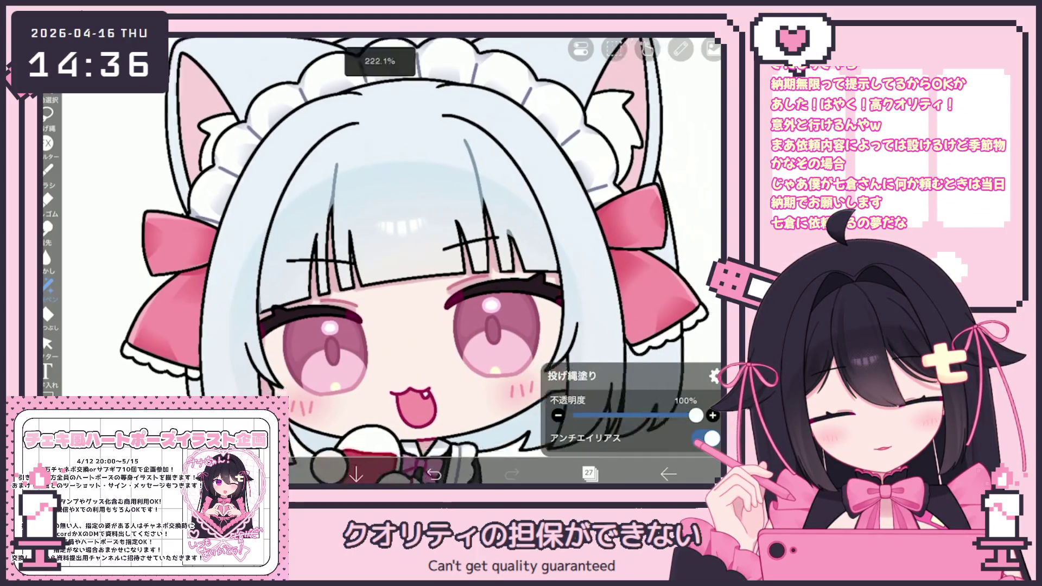
{"action": "scroll", "coordinate": [416, 261], "scroll_direction": "down", "scroll_amount": 2}
Step: Add a new empty layer 42 inside the folder above layer 41
{"action": "left_click", "coordinate": [590, 473]}
{"action": "scroll", "coordinate": [611, 244], "scroll_direction": "up", "scroll_amount": 3}
{"action": "scroll", "coordinate": [611, 245], "scroll_direction": "up", "scroll_amount": 3}
{"action": "scroll", "coordinate": [611, 244], "scroll_direction": "up", "scroll_amount": 5}
{"action": "left_click", "coordinate": [619, 268]}
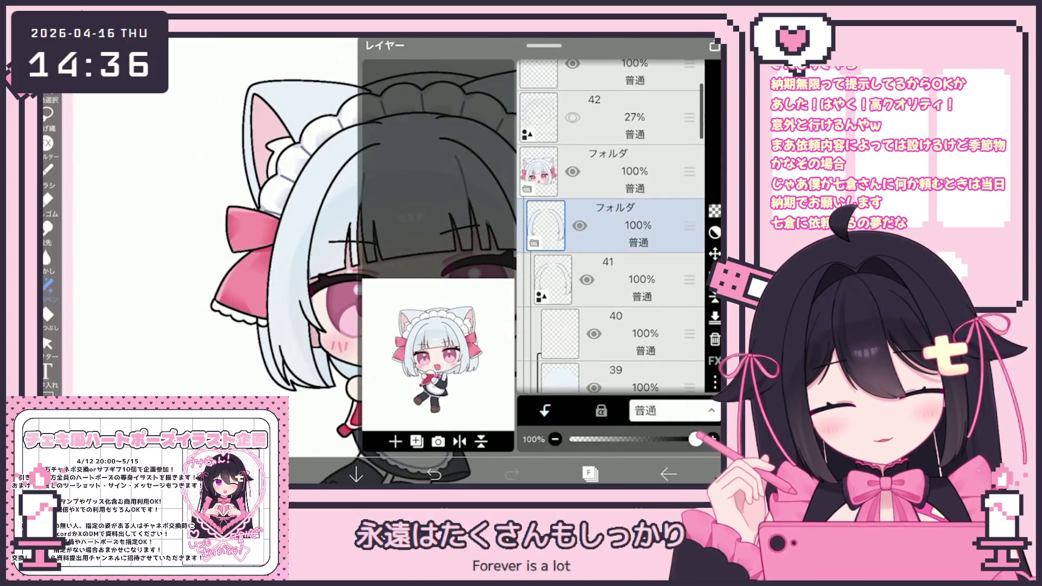
{"action": "left_click", "coordinate": [395, 442]}
{"action": "left_click", "coordinate": [589, 473]}
{"action": "scroll", "coordinate": [408, 245], "scroll_direction": "up", "scroll_amount": 3}
{"action": "left_click", "coordinate": [49, 122]}
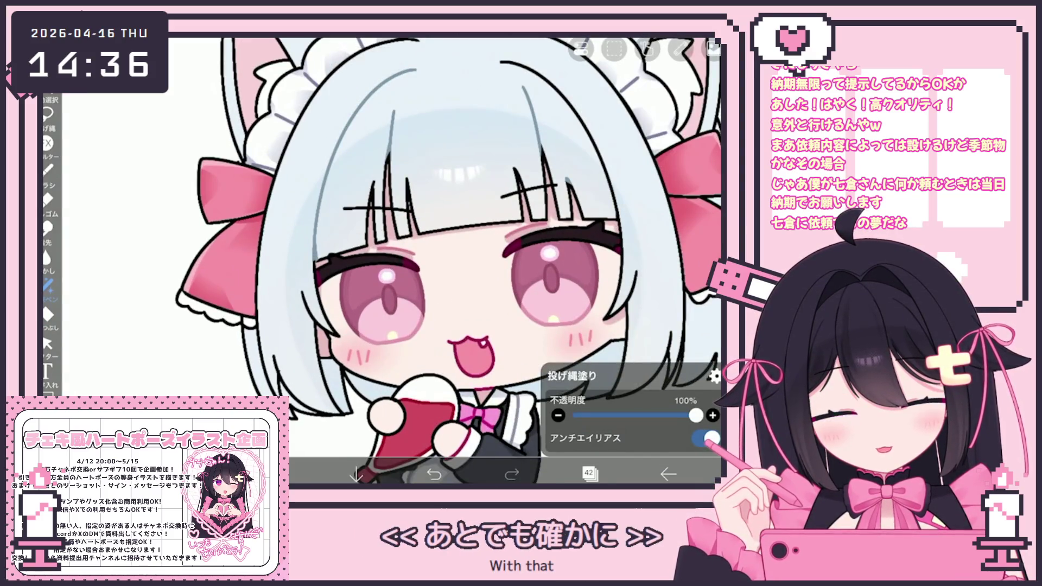
{"action": "scroll", "coordinate": [439, 261], "scroll_direction": "down", "scroll_amount": 1}
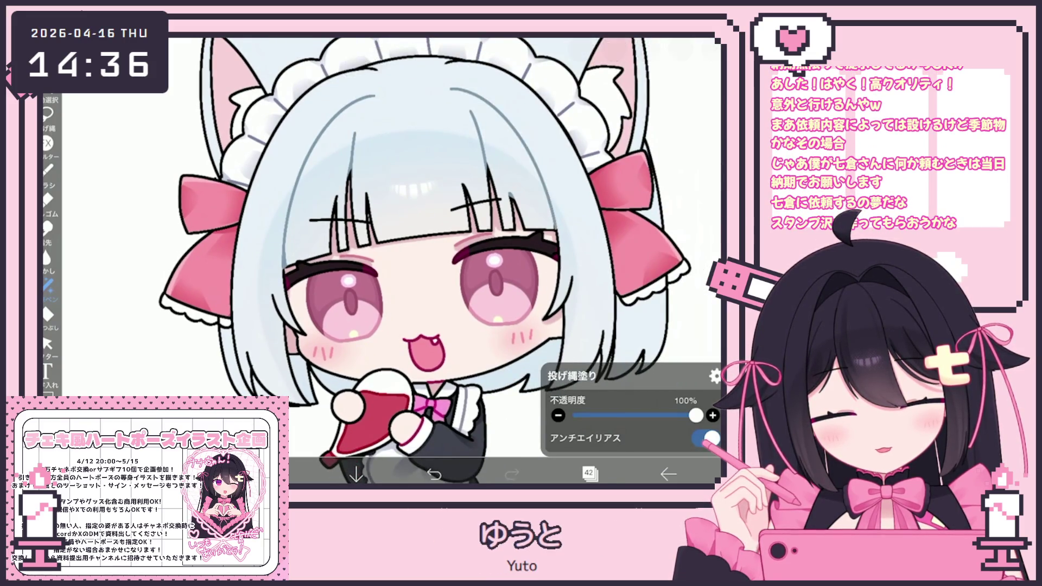
{"action": "scroll", "coordinate": [440, 260], "scroll_direction": "up", "scroll_amount": 2}
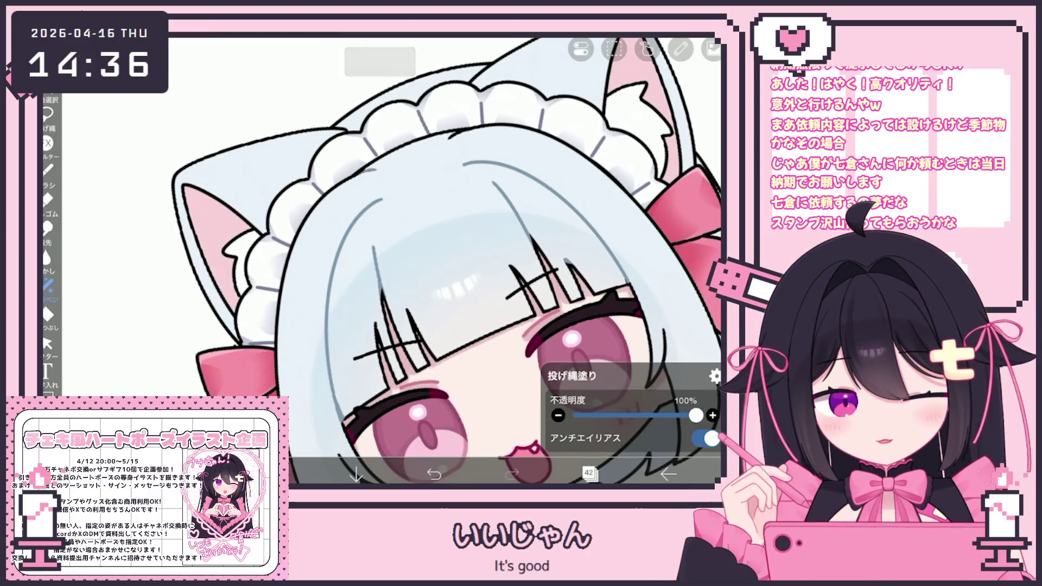
{"action": "scroll", "coordinate": [440, 261], "scroll_direction": "down", "scroll_amount": 2}
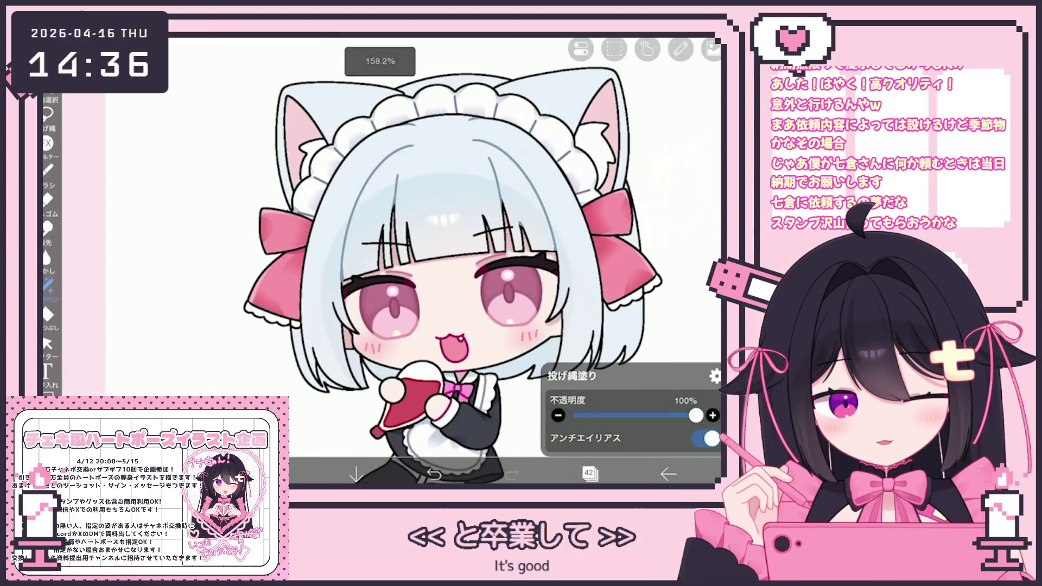
{"action": "scroll", "coordinate": [440, 261], "scroll_direction": "up", "scroll_amount": 2}
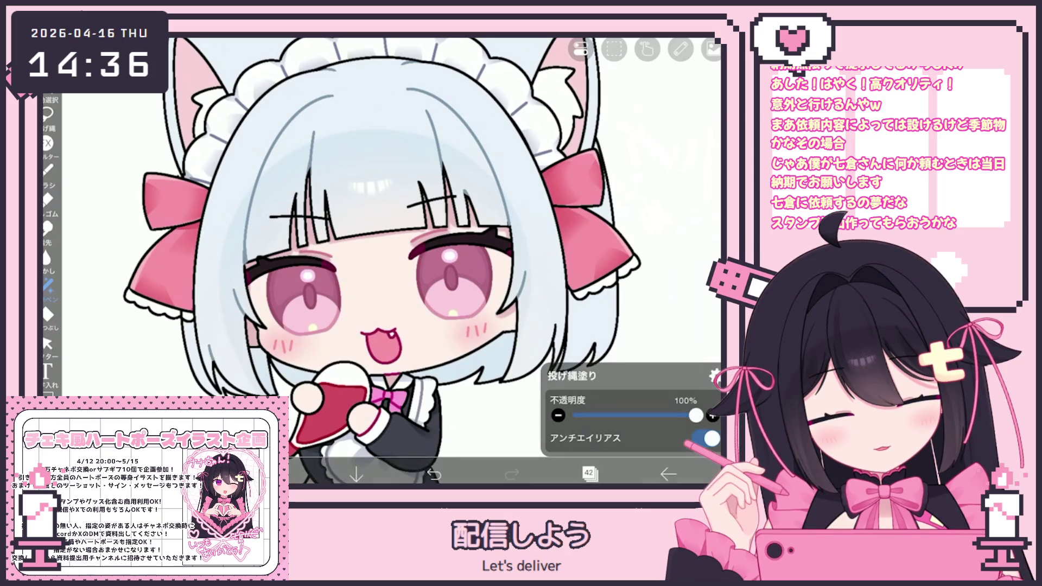
{"action": "scroll", "coordinate": [391, 261], "scroll_direction": "down", "scroll_amount": 2}
{"action": "scroll", "coordinate": [392, 261], "scroll_direction": "up", "scroll_amount": 2}
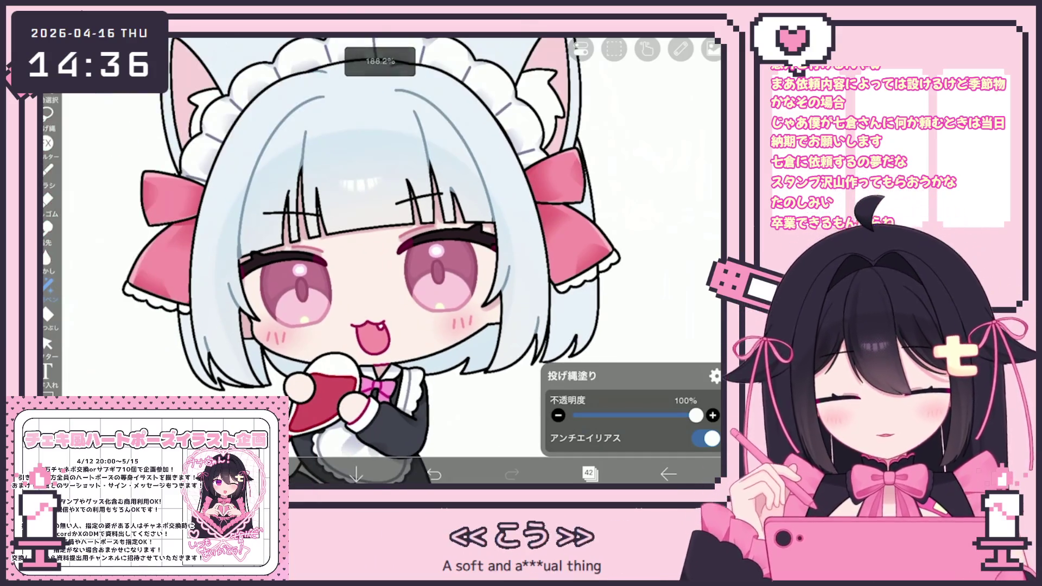
Step: Make the new layer 42 inside the folder the active drawing layer
{"action": "left_click", "coordinate": [589, 474]}
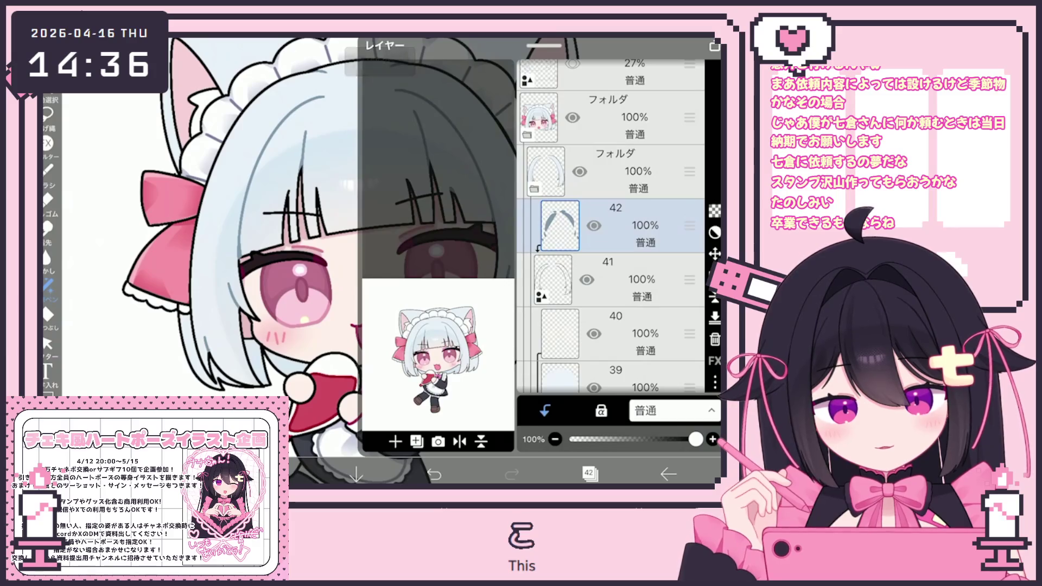
{"action": "left_click", "coordinate": [619, 272]}
{"action": "mouse_move", "coordinate": [611, 342]}
{"action": "left_mouse_down"}
{"action": "mouse_move", "coordinate": [611, 227]}
{"action": "mouse_move", "coordinate": [611, 342]}
{"action": "left_mouse_up"}
{"action": "left_click", "coordinate": [619, 225]}
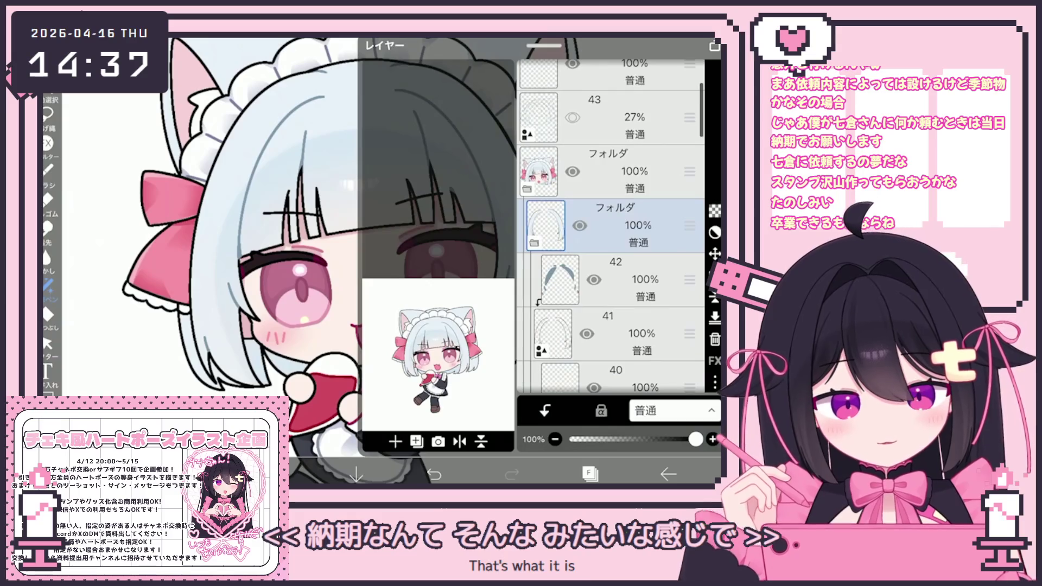
{"action": "left_click", "coordinate": [619, 280]}
{"action": "left_click", "coordinate": [589, 474]}
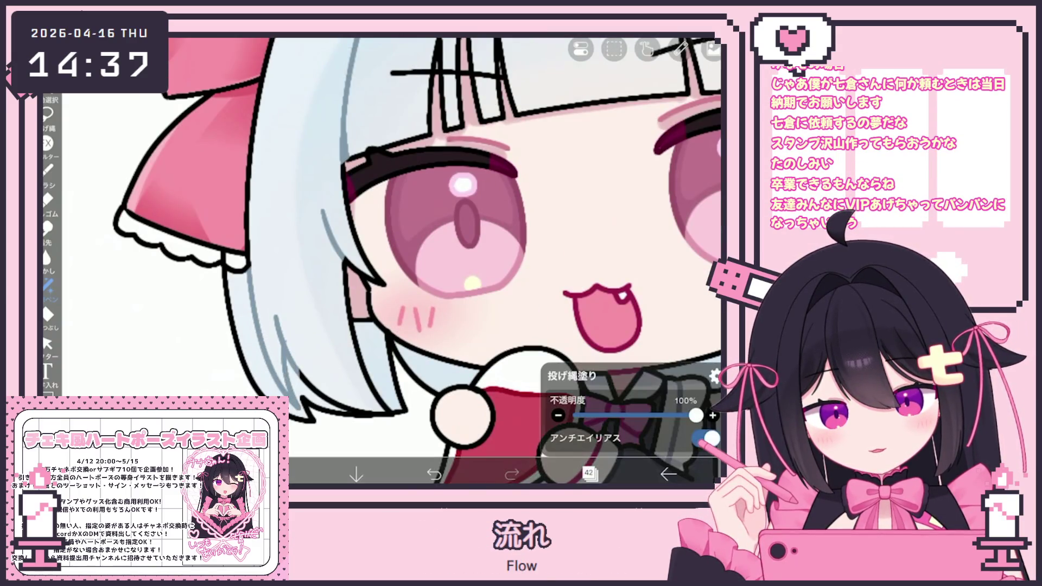
{"action": "scroll", "coordinate": [391, 244], "scroll_direction": "up", "scroll_amount": 2}
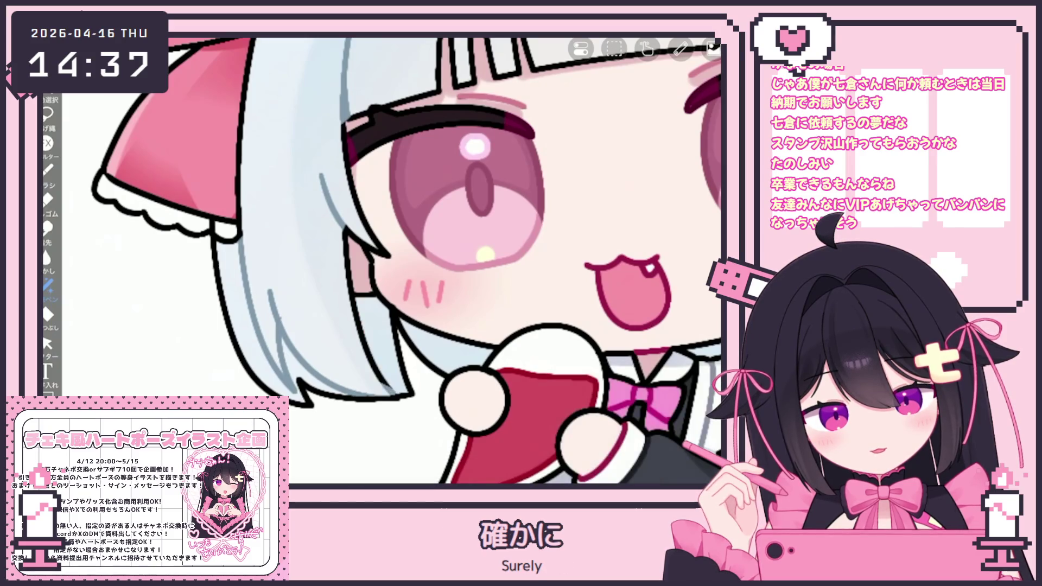
{"action": "scroll", "coordinate": [383, 261], "scroll_direction": "down", "scroll_amount": 3}
{"action": "scroll", "coordinate": [383, 261], "scroll_direction": "up", "scroll_amount": 3}
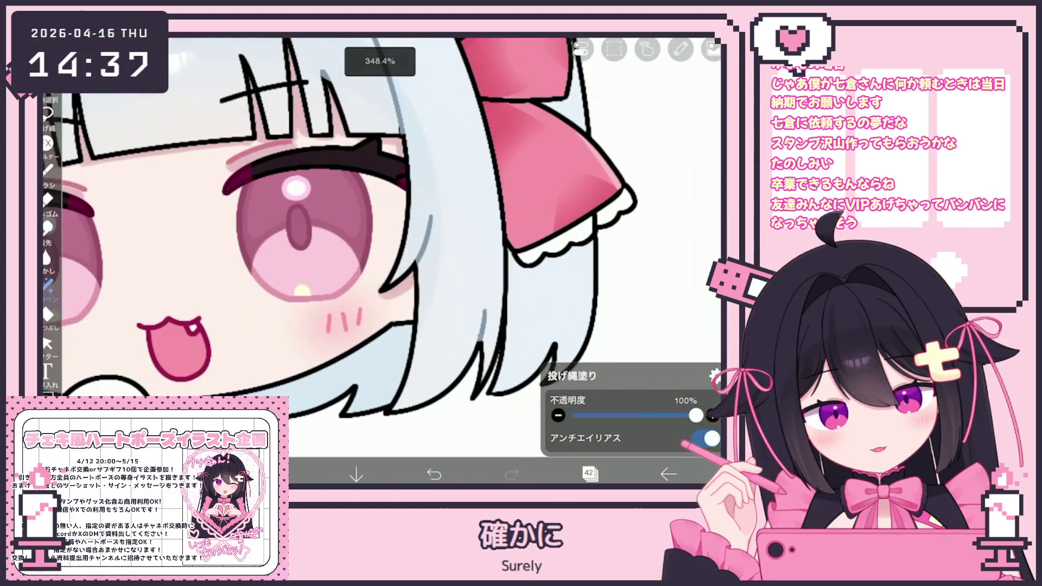
Step: Lasso-fill thin bluish shadow strips along the hair and near its ends
{"action": "left_click_drag", "start_coordinate": [415, 330], "coordinate": [403, 404]}
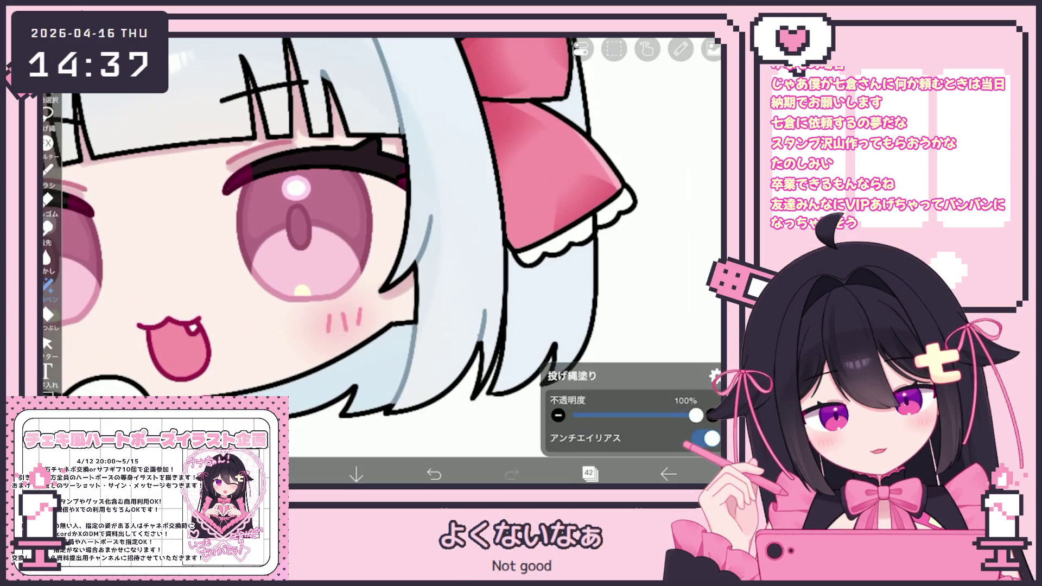
{"action": "scroll", "coordinate": [382, 260], "scroll_direction": "down", "scroll_amount": 3}
{"action": "scroll", "coordinate": [383, 261], "scroll_direction": "up", "scroll_amount": 4}
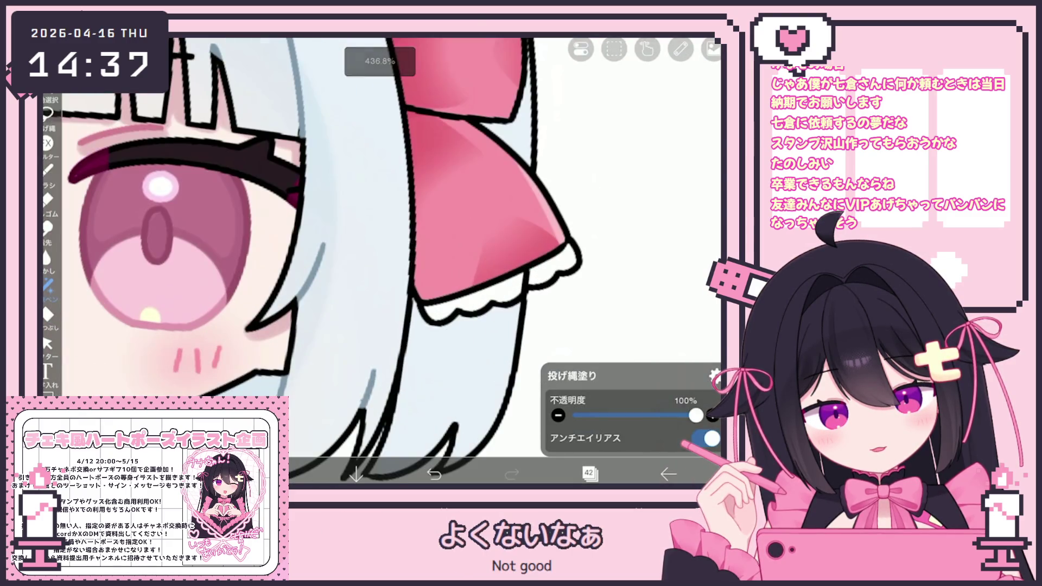
{"action": "left_click_drag", "start_coordinate": [408, 345], "coordinate": [383, 418]}
{"action": "key", "text": "ctrl+z"}
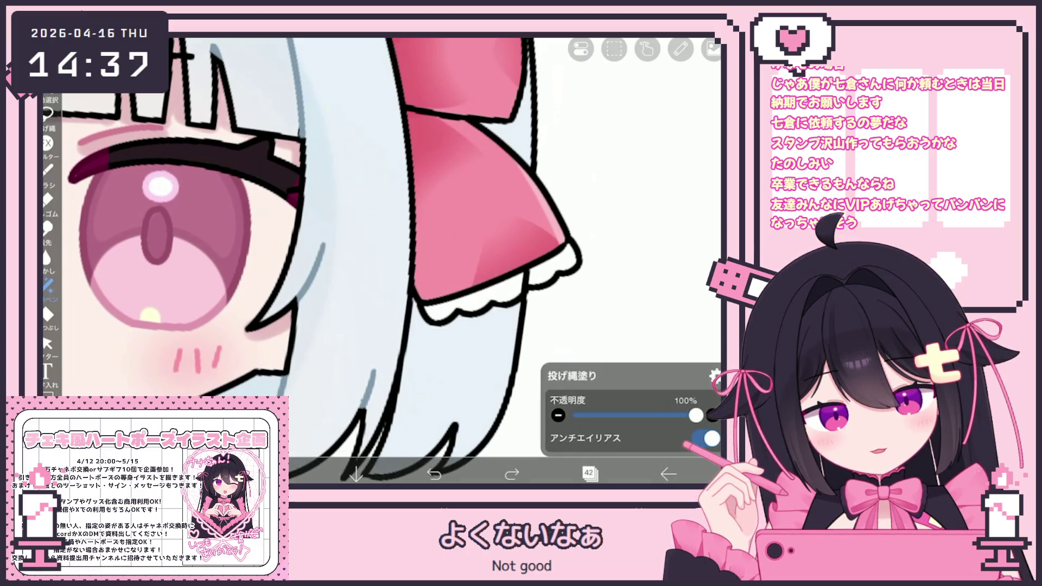
{"action": "left_click_drag", "start_coordinate": [400, 378], "coordinate": [389, 405]}
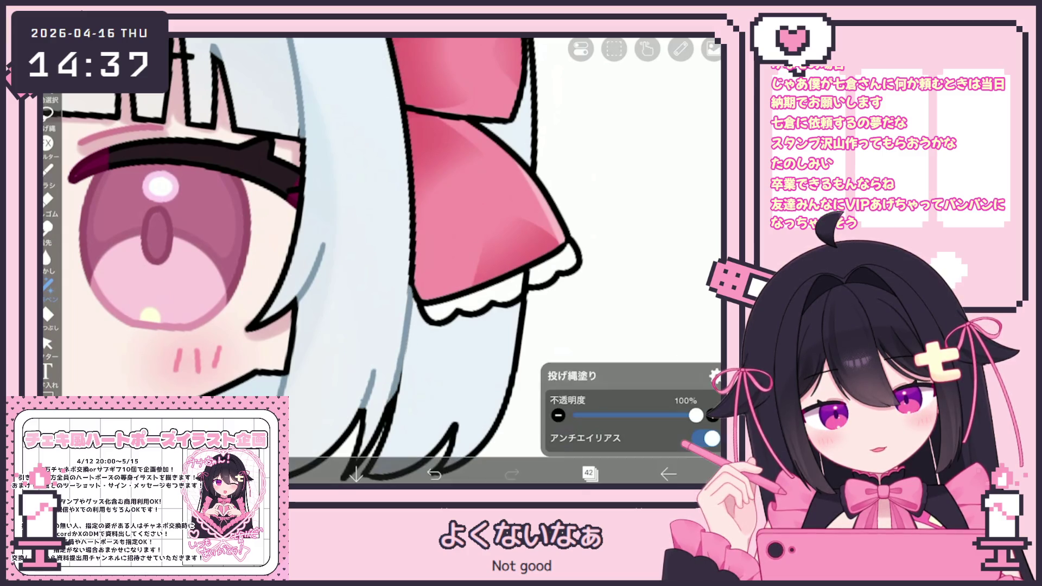
{"action": "left_click_drag", "start_coordinate": [399, 378], "coordinate": [390, 405]}
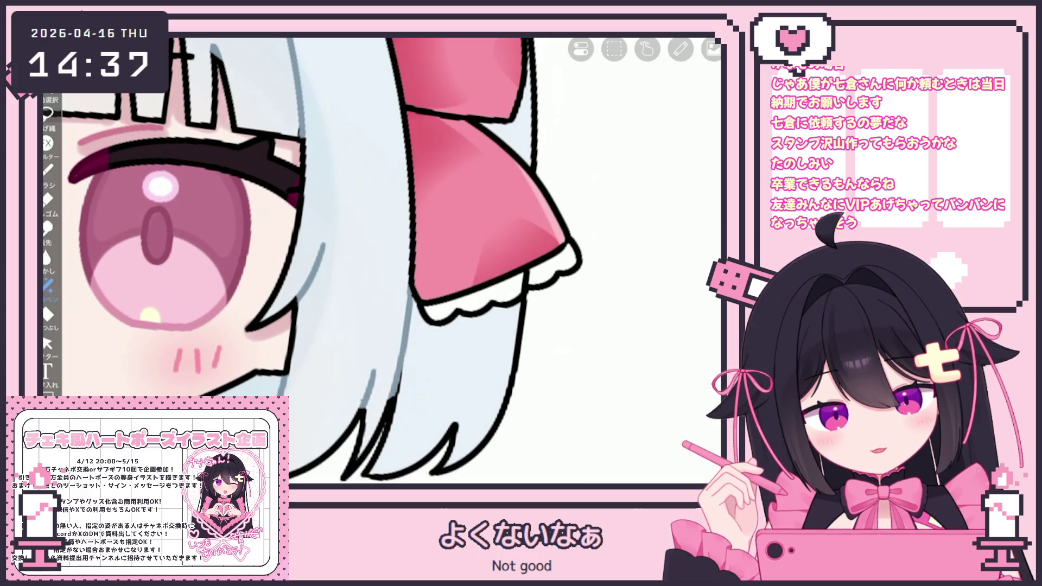
{"action": "scroll", "coordinate": [383, 261], "scroll_direction": "down", "scroll_amount": 4}
{"action": "scroll", "coordinate": [448, 277], "scroll_direction": "down", "scroll_amount": 3}
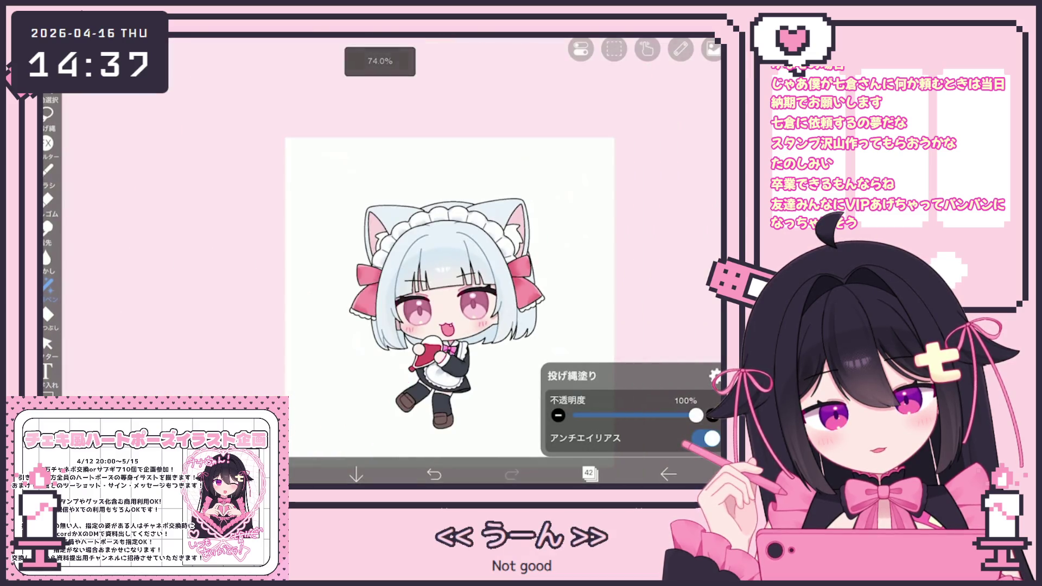
{"action": "scroll", "coordinate": [521, 326], "scroll_direction": "up", "scroll_amount": 5}
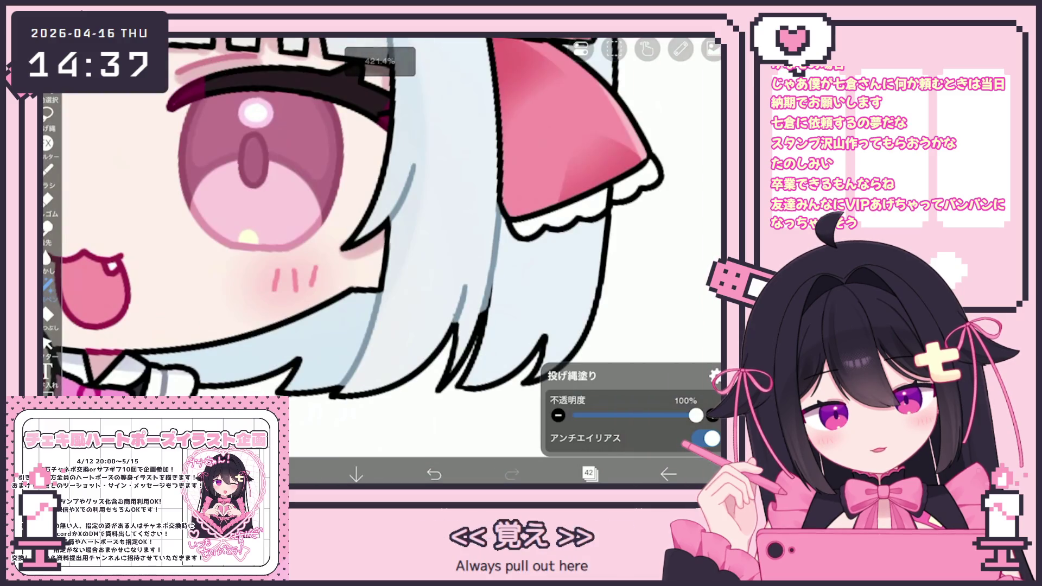
Step: Switch the working layer to layer 27 and bring the layer list back up
{"action": "left_click", "coordinate": [590, 473]}
{"action": "scroll", "coordinate": [611, 228], "scroll_direction": "down", "scroll_amount": 5}
{"action": "scroll", "coordinate": [610, 228], "scroll_direction": "down", "scroll_amount": 5}
{"action": "scroll", "coordinate": [610, 228], "scroll_direction": "down", "scroll_amount": 3}
{"action": "left_click", "coordinate": [611, 175]}
{"action": "left_click", "coordinate": [590, 473]}
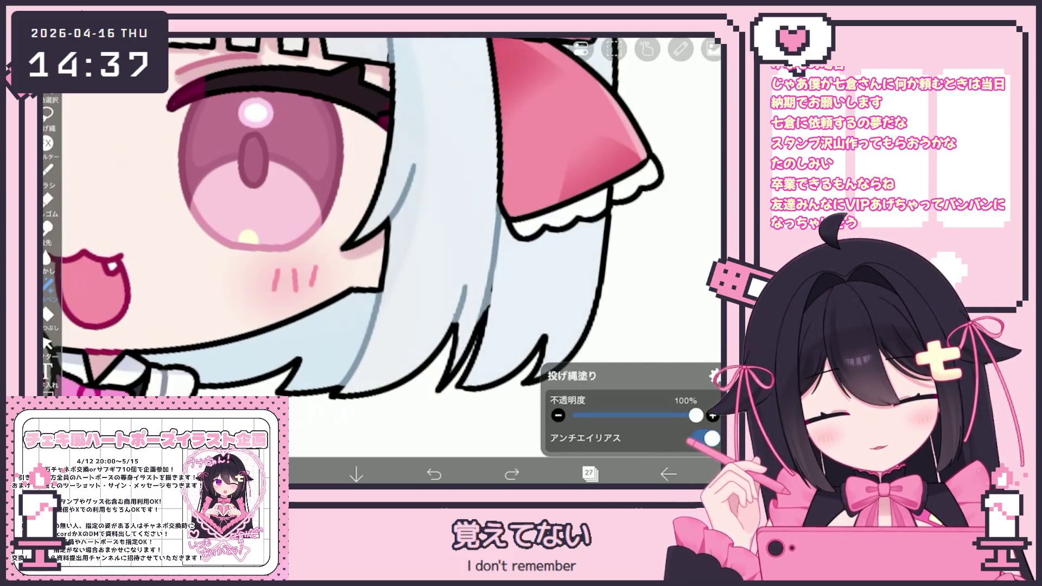
{"action": "scroll", "coordinate": [383, 261], "scroll_direction": "down", "scroll_amount": 3}
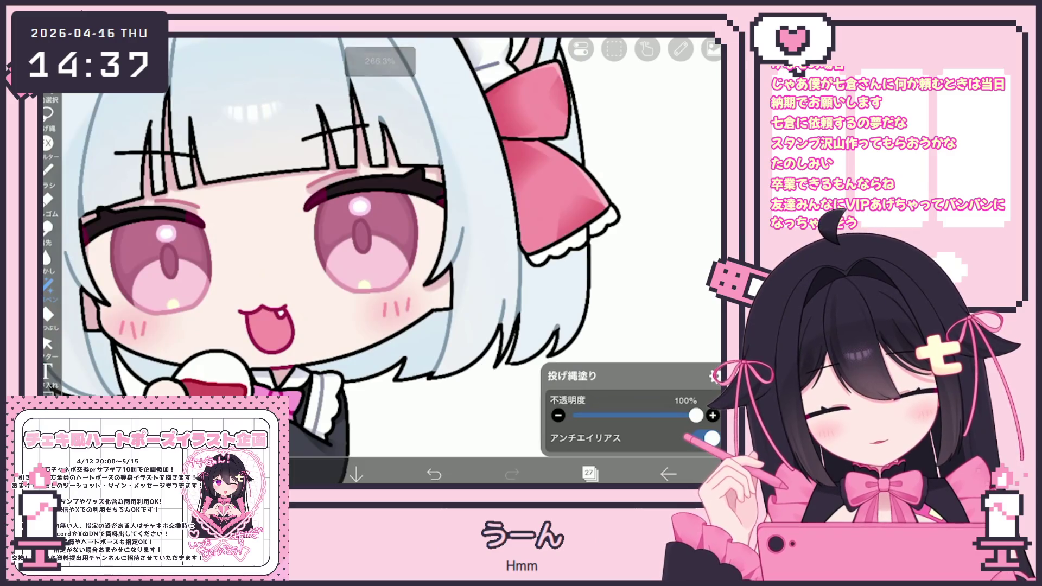
{"action": "scroll", "coordinate": [383, 261], "scroll_direction": "down", "scroll_amount": 5}
{"action": "scroll", "coordinate": [383, 261], "scroll_direction": "up", "scroll_amount": 5}
{"action": "scroll", "coordinate": [383, 261], "scroll_direction": "down", "scroll_amount": 1}
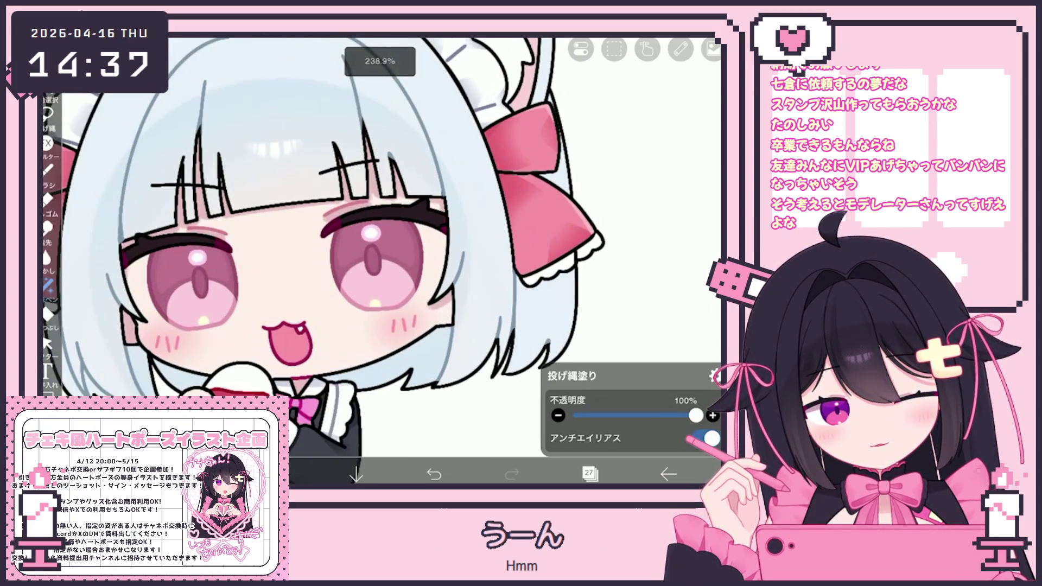
{"action": "scroll", "coordinate": [383, 261], "scroll_direction": "down", "scroll_amount": 2}
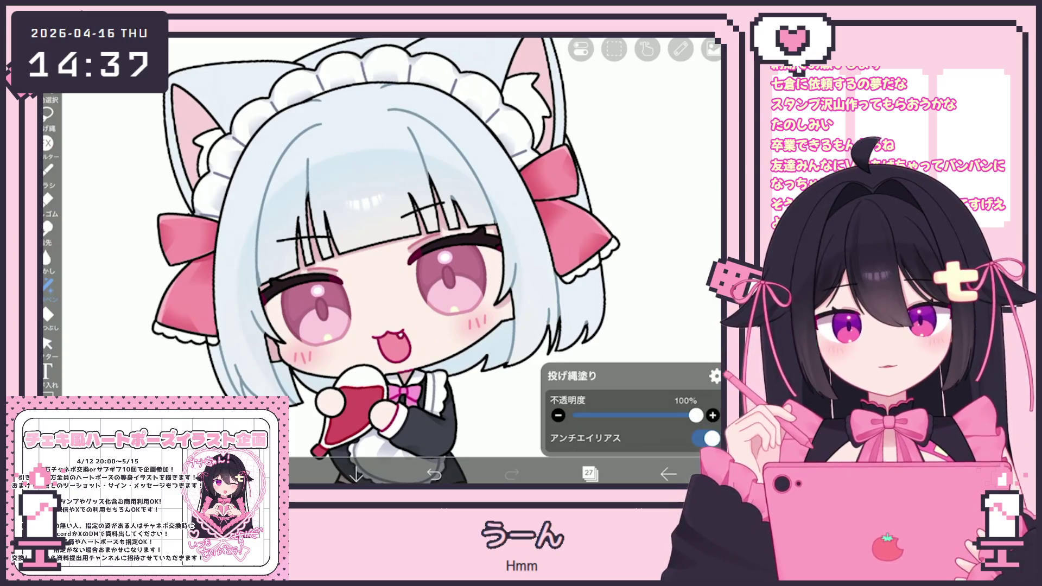
{"action": "scroll", "coordinate": [383, 261], "scroll_direction": "up", "scroll_amount": 1}
{"action": "scroll", "coordinate": [383, 262], "scroll_direction": "up", "scroll_amount": 1}
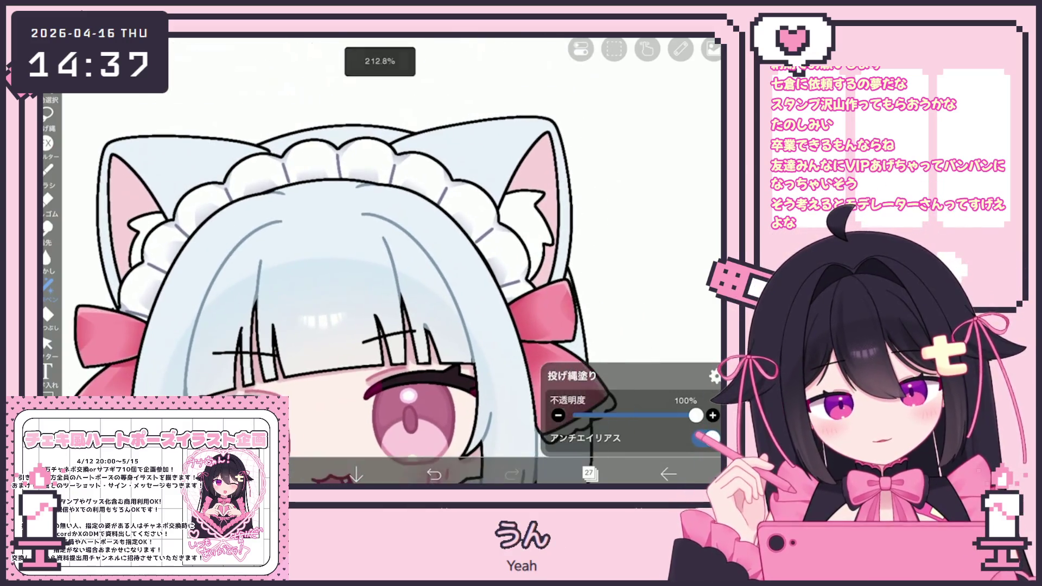
{"action": "scroll", "coordinate": [383, 262], "scroll_direction": "up", "scroll_amount": 2}
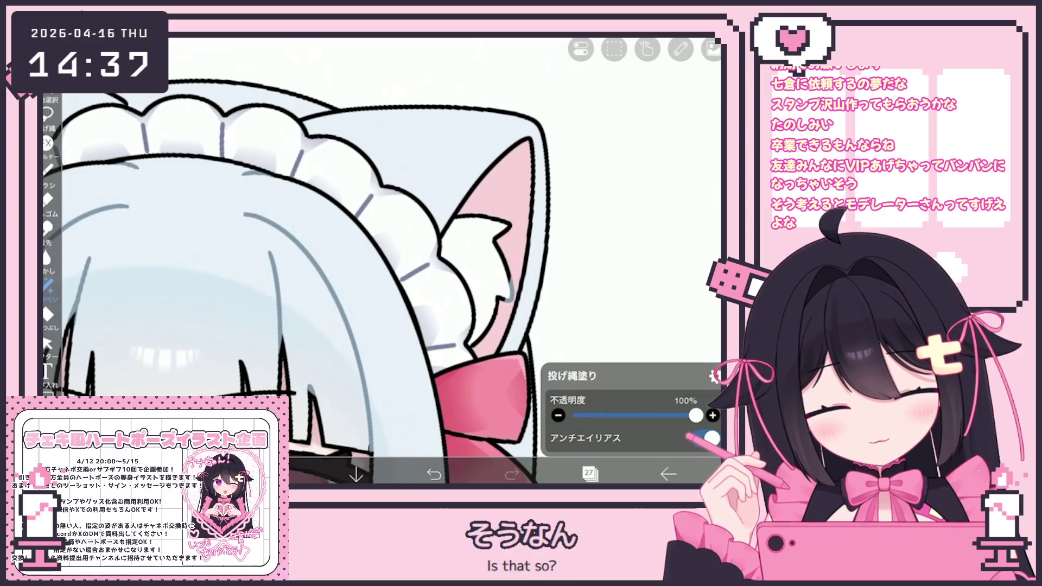
{"action": "left_click", "coordinate": [589, 474]}
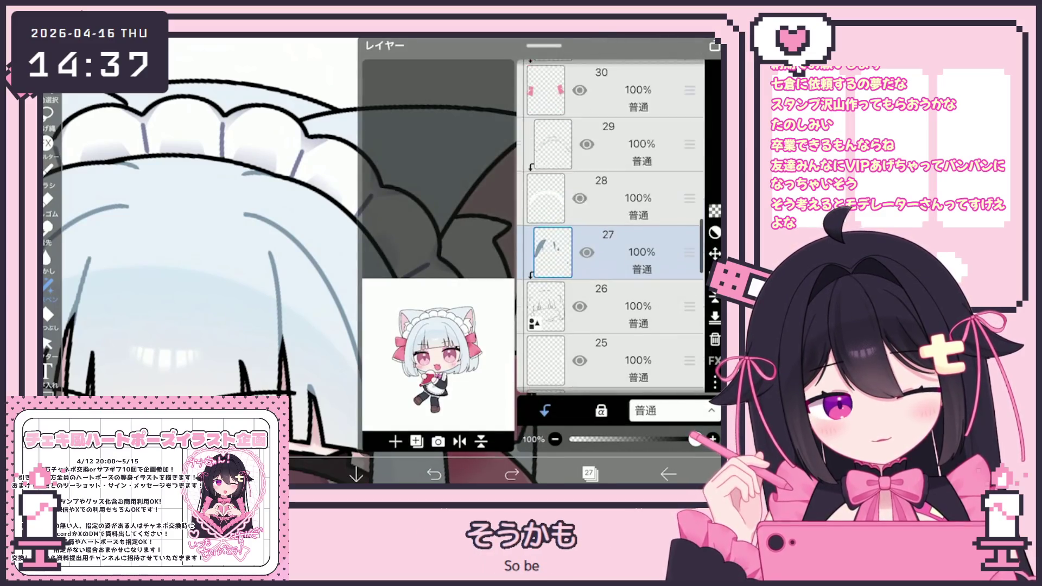
{"action": "scroll", "coordinate": [611, 228], "scroll_direction": "up", "scroll_amount": 5}
Step: Step through layers 34 and 35, then settle on layer 27 for filling
{"action": "left_click", "coordinate": [619, 232]}
{"action": "left_click", "coordinate": [612, 142]}
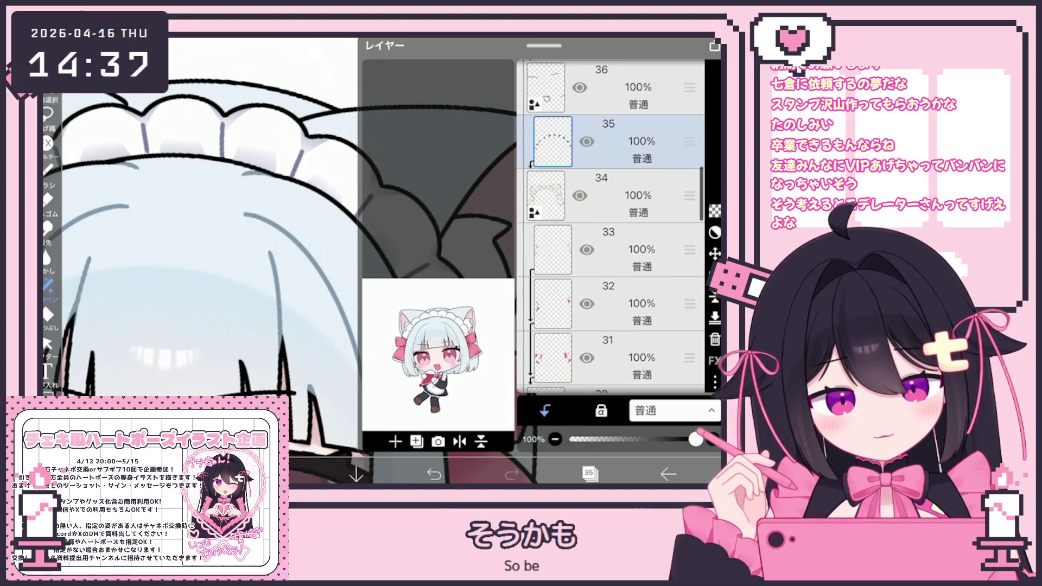
{"action": "left_click", "coordinate": [590, 474]}
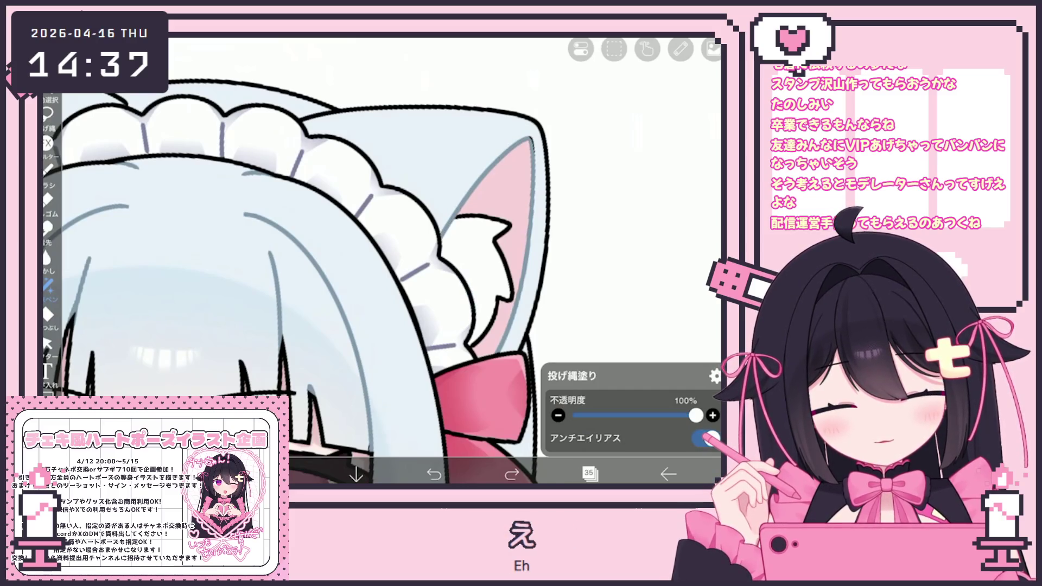
{"action": "scroll", "coordinate": [383, 261], "scroll_direction": "down", "scroll_amount": 5}
{"action": "scroll", "coordinate": [383, 261], "scroll_direction": "up", "scroll_amount": 5}
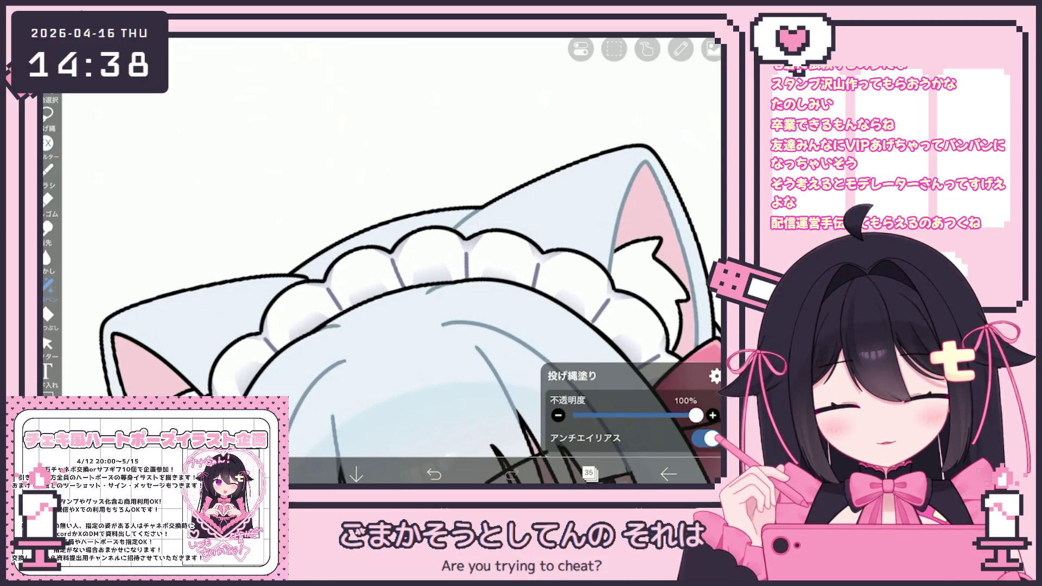
{"action": "scroll", "coordinate": [411, 309], "scroll_direction": "down", "scroll_amount": 2}
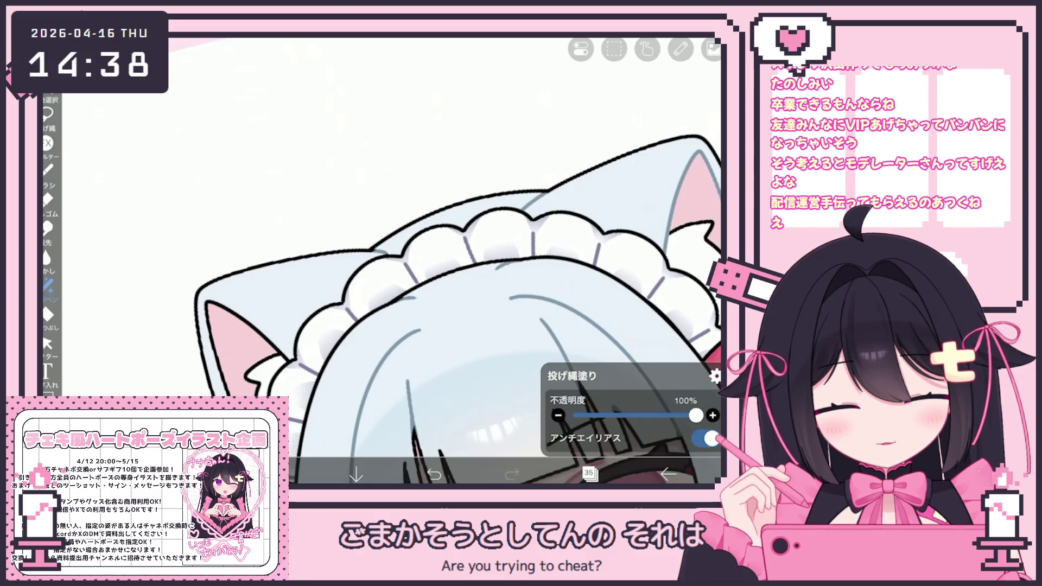
{"action": "scroll", "coordinate": [456, 309], "scroll_direction": "down", "scroll_amount": 2}
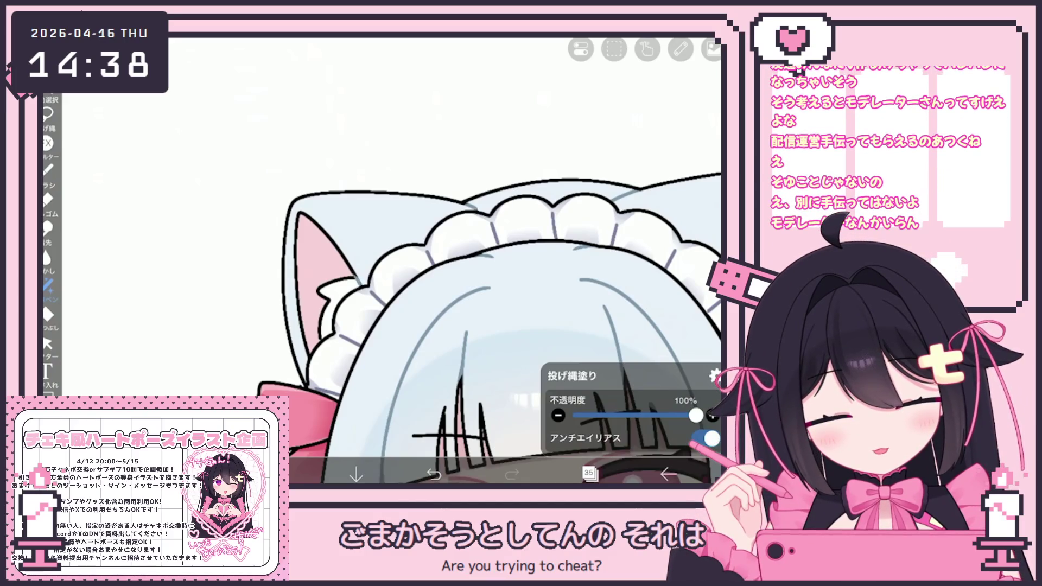
{"action": "scroll", "coordinate": [488, 325], "scroll_direction": "down", "scroll_amount": 2}
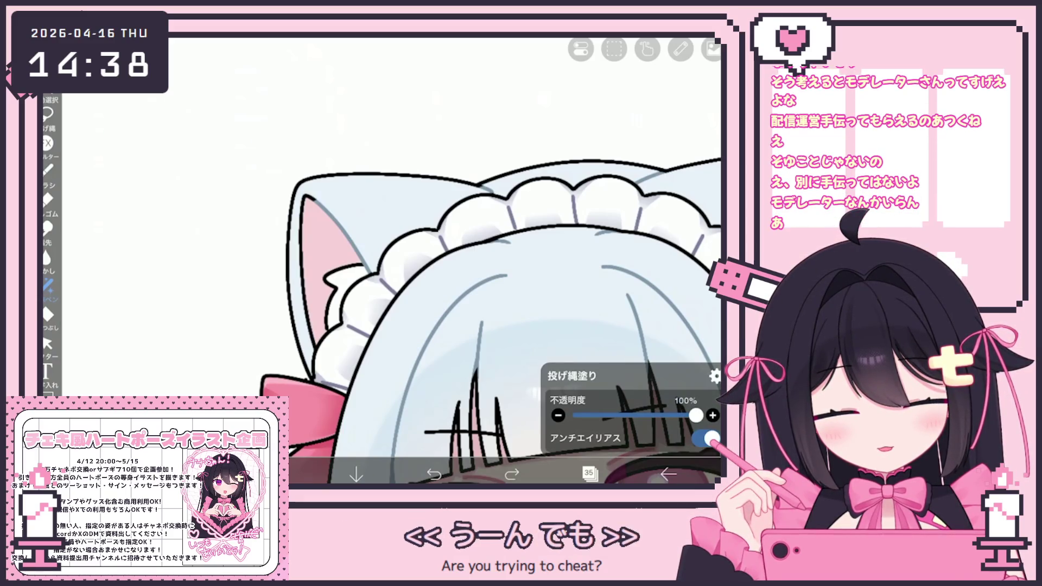
{"action": "scroll", "coordinate": [391, 260], "scroll_direction": "down", "scroll_amount": 5}
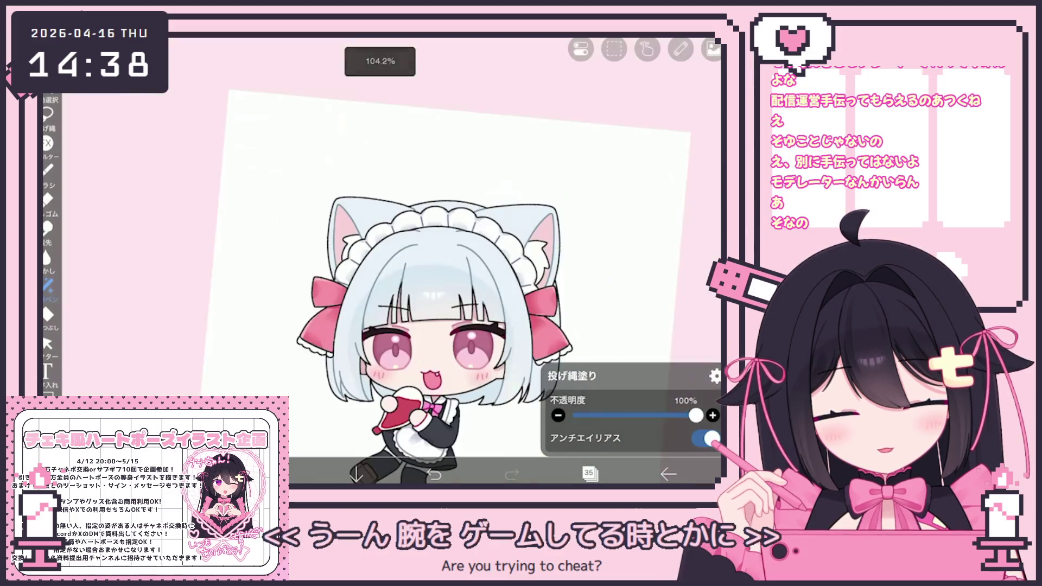
{"action": "left_click", "coordinate": [589, 473]}
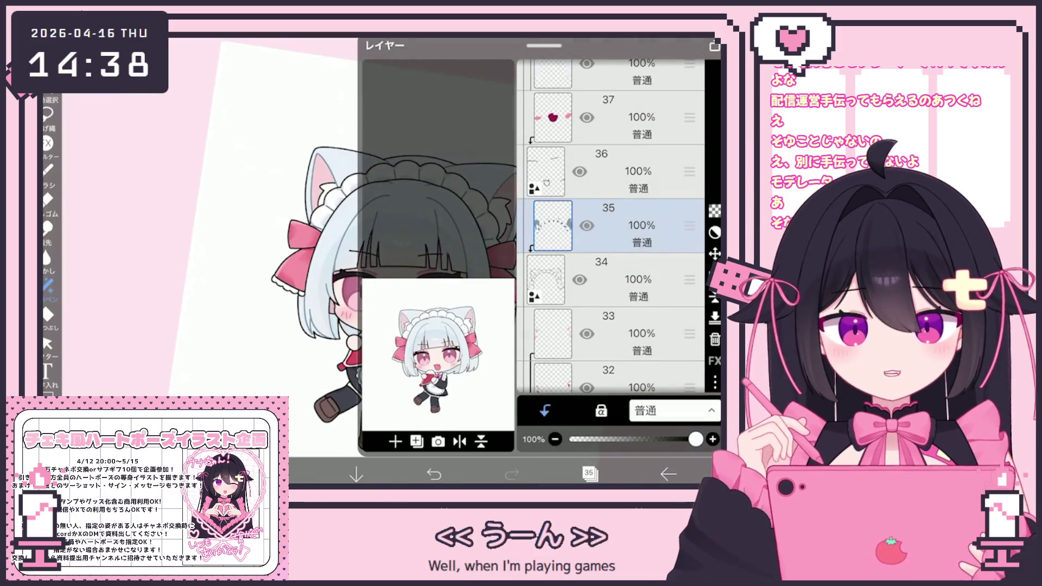
{"action": "left_click", "coordinate": [619, 279]}
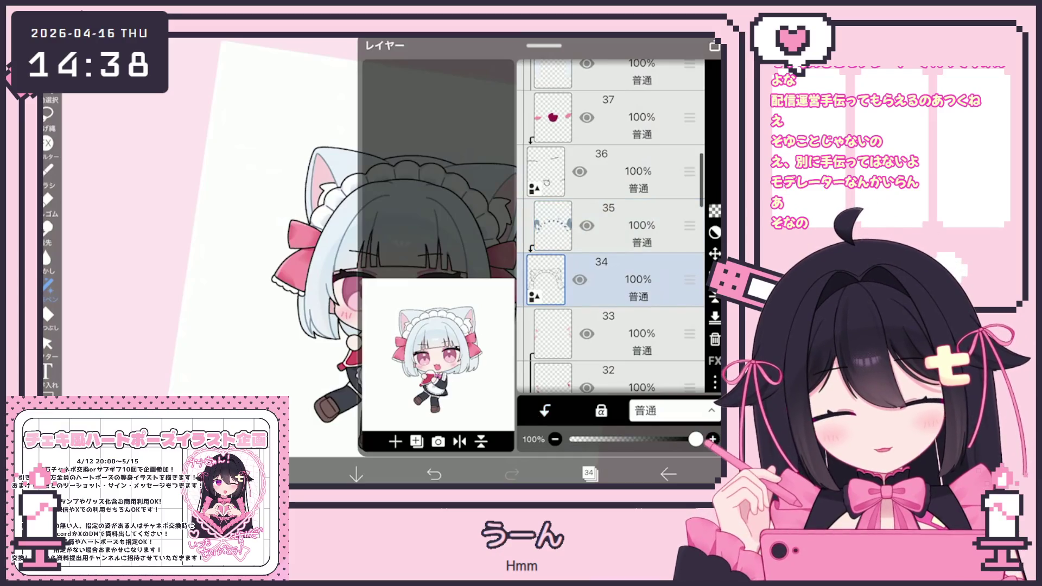
{"action": "scroll", "coordinate": [610, 220], "scroll_direction": "down", "scroll_amount": 1}
{"action": "scroll", "coordinate": [610, 220], "scroll_direction": "down", "scroll_amount": 5}
{"action": "left_click", "coordinate": [619, 213]}
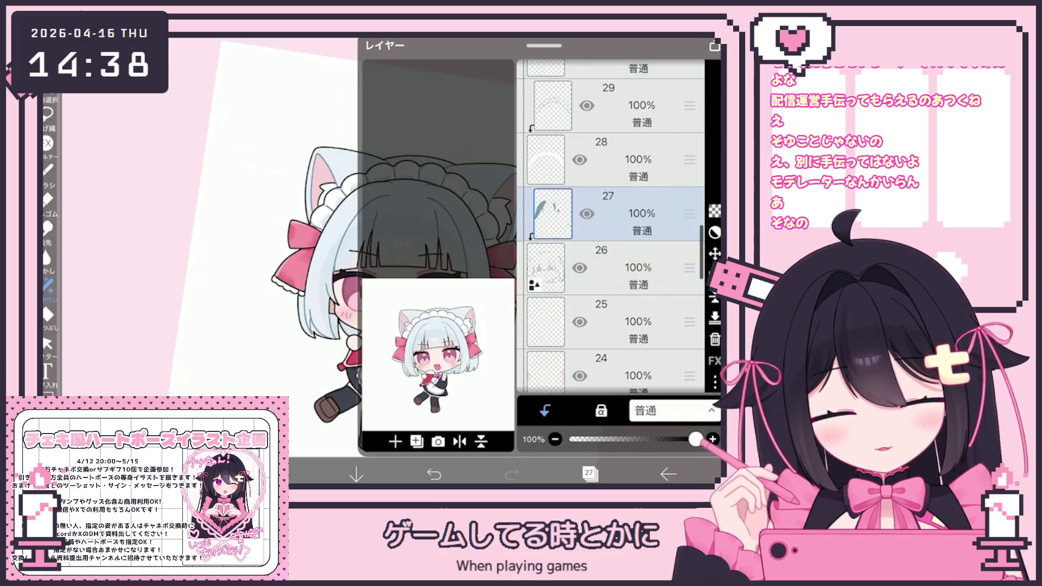
{"action": "scroll", "coordinate": [472, 269], "scroll_direction": "up", "scroll_amount": 3}
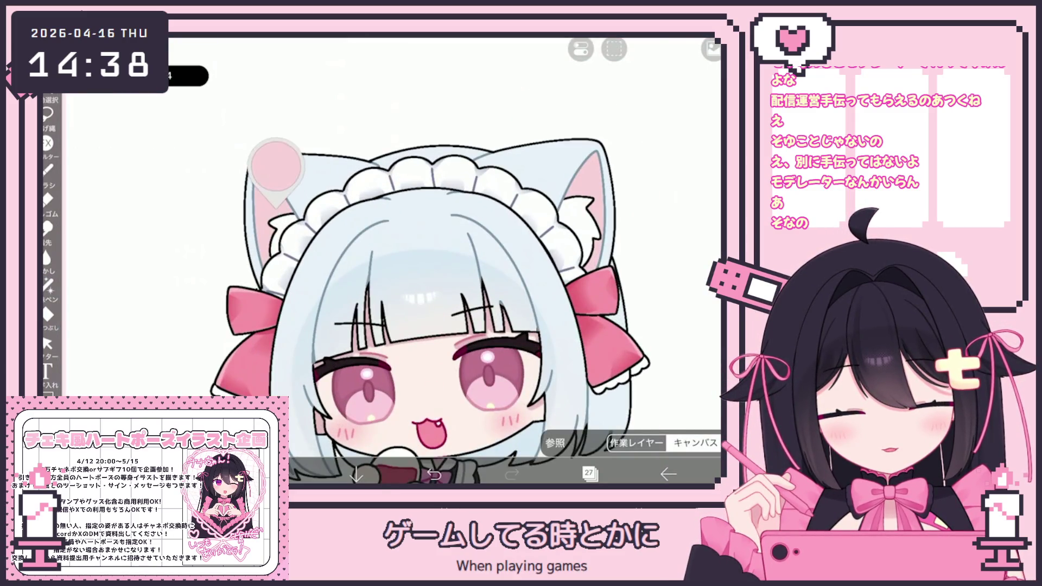
Step: Choose a soft pink fill colour for the ear accents and reopen the layer list
{"action": "key", "text": "c"}
{"action": "key", "text": "c"}
{"action": "scroll", "coordinate": [391, 269], "scroll_direction": "up", "scroll_amount": 4}
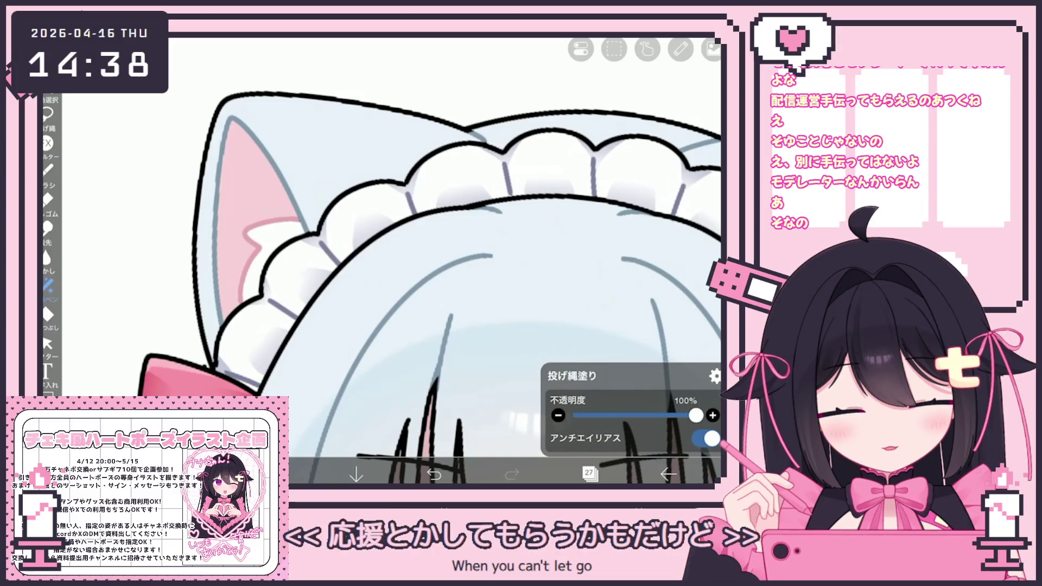
{"action": "scroll", "coordinate": [391, 269], "scroll_direction": "down", "scroll_amount": 4}
{"action": "scroll", "coordinate": [82, 256], "scroll_direction": "up", "scroll_amount": 4}
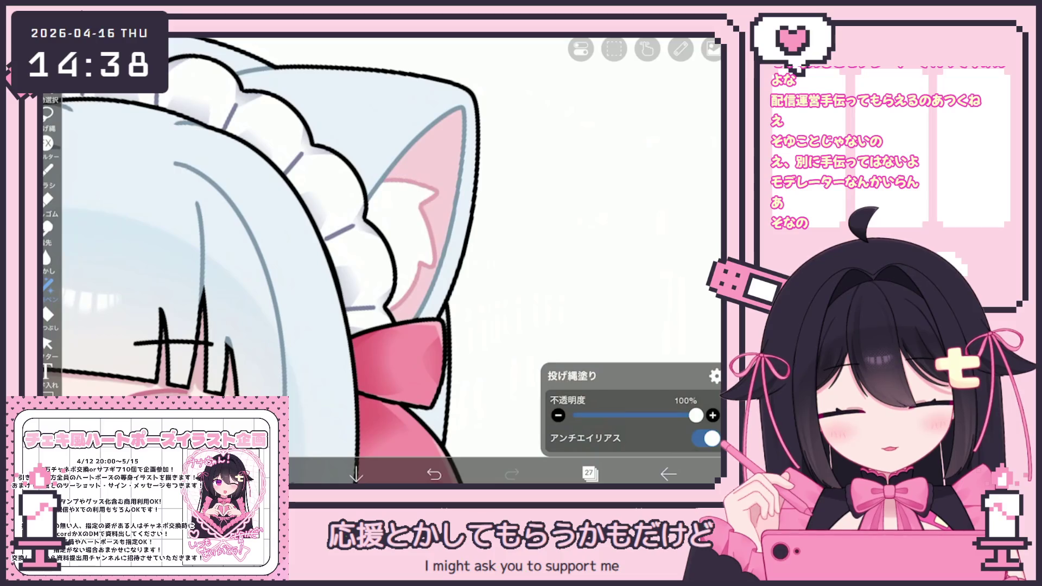
{"action": "scroll", "coordinate": [375, 269], "scroll_direction": "down", "scroll_amount": 2}
{"action": "scroll", "coordinate": [375, 269], "scroll_direction": "down", "scroll_amount": 2}
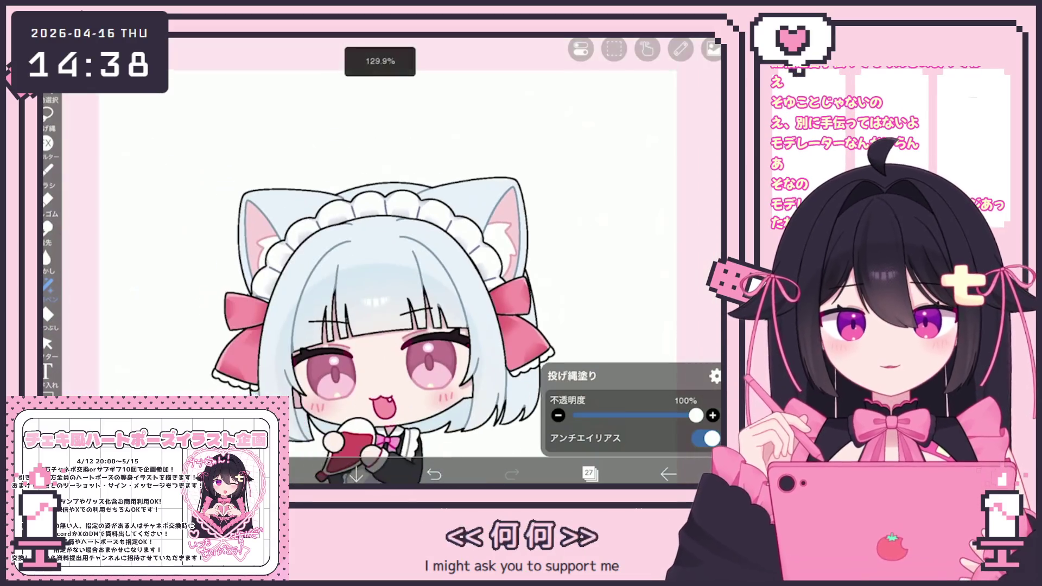
{"action": "scroll", "coordinate": [375, 270], "scroll_direction": "down", "scroll_amount": 1}
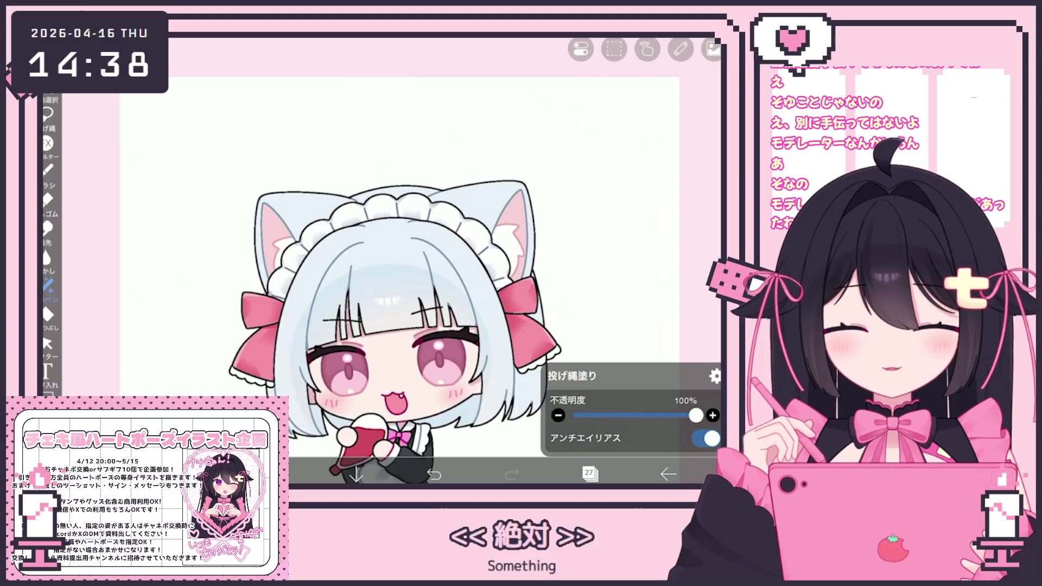
{"action": "left_click", "coordinate": [279, 473]}
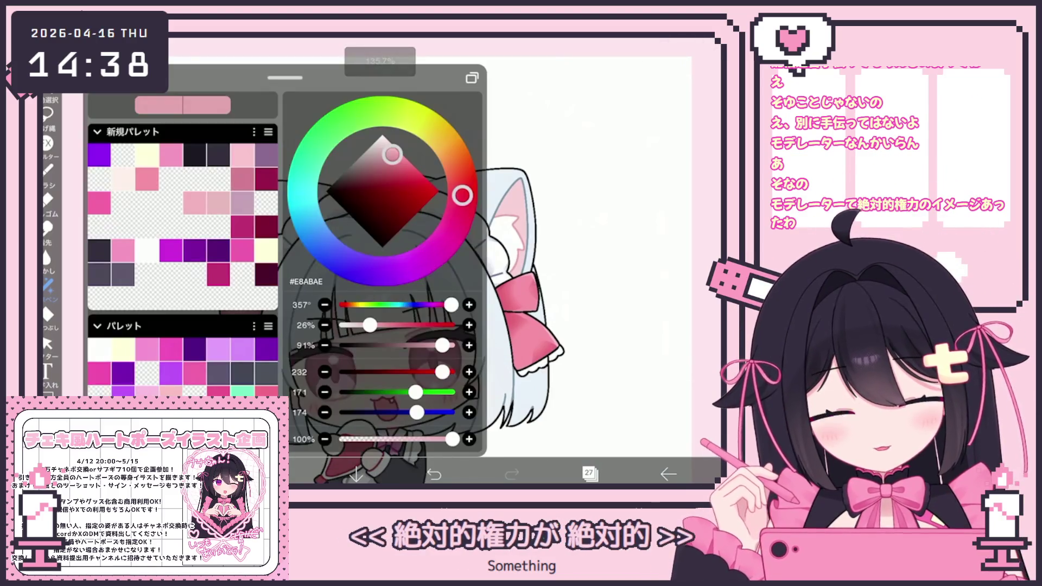
{"action": "scroll", "coordinate": [382, 262], "scroll_direction": "up", "scroll_amount": 5}
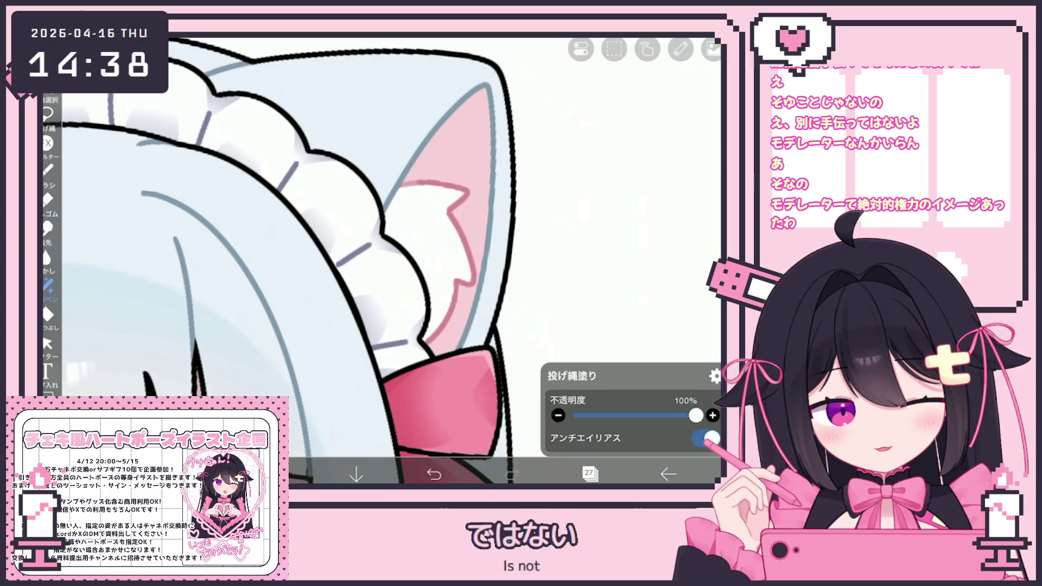
{"action": "scroll", "coordinate": [384, 261], "scroll_direction": "down", "scroll_amount": 5}
{"action": "scroll", "coordinate": [383, 260], "scroll_direction": "up", "scroll_amount": 5}
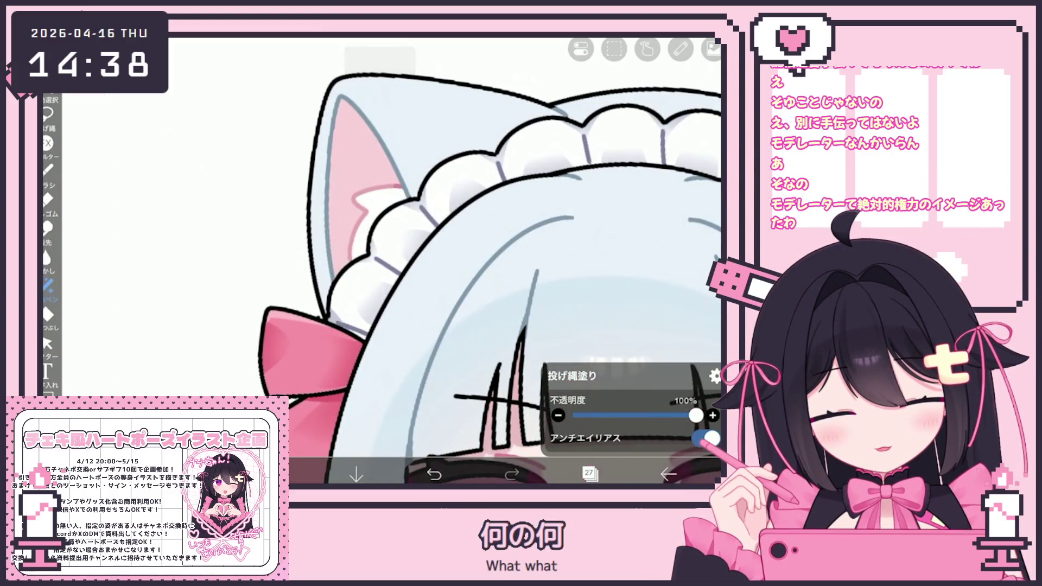
{"action": "scroll", "coordinate": [382, 260], "scroll_direction": "down", "scroll_amount": 5}
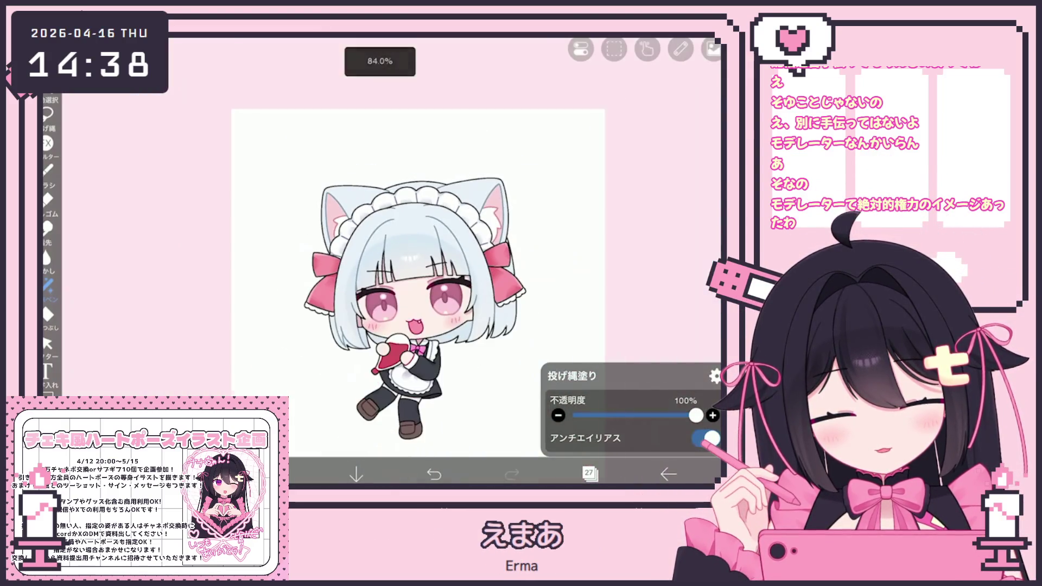
{"action": "left_click", "coordinate": [591, 473]}
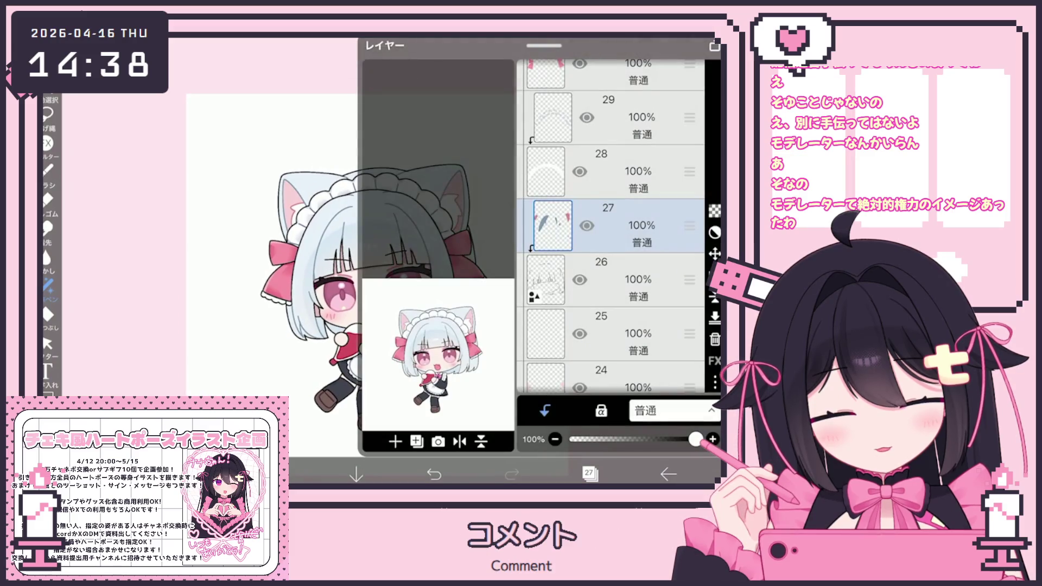
{"action": "scroll", "coordinate": [611, 245], "scroll_direction": "up", "scroll_amount": 2}
{"action": "scroll", "coordinate": [610, 245], "scroll_direction": "down", "scroll_amount": 5}
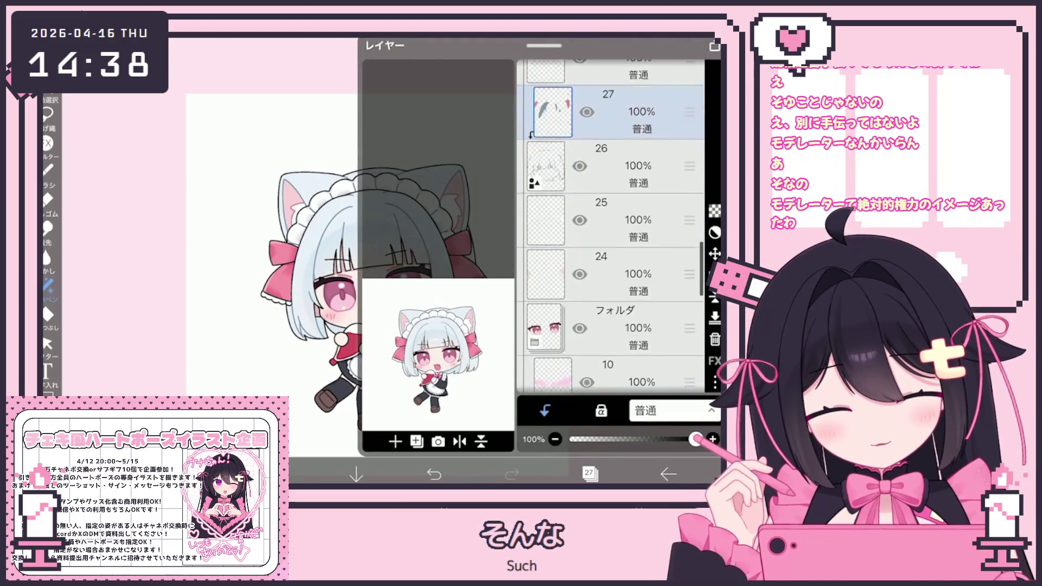
{"action": "scroll", "coordinate": [611, 244], "scroll_direction": "down", "scroll_amount": 5}
Step: Add a new empty layer 9 above layer 8 and make it active
{"action": "left_click", "coordinate": [554, 264]}
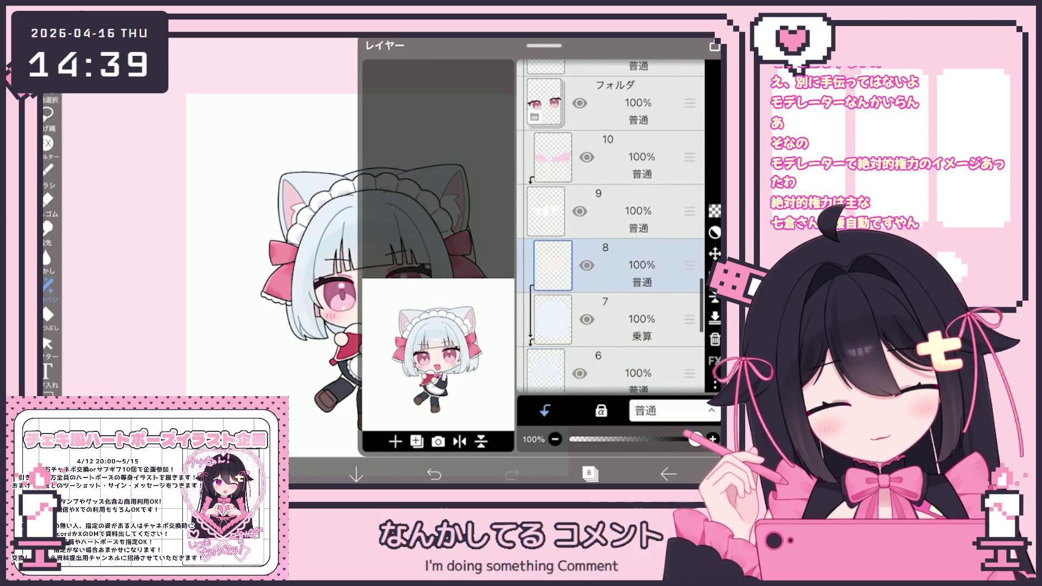
{"action": "left_click", "coordinate": [395, 442]}
{"action": "left_click", "coordinate": [590, 473]}
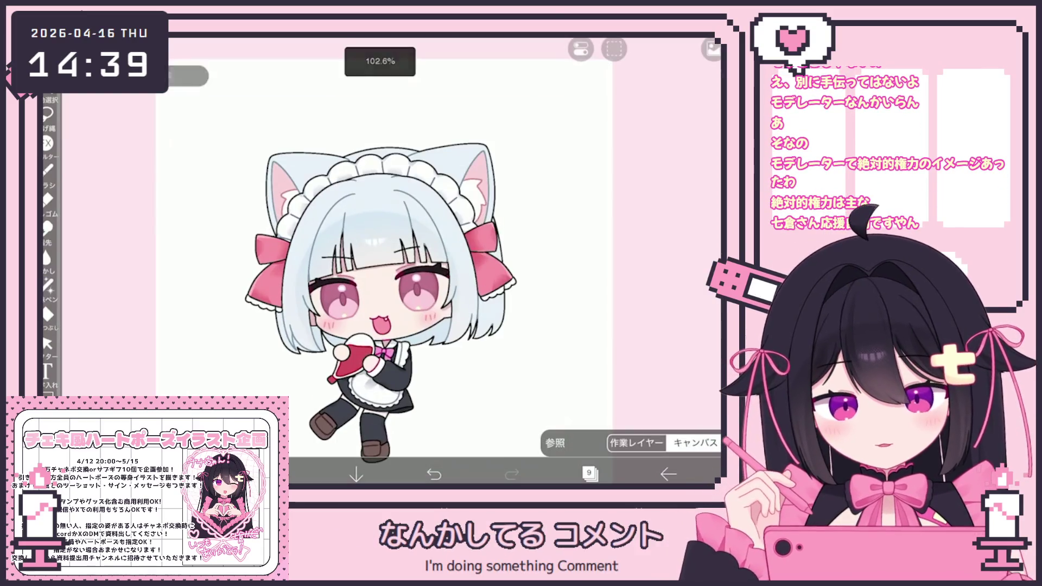
Step: Set the colour to pale blue #C7DBEE and the brush to the hard-edged G-pen
{"action": "left_click", "coordinate": [279, 473]}
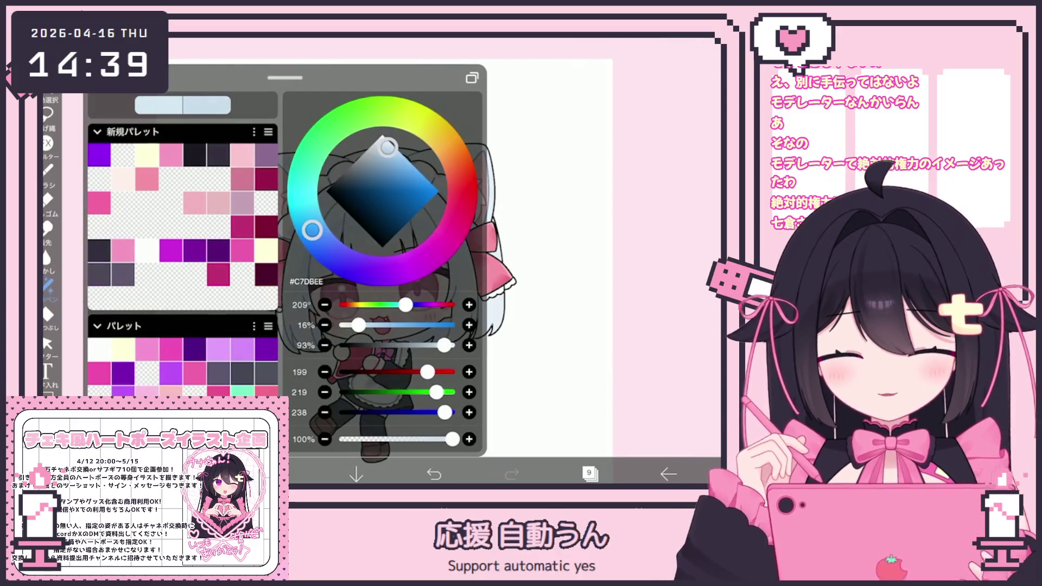
{"action": "left_click", "coordinate": [554, 245]}
{"action": "left_click", "coordinate": [48, 172]}
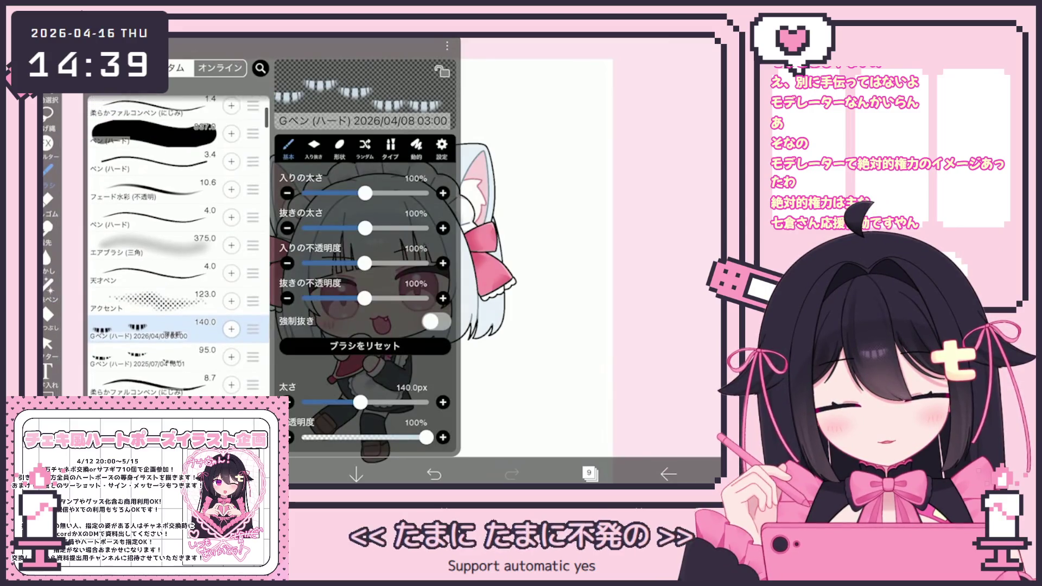
{"action": "scroll", "coordinate": [179, 245], "scroll_direction": "up", "scroll_amount": 5}
{"action": "left_click", "coordinate": [570, 244]}
{"action": "scroll", "coordinate": [391, 245], "scroll_direction": "up", "scroll_amount": 3}
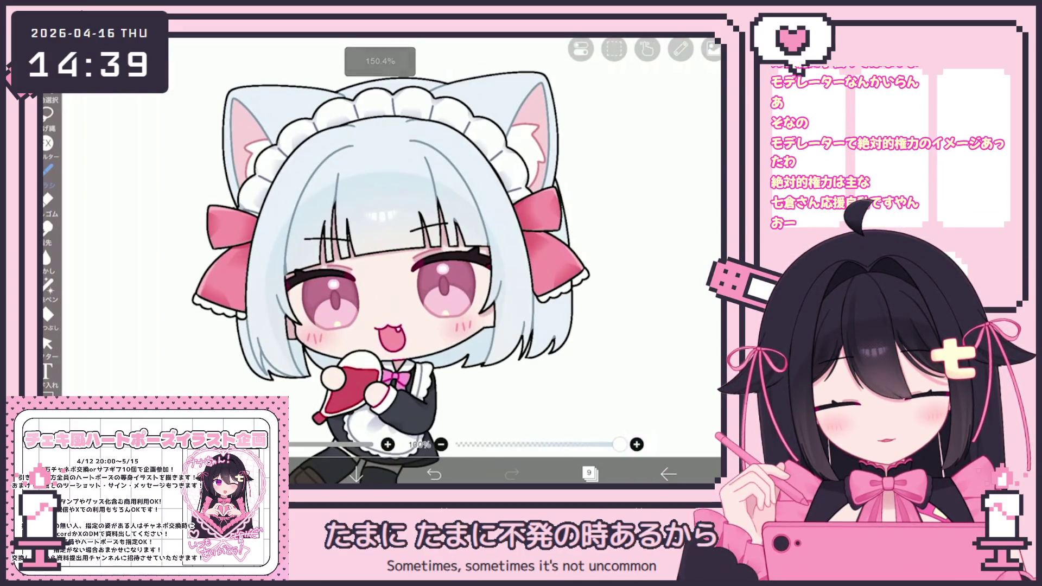
{"action": "left_click", "coordinate": [590, 474]}
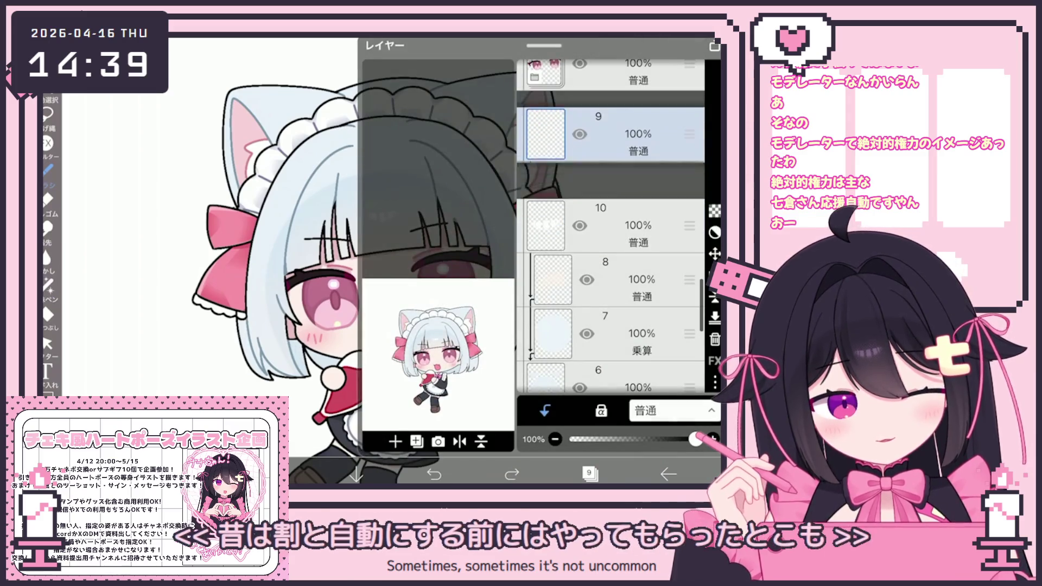
{"action": "left_click_drag", "start_coordinate": [690, 225], "coordinate": [690, 106]}
{"action": "left_click", "coordinate": [590, 474]}
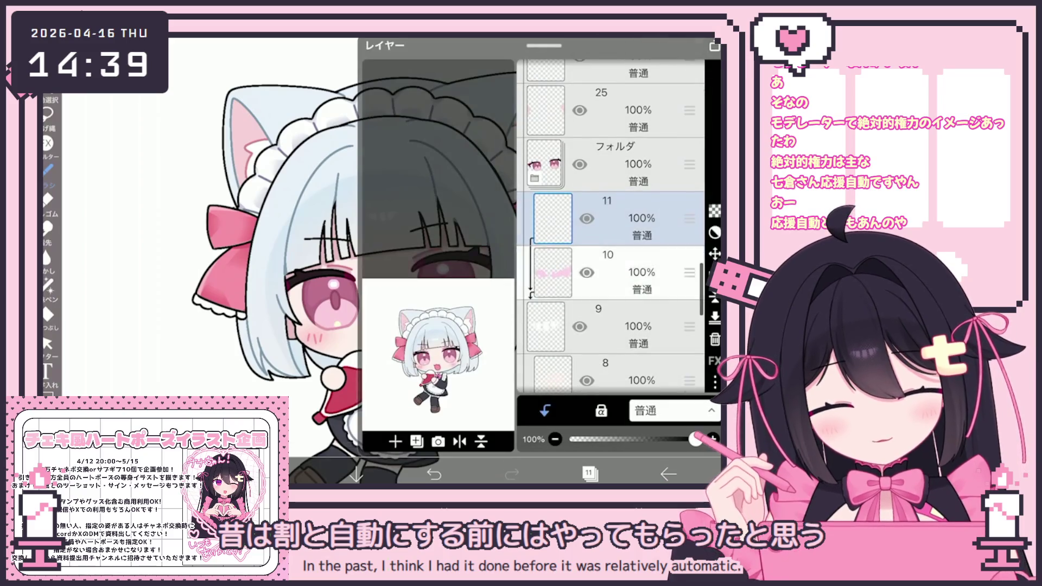
{"action": "mouse_move", "coordinate": [690, 208]}
{"action": "left_mouse_down"}
{"action": "mouse_move", "coordinate": [689, 301]}
{"action": "mouse_move", "coordinate": [690, 114]}
{"action": "left_mouse_up"}
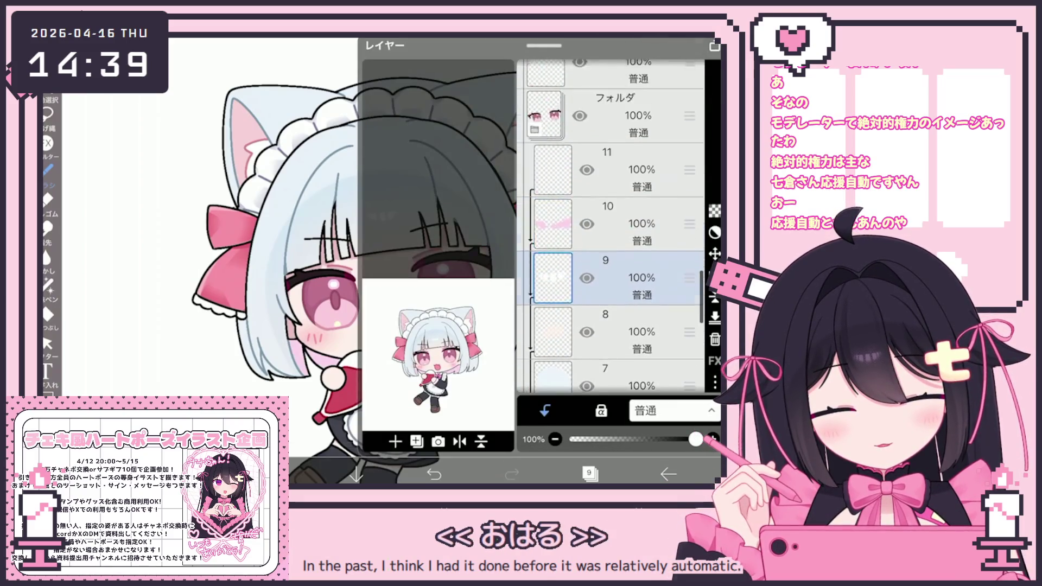
{"action": "left_click", "coordinate": [591, 474]}
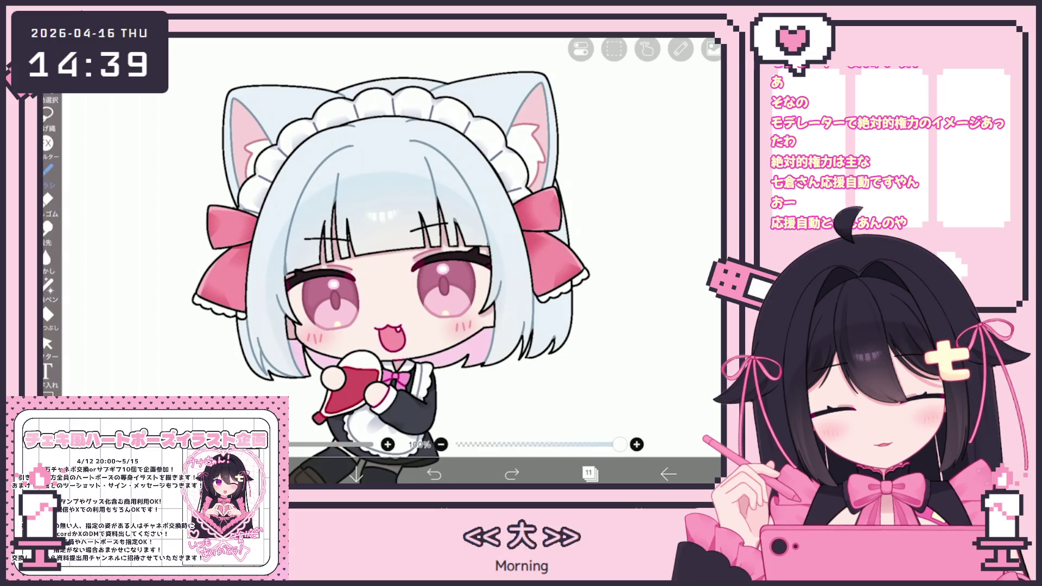
{"action": "left_click", "coordinate": [590, 474]}
{"action": "left_click", "coordinate": [591, 474]}
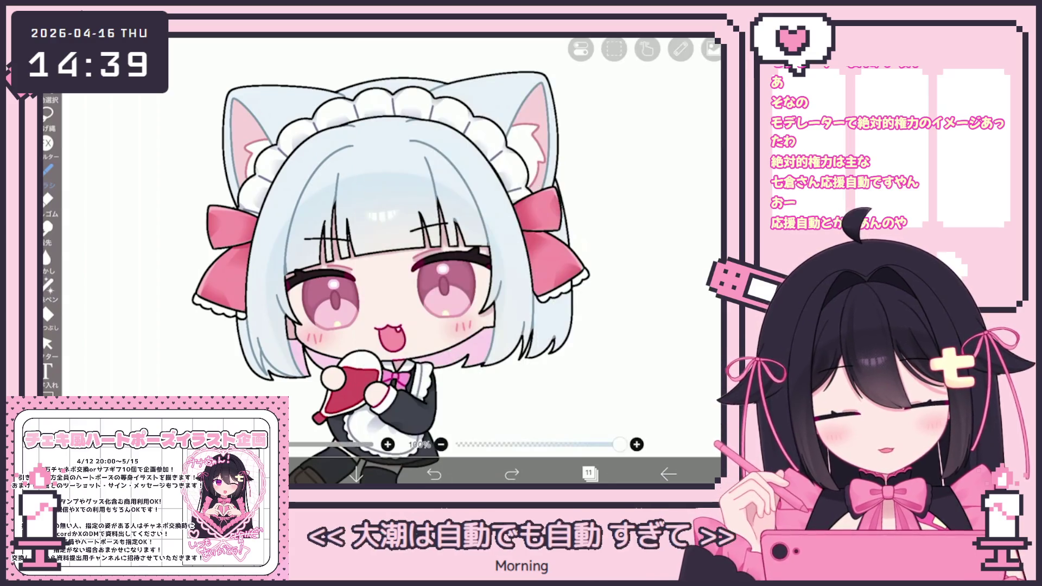
{"action": "left_click", "coordinate": [434, 474]}
{"action": "left_click_drag", "start_coordinate": [248, 356], "coordinate": [264, 377]}
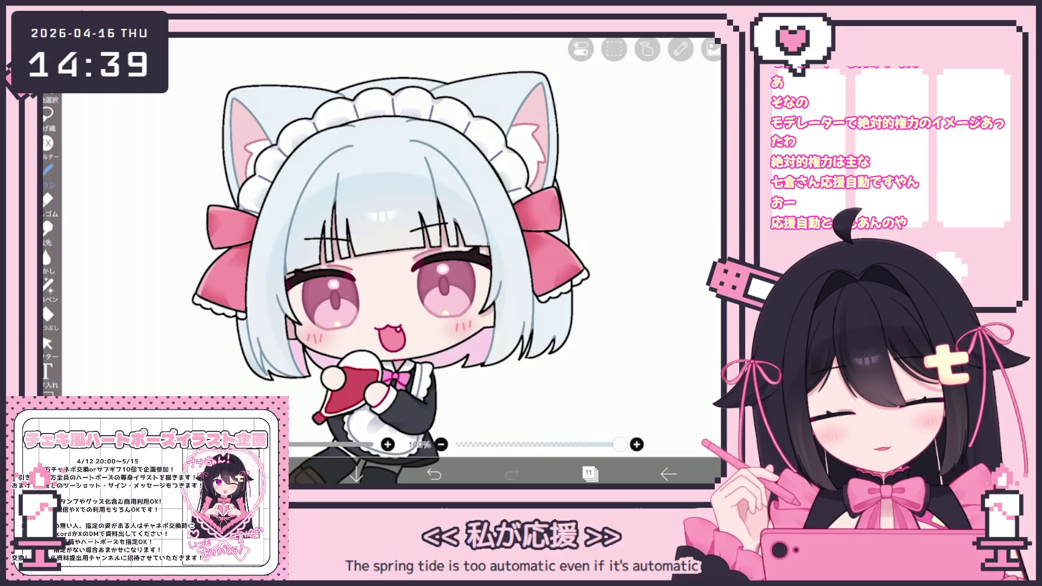
{"action": "key", "text": "ctrl+z"}
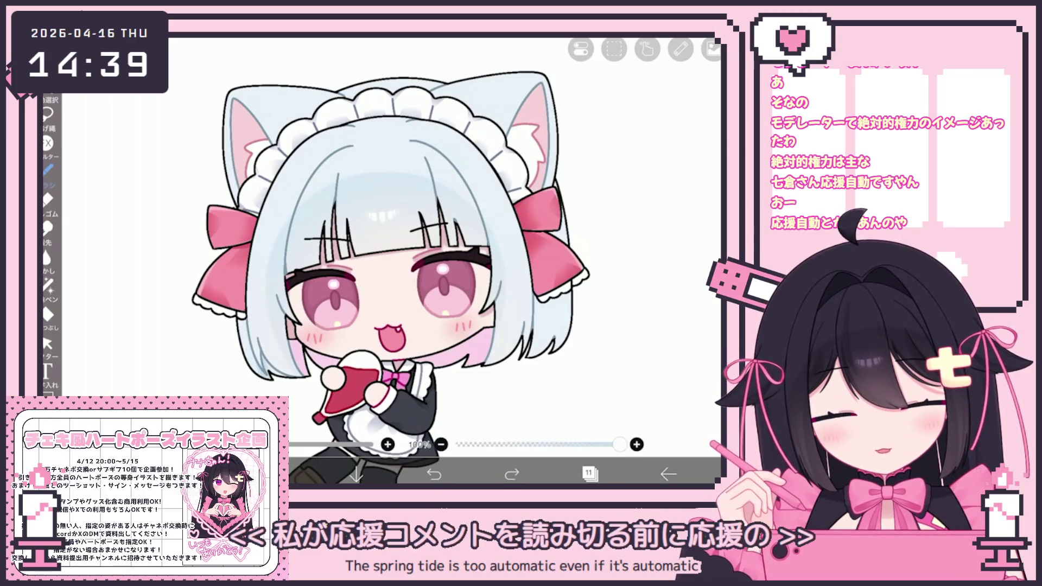
{"action": "key", "text": "ctrl+shift+z"}
{"action": "key", "text": "ctrl+z"}
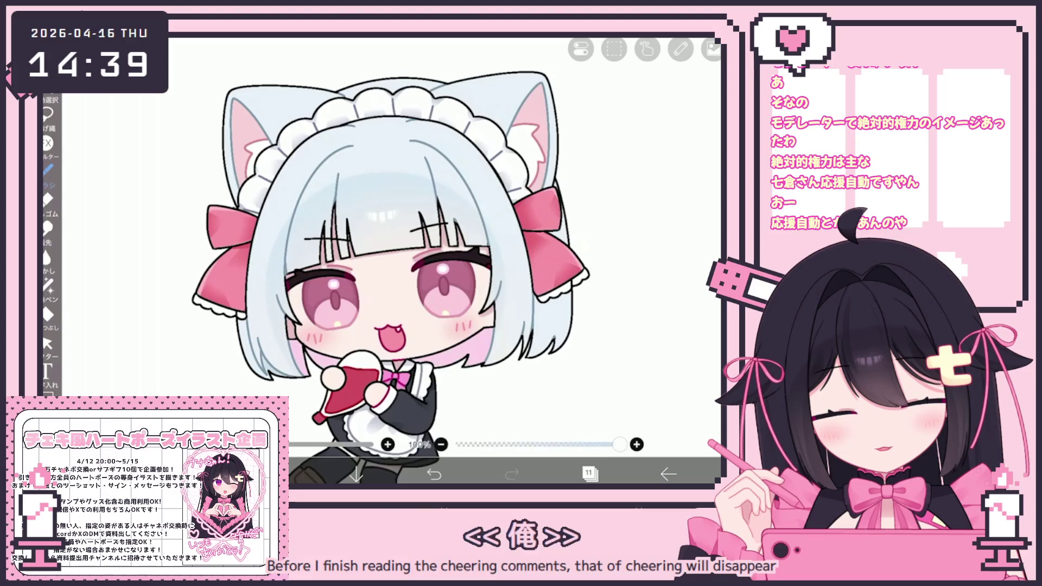
{"action": "scroll", "coordinate": [383, 253], "scroll_direction": "up", "scroll_amount": 2}
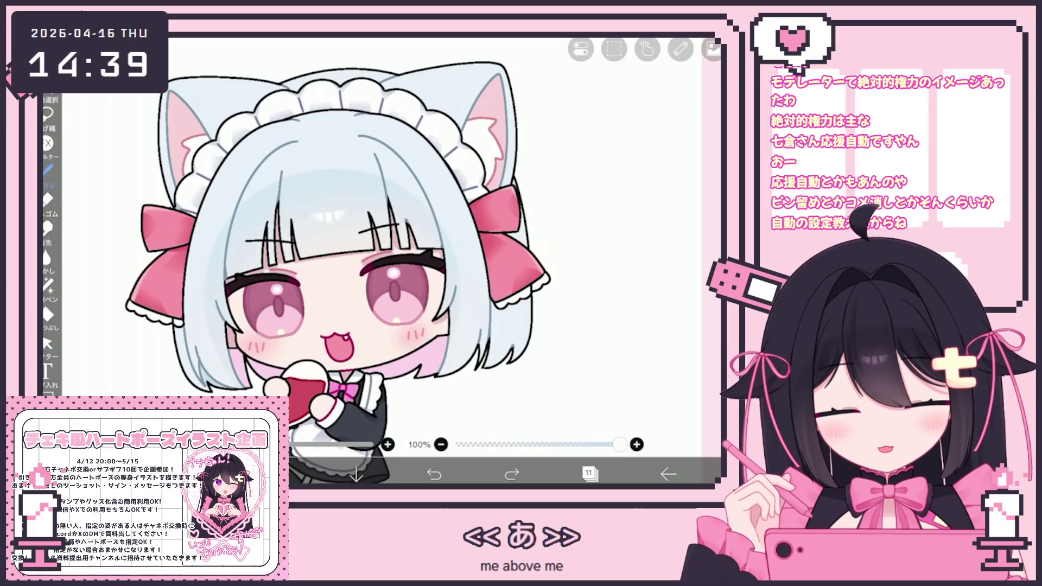
Step: Redo once, then undo the small stray marks on the hair
{"action": "key", "text": "ctrl+shift+z"}
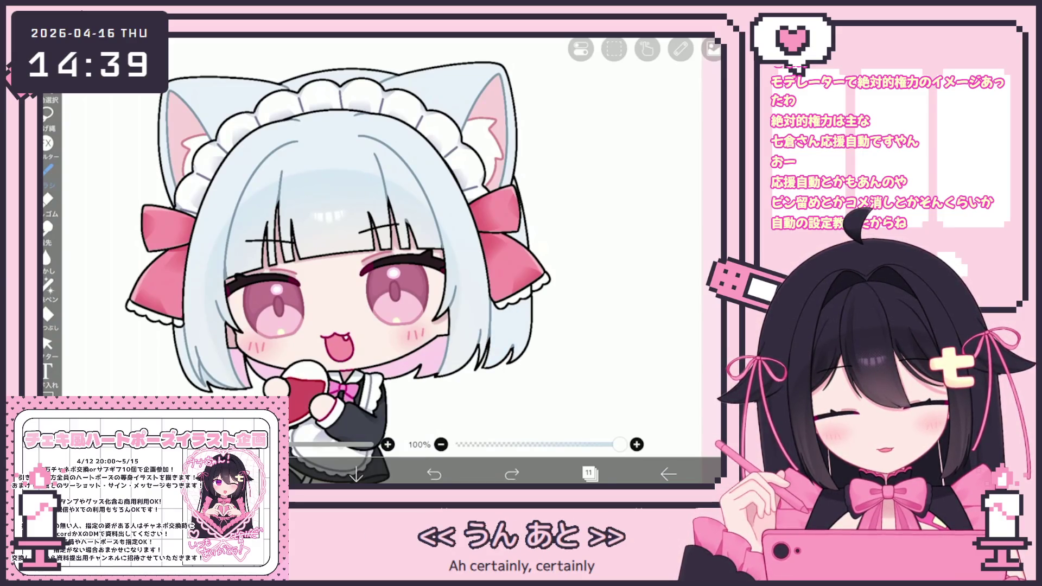
{"action": "scroll", "coordinate": [332, 265], "scroll_direction": "up", "scroll_amount": 3}
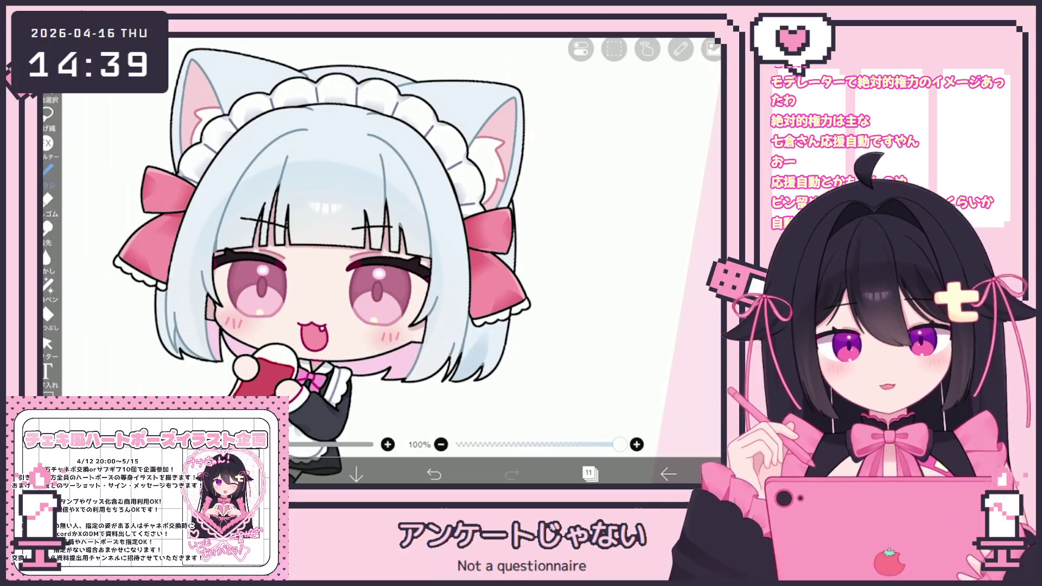
{"action": "scroll", "coordinate": [322, 265], "scroll_direction": "down", "scroll_amount": 1}
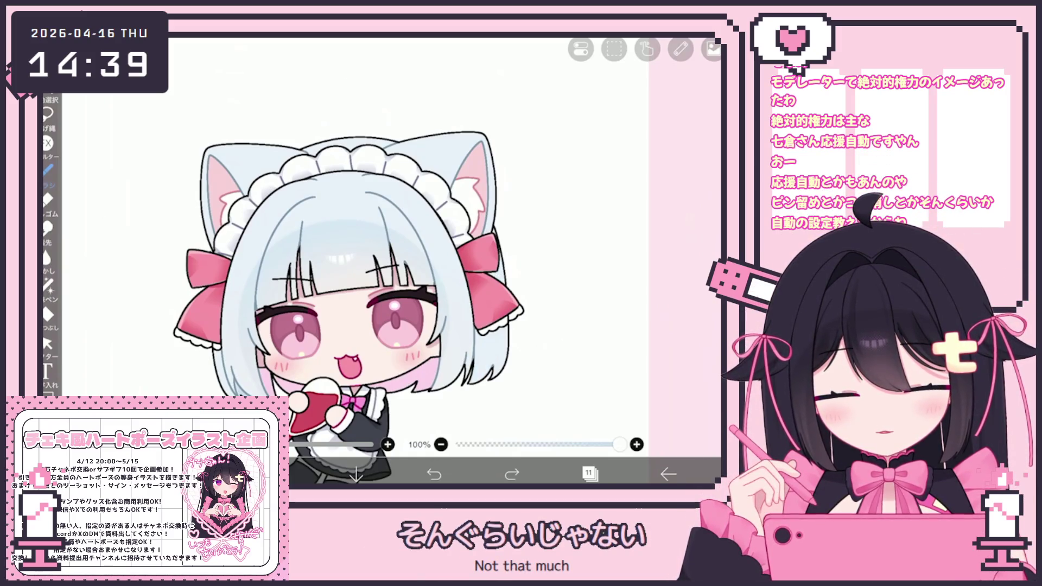
{"action": "left_click", "coordinate": [434, 474]}
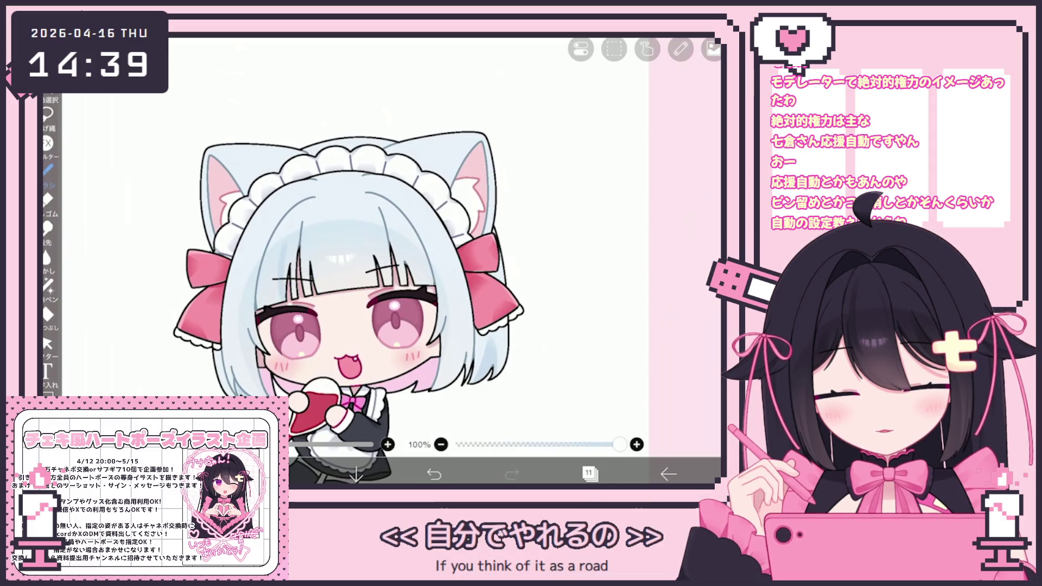
{"action": "key", "text": "ctrl+z"}
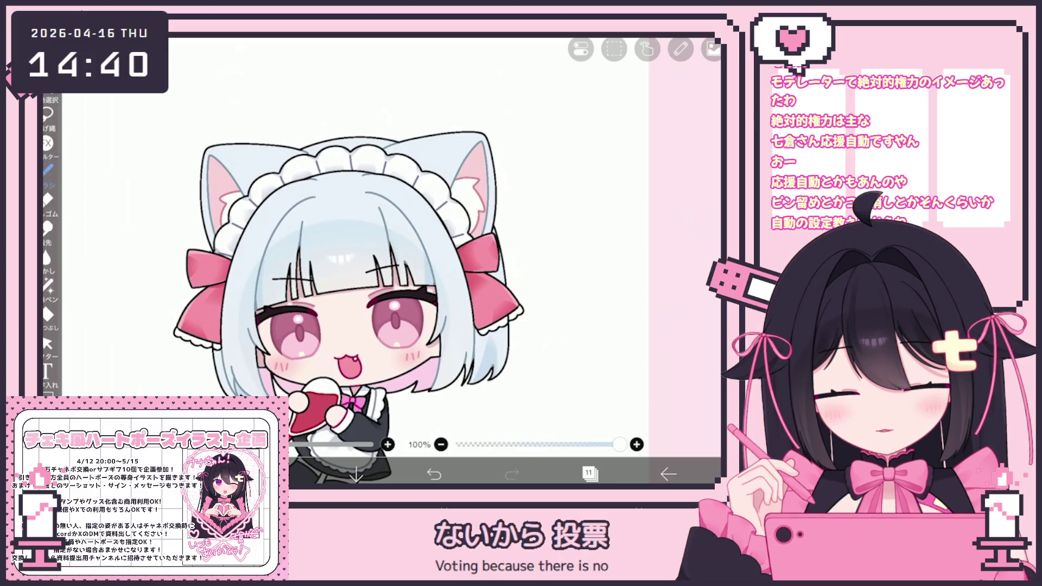
{"action": "left_click", "coordinate": [590, 474]}
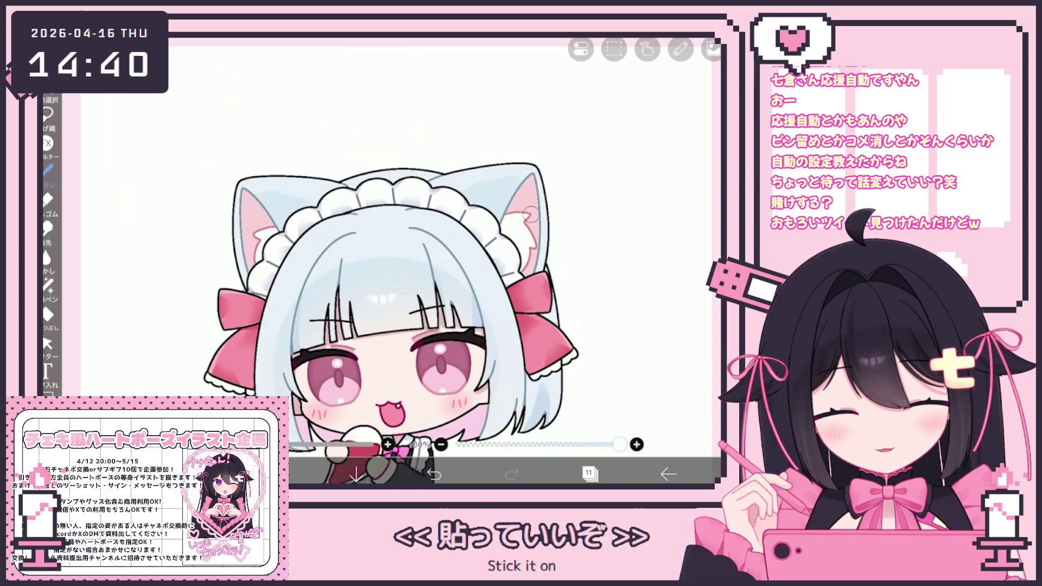
{"action": "scroll", "coordinate": [403, 269], "scroll_direction": "down", "scroll_amount": 3}
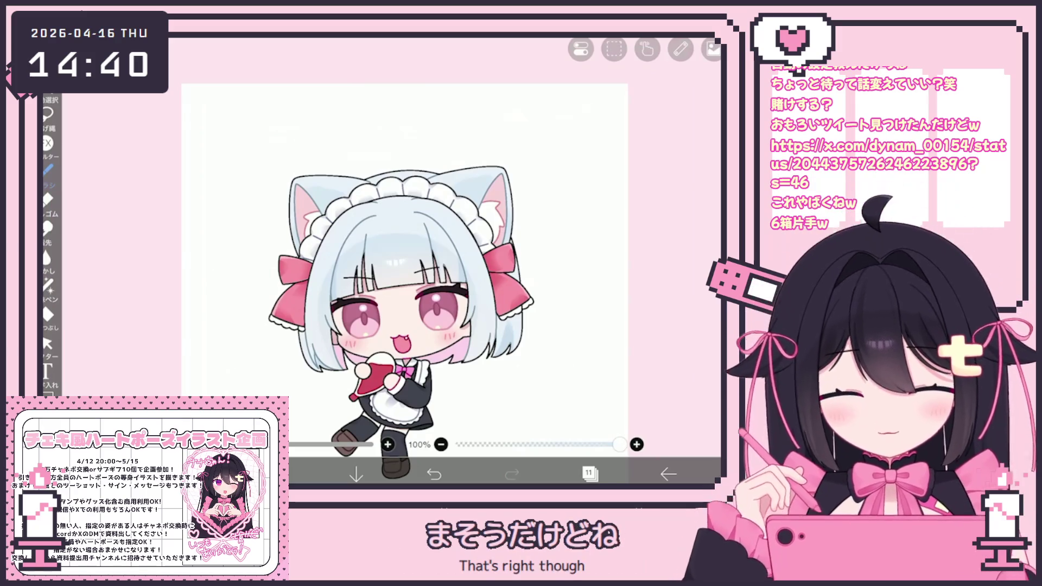
Step: Show the layer list with layer 11 still active
{"action": "left_click", "coordinate": [589, 473]}
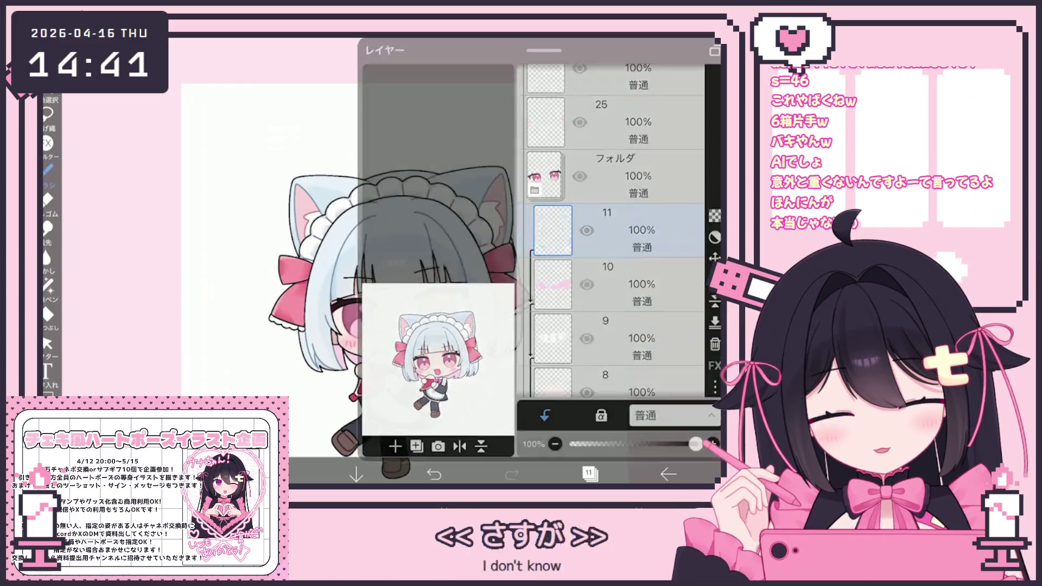
Step: Set the paint colour to pale blue-grey #B4C6D6 and undo the last stroke
{"action": "left_click", "coordinate": [589, 473]}
{"action": "scroll", "coordinate": [351, 269], "scroll_direction": "up", "scroll_amount": 2}
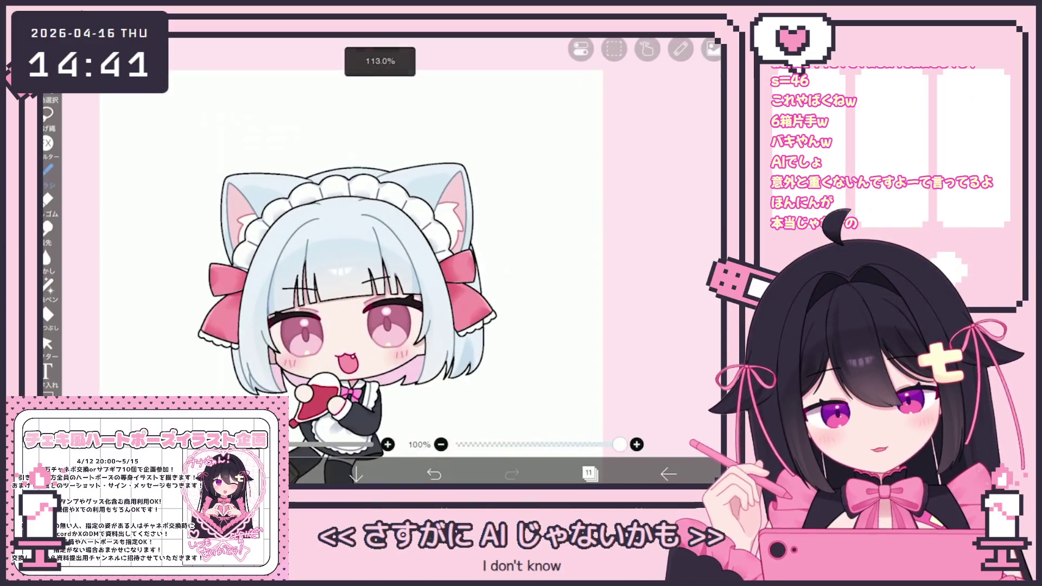
{"action": "left_click", "coordinate": [589, 472]}
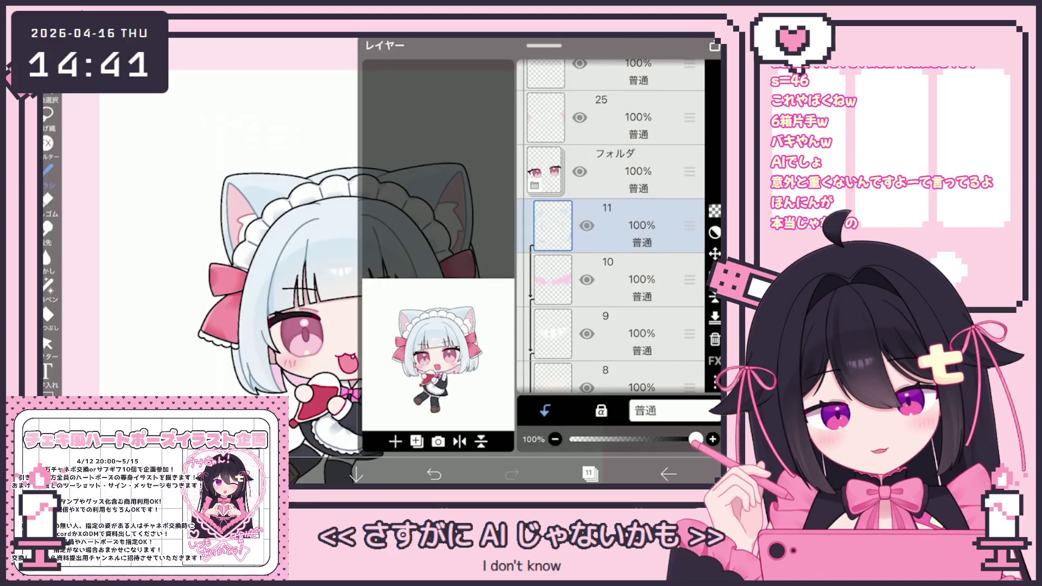
{"action": "scroll", "coordinate": [611, 245], "scroll_direction": "down", "scroll_amount": 3}
{"action": "left_click", "coordinate": [588, 473]}
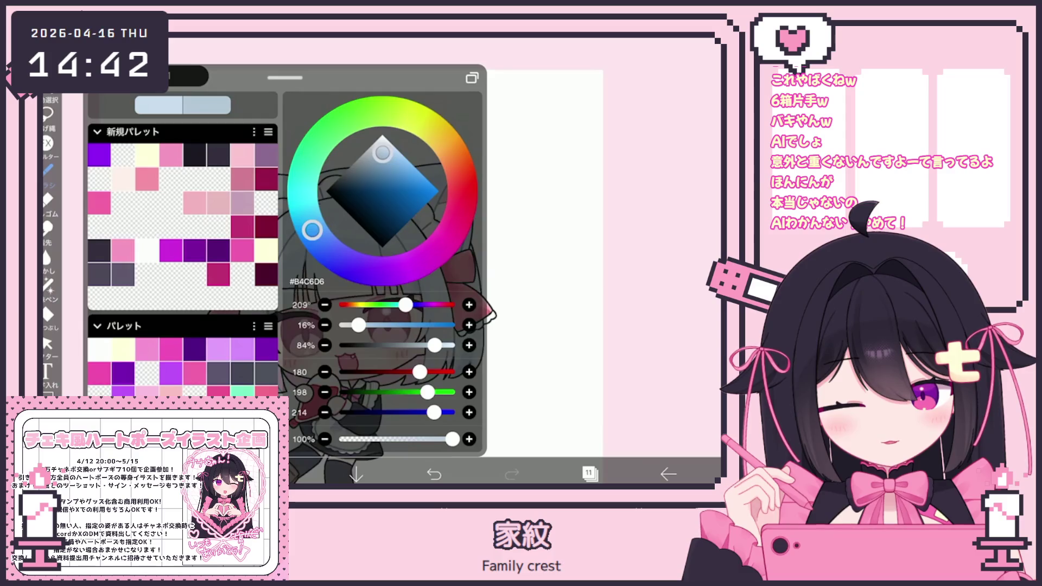
{"action": "key", "text": "ctrl+z"}
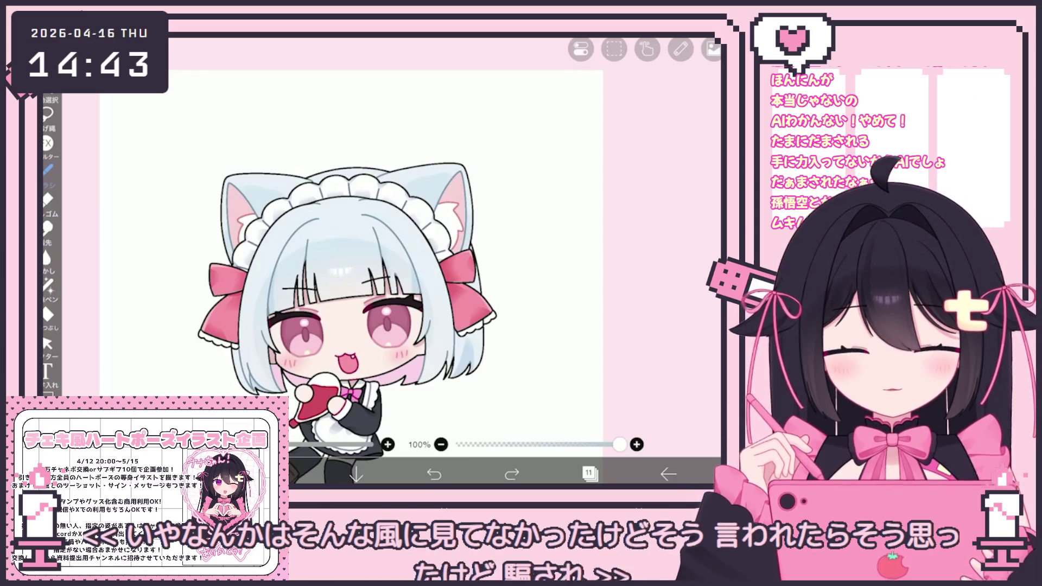
Step: Glance through the layer list, colour picker and brush settings without changes
{"action": "left_click", "coordinate": [590, 473]}
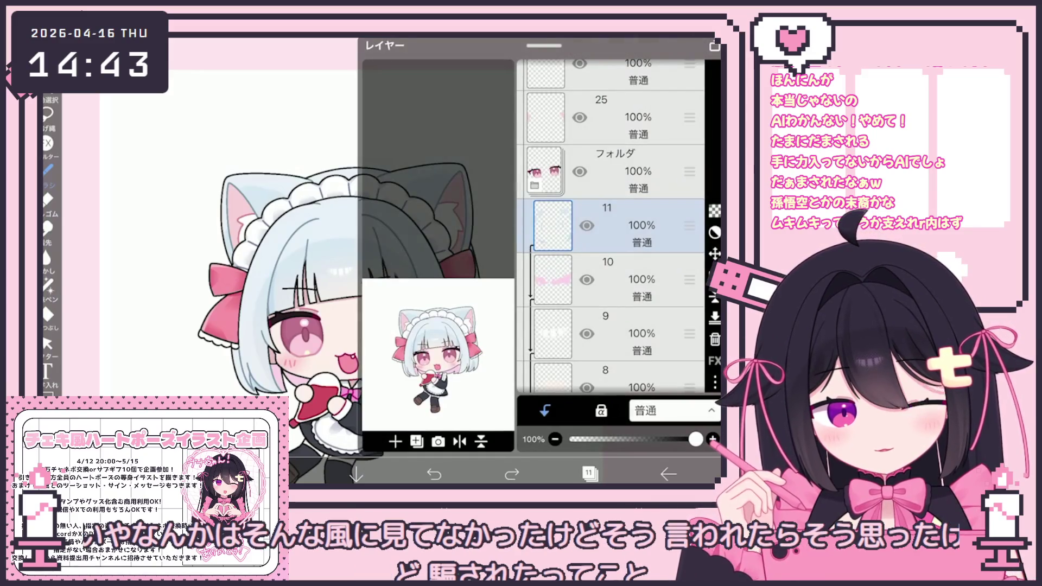
{"action": "left_click", "coordinate": [590, 474]}
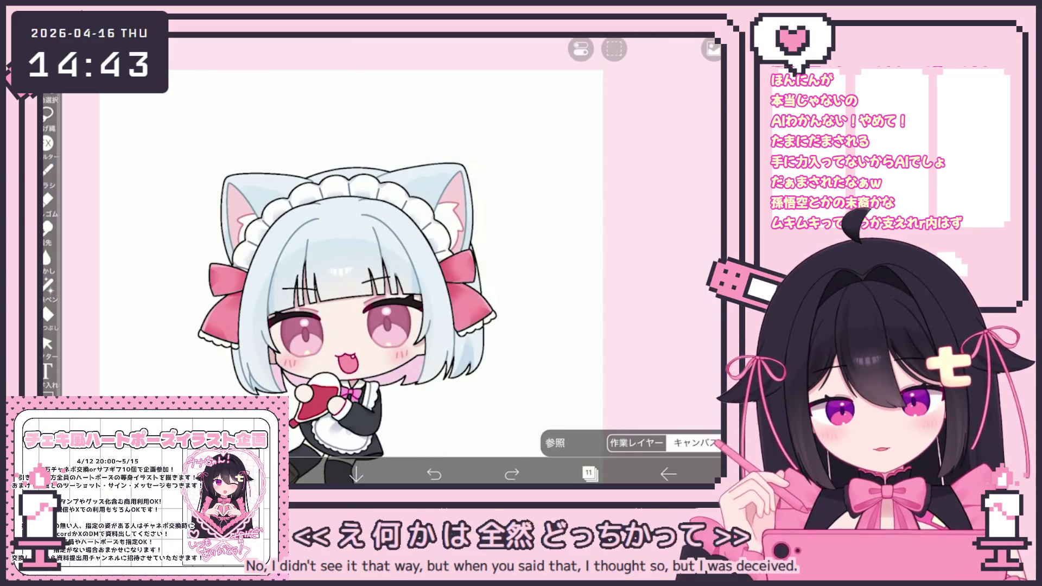
{"action": "left_click", "coordinate": [280, 473]}
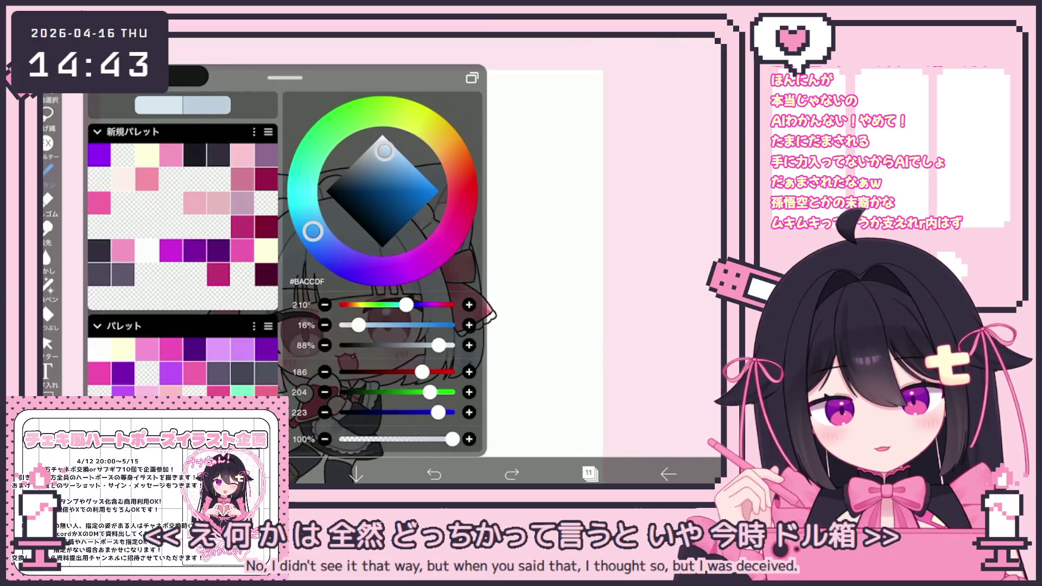
{"action": "left_click", "coordinate": [203, 473]}
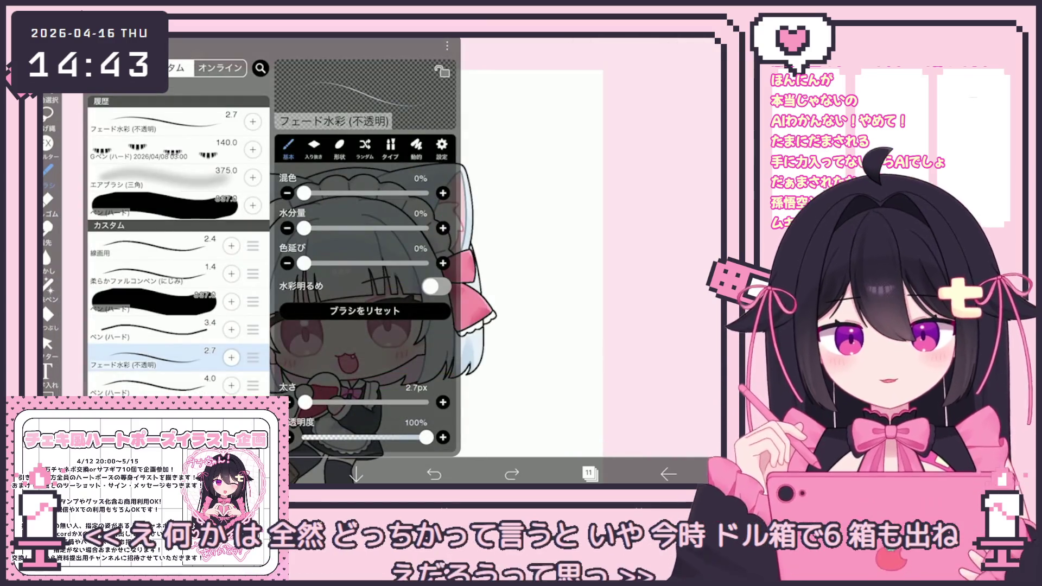
{"action": "left_click", "coordinate": [204, 473]}
{"action": "scroll", "coordinate": [332, 306], "scroll_direction": "up", "scroll_amount": 2}
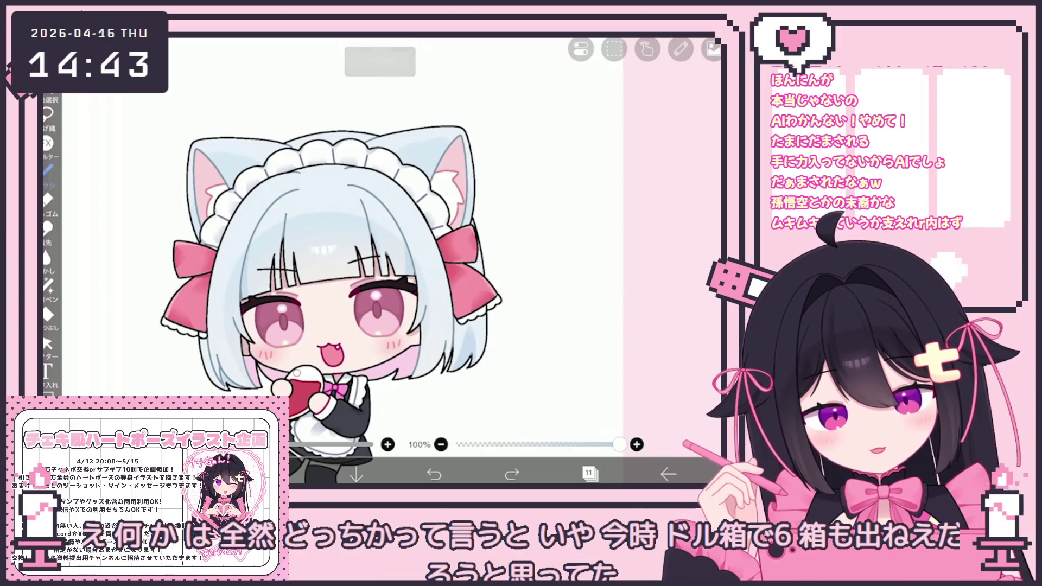
Step: Add a new layer 12 above layer 11
{"action": "left_click", "coordinate": [589, 474]}
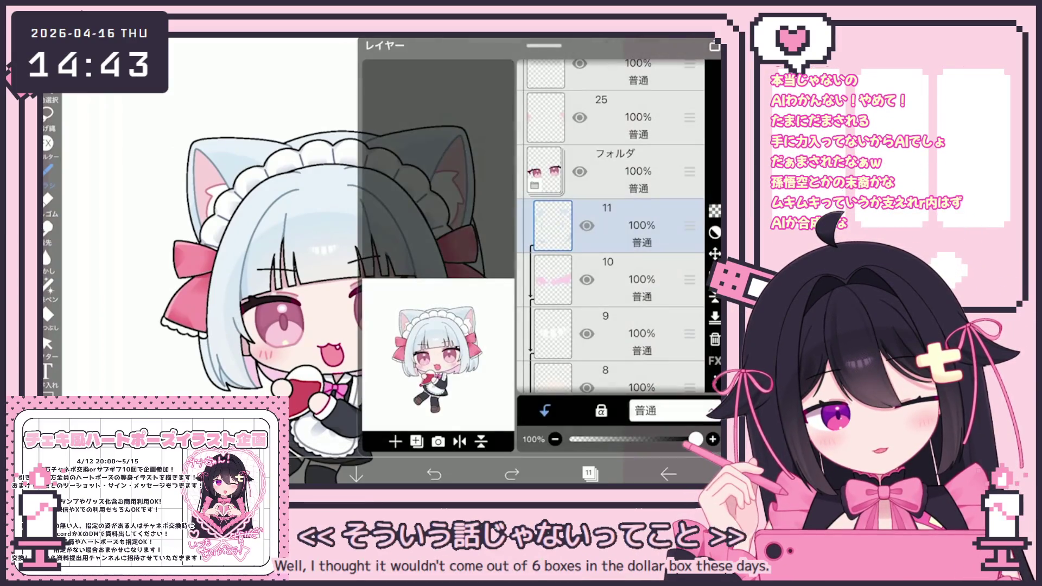
{"action": "left_click", "coordinate": [417, 440]}
{"action": "left_click", "coordinate": [590, 473]}
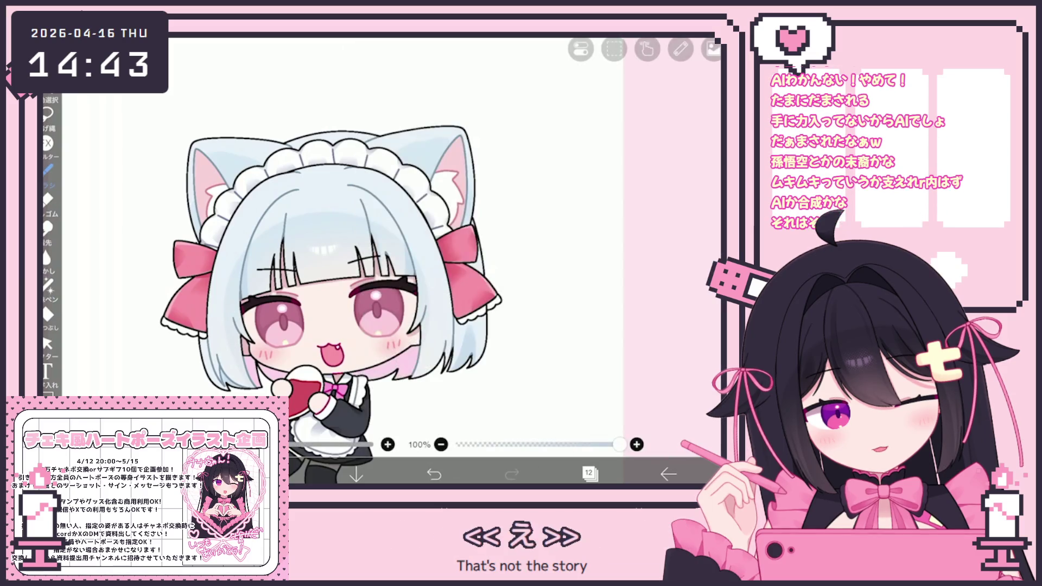
Step: Move through layers 28 and 39 to select the multiply layer 40
{"action": "left_click", "coordinate": [590, 473]}
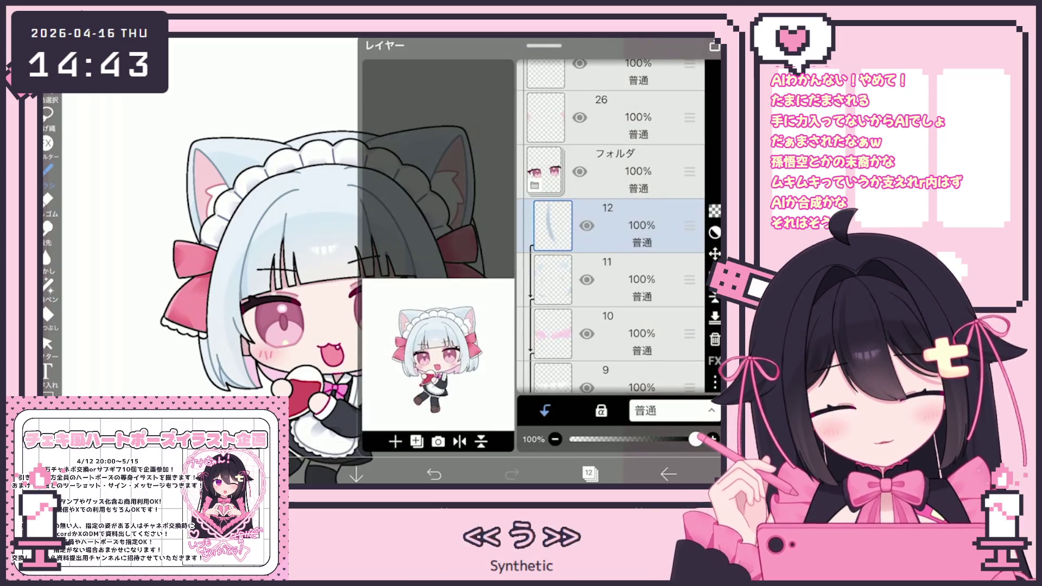
{"action": "scroll", "coordinate": [611, 228], "scroll_direction": "up", "scroll_amount": 10}
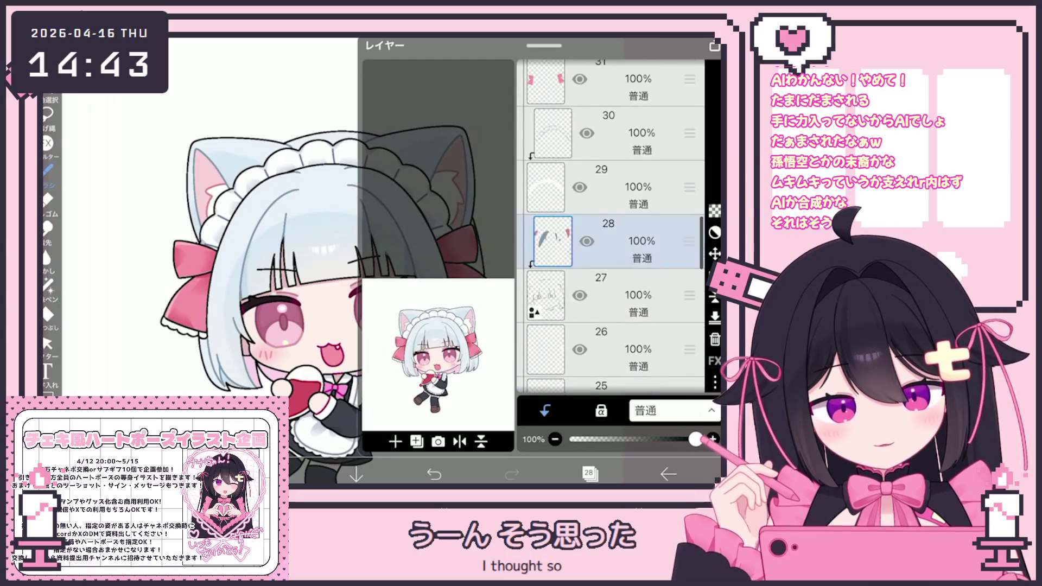
{"action": "left_click", "coordinate": [611, 277]}
{"action": "scroll", "coordinate": [611, 228], "scroll_direction": "up", "scroll_amount": 5}
{"action": "left_click", "coordinate": [611, 250]}
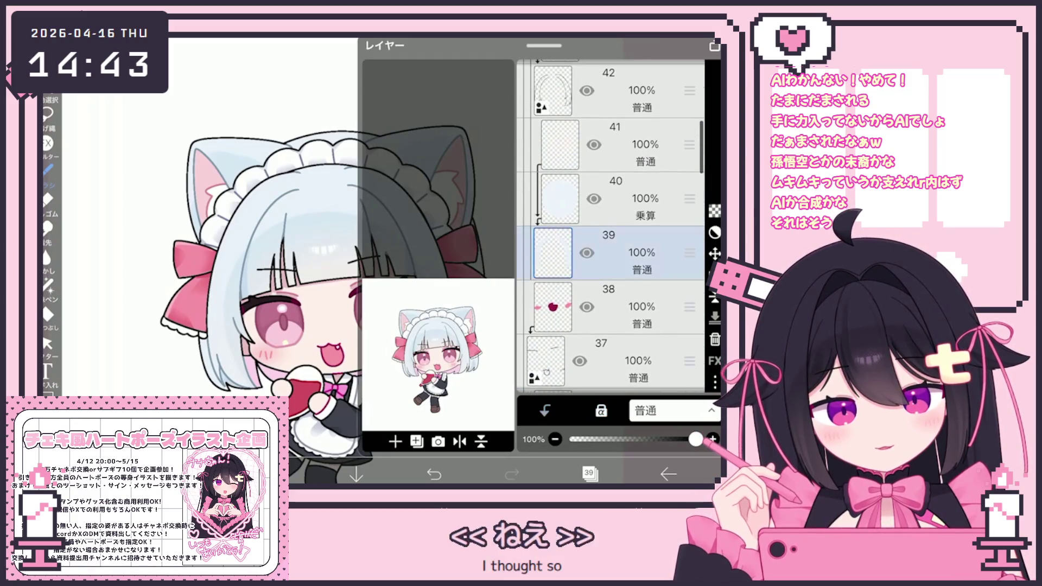
{"action": "left_click", "coordinate": [611, 196]}
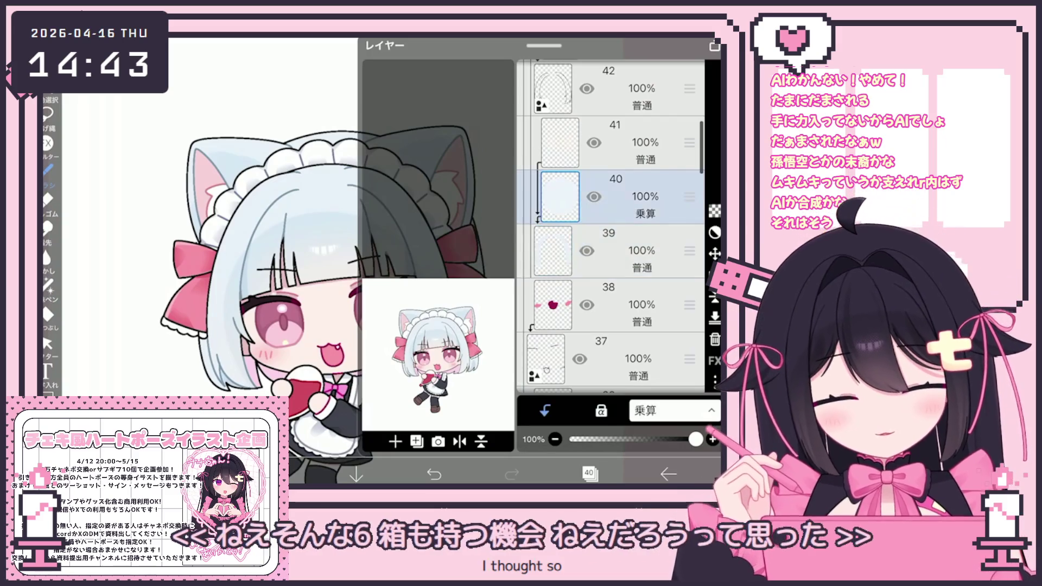
Step: Add blank layer 41 above multiply layer 40 and reopen the layer list
{"action": "left_click", "coordinate": [395, 441]}
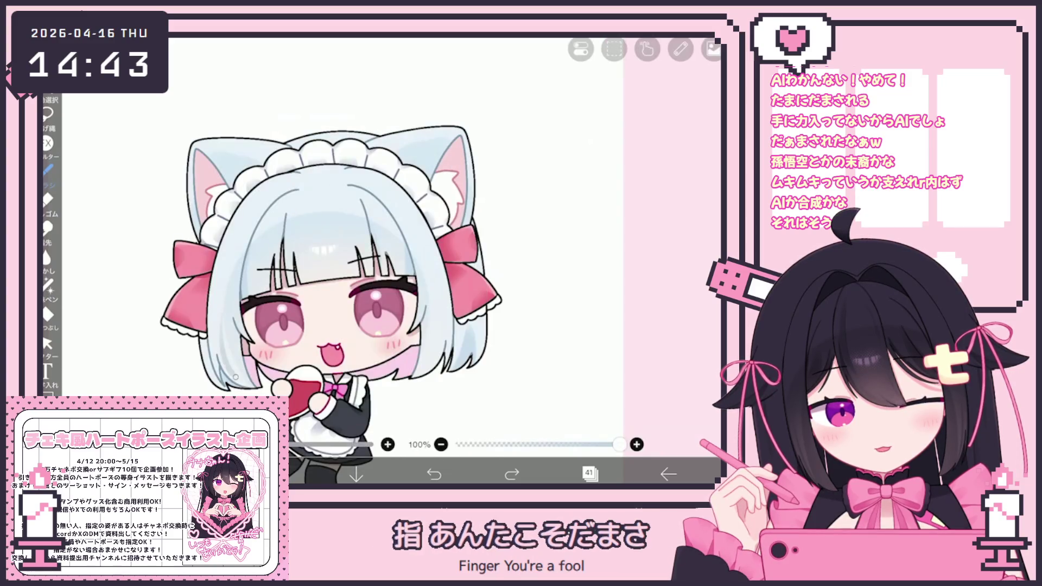
{"action": "scroll", "coordinate": [353, 262], "scroll_direction": "up", "scroll_amount": 3}
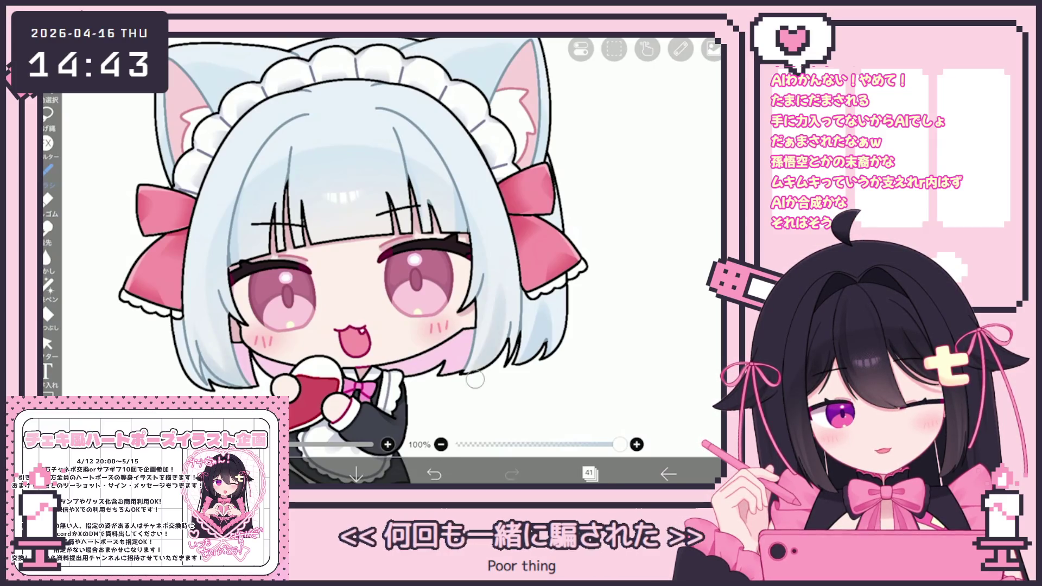
{"action": "scroll", "coordinate": [330, 261], "scroll_direction": "up", "scroll_amount": 1}
{"action": "scroll", "coordinate": [326, 261], "scroll_direction": "up", "scroll_amount": 1}
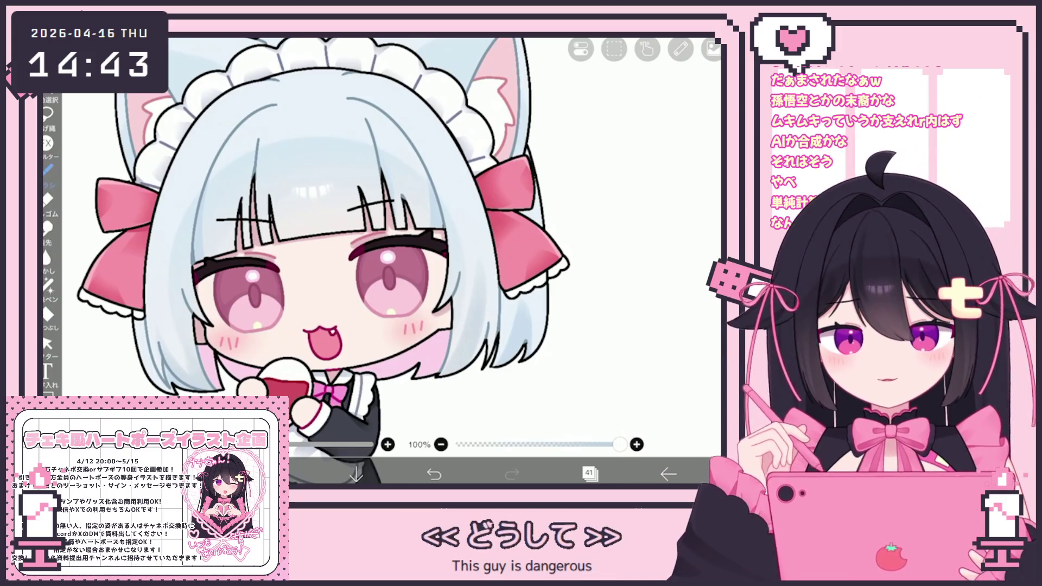
{"action": "scroll", "coordinate": [325, 261], "scroll_direction": "down", "scroll_amount": 2}
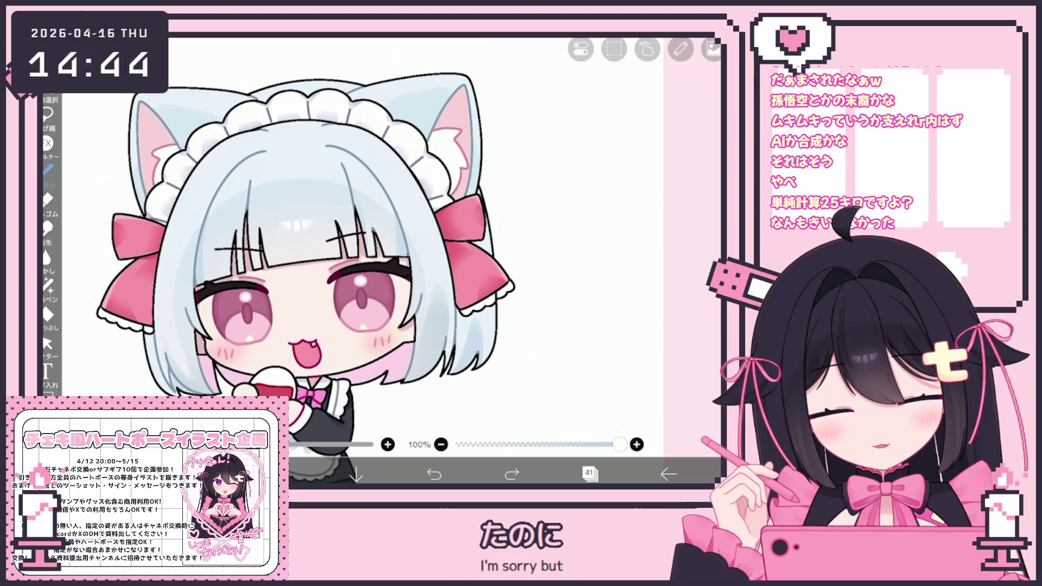
{"action": "scroll", "coordinate": [283, 265], "scroll_direction": "down", "scroll_amount": 2}
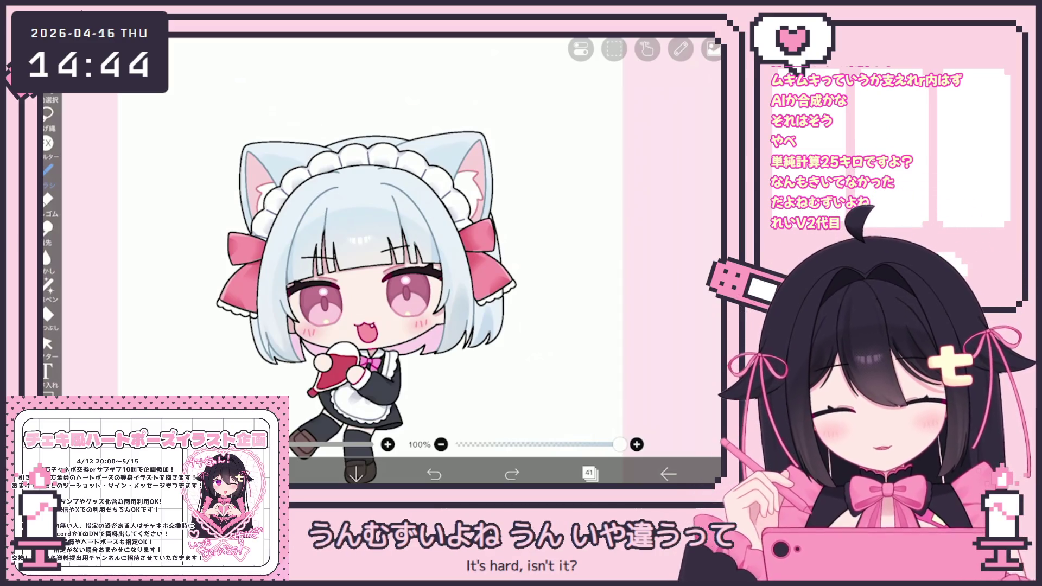
{"action": "scroll", "coordinate": [371, 261], "scroll_direction": "up", "scroll_amount": 3}
{"action": "left_click", "coordinate": [589, 474]}
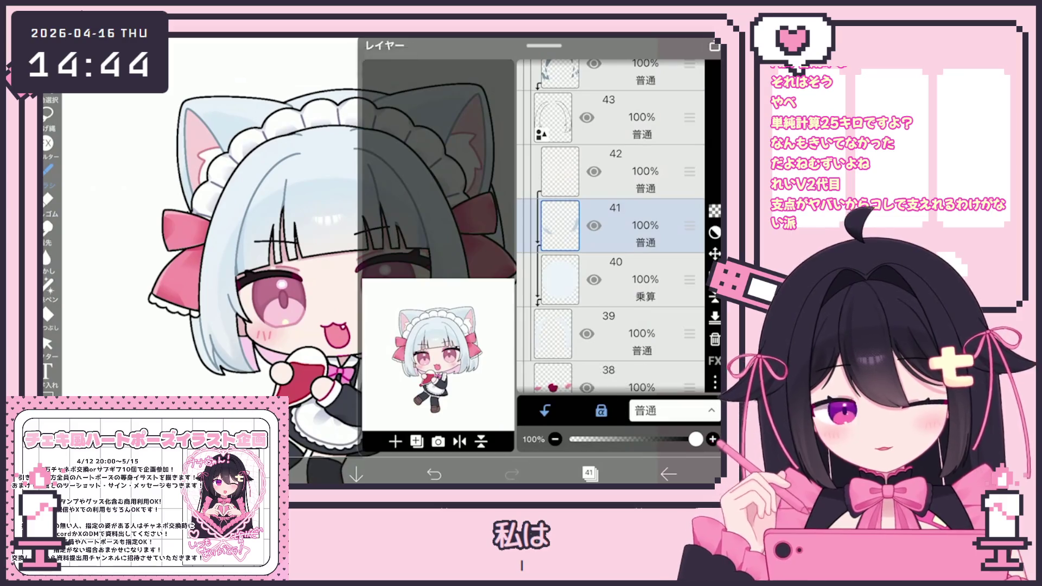
Step: Try the lasso fill tool and colour panel on the canvas
{"action": "left_click", "coordinate": [590, 473]}
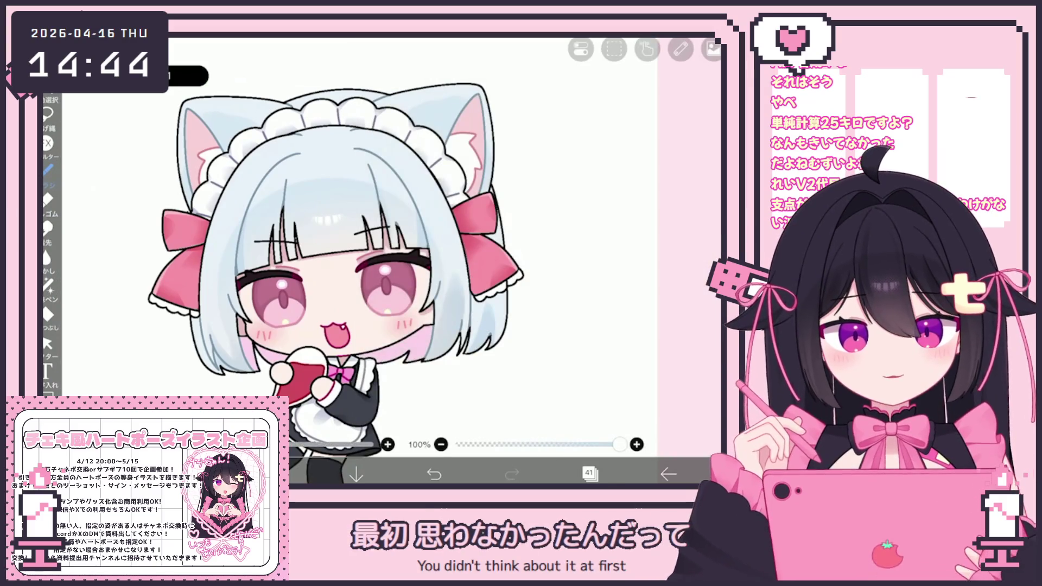
{"action": "left_click", "coordinate": [48, 286]}
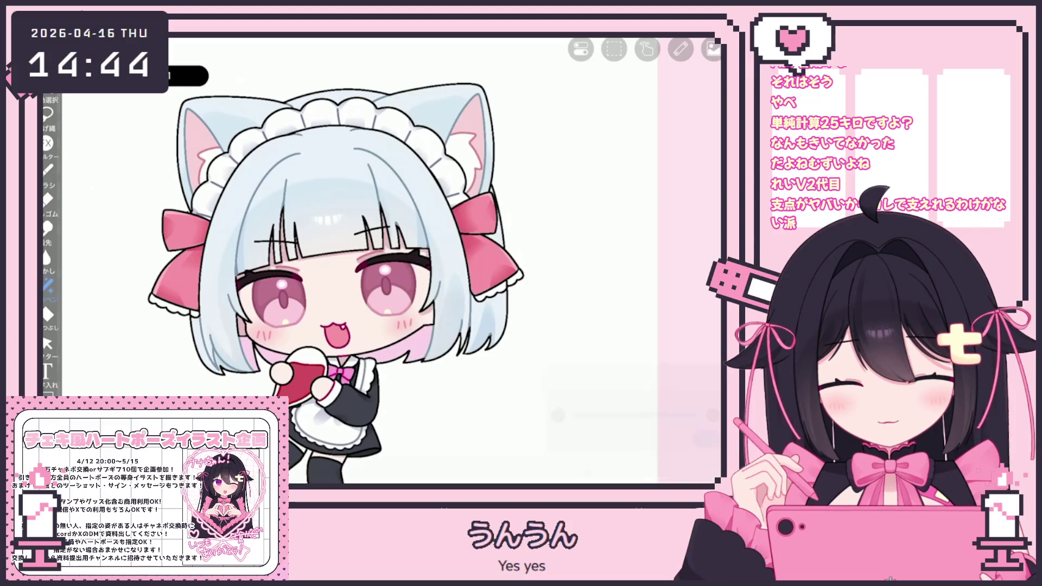
{"action": "left_click", "coordinate": [41, 301]}
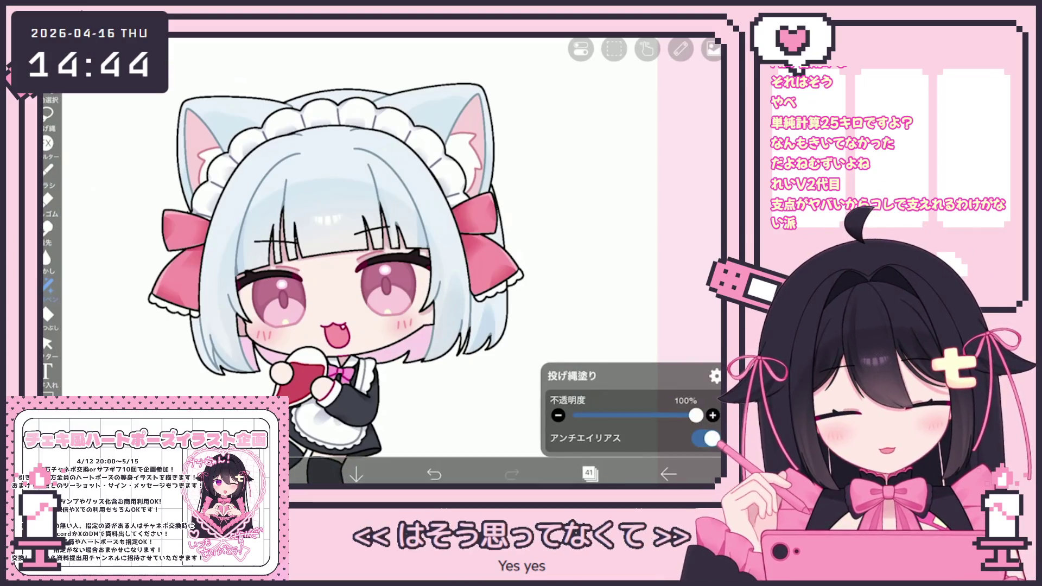
{"action": "left_click", "coordinate": [42, 300]}
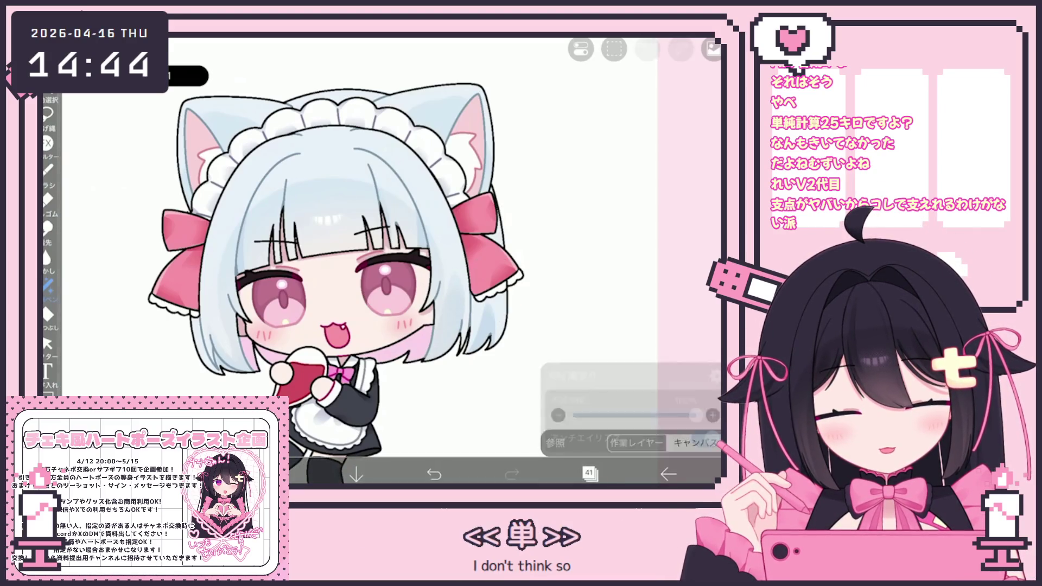
{"action": "left_click", "coordinate": [41, 300]}
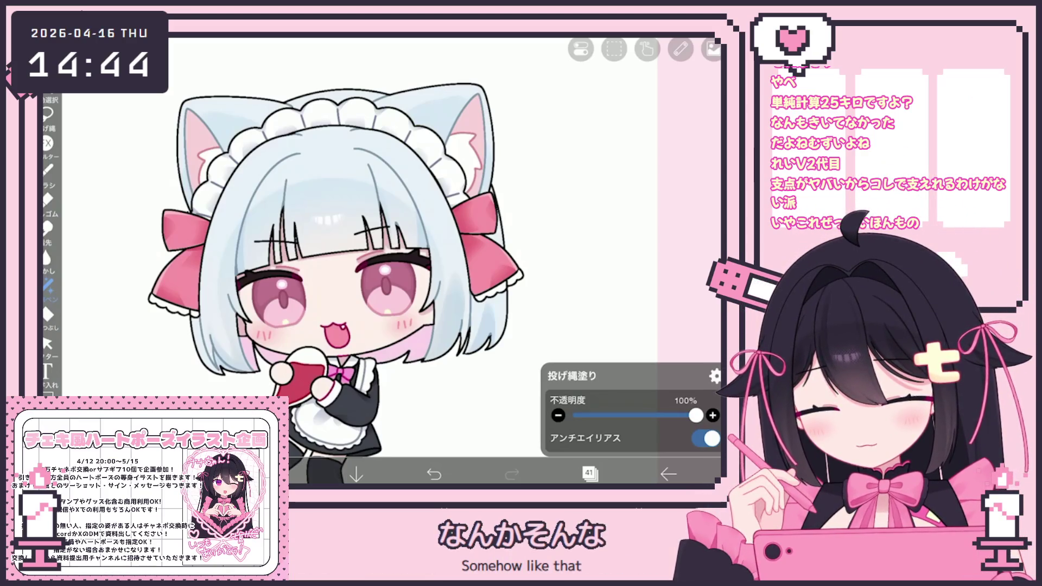
{"action": "scroll", "coordinate": [351, 260], "scroll_direction": "down", "scroll_amount": 3}
{"action": "left_click", "coordinate": [591, 473]}
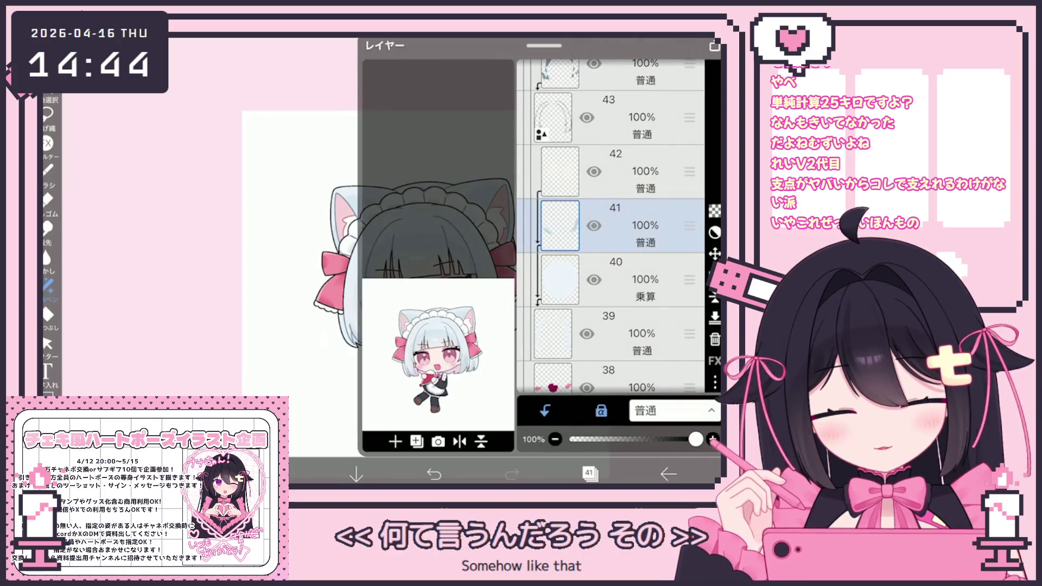
{"action": "scroll", "coordinate": [611, 228], "scroll_direction": "up", "scroll_amount": 3}
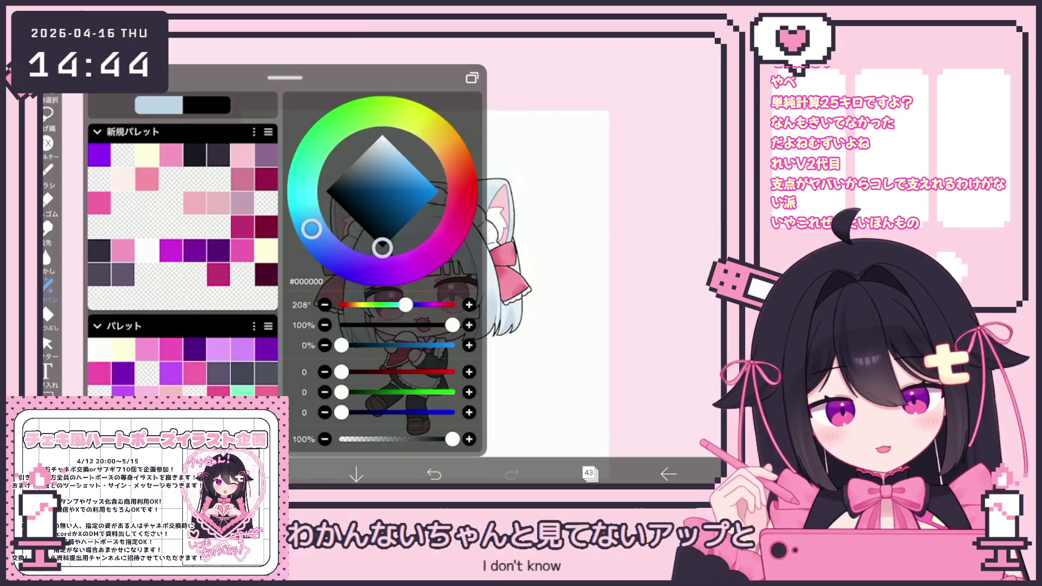
Step: Switch to the hard pen brush at size 4.0 from the brush history
{"action": "left_click", "coordinate": [49, 169]}
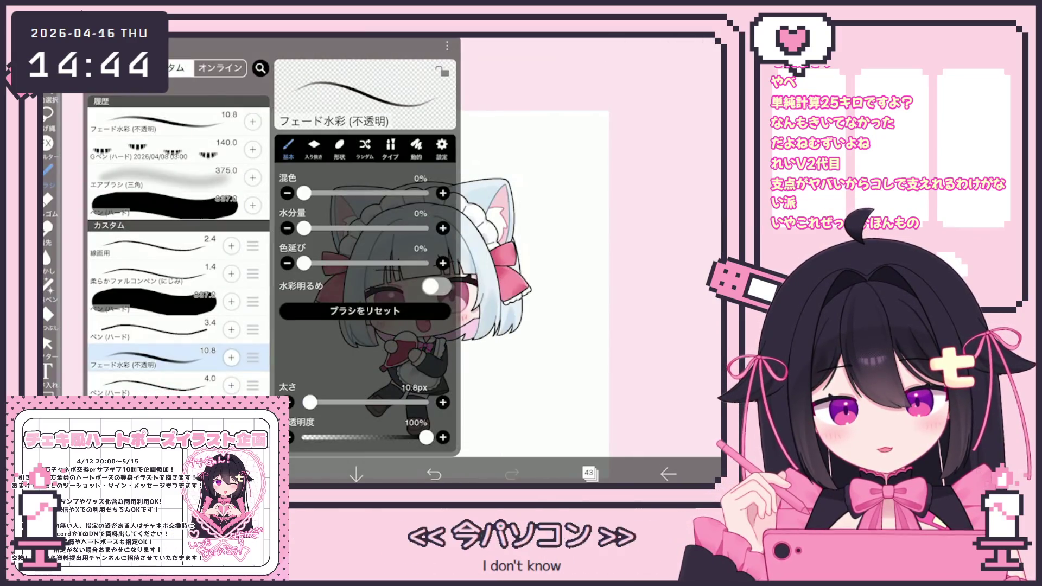
{"action": "left_click", "coordinate": [155, 382]}
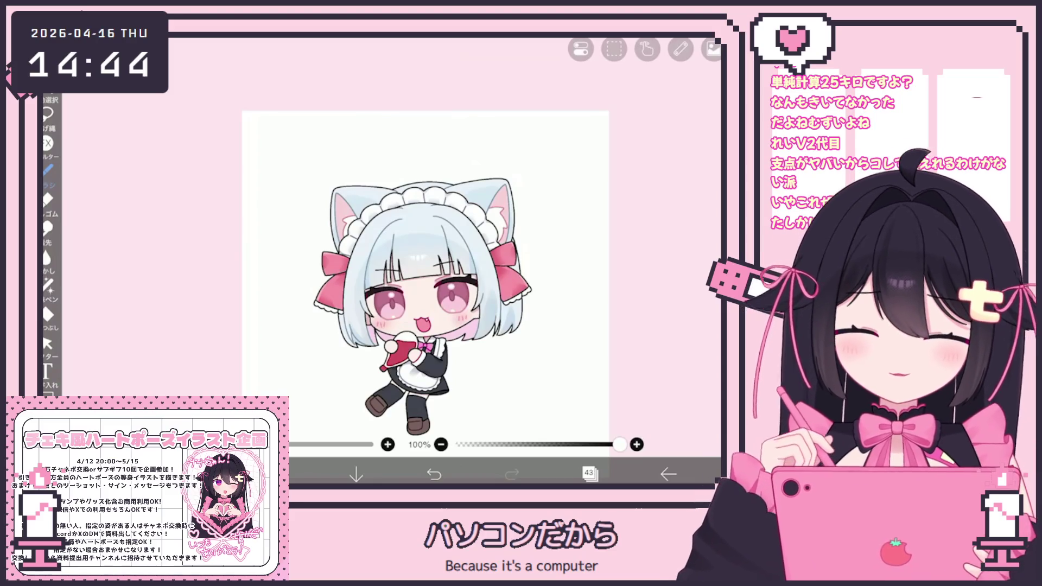
Step: Add a fresh layer 45 to draw on and return to the canvas
{"action": "left_click", "coordinate": [590, 473]}
{"action": "left_click", "coordinate": [589, 473]}
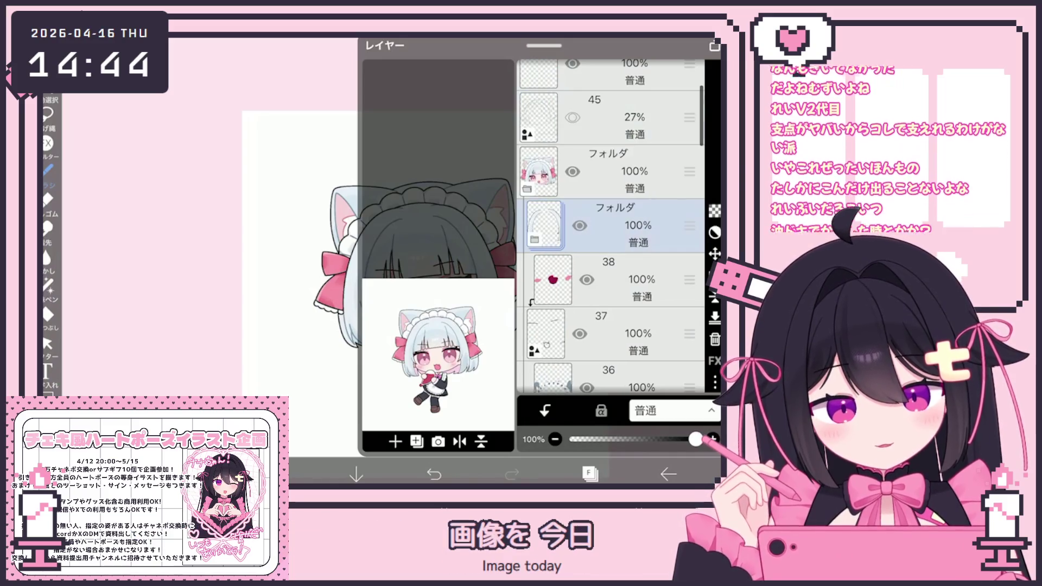
{"action": "left_click", "coordinate": [417, 441]}
{"action": "left_click", "coordinate": [383, 407]}
{"action": "left_click", "coordinate": [590, 473]}
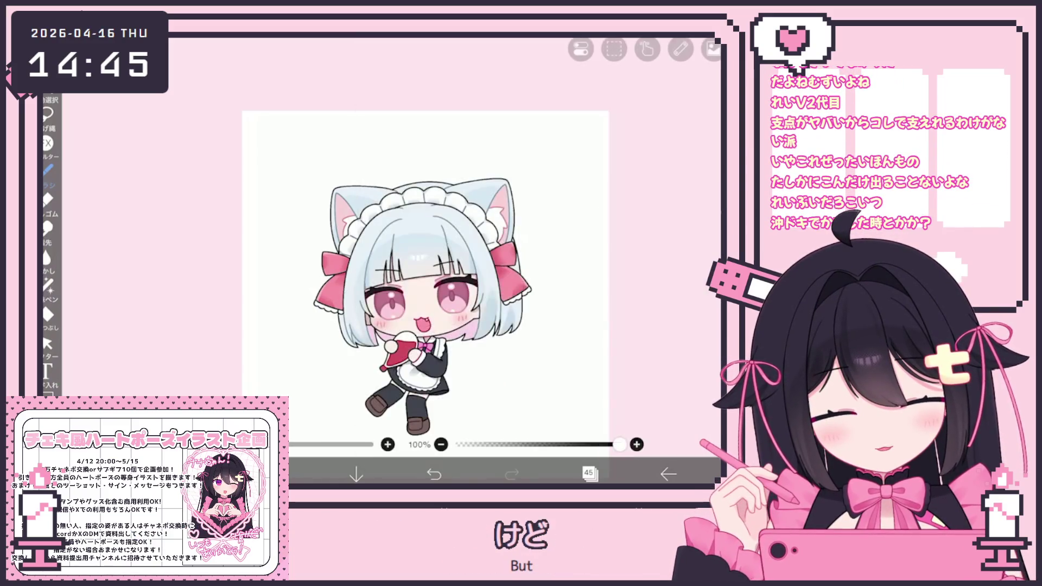
{"action": "scroll", "coordinate": [367, 277], "scroll_direction": "up", "scroll_amount": 2}
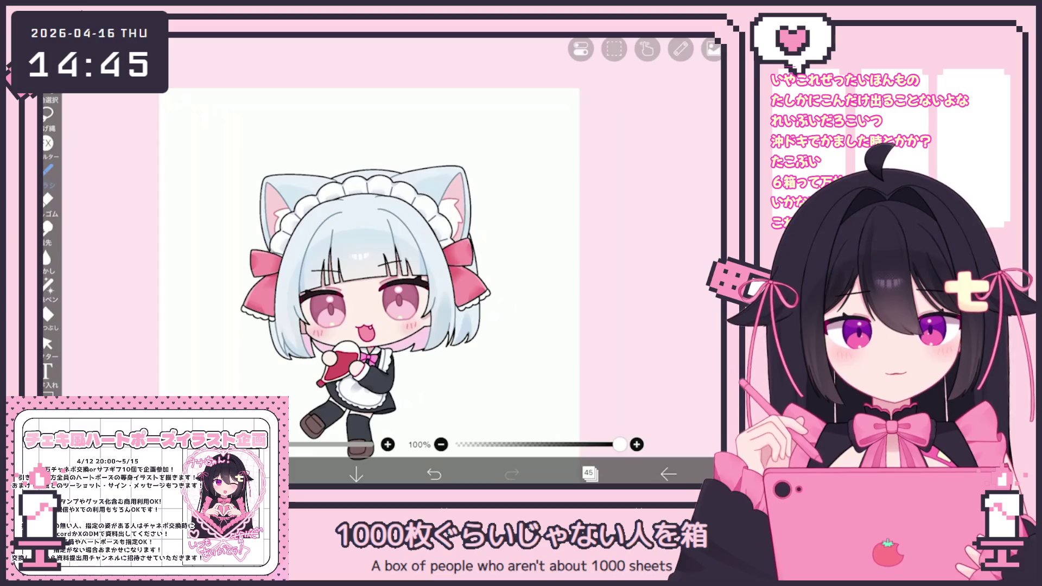
{"action": "scroll", "coordinate": [571, 318], "scroll_direction": "up", "scroll_amount": 2}
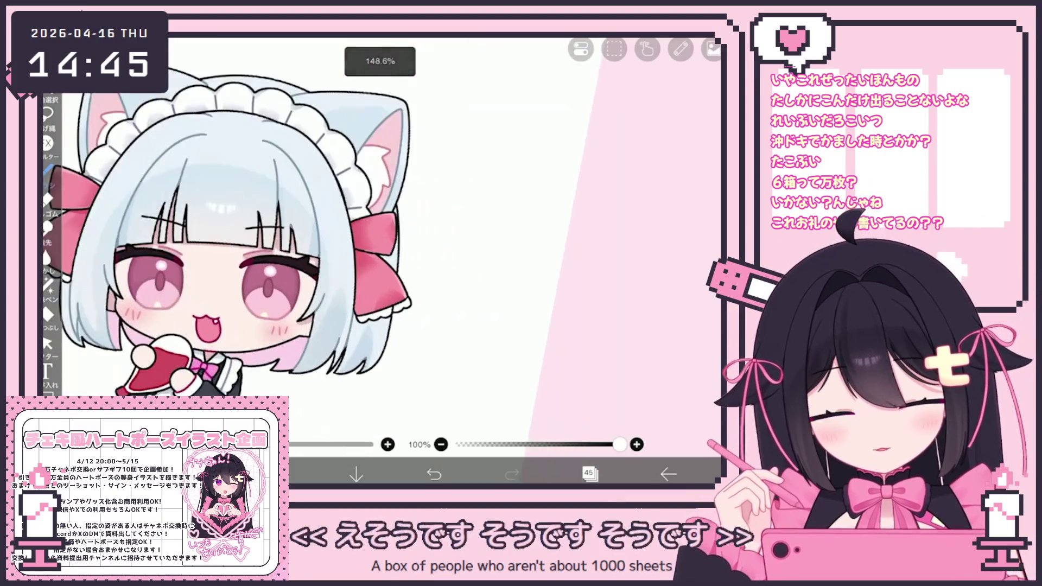
{"action": "scroll", "coordinate": [570, 317], "scroll_direction": "up", "scroll_amount": 3}
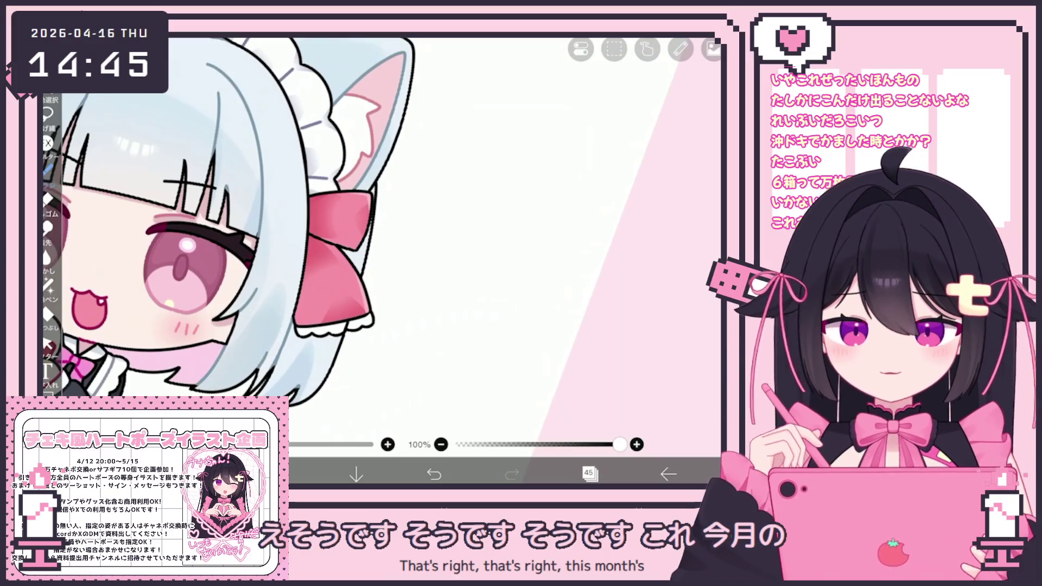
Step: Try a couple of curved hair-strand strokes beside the right ribbon and undo them
{"action": "left_click_drag", "start_coordinate": [383, 245], "coordinate": [383, 359]}
{"action": "key", "text": "ctrl+z"}
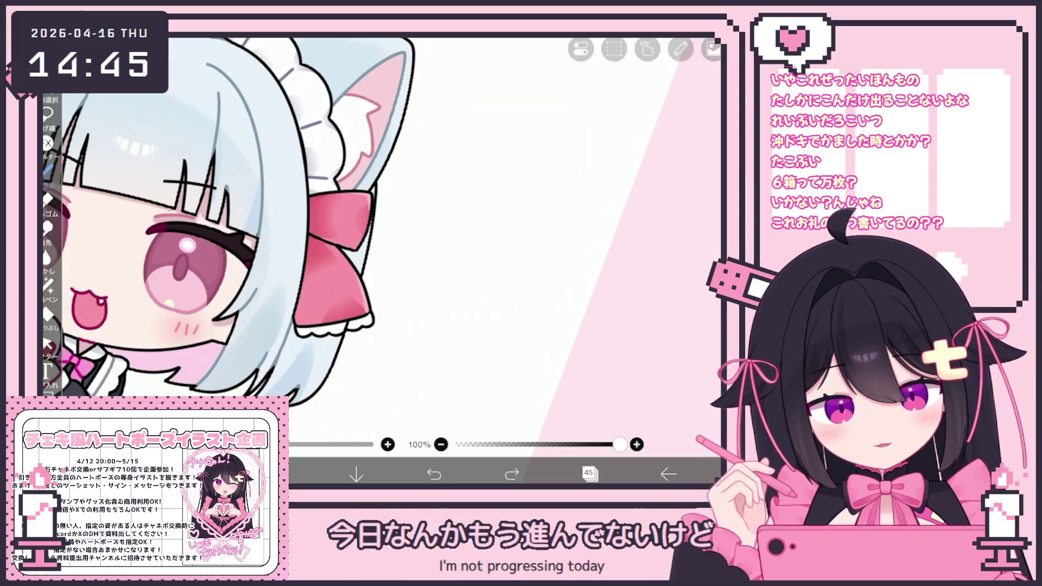
{"action": "left_click_drag", "start_coordinate": [382, 248], "coordinate": [366, 379]}
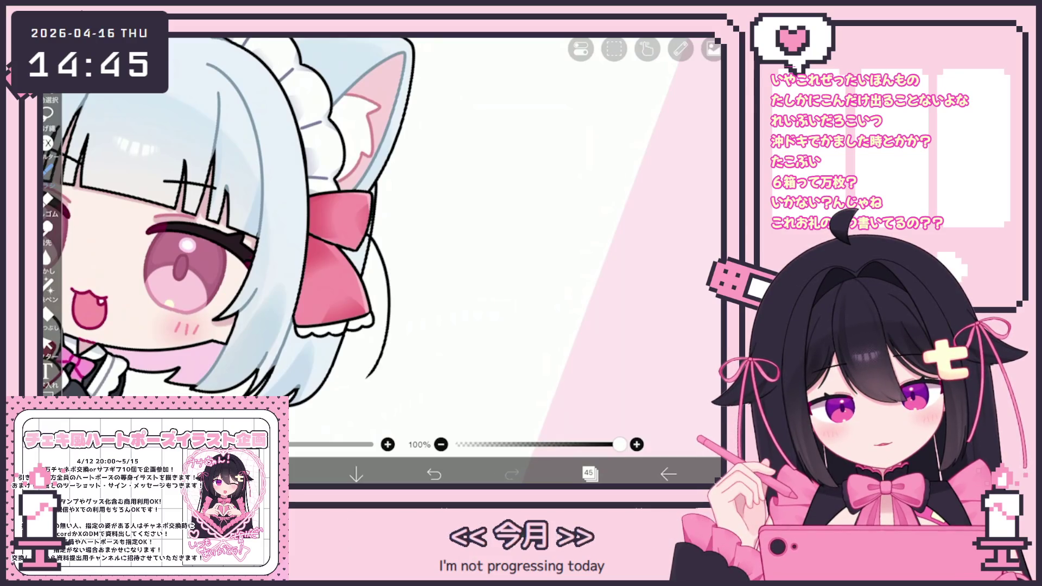
{"action": "left_click_drag", "start_coordinate": [356, 331], "coordinate": [345, 357]}
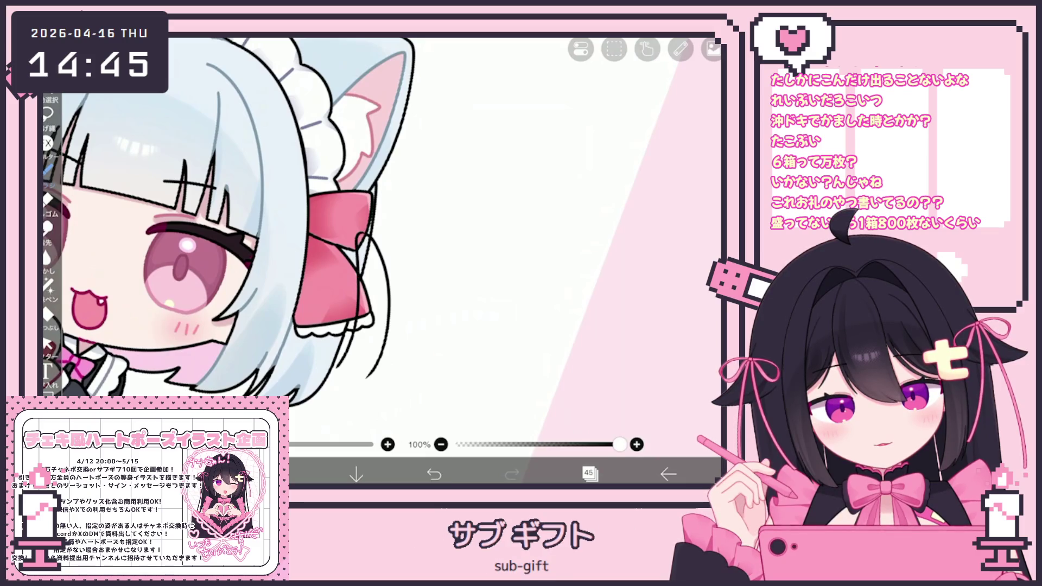
{"action": "key", "text": "ctrl+z"}
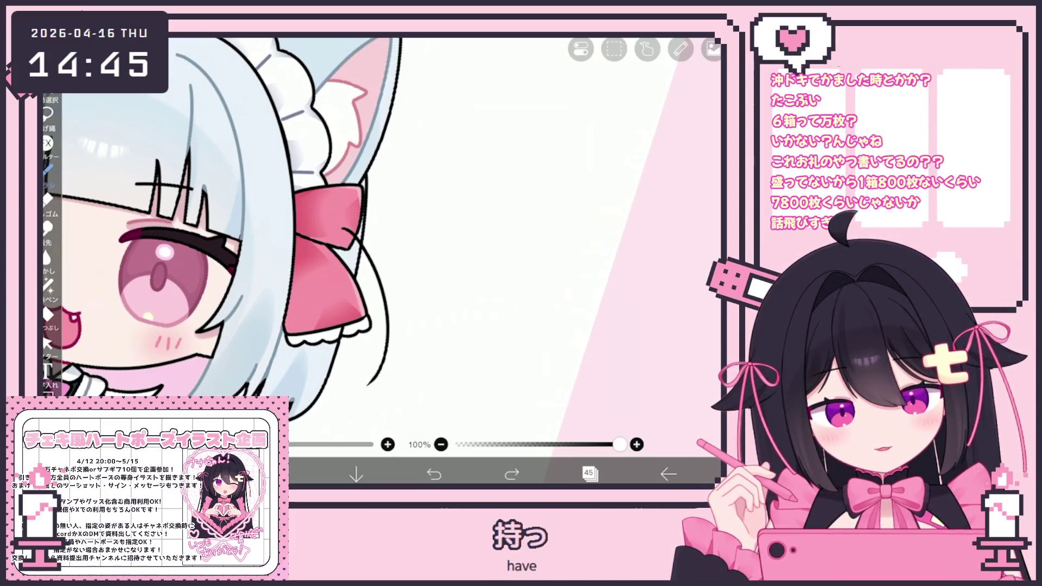
{"action": "scroll", "coordinate": [245, 225], "scroll_direction": "down", "scroll_amount": 5}
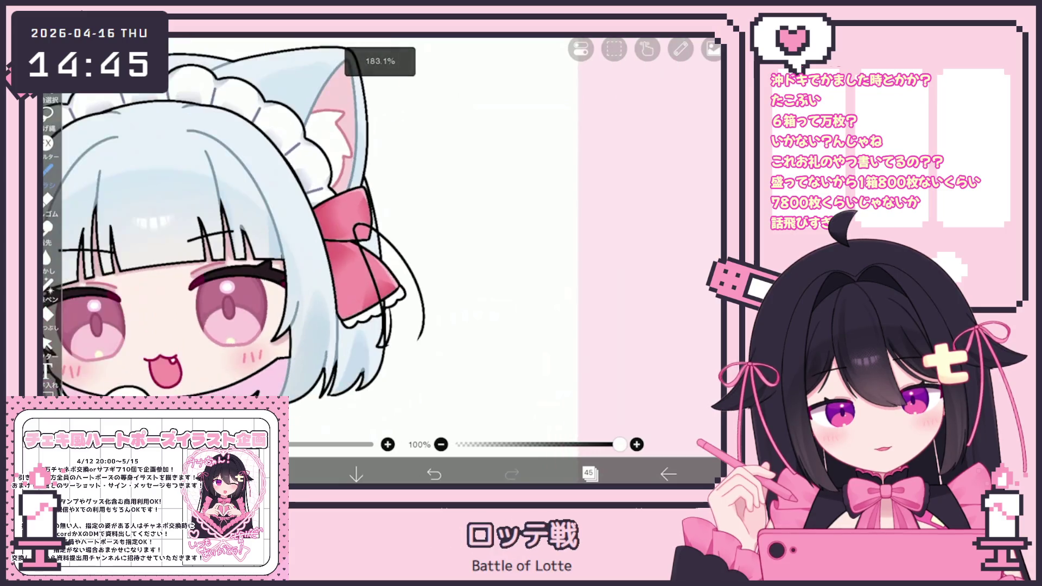
{"action": "scroll", "coordinate": [460, 285], "scroll_direction": "up", "scroll_amount": 5}
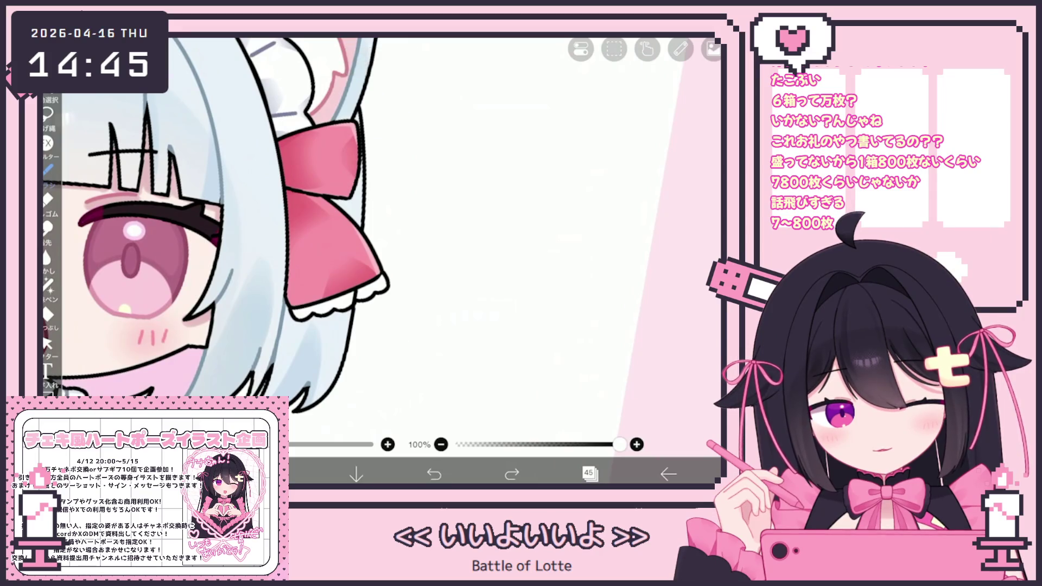
Step: Make layer 35 the active drawing layer
{"action": "left_click", "coordinate": [590, 473]}
{"action": "scroll", "coordinate": [611, 228], "scroll_direction": "down", "scroll_amount": 5}
{"action": "left_click", "coordinate": [603, 226]}
{"action": "left_click", "coordinate": [590, 473]}
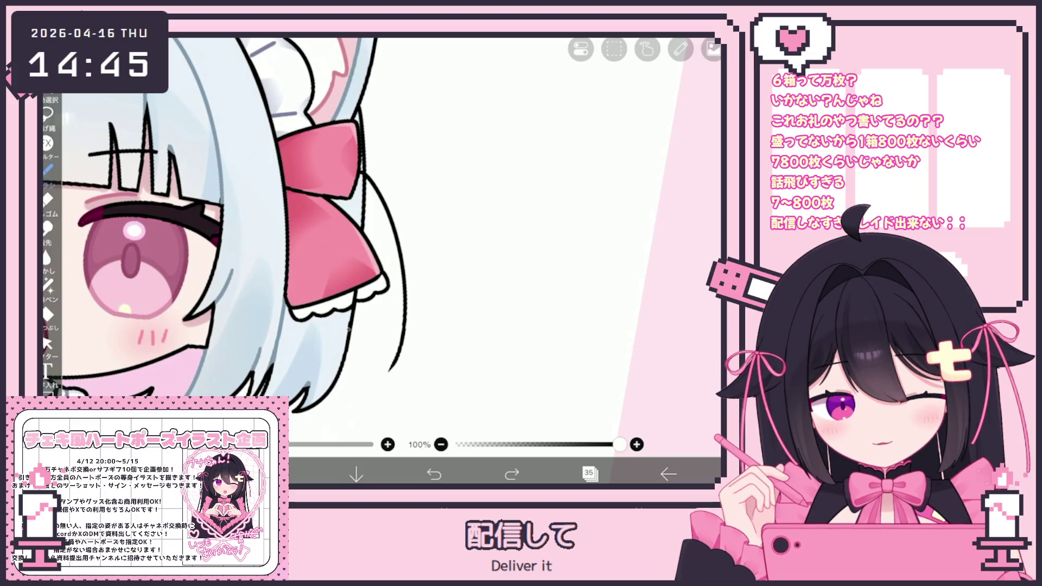
Step: Redraw short hair strands beside the ribbon on layer 35, undoing the strokes that miss
{"action": "left_click_drag", "start_coordinate": [368, 316], "coordinate": [358, 356]}
{"action": "key", "text": "ctrl+z"}
{"action": "left_click_drag", "start_coordinate": [396, 311], "coordinate": [365, 364]}
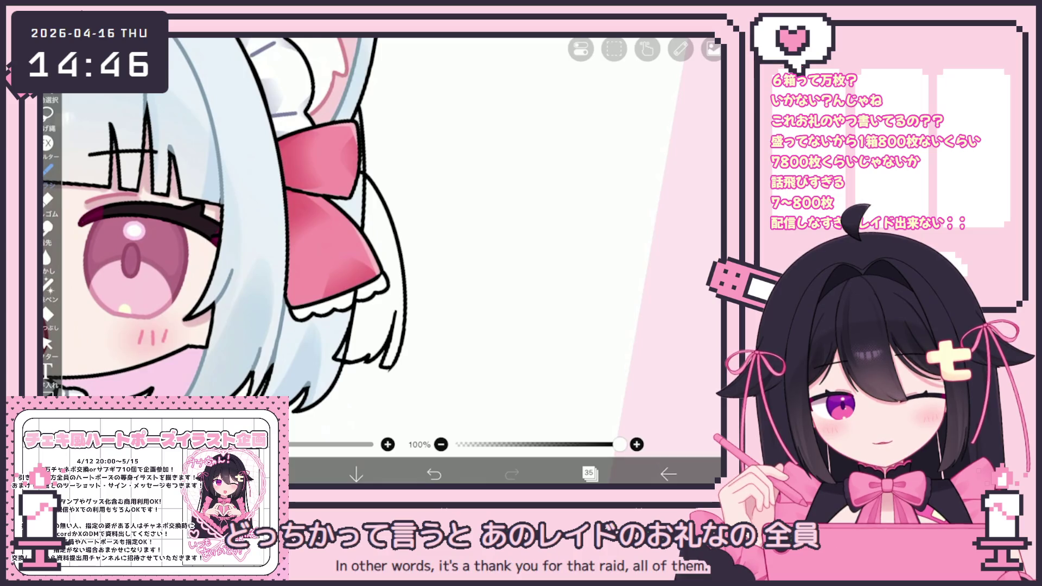
{"action": "scroll", "coordinate": [236, 229], "scroll_direction": "down", "scroll_amount": 5}
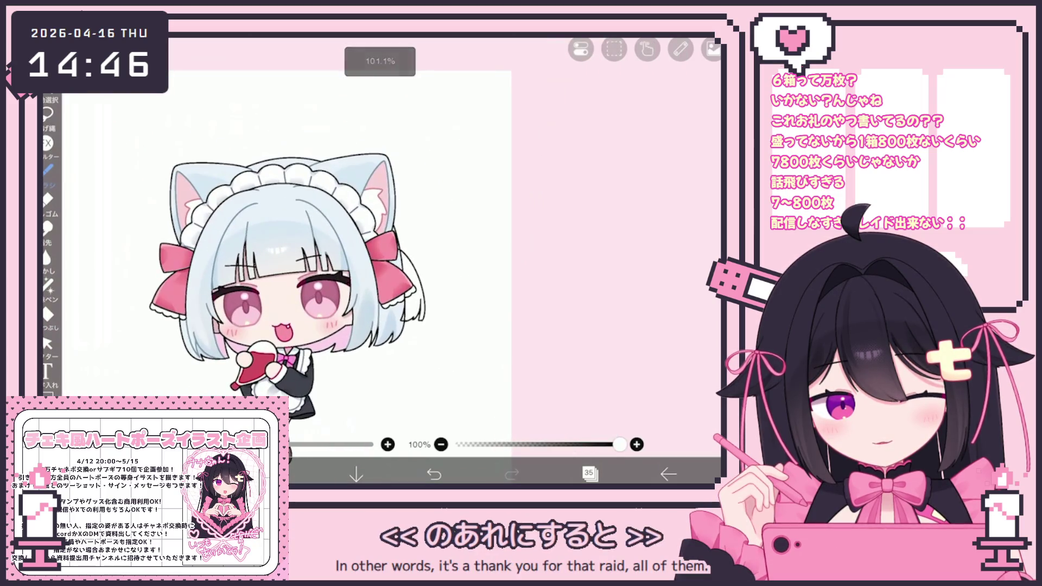
{"action": "scroll", "coordinate": [481, 302], "scroll_direction": "up", "scroll_amount": 5}
{"action": "key", "text": "ctrl+z"}
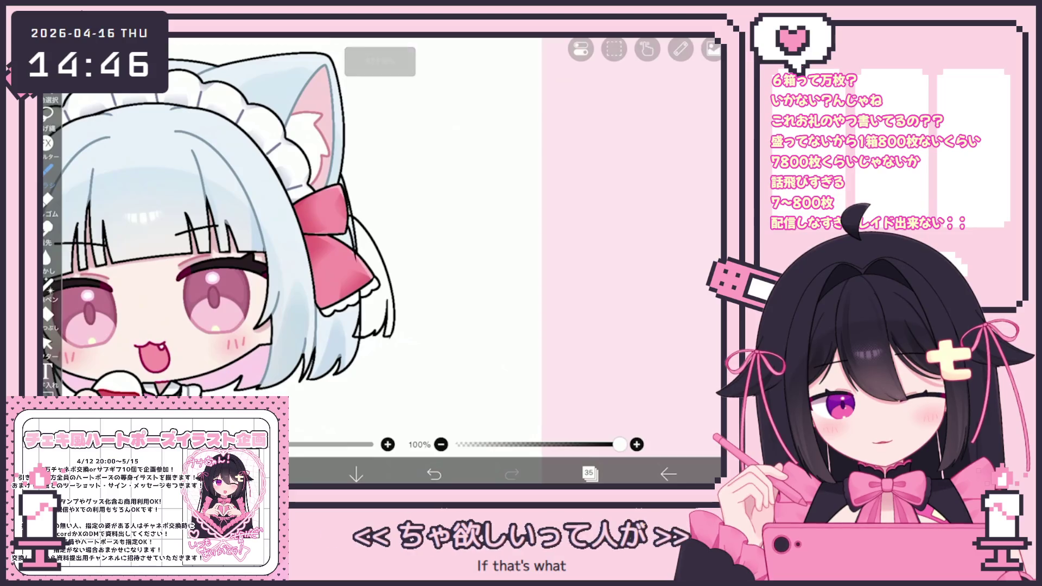
Step: Restore the last strand stroke, select the strands behind the right bow and rotate them counter-clockwise
{"action": "key", "text": "ctrl+y"}
{"action": "key", "text": "e"}
{"action": "left_click_drag", "start_coordinate": [349, 216], "coordinate": [347, 335]}
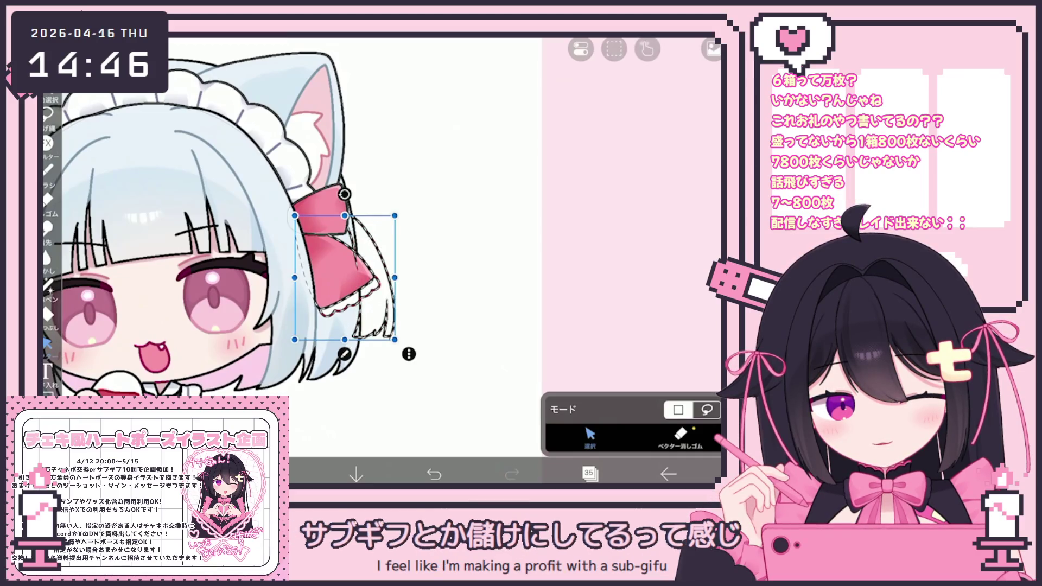
{"action": "scroll", "coordinate": [326, 244], "scroll_direction": "up", "scroll_amount": 3}
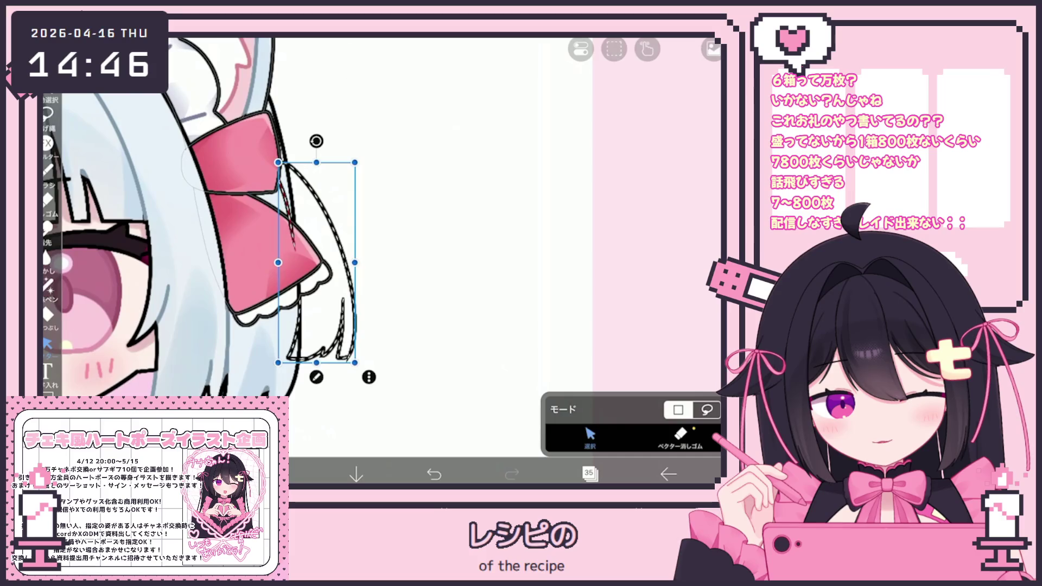
{"action": "left_click_drag", "start_coordinate": [316, 141], "coordinate": [293, 132]}
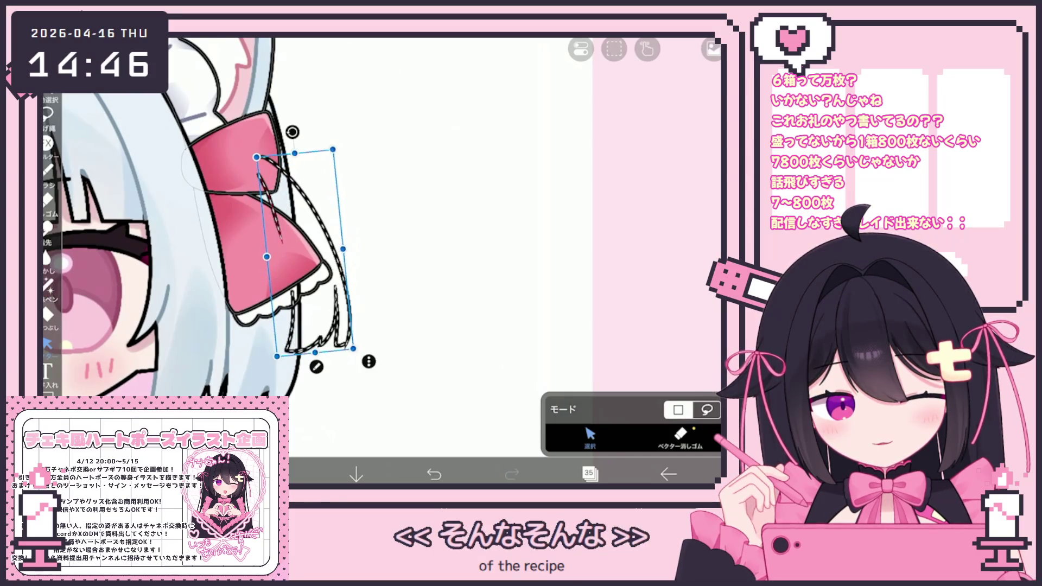
{"action": "left_click", "coordinate": [679, 436]}
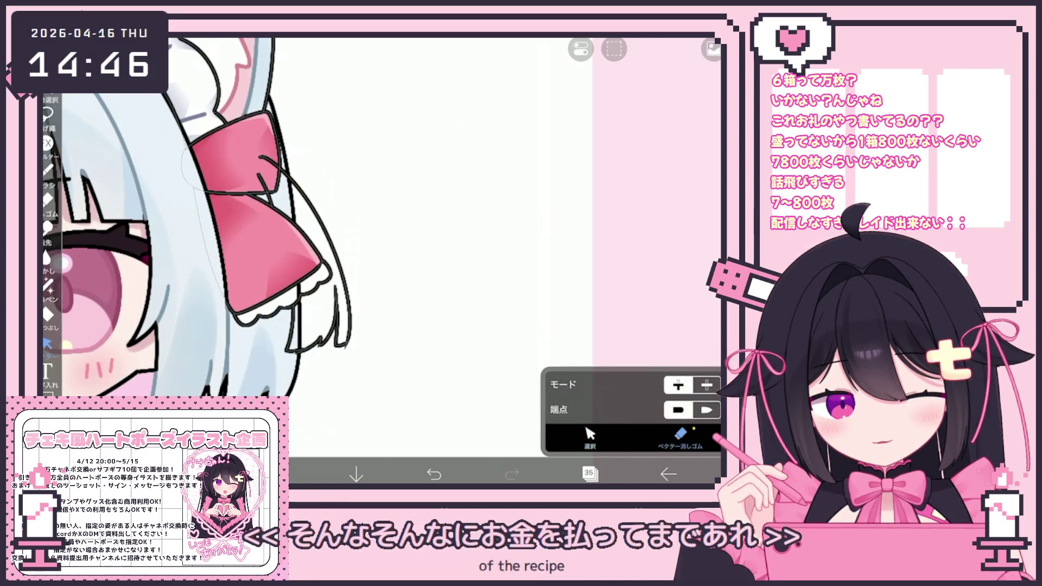
{"action": "scroll", "coordinate": [249, 261], "scroll_direction": "down", "scroll_amount": 3}
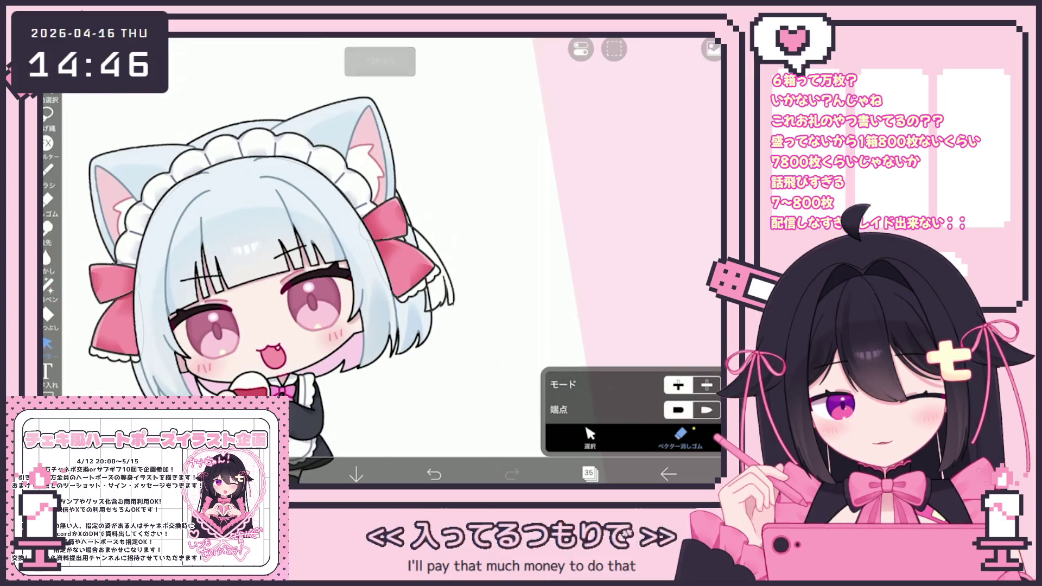
Step: Lasso-fill pale blue along the hair strands behind the right bow
{"action": "left_click", "coordinate": [590, 473]}
{"action": "left_click", "coordinate": [590, 473]}
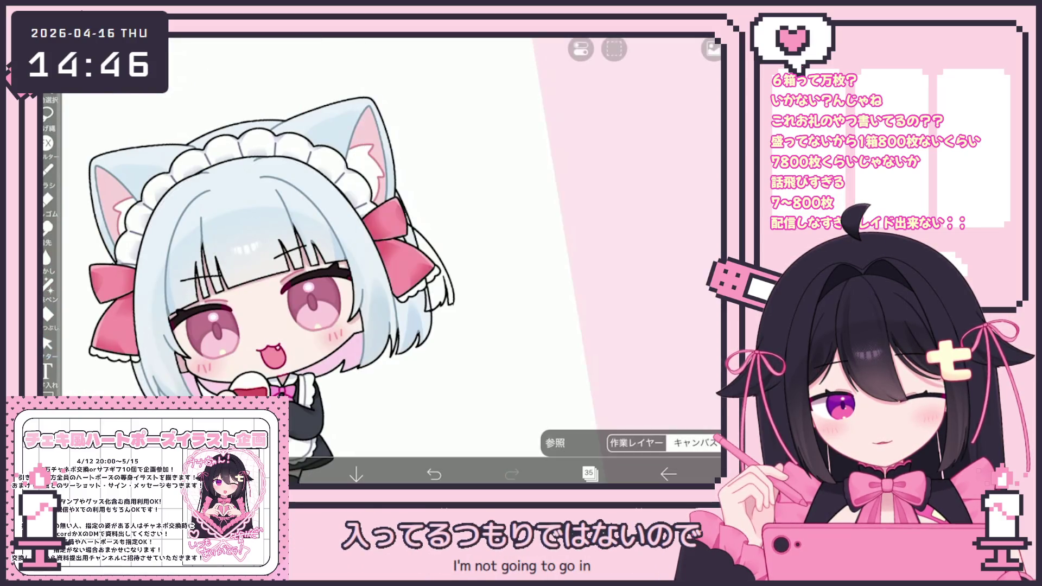
{"action": "left_click", "coordinate": [49, 285]}
{"action": "scroll", "coordinate": [456, 269], "scroll_direction": "up", "scroll_amount": 5}
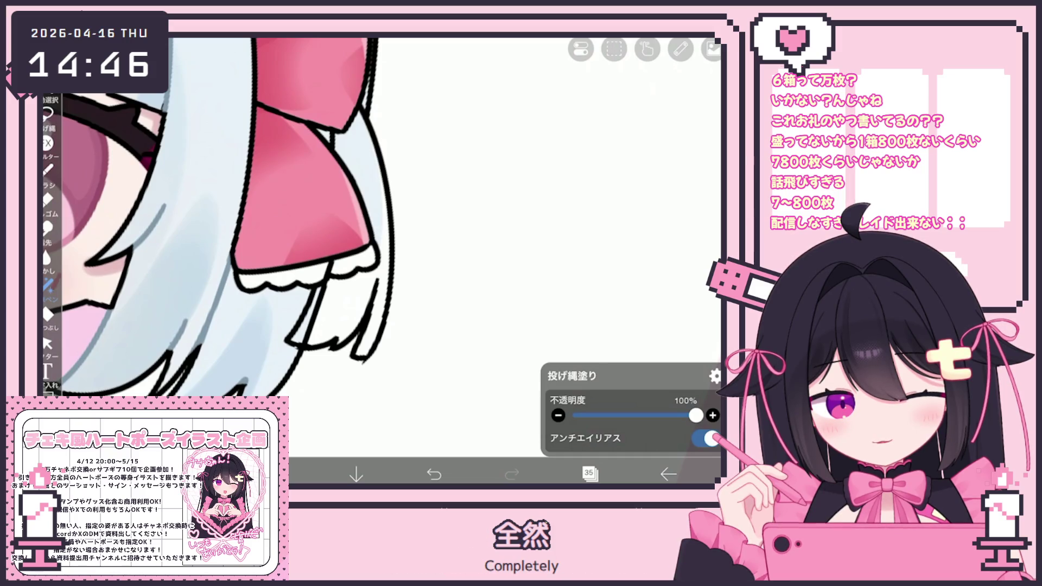
{"action": "mouse_move", "coordinate": [368, 313]}
{"action": "left_mouse_down"}
{"action": "mouse_move", "coordinate": [367, 236]}
{"action": "mouse_move", "coordinate": [330, 187]}
{"action": "left_mouse_up"}
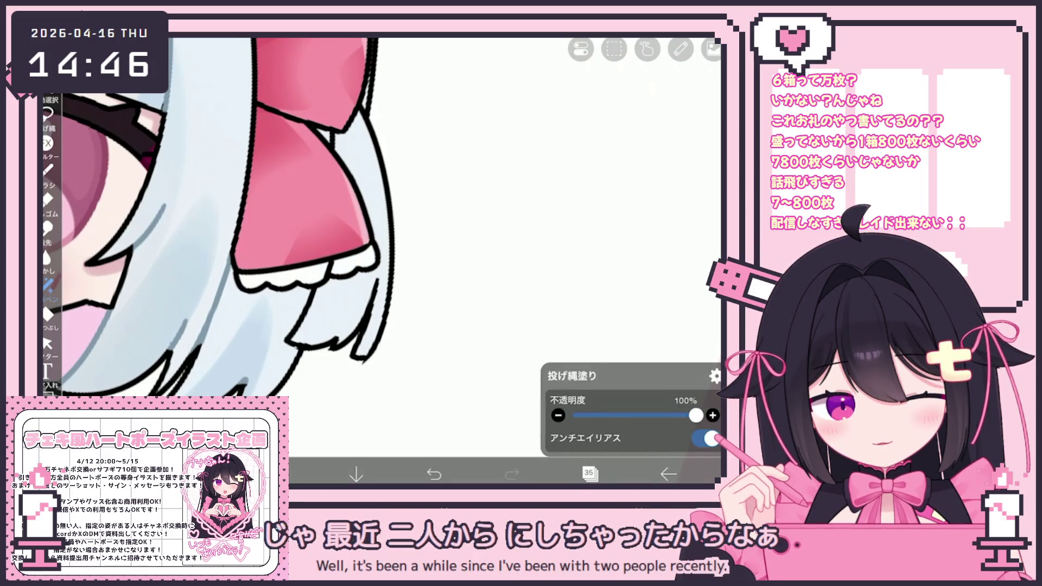
Step: Make layer 36 the active layer
{"action": "left_click", "coordinate": [591, 474]}
{"action": "left_click", "coordinate": [617, 163]}
{"action": "left_click", "coordinate": [590, 474]}
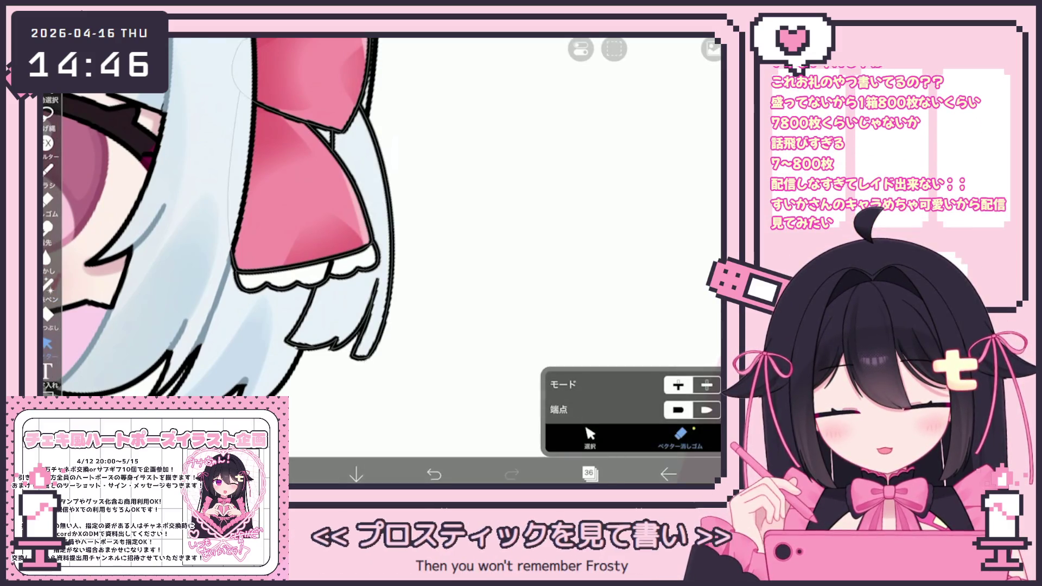
{"action": "scroll", "coordinate": [238, 217], "scroll_direction": "down", "scroll_amount": 2}
{"action": "scroll", "coordinate": [371, 261], "scroll_direction": "down", "scroll_amount": 3}
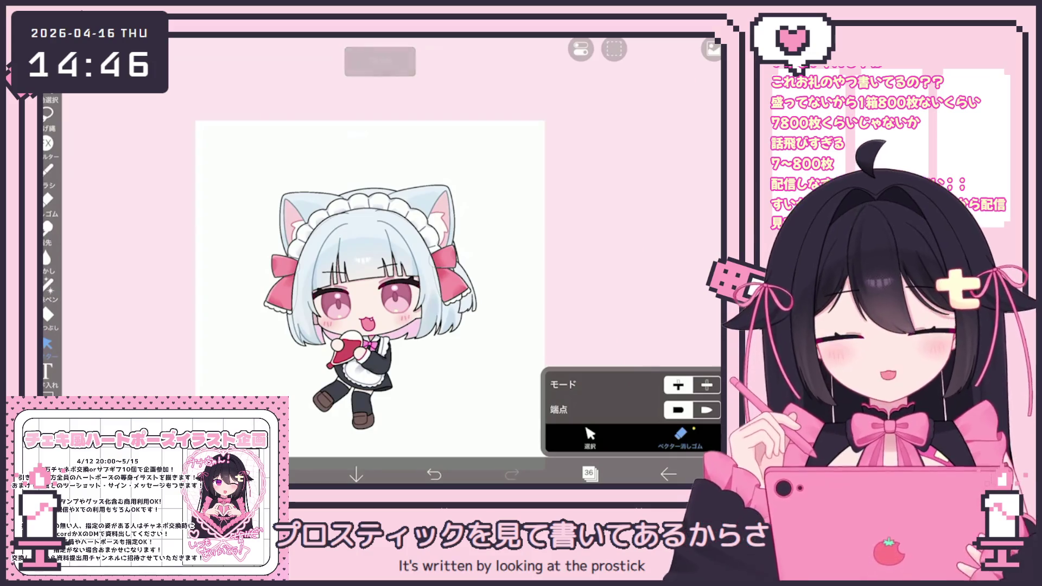
Step: Switch to layer 36, choose white #FFFFFF and check the fill settings, undoing one change
{"action": "left_click", "coordinate": [591, 474]}
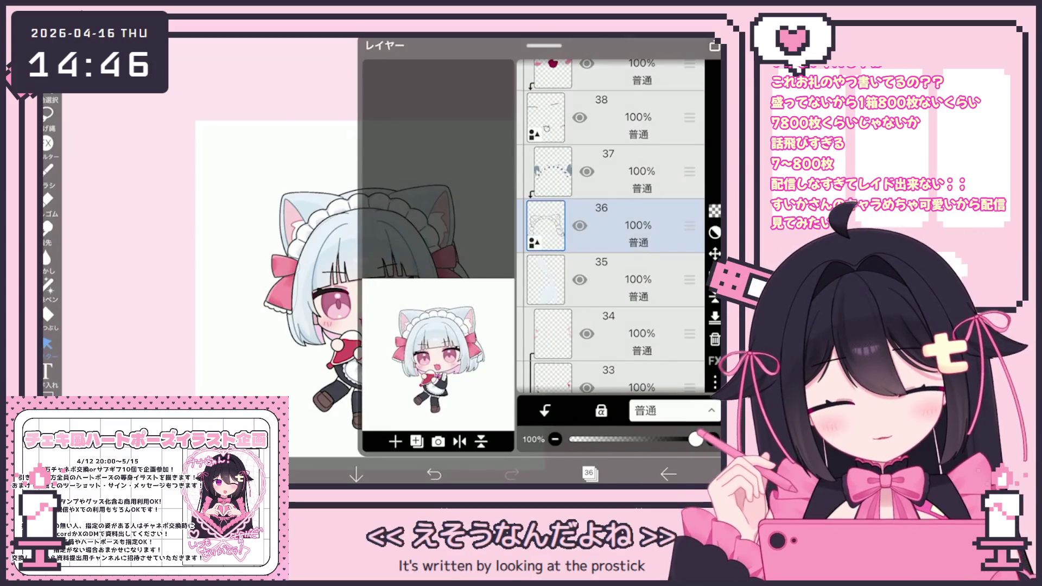
{"action": "left_click", "coordinate": [611, 279]}
{"action": "left_click", "coordinate": [610, 225]}
{"action": "left_click", "coordinate": [310, 474]}
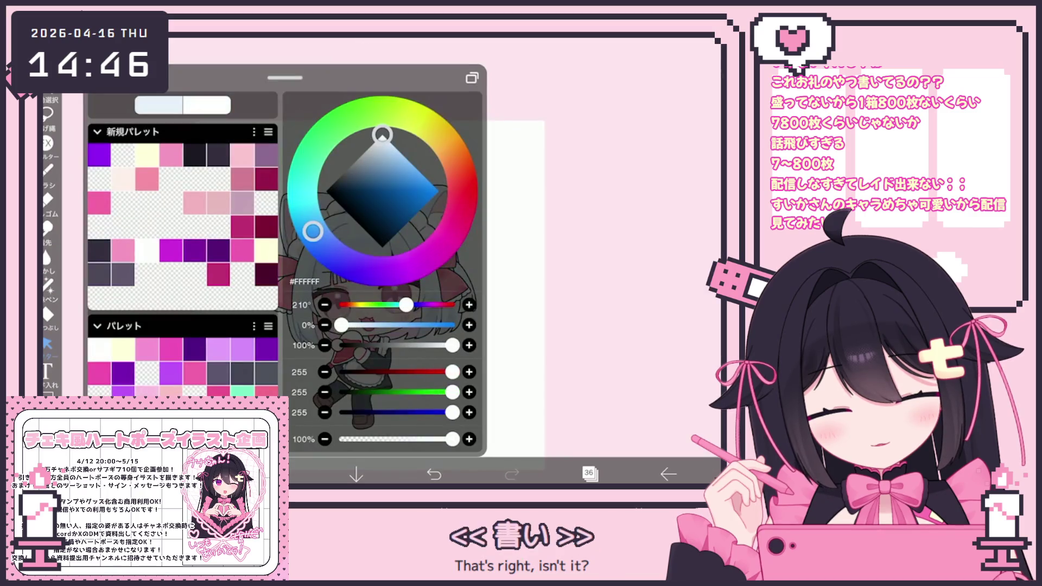
{"action": "left_click", "coordinate": [310, 474]}
{"action": "scroll", "coordinate": [370, 261], "scroll_direction": "up", "scroll_amount": 3}
{"action": "scroll", "coordinate": [371, 262], "scroll_direction": "up", "scroll_amount": 2}
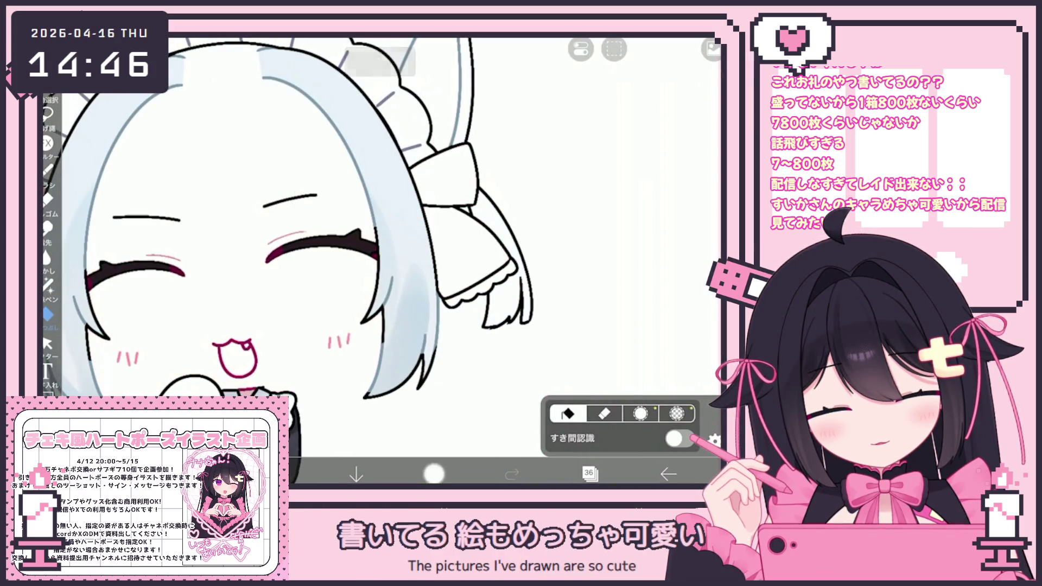
{"action": "left_click", "coordinate": [433, 474]}
{"action": "left_click", "coordinate": [714, 440]}
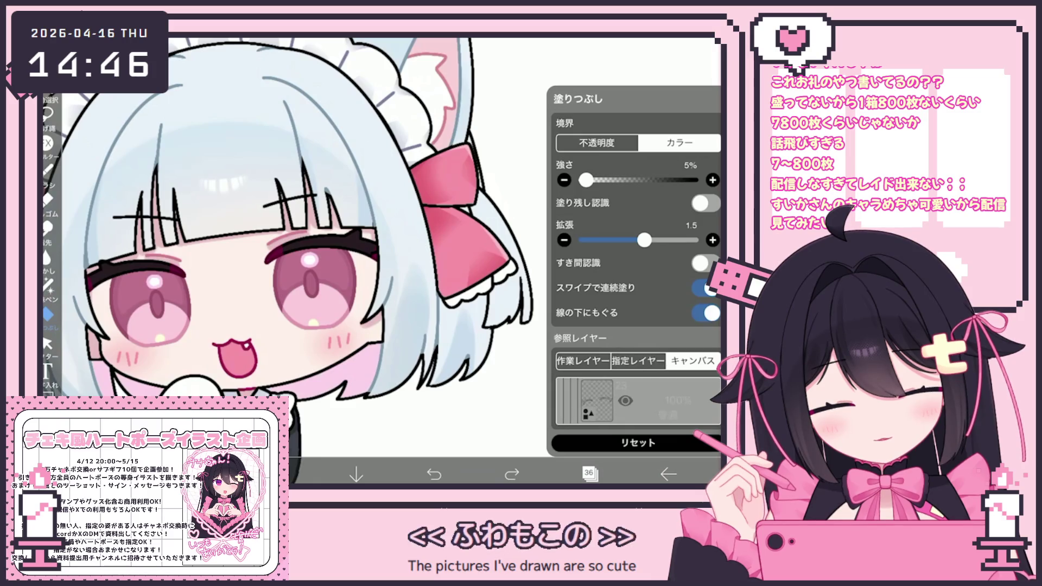
{"action": "left_click", "coordinate": [715, 440]}
{"action": "scroll", "coordinate": [460, 261], "scroll_direction": "down", "scroll_amount": 3}
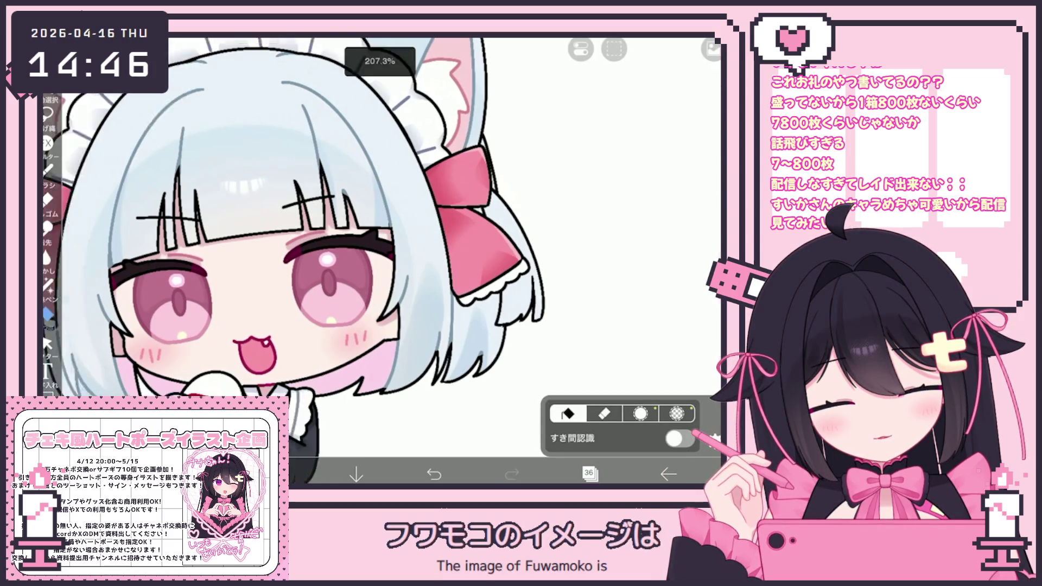
{"action": "scroll", "coordinate": [460, 261], "scroll_direction": "up", "scroll_amount": 2}
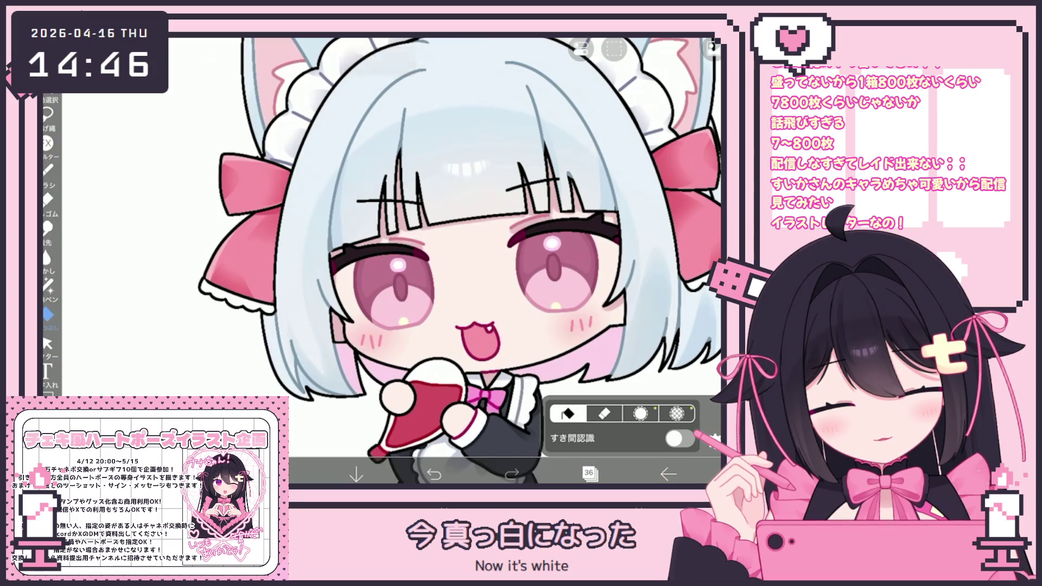
{"action": "scroll", "coordinate": [460, 261], "scroll_direction": "down", "scroll_amount": 2}
{"action": "scroll", "coordinate": [460, 261], "scroll_direction": "down", "scroll_amount": 2}
{"action": "scroll", "coordinate": [460, 261], "scroll_direction": "down", "scroll_amount": 1}
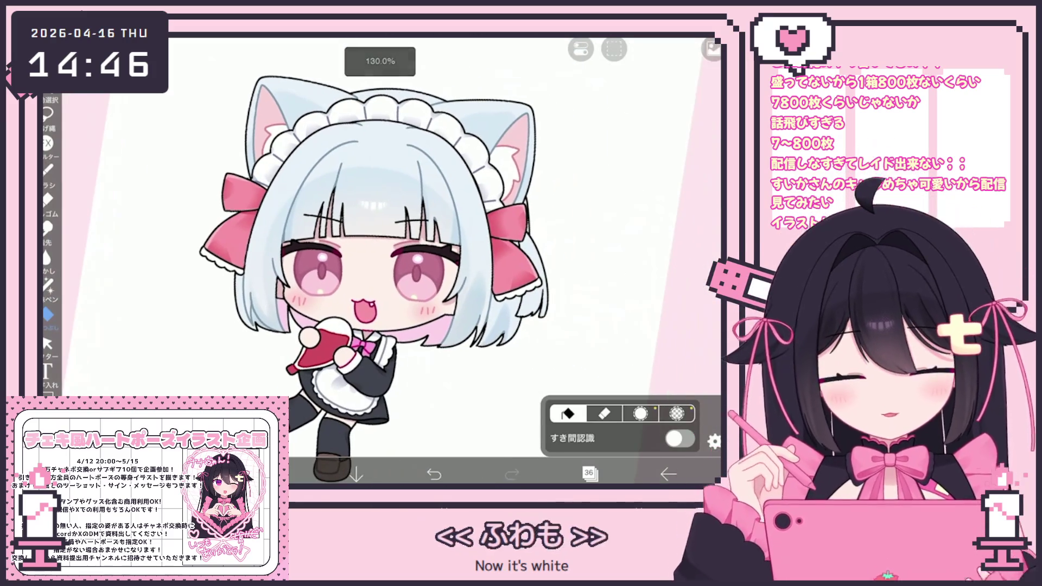
Step: Move to layer 37 and undo a stray stroke near the left bow
{"action": "left_click", "coordinate": [590, 472]}
{"action": "left_click", "coordinate": [611, 262]}
{"action": "scroll", "coordinate": [611, 220], "scroll_direction": "up", "scroll_amount": 2}
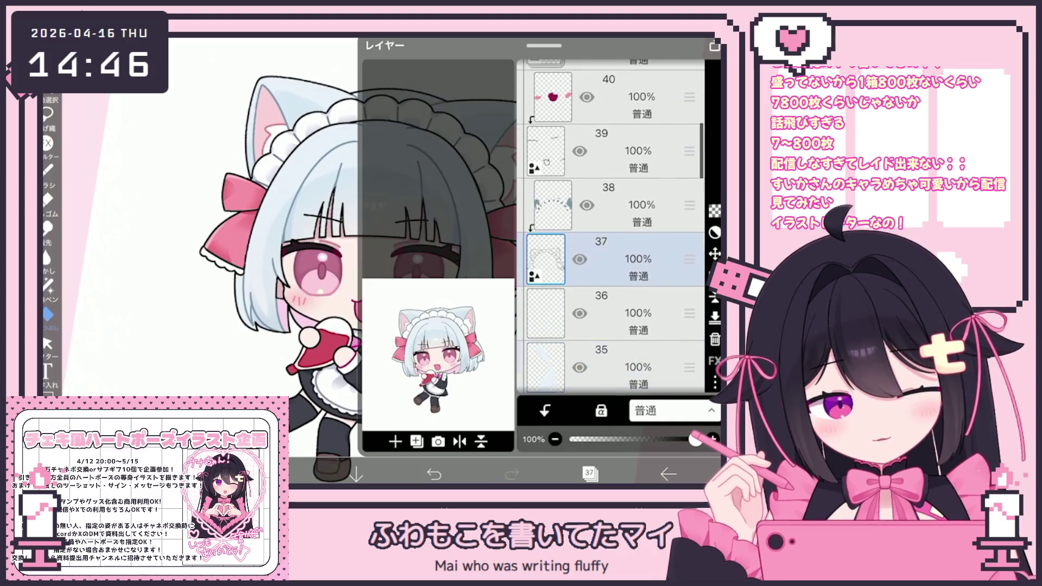
{"action": "left_click", "coordinate": [610, 204]}
{"action": "left_click", "coordinate": [612, 259]}
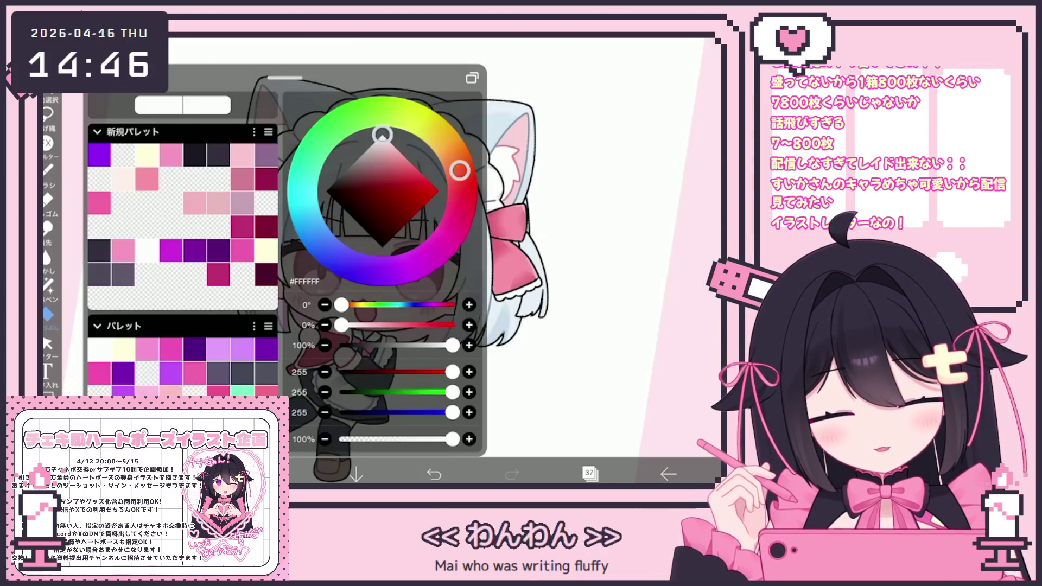
{"action": "left_click", "coordinate": [587, 325]}
{"action": "scroll", "coordinate": [408, 268], "scroll_direction": "down", "scroll_amount": 1}
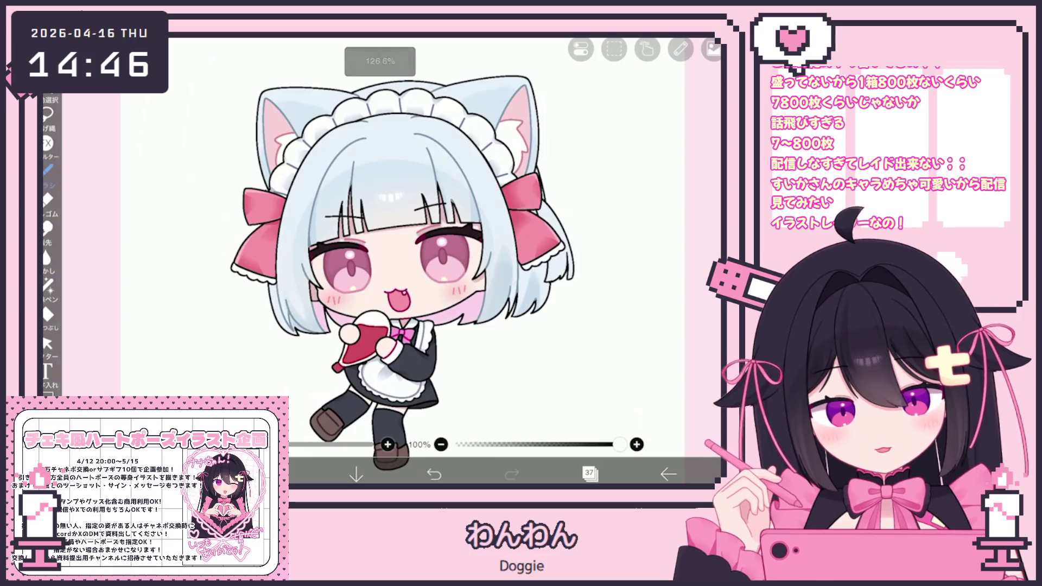
{"action": "scroll", "coordinate": [407, 269], "scroll_direction": "up", "scroll_amount": 1}
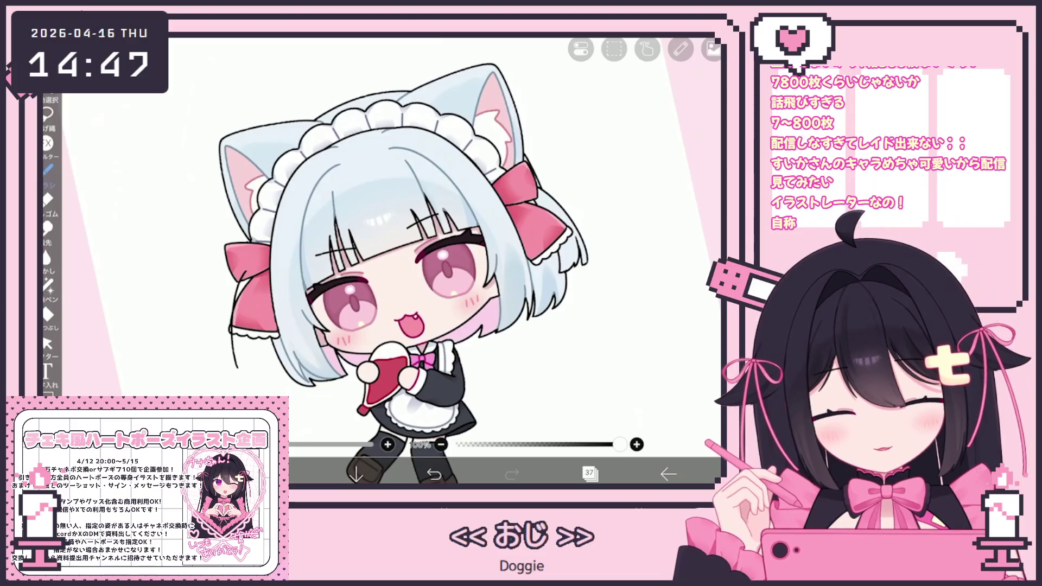
{"action": "scroll", "coordinate": [416, 260], "scroll_direction": "up", "scroll_amount": 2}
{"action": "key", "text": "ctrl+z"}
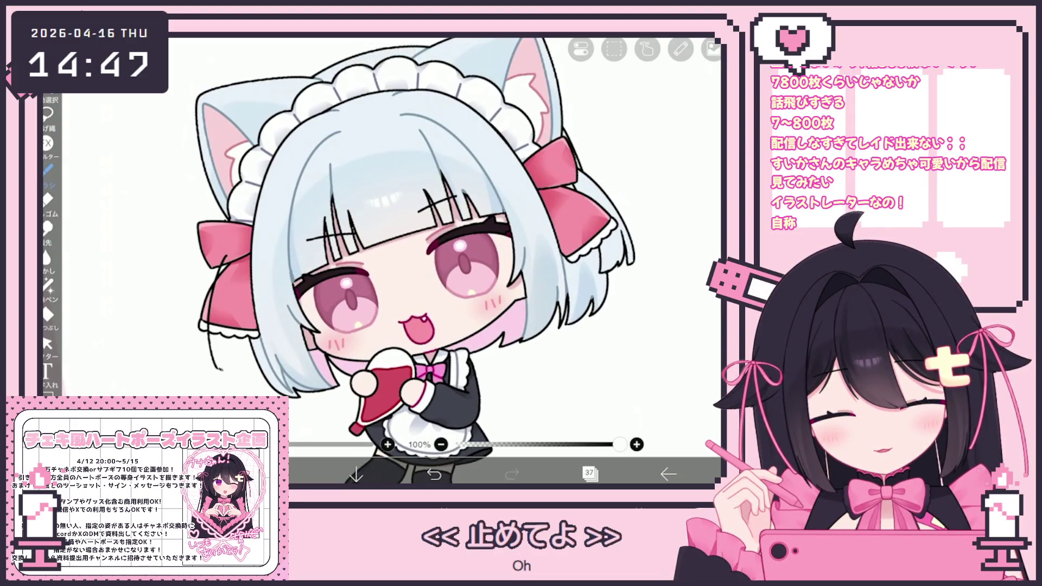
{"action": "scroll", "coordinate": [452, 261], "scroll_direction": "up", "scroll_amount": 3}
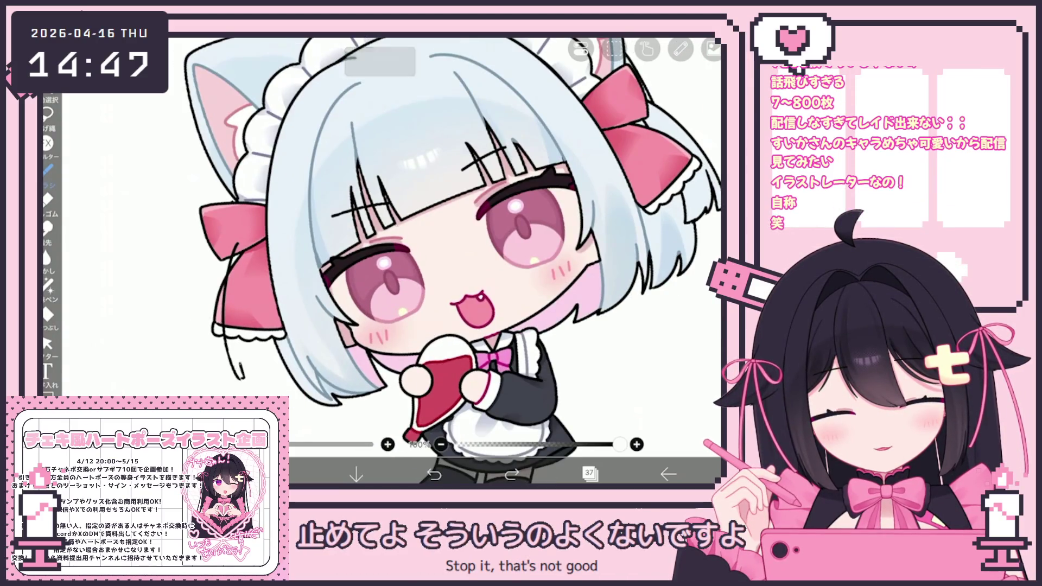
{"action": "scroll", "coordinate": [449, 260], "scroll_direction": "up", "scroll_amount": 2}
{"action": "scroll", "coordinate": [448, 261], "scroll_direction": "up", "scroll_amount": 2}
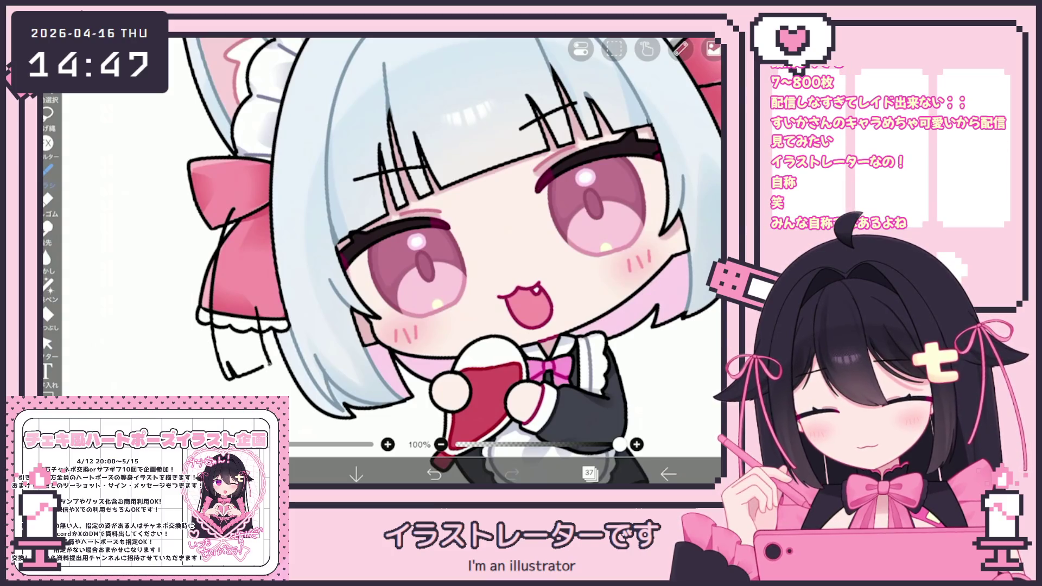
{"action": "scroll", "coordinate": [382, 261], "scroll_direction": "down", "scroll_amount": 3}
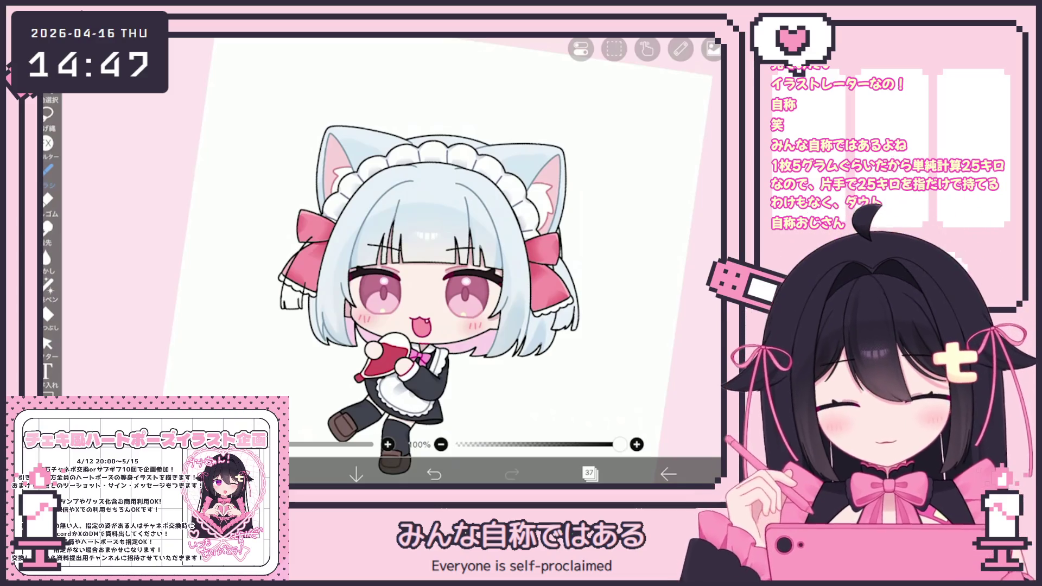
{"action": "scroll", "coordinate": [444, 293], "scroll_direction": "down", "scroll_amount": 2}
Step: Select the hair strand behind the left bow with the vector Select tool
{"action": "left_click", "coordinate": [48, 343]}
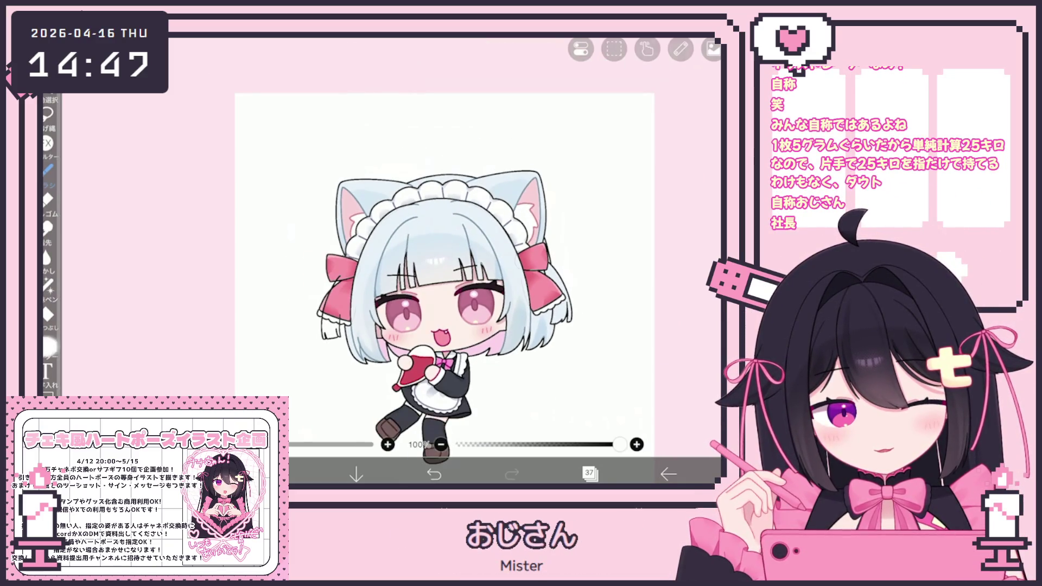
{"action": "scroll", "coordinate": [444, 294], "scroll_direction": "up", "scroll_amount": 2}
{"action": "left_click_drag", "start_coordinate": [244, 352], "coordinate": [273, 375]}
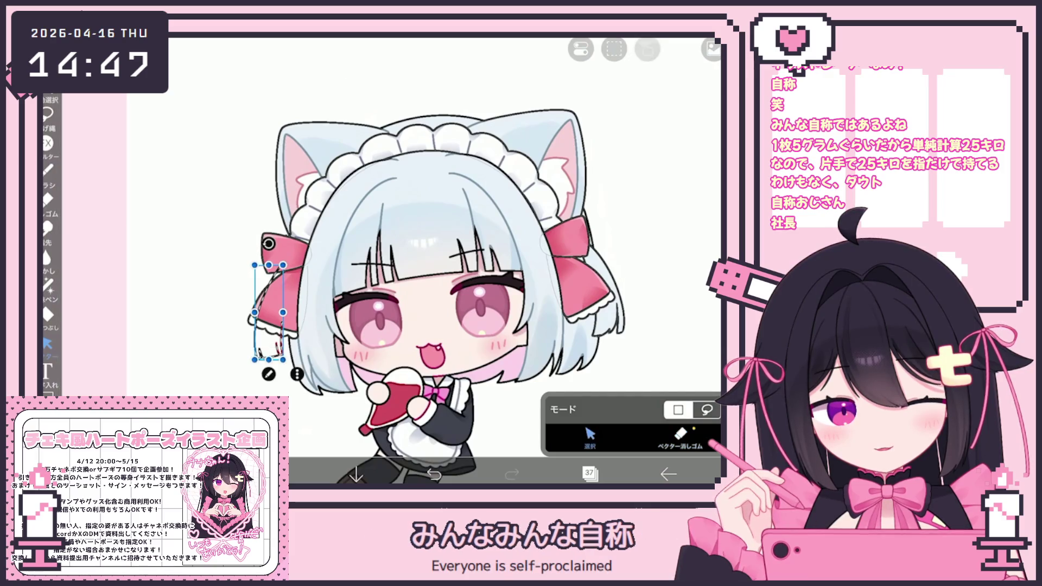
Step: Reselect the white strand stroke on the left ribbon in vector Select mode
{"action": "key", "text": "ctrl+d"}
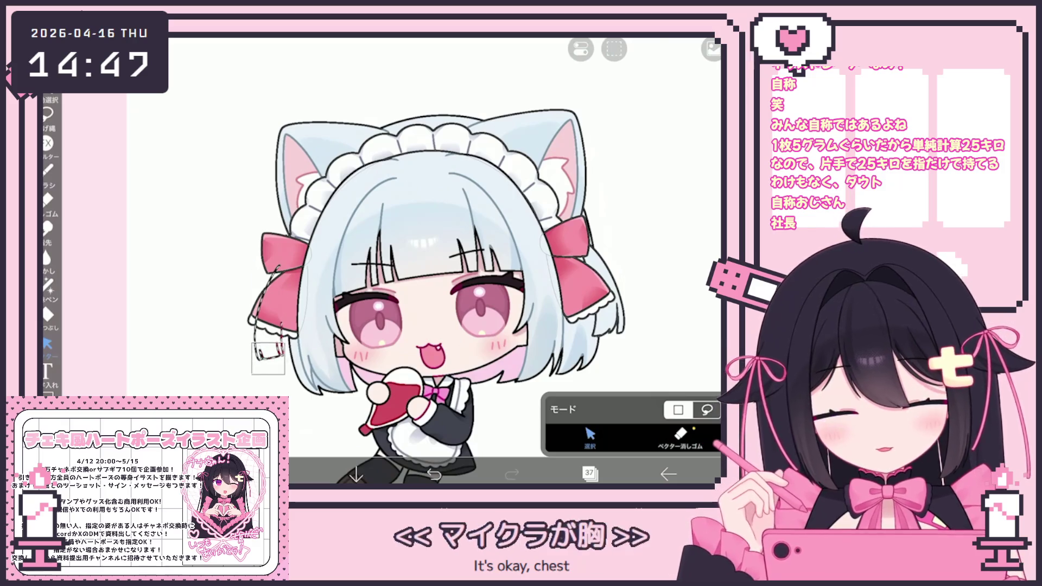
{"action": "left_click_drag", "start_coordinate": [273, 363], "coordinate": [257, 265]}
{"action": "left_click", "coordinate": [680, 433]}
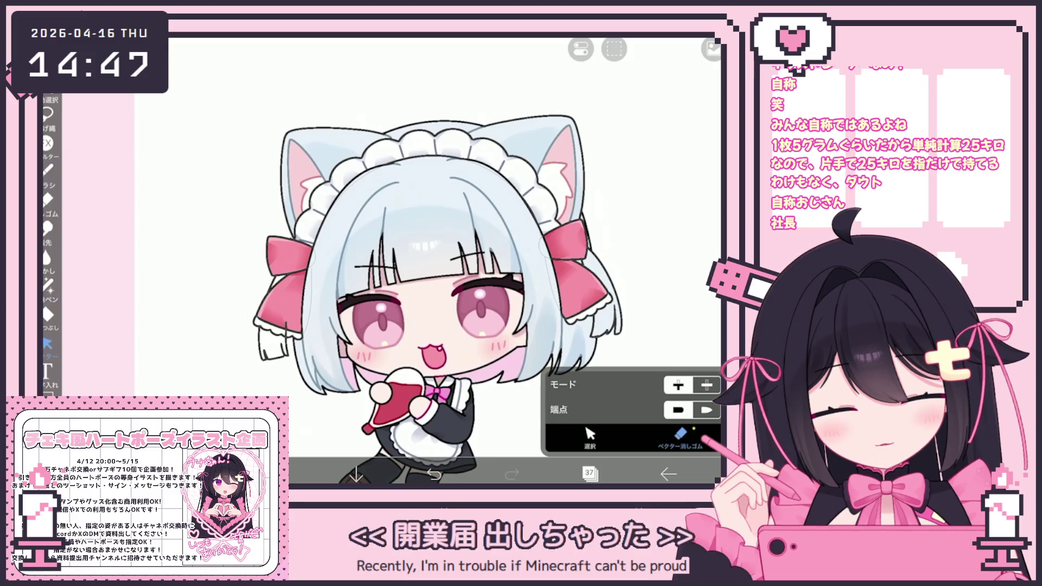
{"action": "scroll", "coordinate": [428, 260], "scroll_direction": "down", "scroll_amount": 3}
{"action": "scroll", "coordinate": [363, 294], "scroll_direction": "up", "scroll_amount": 1}
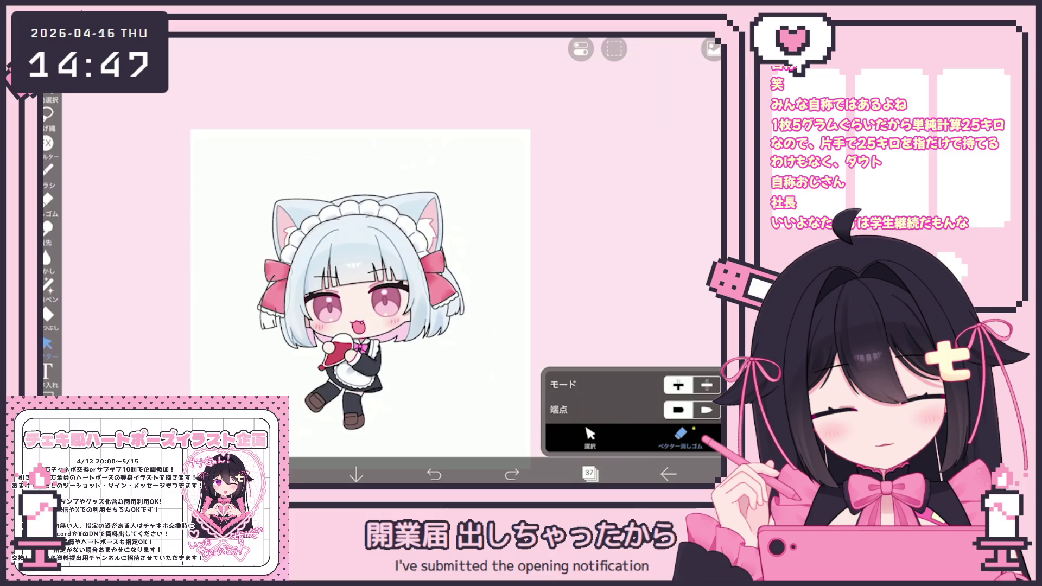
{"action": "left_click", "coordinate": [591, 437]}
{"action": "left_click", "coordinate": [261, 334]}
Step: Nudge the left strand slightly right and tilt it -1°, then switch to layer 35
{"action": "left_click_drag", "start_coordinate": [269, 301], "coordinate": [273, 300]}
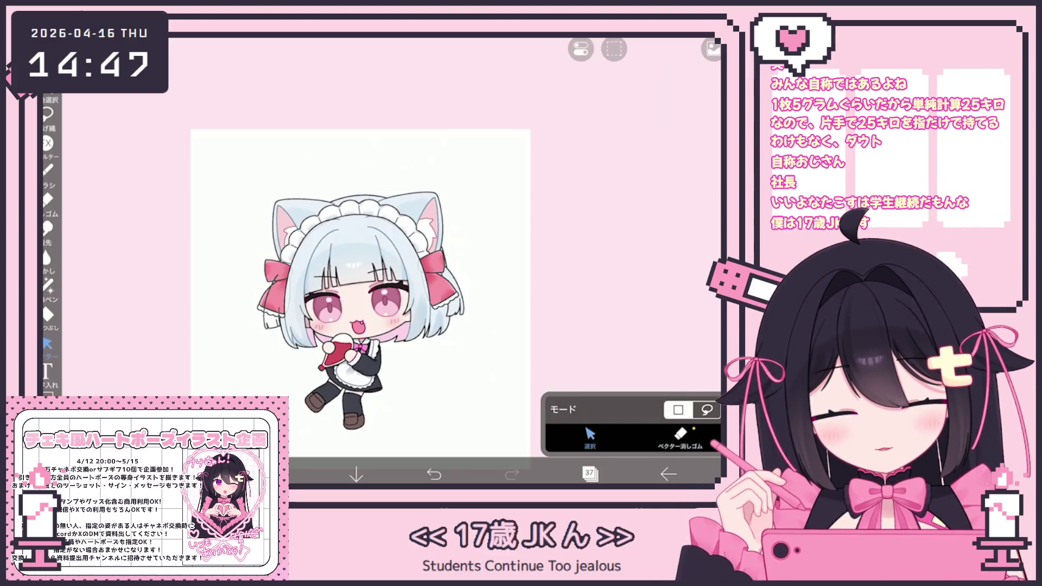
{"action": "scroll", "coordinate": [366, 261], "scroll_direction": "up", "scroll_amount": 3}
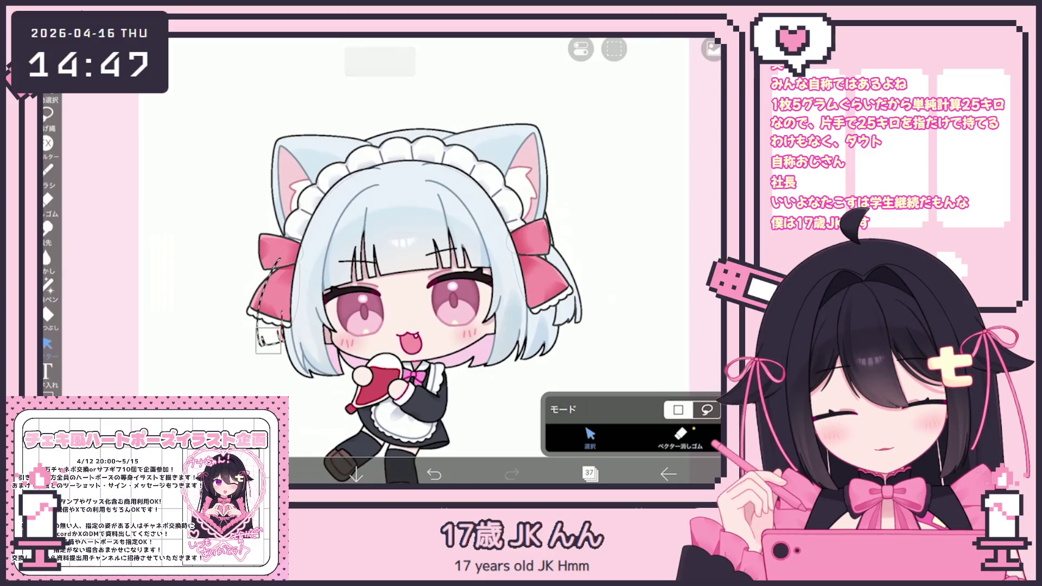
{"action": "left_click_drag", "start_coordinate": [269, 236], "coordinate": [271, 236]}
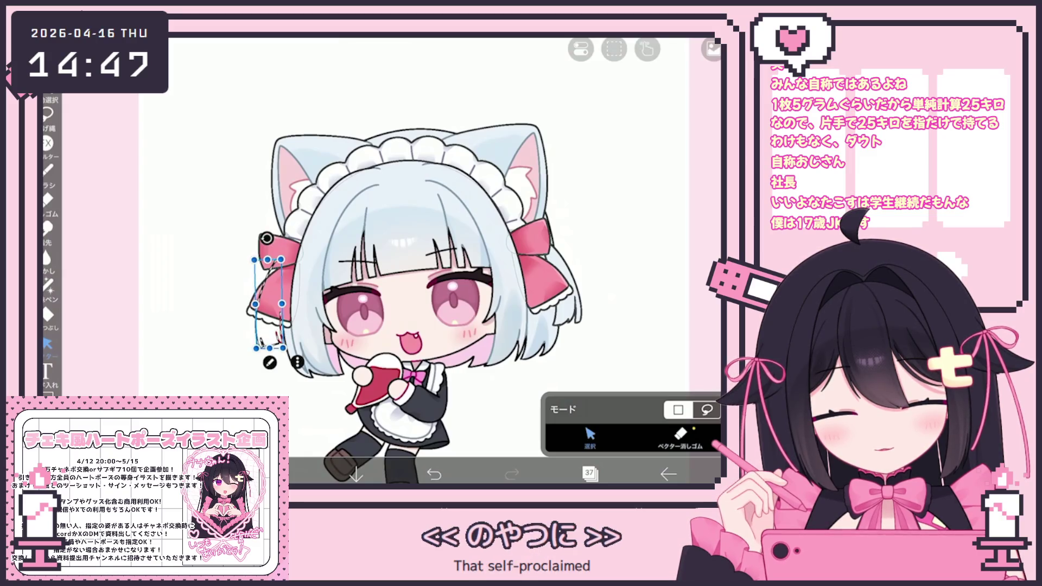
{"action": "scroll", "coordinate": [458, 261], "scroll_direction": "up", "scroll_amount": 3}
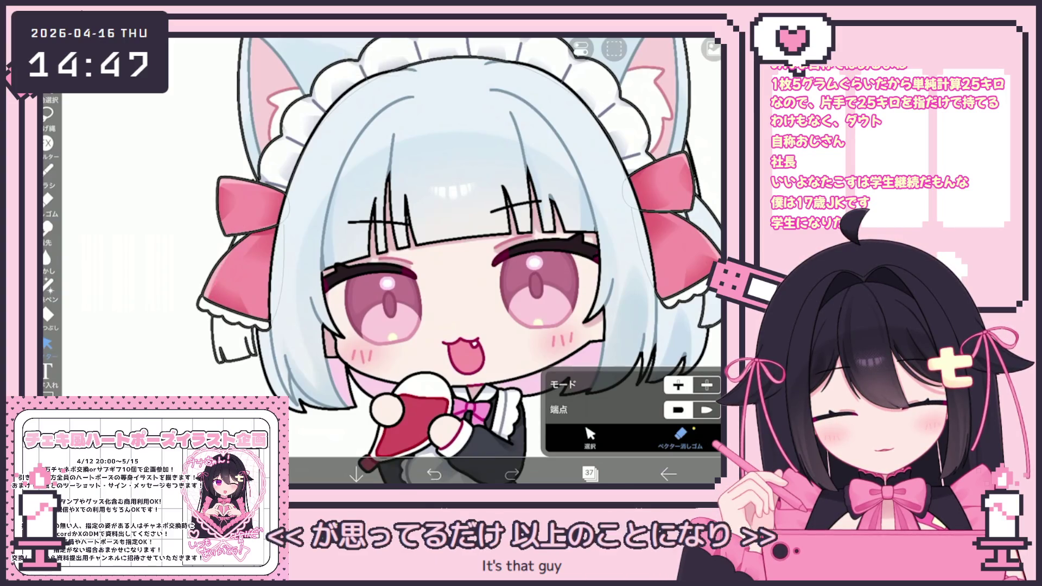
{"action": "left_click", "coordinate": [589, 472]}
{"action": "left_click", "coordinate": [619, 310]}
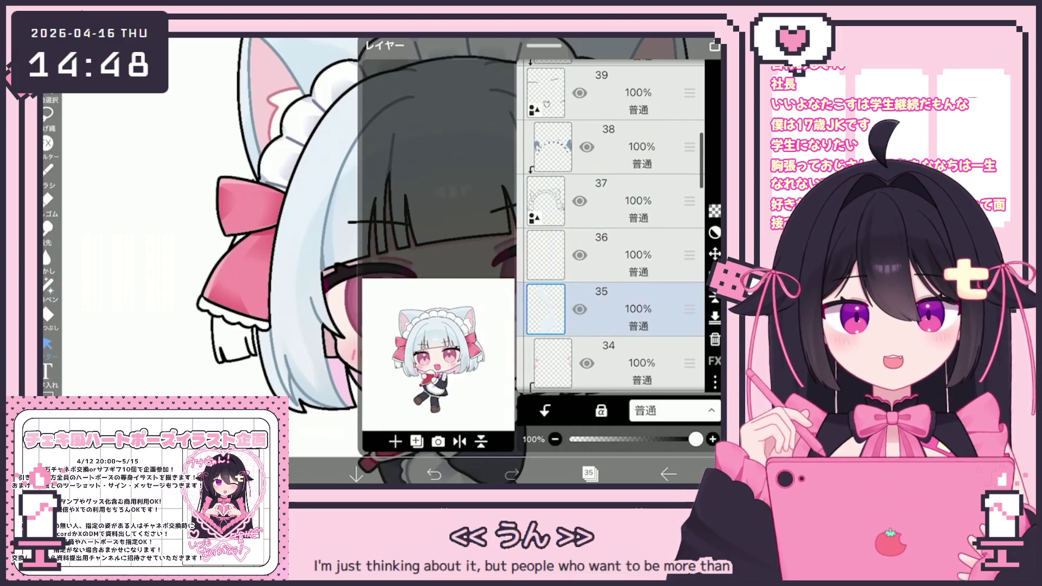
Step: Pick layer 27, set the Fill reference layer to Canvas and fill a small area near the hair
{"action": "left_click", "coordinate": [590, 472]}
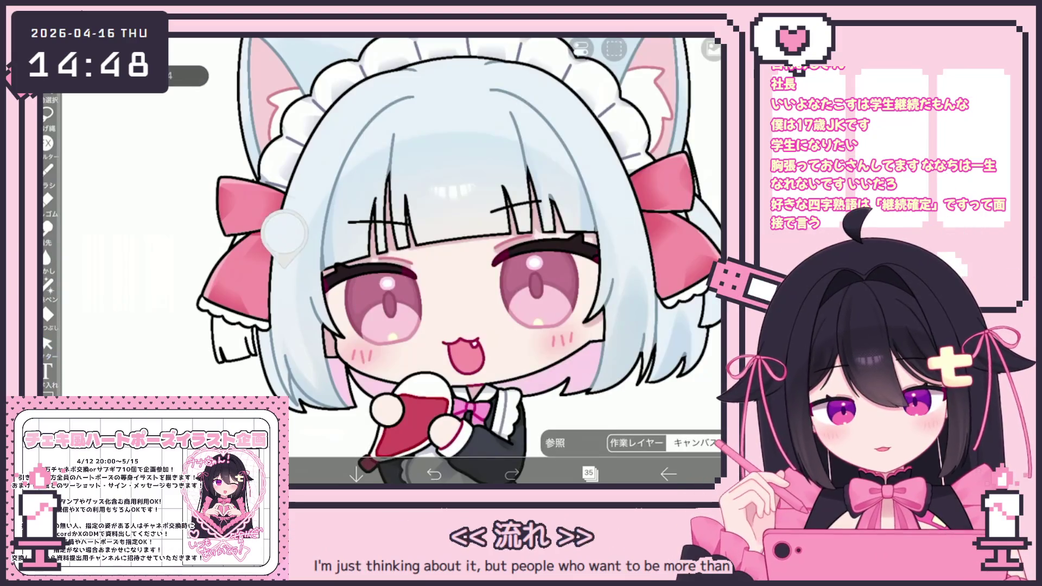
{"action": "left_click", "coordinate": [589, 472]}
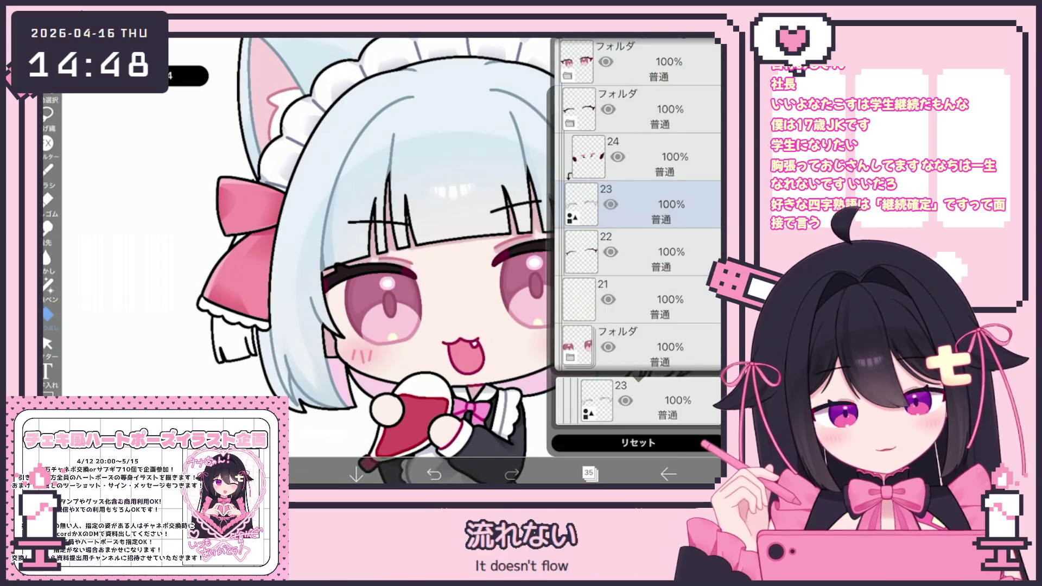
{"action": "scroll", "coordinate": [637, 204], "scroll_direction": "up", "scroll_amount": 3}
{"action": "left_click", "coordinate": [652, 204]}
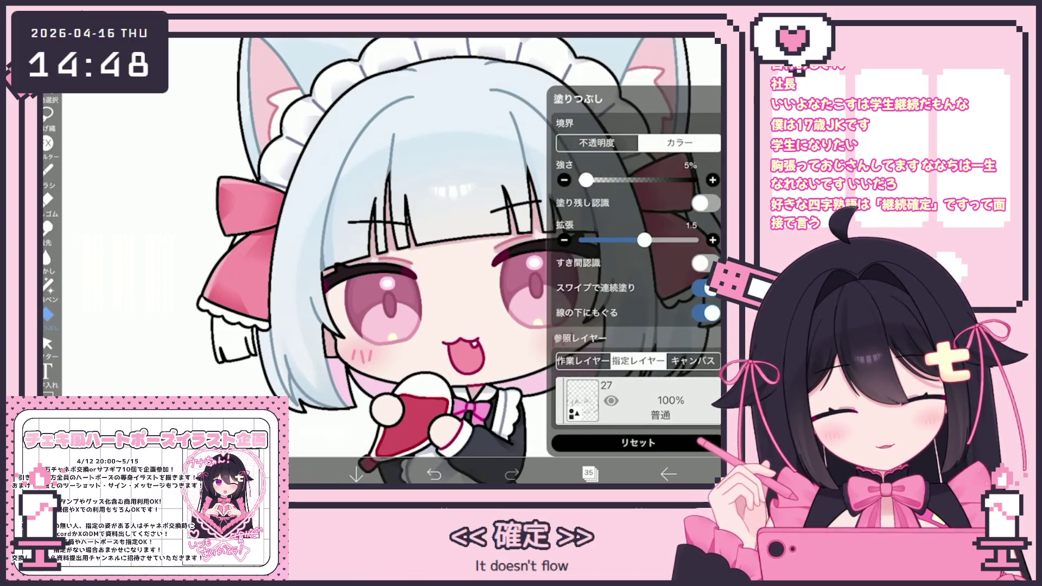
{"action": "left_click", "coordinate": [692, 362]}
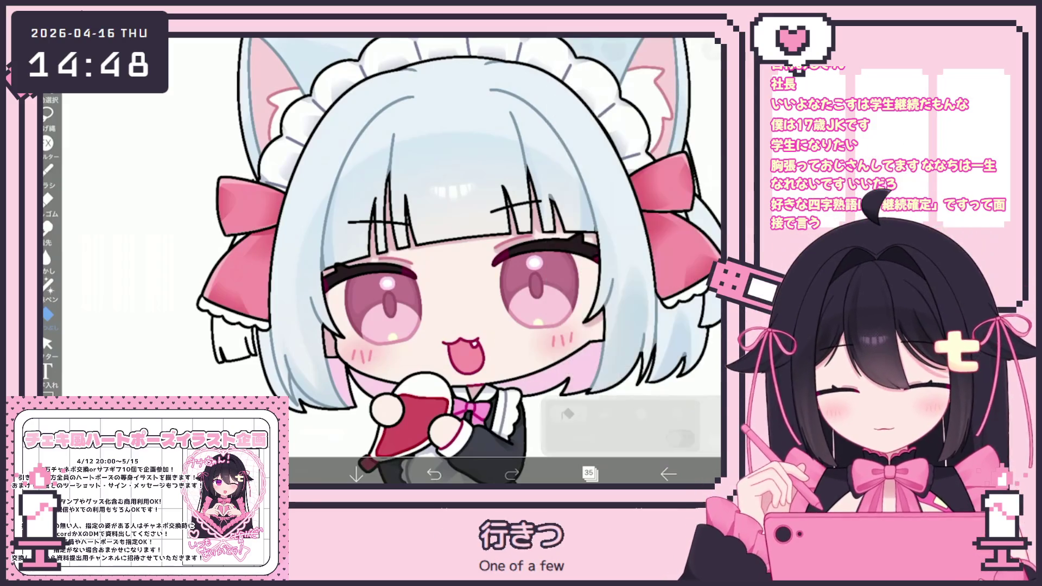
{"action": "scroll", "coordinate": [392, 261], "scroll_direction": "down", "scroll_amount": 5}
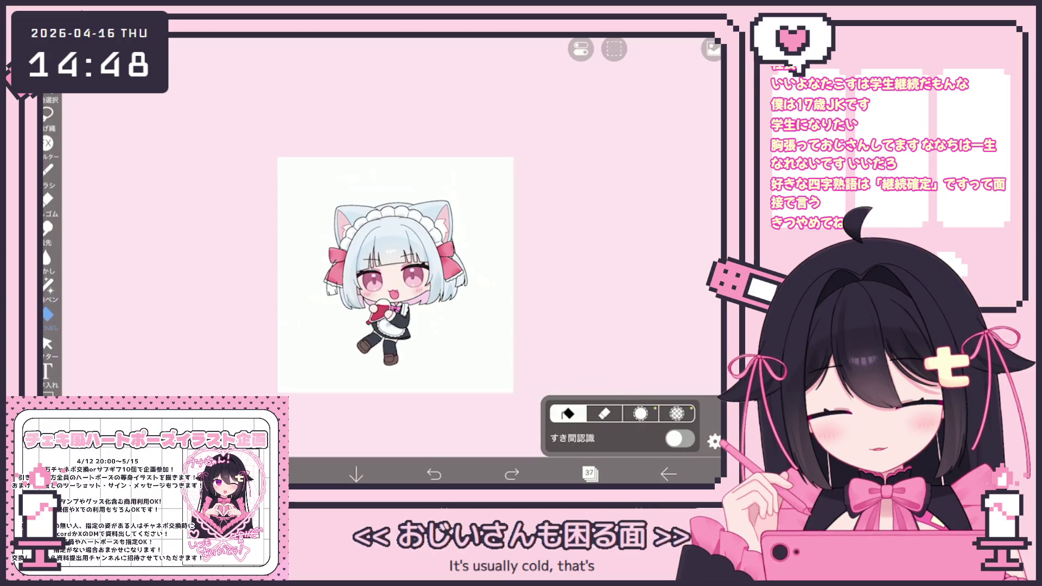
{"action": "left_click", "coordinate": [435, 474]}
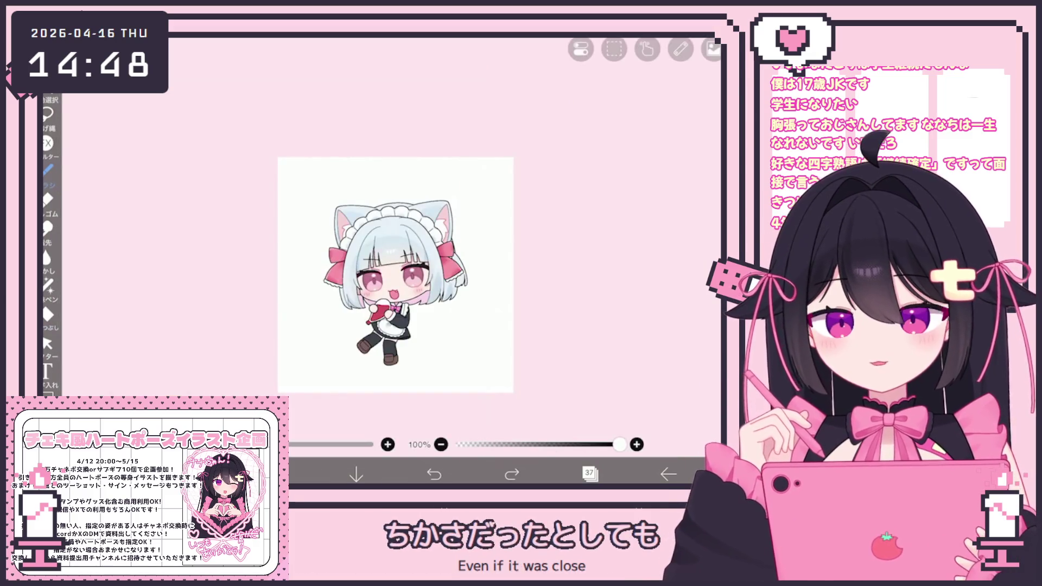
{"action": "scroll", "coordinate": [395, 275], "scroll_direction": "up", "scroll_amount": 5}
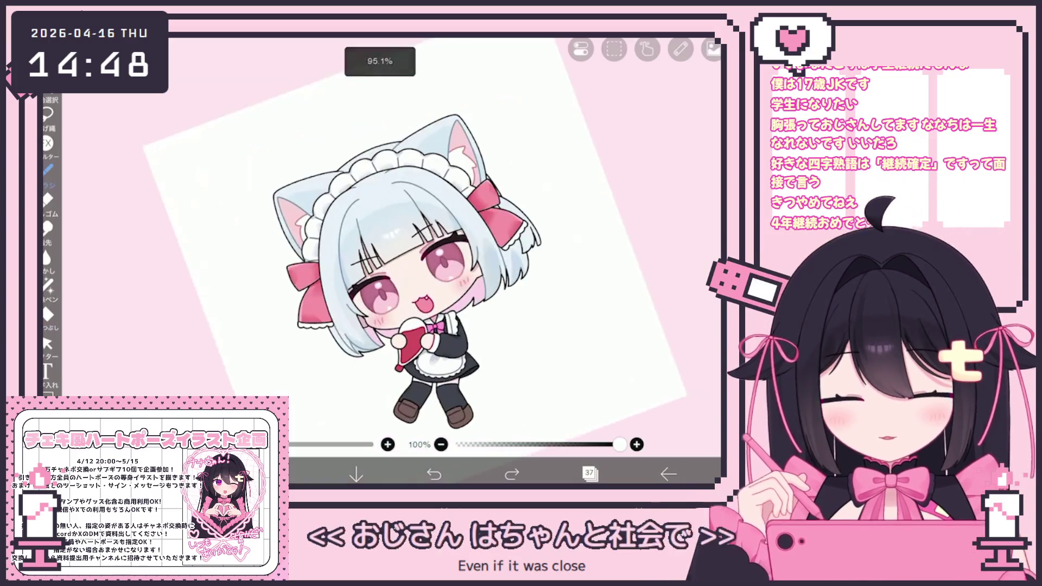
{"action": "scroll", "coordinate": [488, 261], "scroll_direction": "up", "scroll_amount": 3}
{"action": "scroll", "coordinate": [489, 260], "scroll_direction": "up", "scroll_amount": 3}
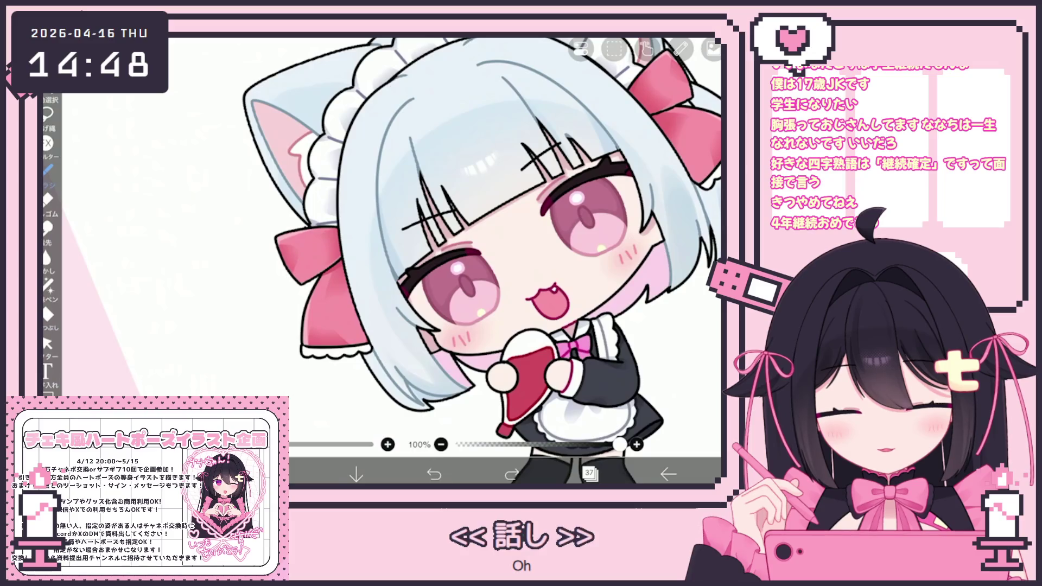
{"action": "scroll", "coordinate": [478, 260], "scroll_direction": "up", "scroll_amount": 3}
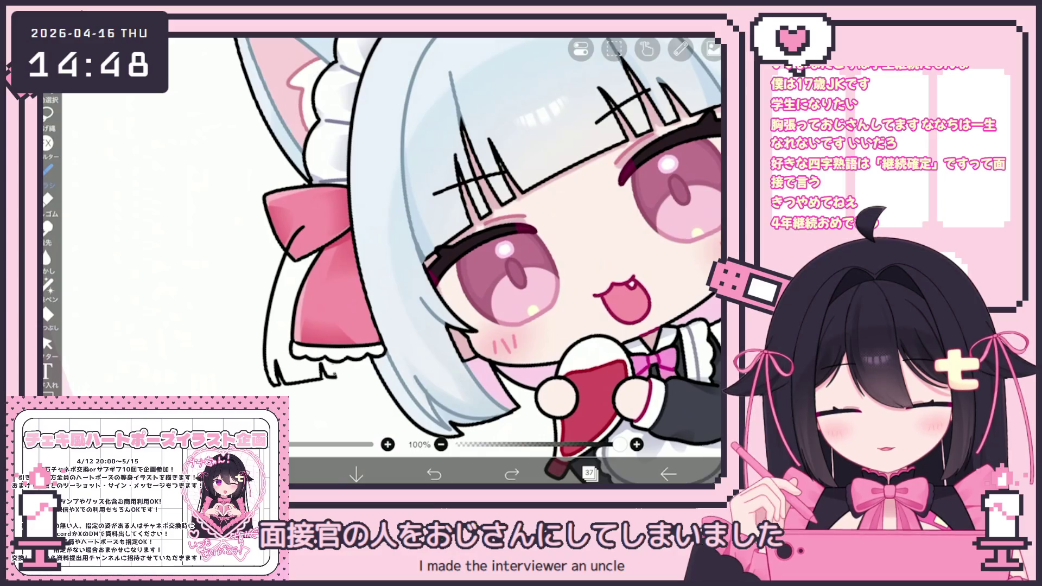
{"action": "scroll", "coordinate": [489, 244], "scroll_direction": "down", "scroll_amount": 3}
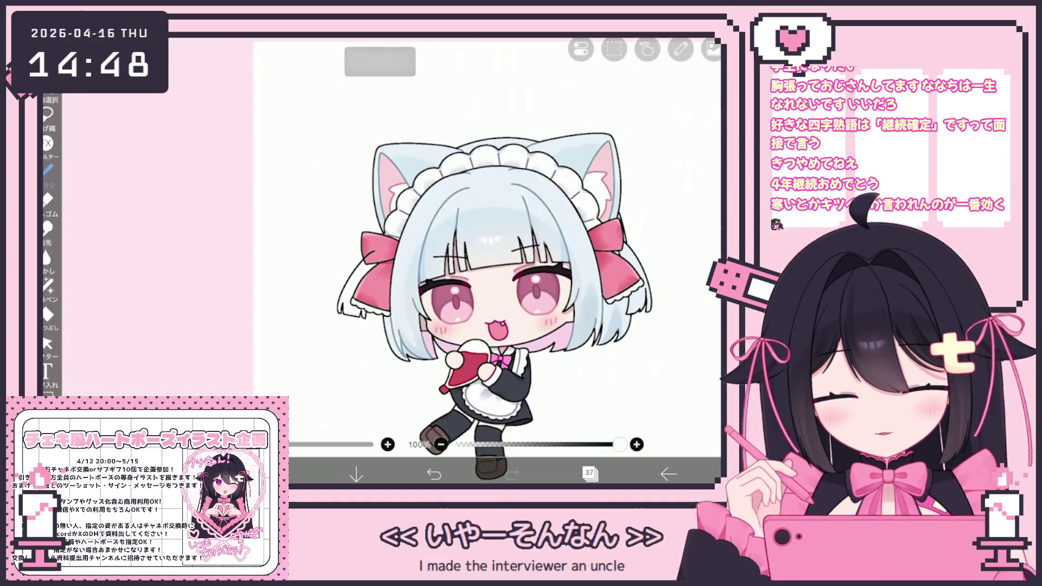
Step: Select the lines along the right hair and clear that layer's contents
{"action": "mouse_move", "coordinate": [490, 269]}
{"action": "left_mouse_down"}
{"action": "mouse_move", "coordinate": [428, 261]}
{"action": "mouse_move", "coordinate": [395, 236]}
{"action": "left_mouse_up"}
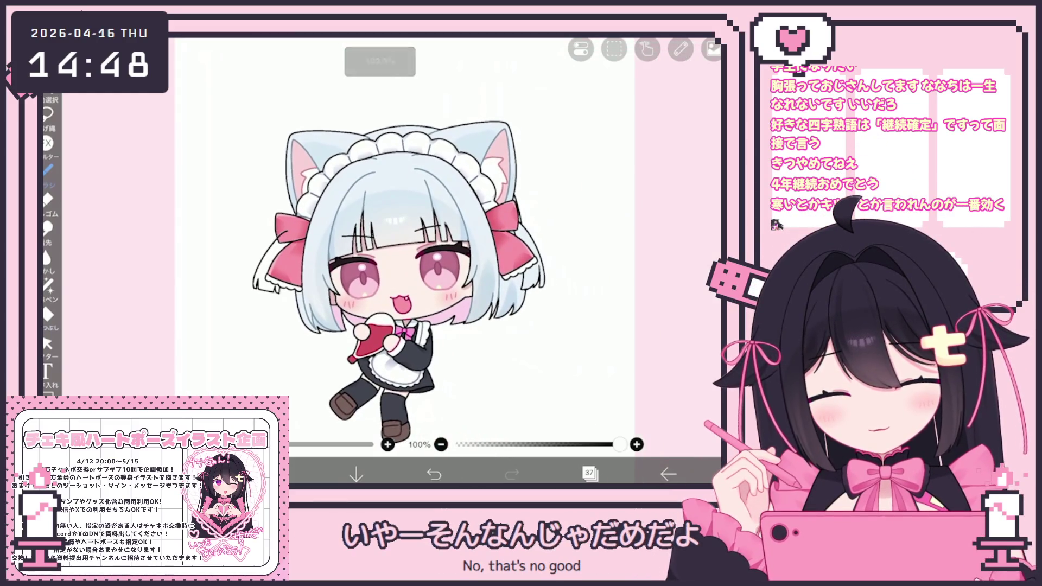
{"action": "left_click", "coordinate": [48, 342]}
{"action": "scroll", "coordinate": [367, 244], "scroll_direction": "up", "scroll_amount": 3}
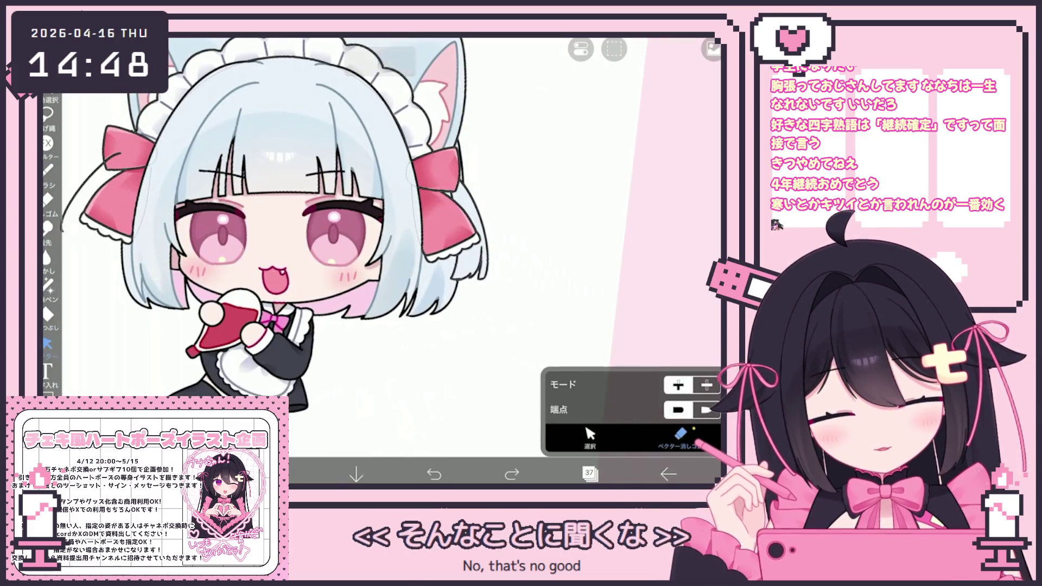
{"action": "left_click", "coordinate": [591, 436]}
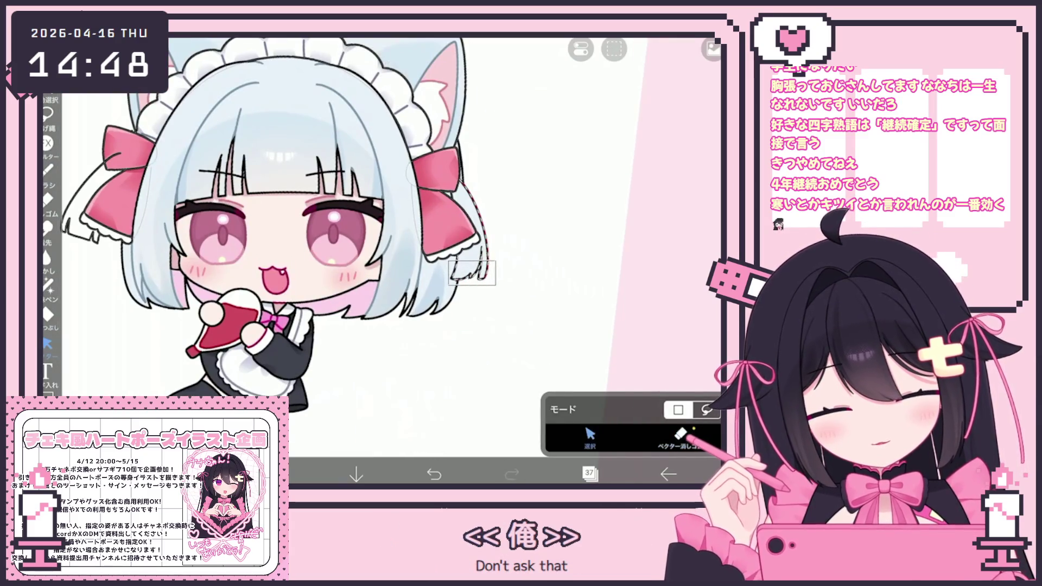
{"action": "left_click_drag", "start_coordinate": [468, 277], "coordinate": [447, 155]}
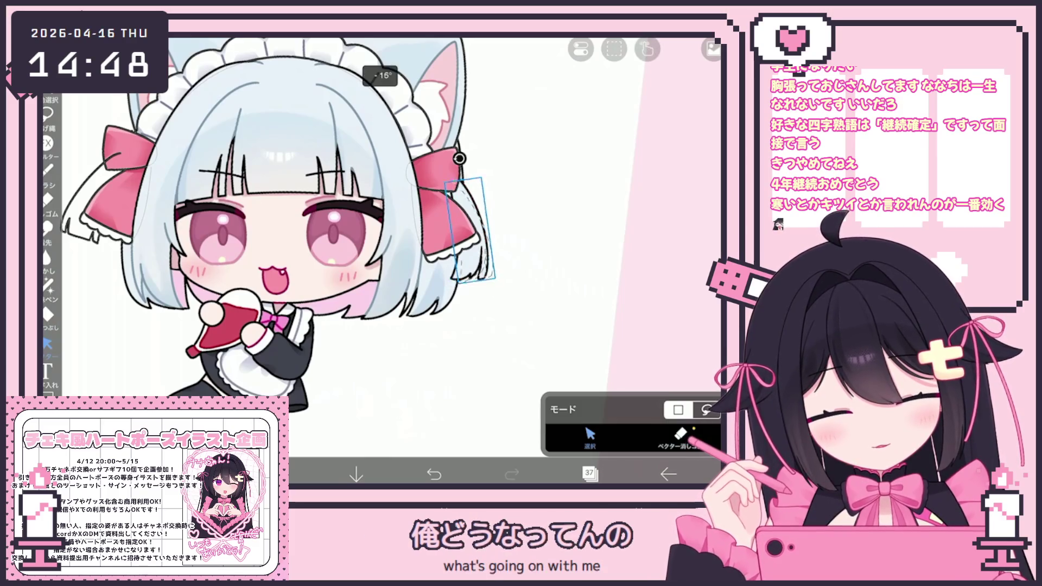
{"action": "left_click", "coordinate": [615, 49]}
{"action": "left_click", "coordinate": [570, 180]}
Step: Switch to layer 36 and undo twice to remove the previous hair strand
{"action": "left_click", "coordinate": [590, 473]}
{"action": "left_click", "coordinate": [603, 280]}
{"action": "left_click", "coordinate": [603, 334]}
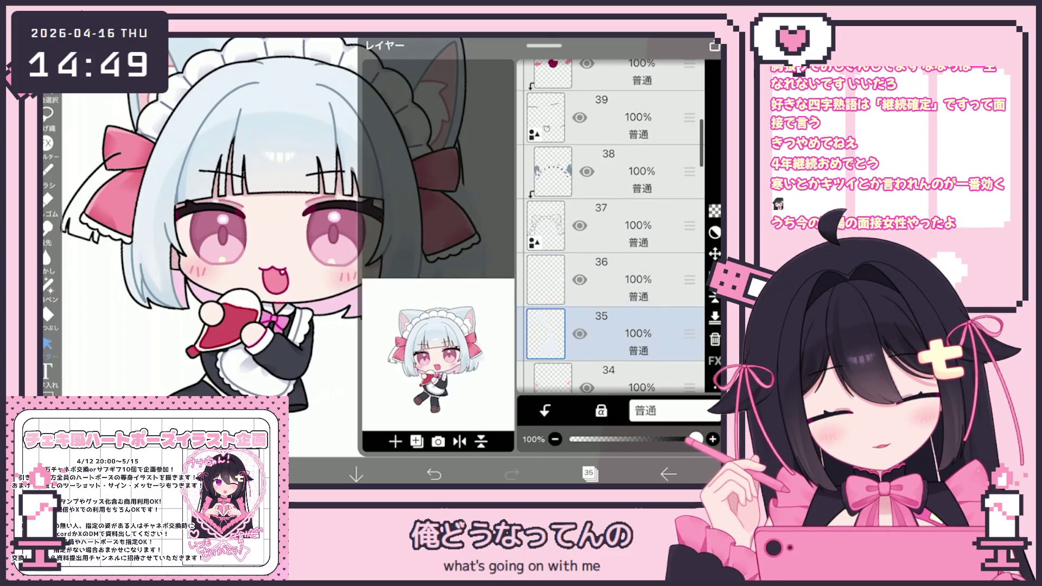
{"action": "scroll", "coordinate": [611, 228], "scroll_direction": "down", "scroll_amount": 3}
{"action": "left_click", "coordinate": [602, 117]}
{"action": "left_click", "coordinate": [590, 473]}
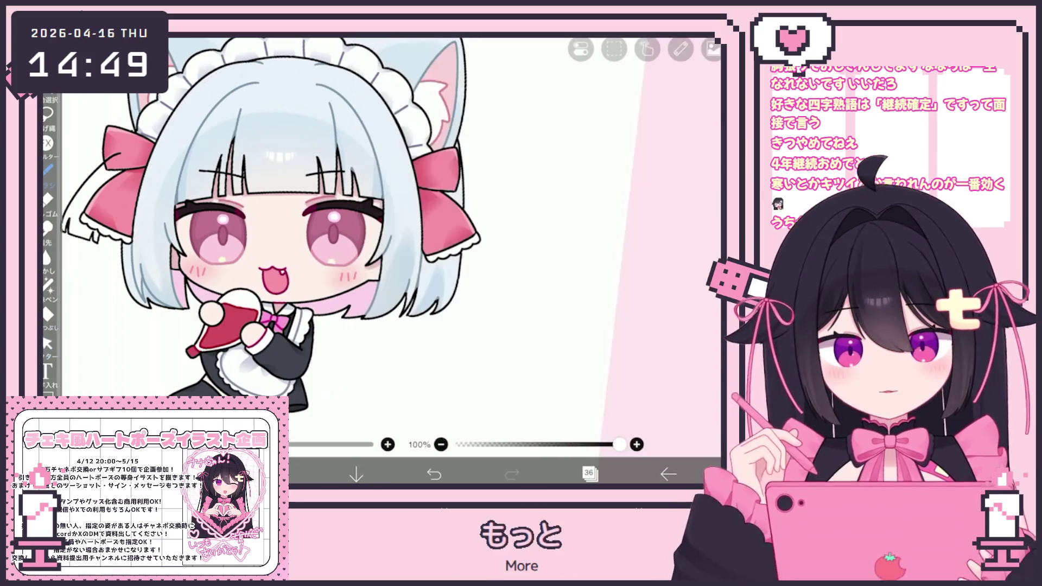
{"action": "scroll", "coordinate": [285, 244], "scroll_direction": "up", "scroll_amount": 3}
{"action": "scroll", "coordinate": [256, 217], "scroll_direction": "up", "scroll_amount": 1}
{"action": "scroll", "coordinate": [256, 217], "scroll_direction": "up", "scroll_amount": 1}
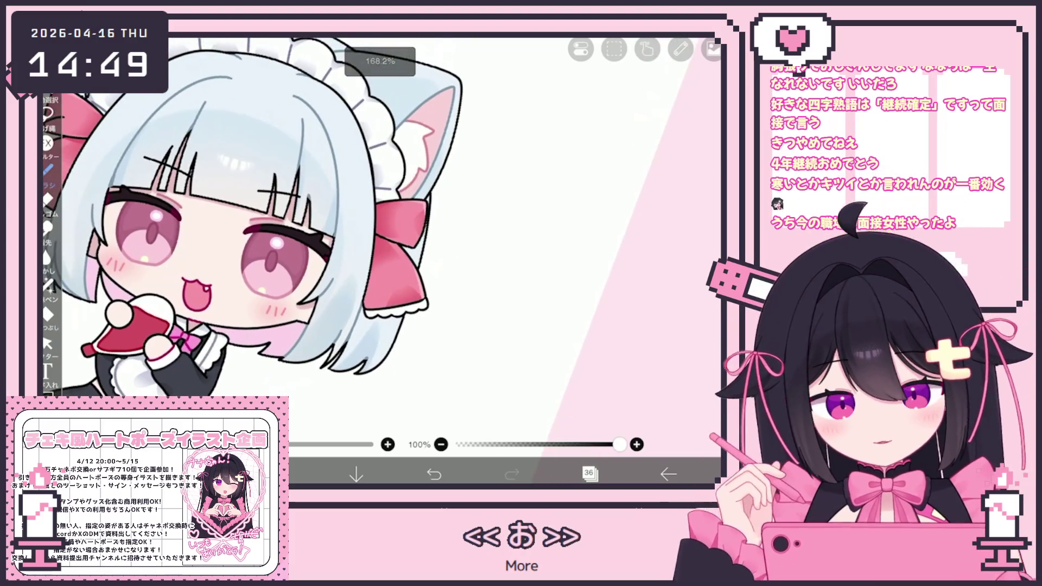
{"action": "scroll", "coordinate": [326, 244], "scroll_direction": "down", "scroll_amount": 2}
{"action": "scroll", "coordinate": [326, 245], "scroll_direction": "up", "scroll_amount": 2}
{"action": "scroll", "coordinate": [326, 245], "scroll_direction": "up", "scroll_amount": 3}
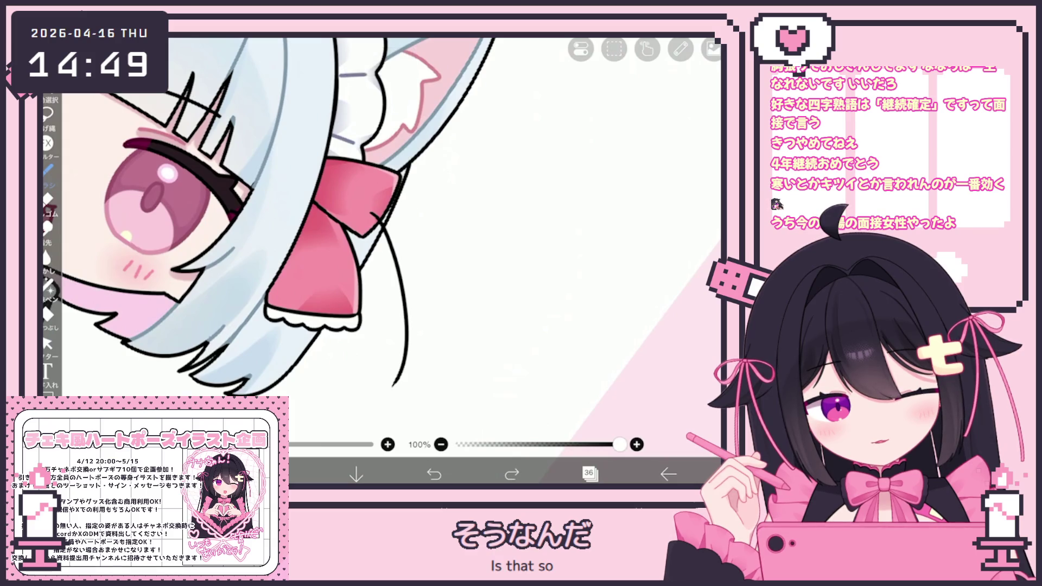
{"action": "left_click", "coordinate": [434, 474]}
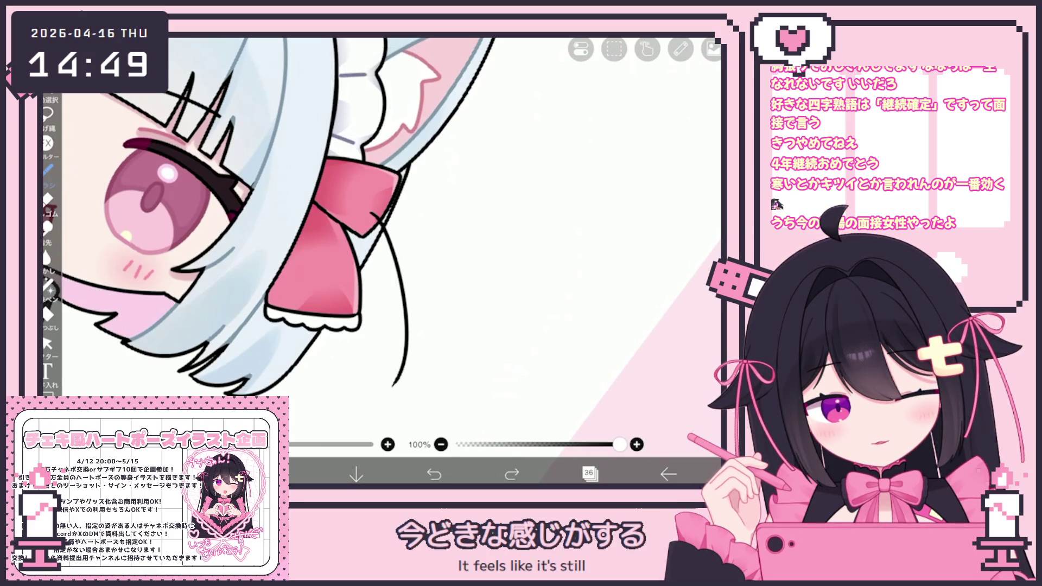
{"action": "left_click", "coordinate": [433, 473]}
Step: Draw a new hair strand below the right bow, undo stray strokes and close its bottom edge
{"action": "left_click_drag", "start_coordinate": [364, 218], "coordinate": [385, 384]}
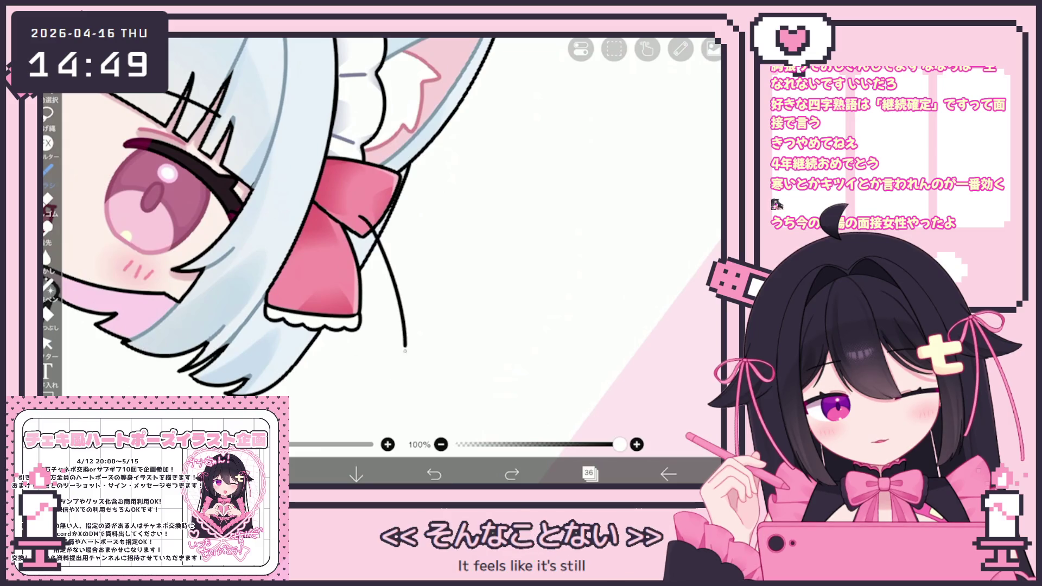
{"action": "left_click_drag", "start_coordinate": [363, 204], "coordinate": [385, 365]}
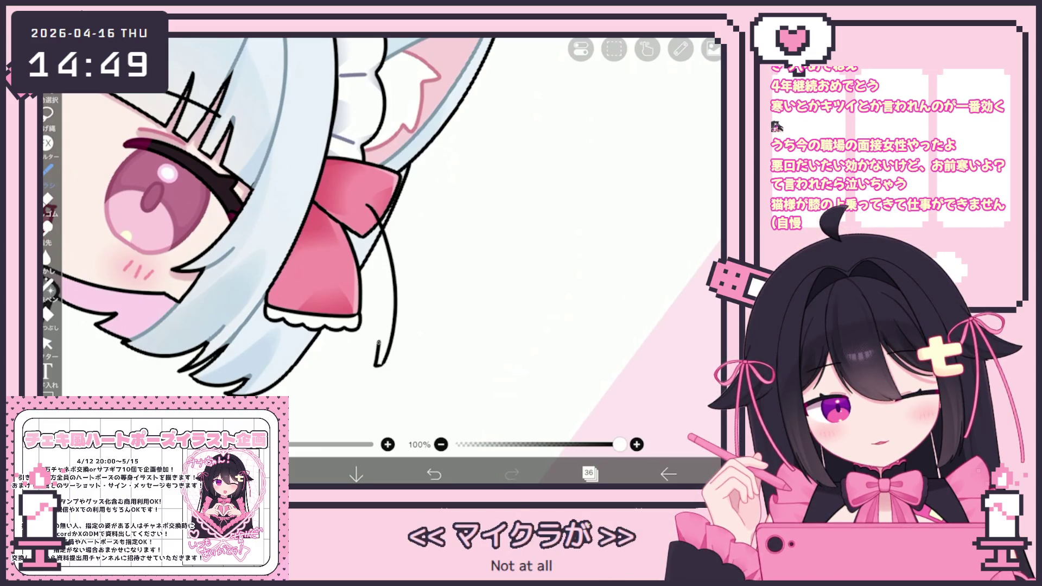
{"action": "key", "text": "ctrl+z"}
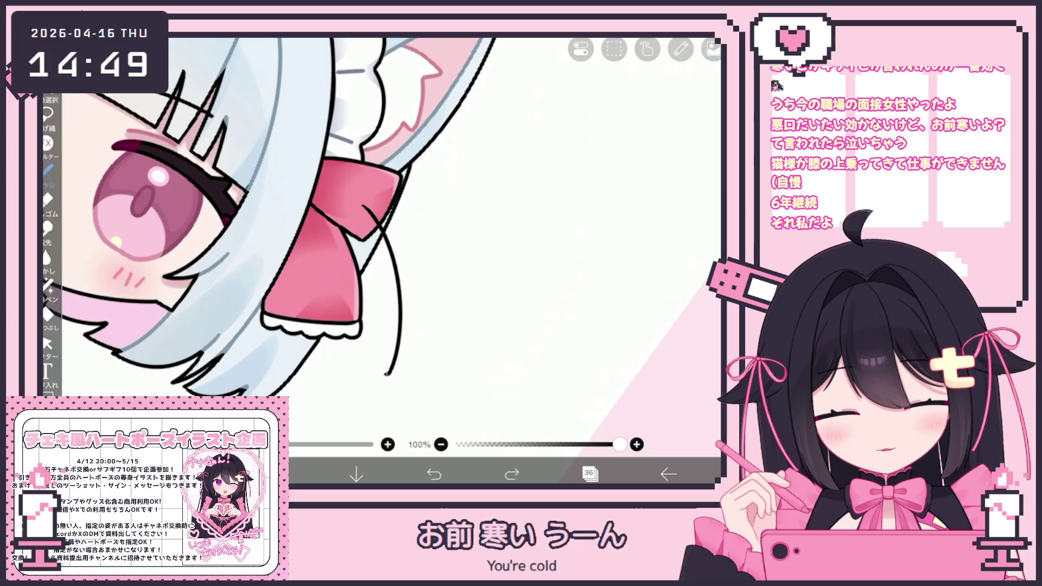
{"action": "key", "text": "ctrl+z"}
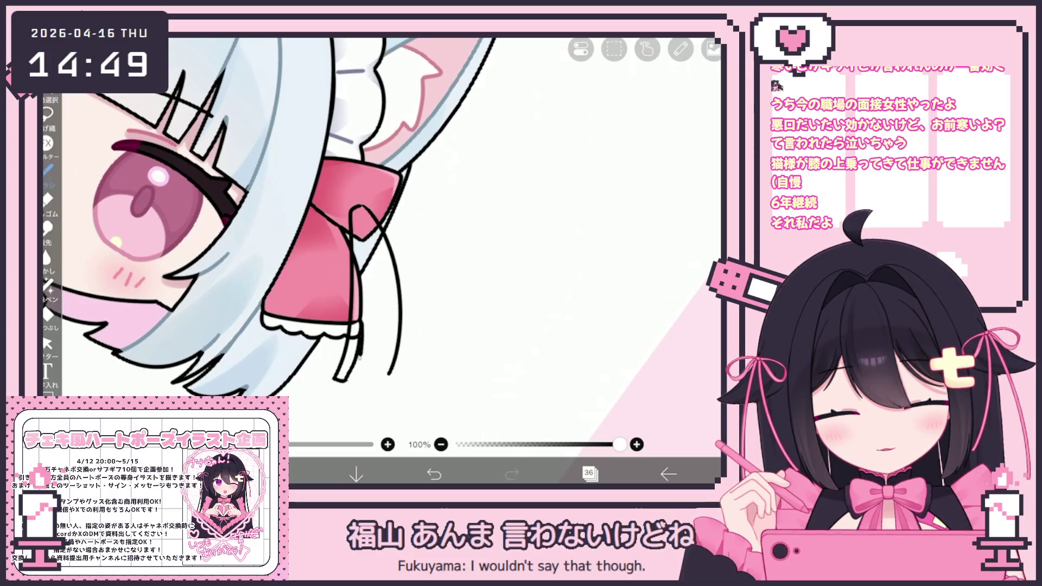
{"action": "left_click_drag", "start_coordinate": [336, 380], "coordinate": [385, 381]}
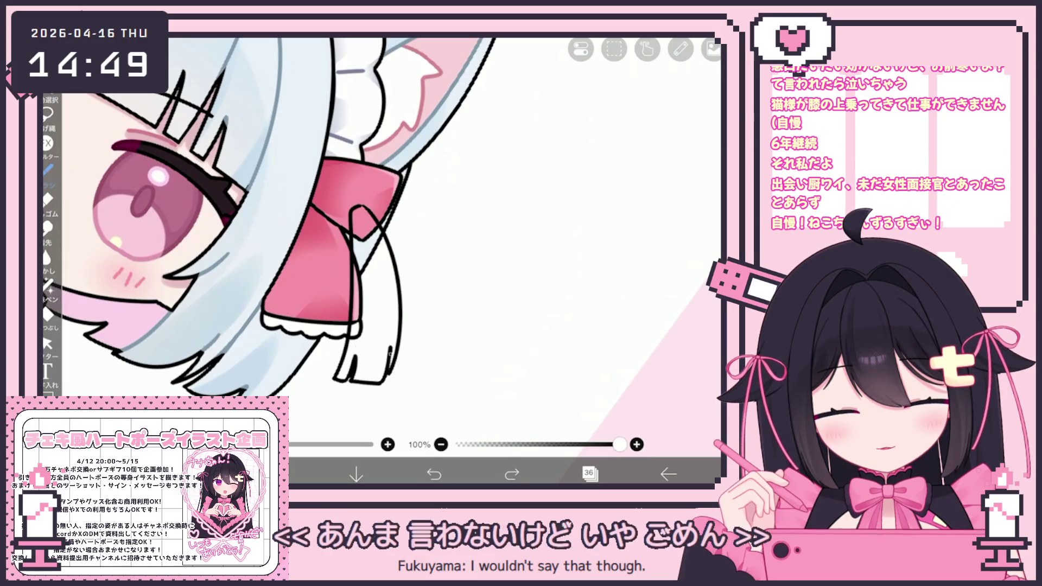
{"action": "scroll", "coordinate": [383, 240], "scroll_direction": "down", "scroll_amount": 5}
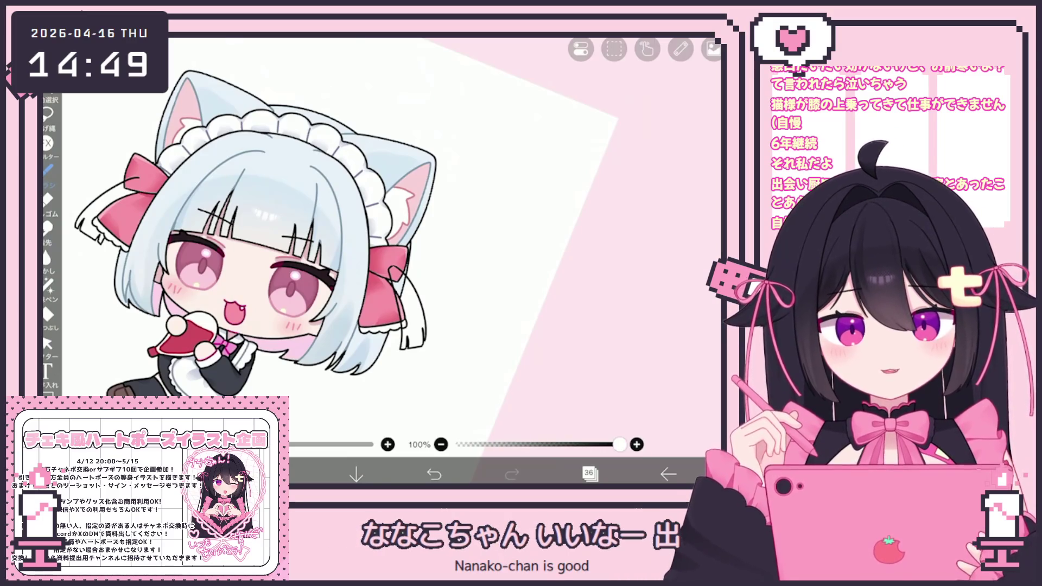
{"action": "scroll", "coordinate": [244, 220], "scroll_direction": "up", "scroll_amount": 3}
{"action": "scroll", "coordinate": [460, 350], "scroll_direction": "up", "scroll_amount": 5}
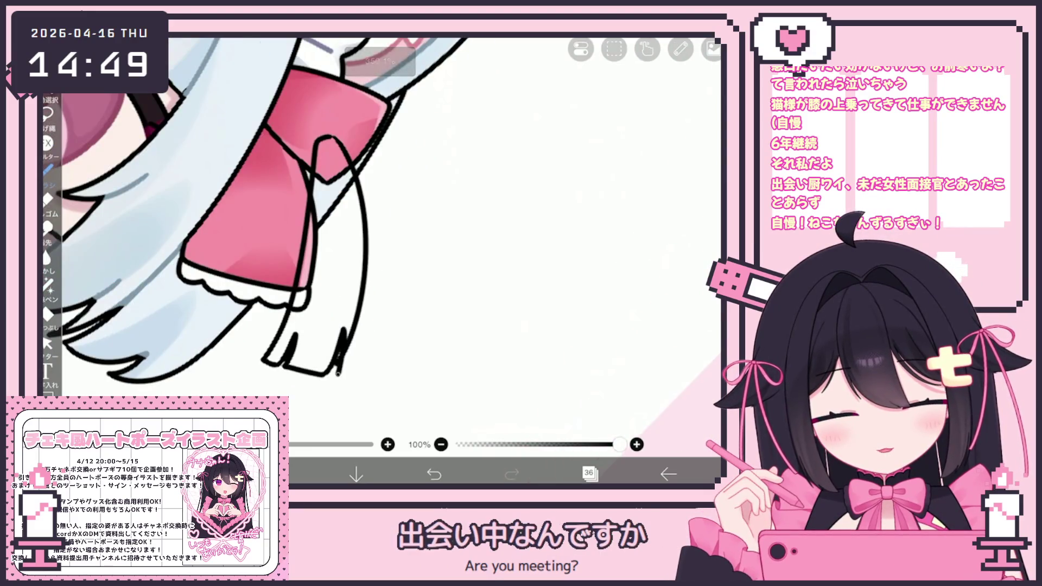
Step: Pick the strand stroke, undo once, then clear the current layer's contents via the lasso commands
{"action": "left_click", "coordinate": [47, 344]}
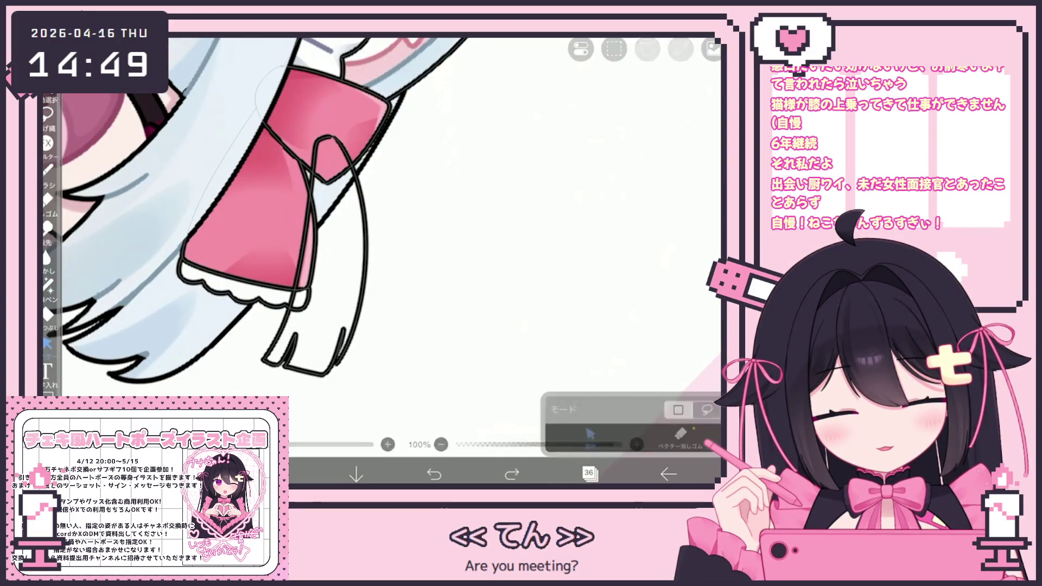
{"action": "left_click", "coordinate": [358, 236]}
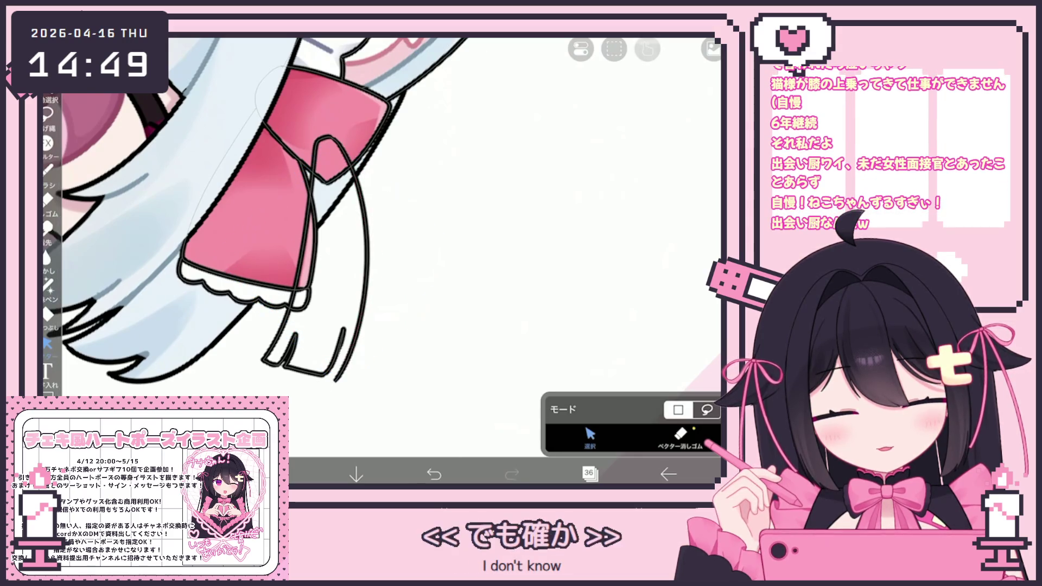
{"action": "left_click", "coordinate": [47, 168]}
{"action": "key", "text": "ctrl+z"}
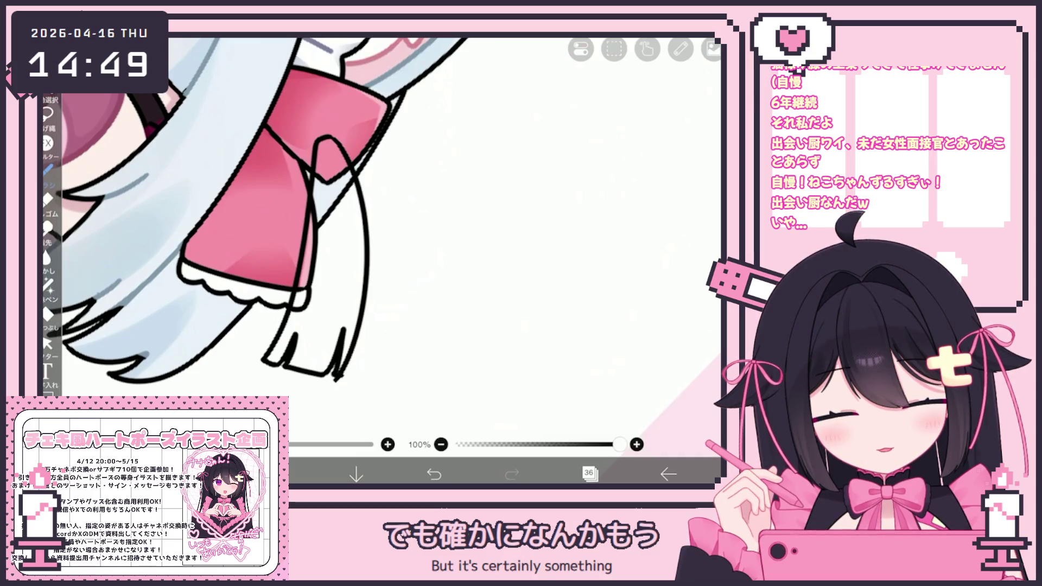
{"action": "left_click", "coordinate": [48, 113]}
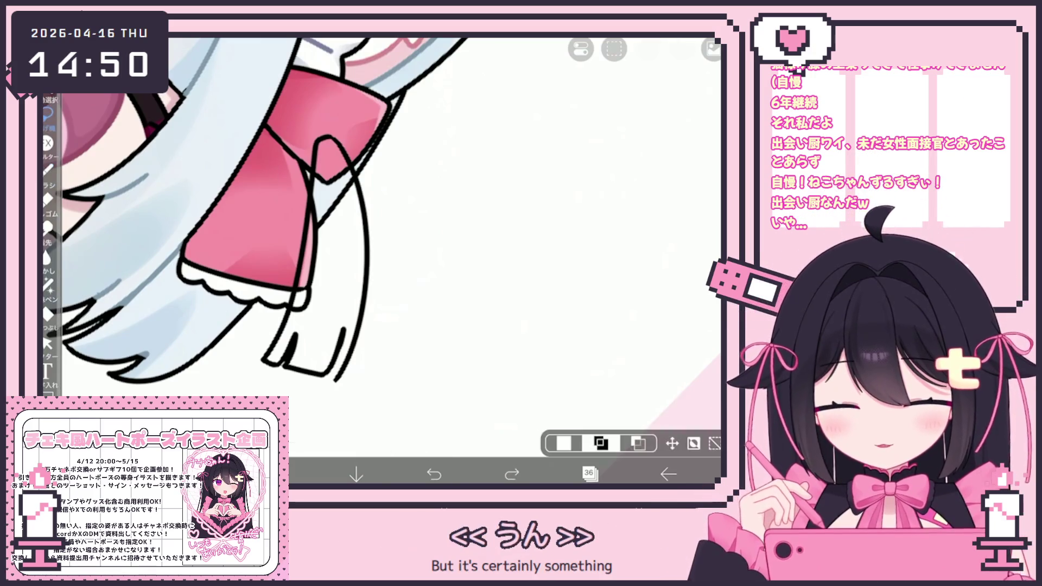
{"action": "left_click", "coordinate": [615, 49]}
{"action": "left_click", "coordinate": [554, 102]}
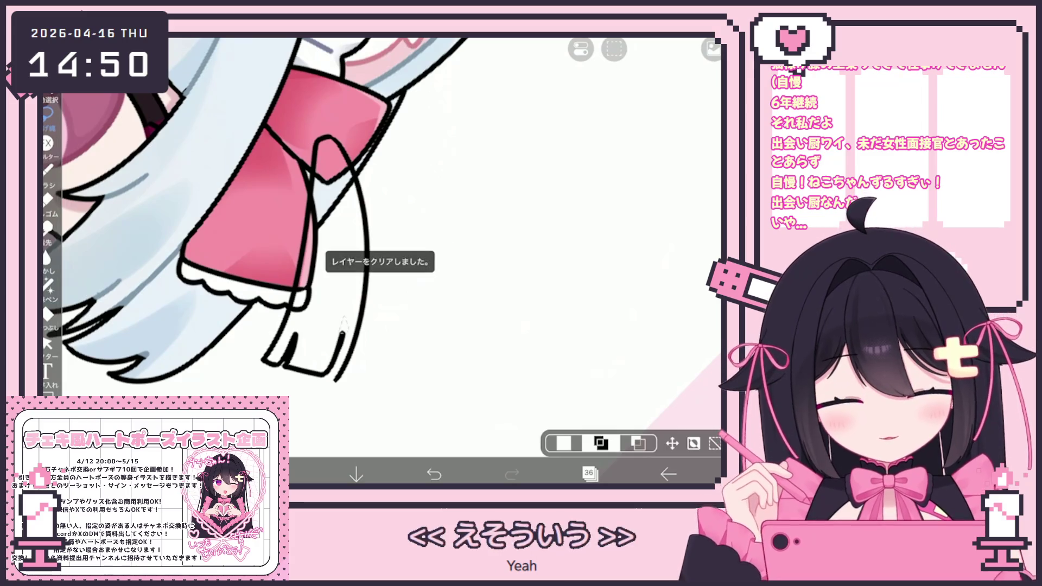
Step: Return to the vector tool and set it to stroke Select mode
{"action": "left_click", "coordinate": [49, 346]}
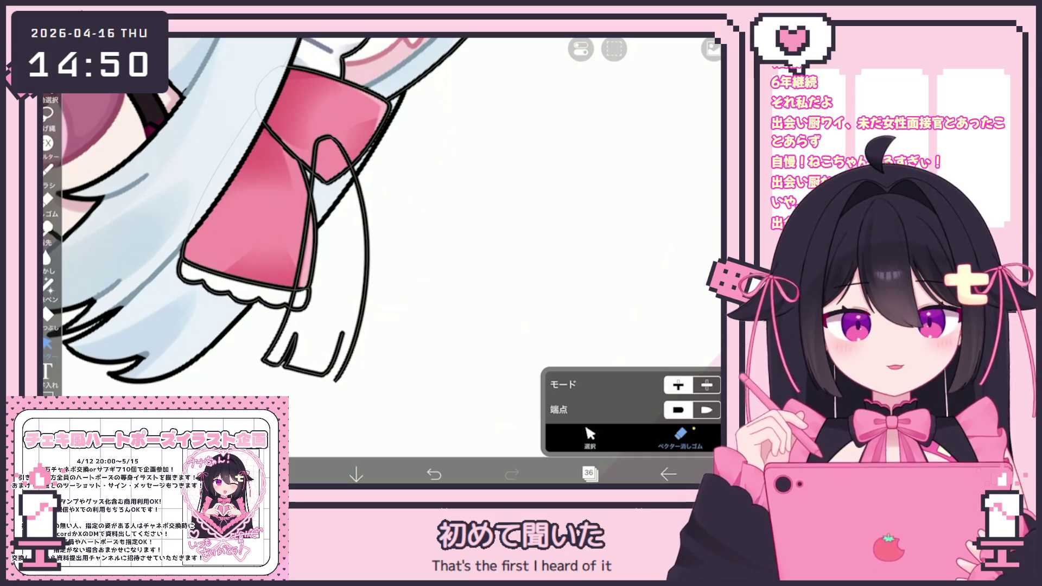
{"action": "left_click", "coordinate": [49, 169]}
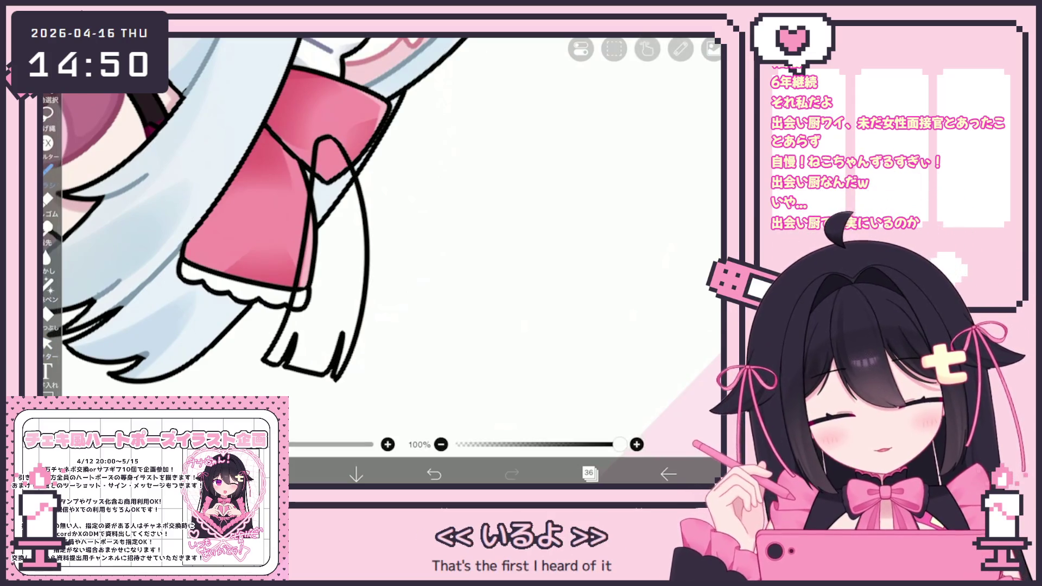
{"action": "left_click", "coordinate": [47, 343]}
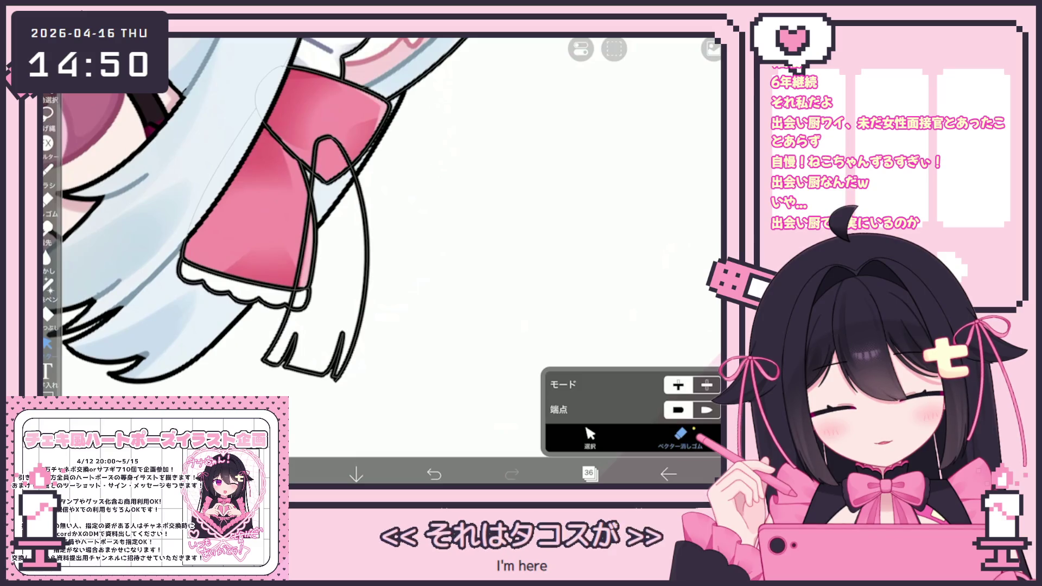
{"action": "scroll", "coordinate": [260, 219], "scroll_direction": "down", "scroll_amount": 5}
{"action": "left_click", "coordinate": [591, 435]}
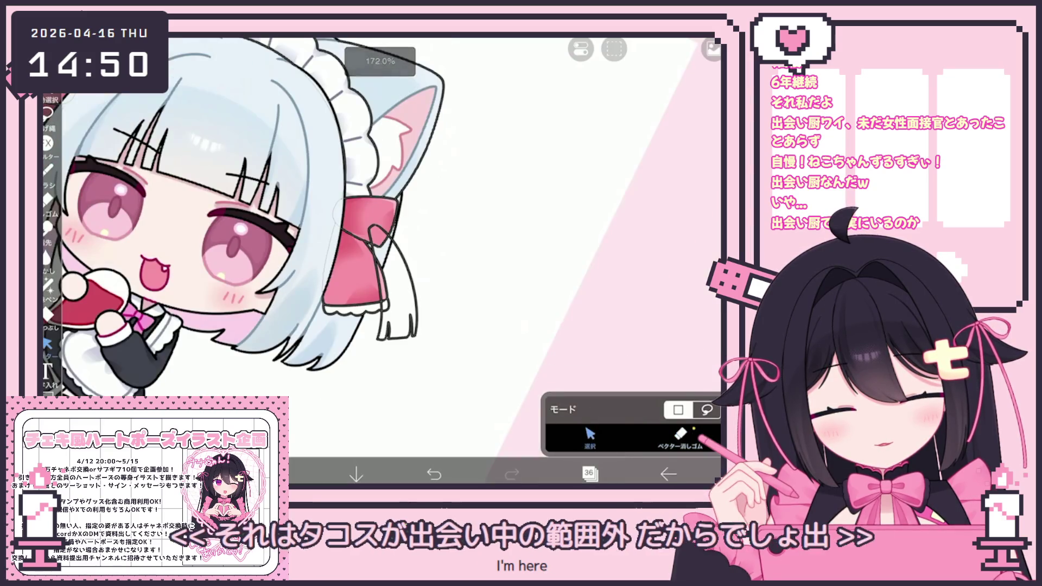
{"action": "scroll", "coordinate": [261, 220], "scroll_direction": "up", "scroll_amount": 3}
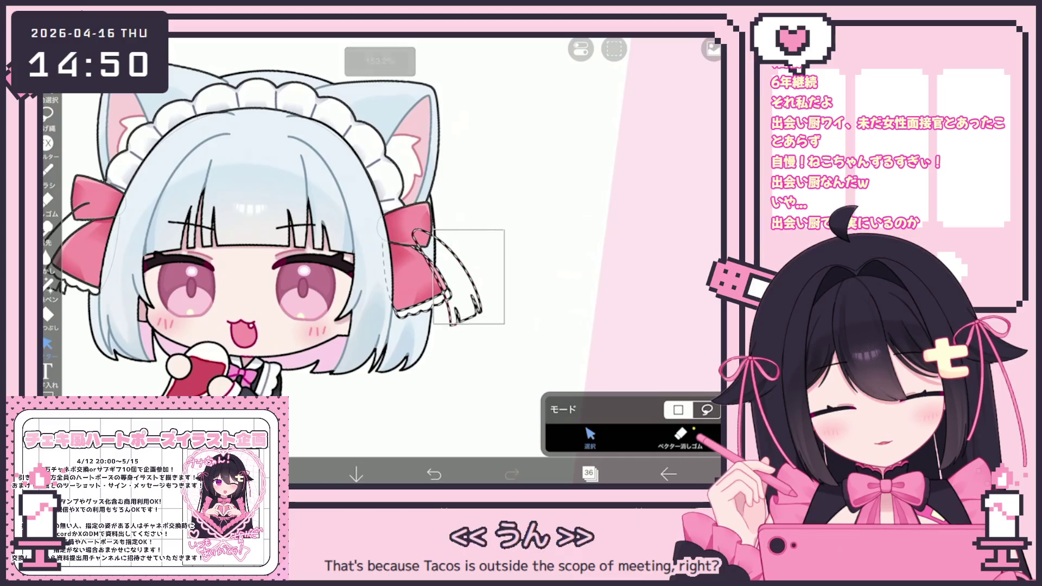
Step: Rotate the right bow's strand about -12° and shift the left bow's strand slightly up and right
{"action": "left_click_drag", "start_coordinate": [500, 228], "coordinate": [454, 326]}
{"action": "left_click_drag", "start_coordinate": [446, 207], "coordinate": [440, 208]}
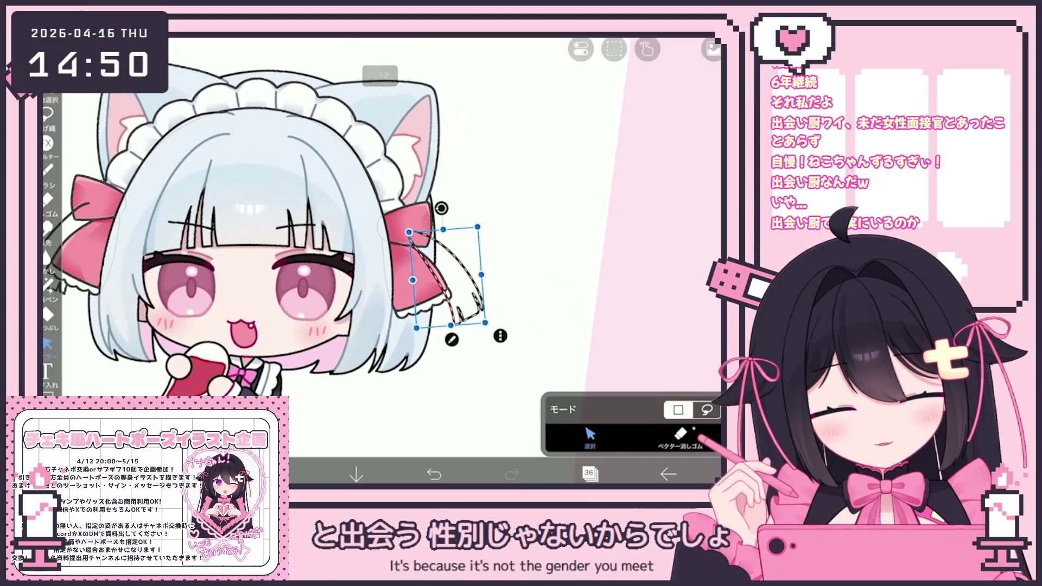
{"action": "scroll", "coordinate": [336, 224], "scroll_direction": "down", "scroll_amount": 5}
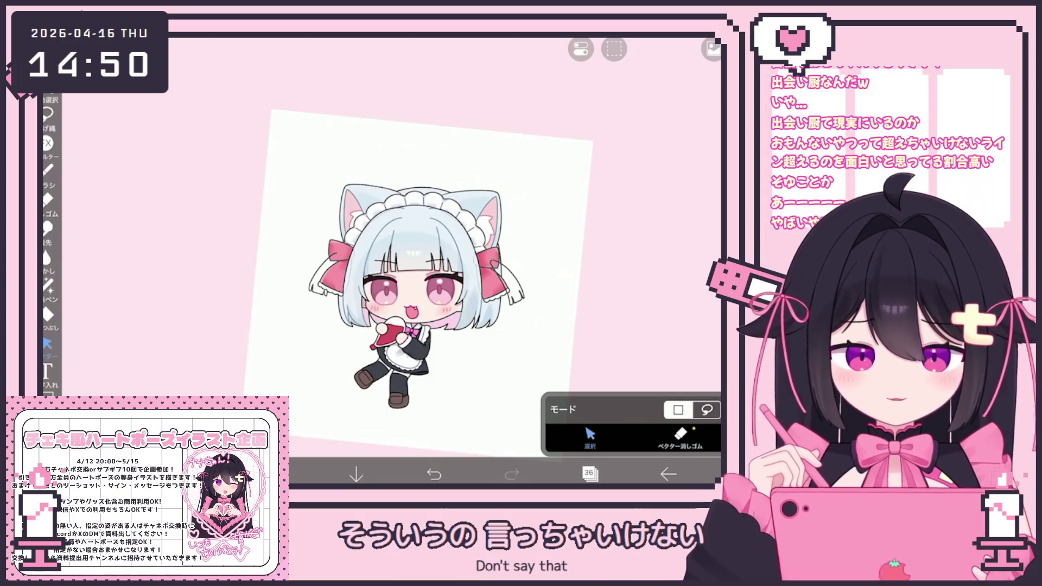
{"action": "scroll", "coordinate": [286, 284], "scroll_direction": "up", "scroll_amount": 5}
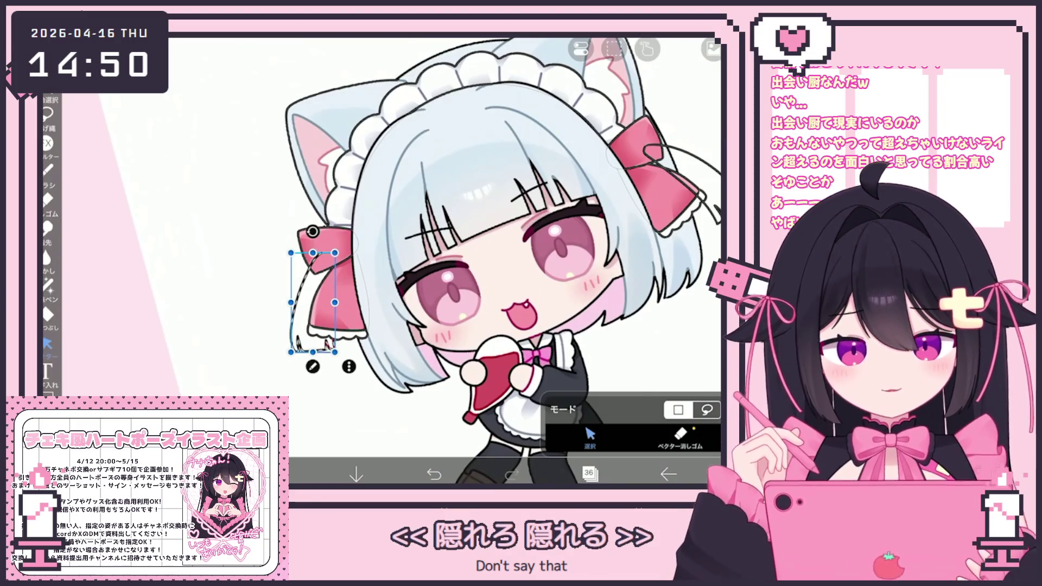
{"action": "scroll", "coordinate": [351, 325], "scroll_direction": "up", "scroll_amount": 3}
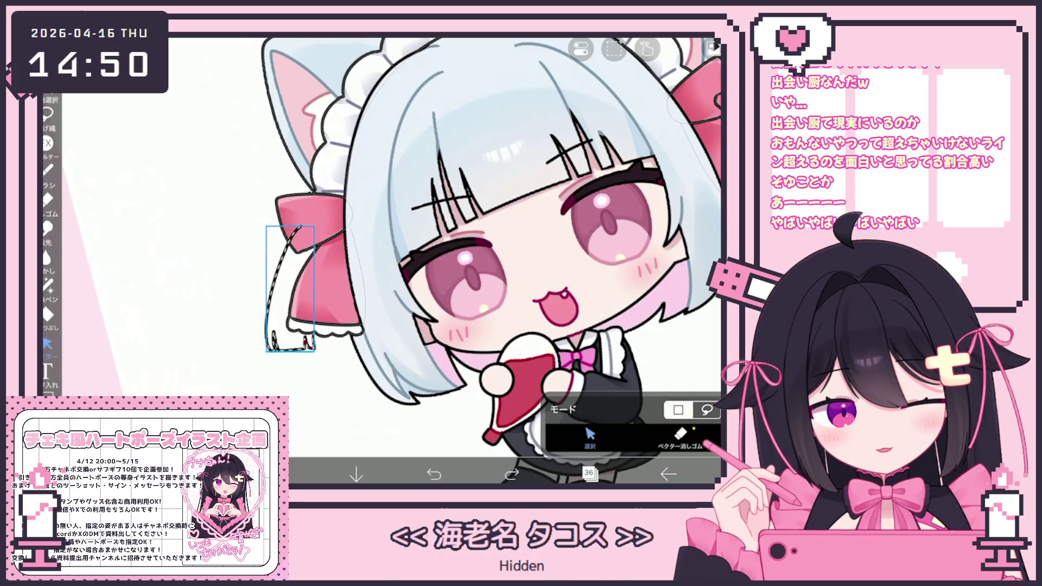
{"action": "left_click_drag", "start_coordinate": [289, 289], "coordinate": [294, 287]}
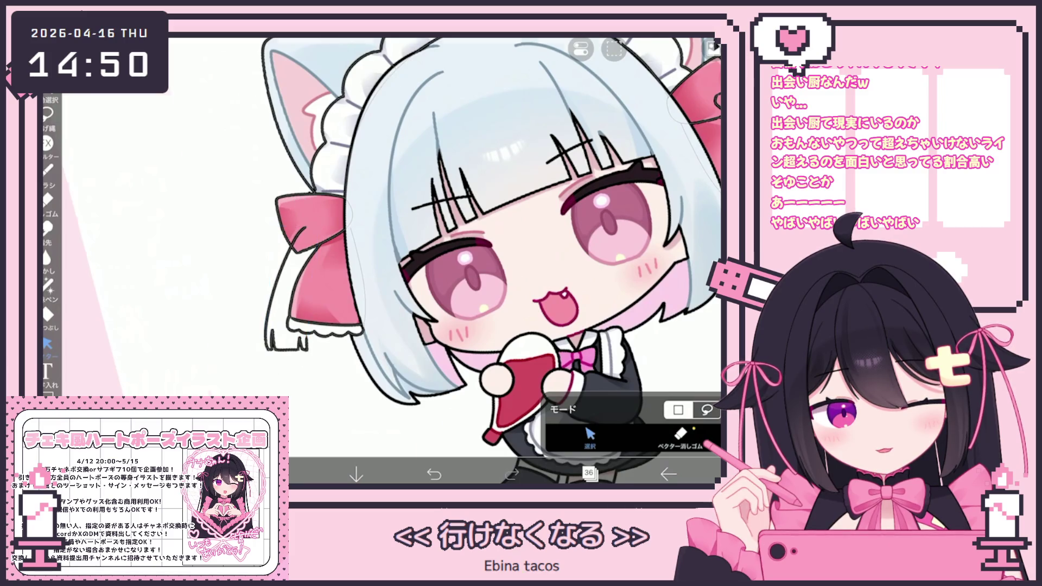
{"action": "scroll", "coordinate": [481, 261], "scroll_direction": "down", "scroll_amount": 5}
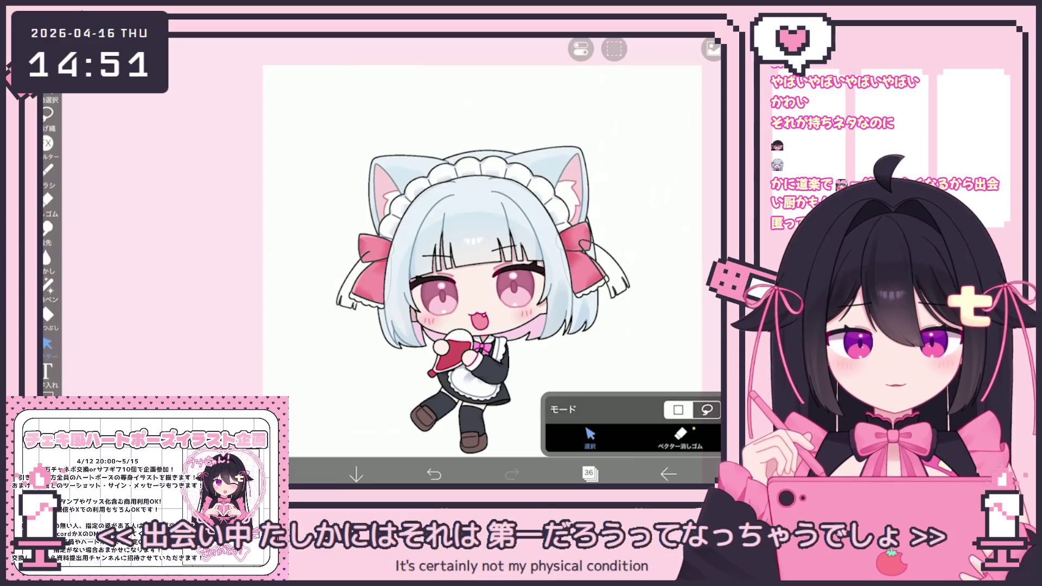
{"action": "scroll", "coordinate": [349, 260], "scroll_direction": "up", "scroll_amount": 3}
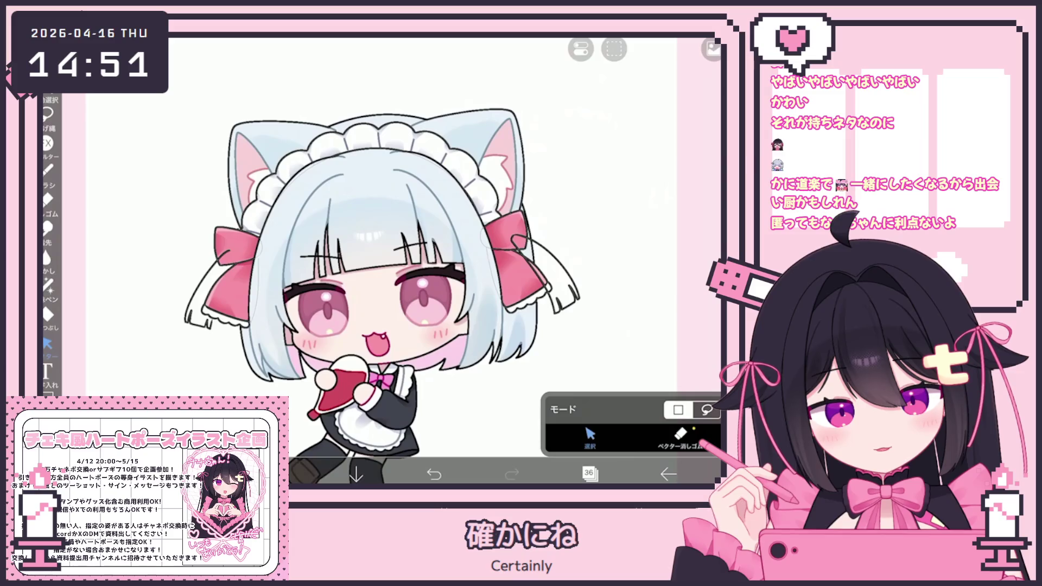
Step: Clear the lassoed strand on the left bow and copy the strand from the right bow
{"action": "left_click_drag", "start_coordinate": [231, 248], "coordinate": [189, 327]}
{"action": "left_click", "coordinate": [615, 49]}
{"action": "left_click", "coordinate": [667, 102]}
{"action": "left_click_drag", "start_coordinate": [517, 240], "coordinate": [575, 303]}
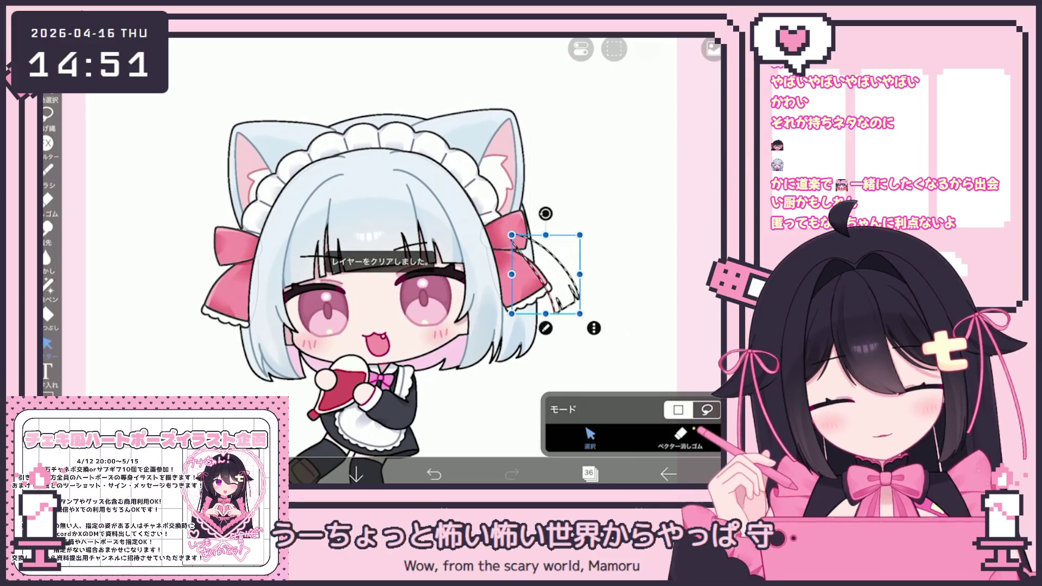
{"action": "left_click", "coordinate": [614, 48]}
{"action": "left_click", "coordinate": [611, 102]}
Step: Paste the copied strand onto layer 35 as a new vector layer
{"action": "left_click", "coordinate": [619, 285]}
{"action": "left_click", "coordinate": [589, 473]}
{"action": "left_click", "coordinate": [614, 49]}
{"action": "left_click", "coordinate": [666, 191]}
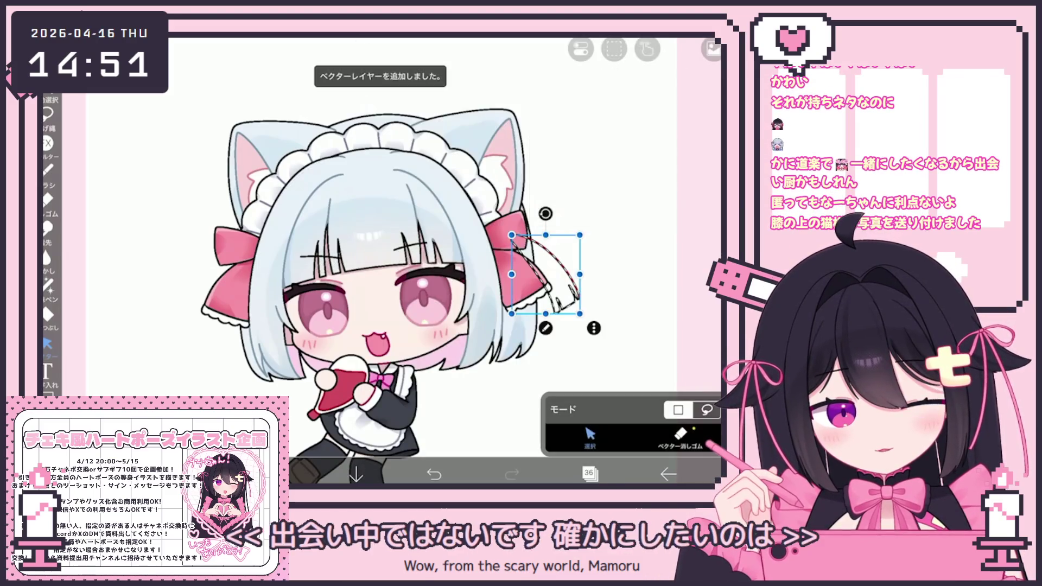
{"action": "left_click", "coordinate": [589, 473]}
{"action": "left_click", "coordinate": [589, 473]}
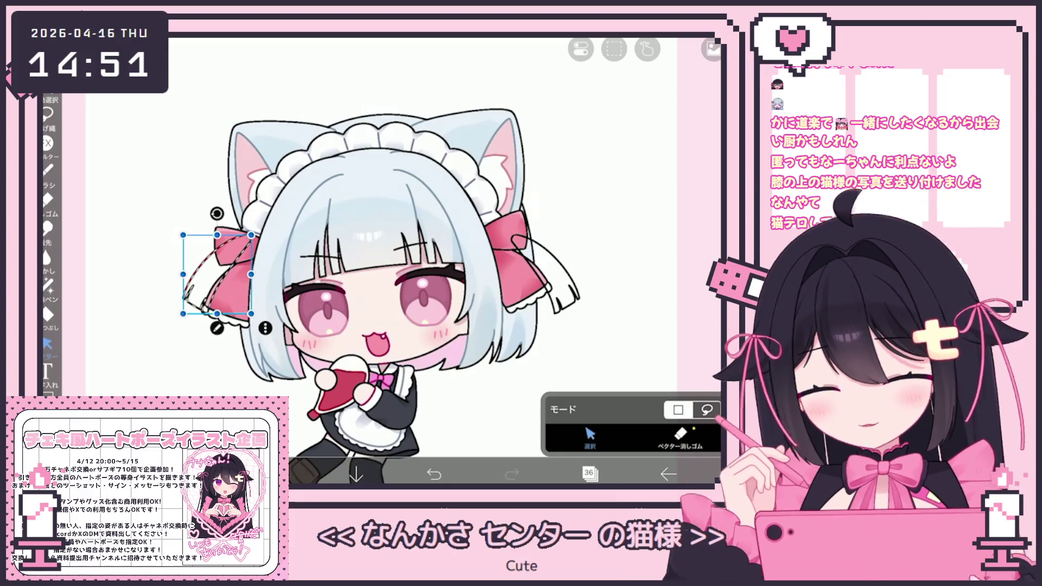
Step: Rotate the pasted strand about 8°, then tilt the left bow's strands about -1°
{"action": "left_click_drag", "start_coordinate": [216, 214], "coordinate": [209, 214]}
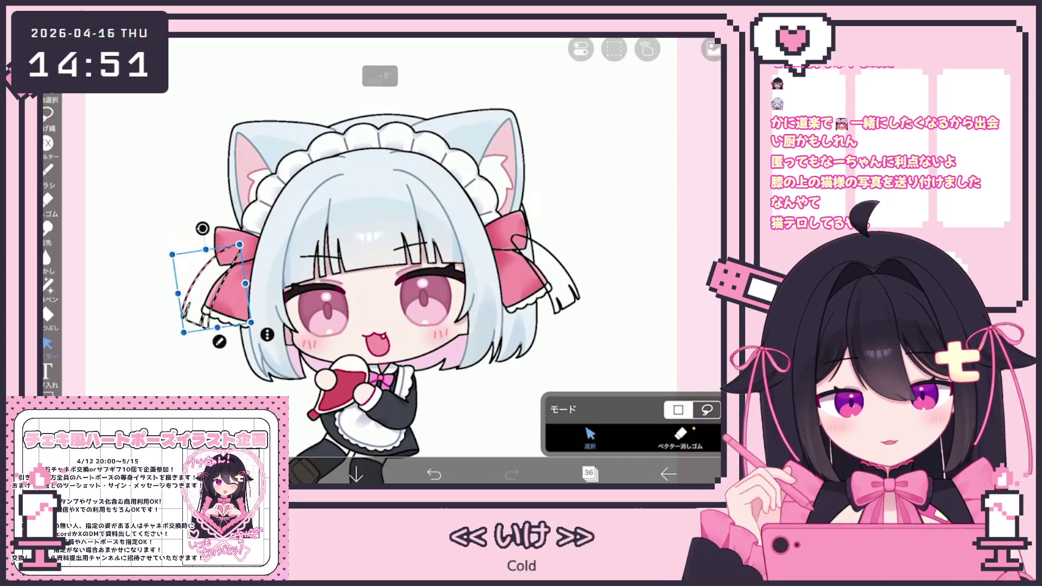
{"action": "scroll", "coordinate": [383, 262], "scroll_direction": "down", "scroll_amount": 2}
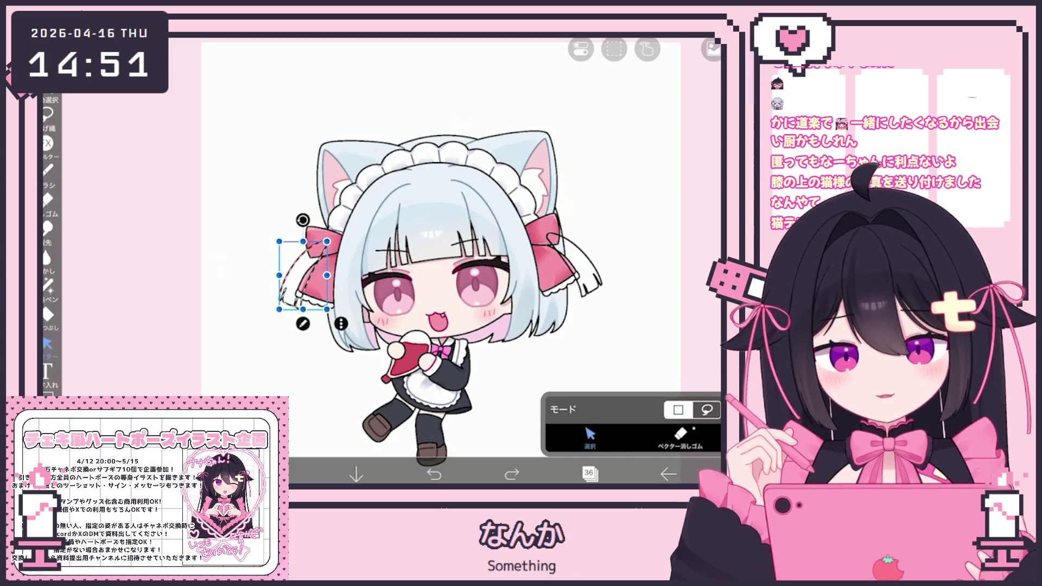
{"action": "key", "text": "ctrl+d"}
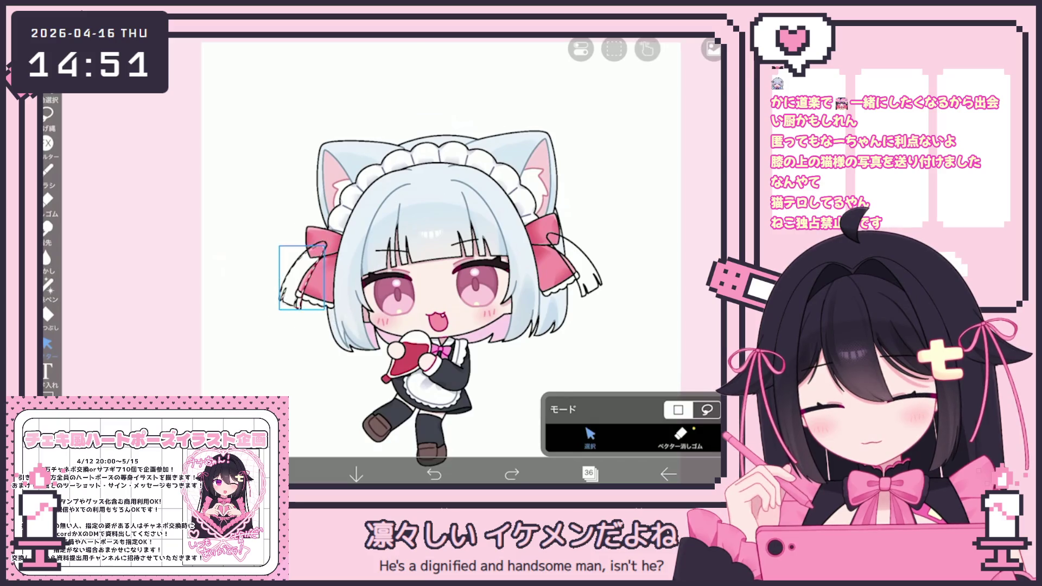
{"action": "scroll", "coordinate": [423, 269], "scroll_direction": "up", "scroll_amount": 2}
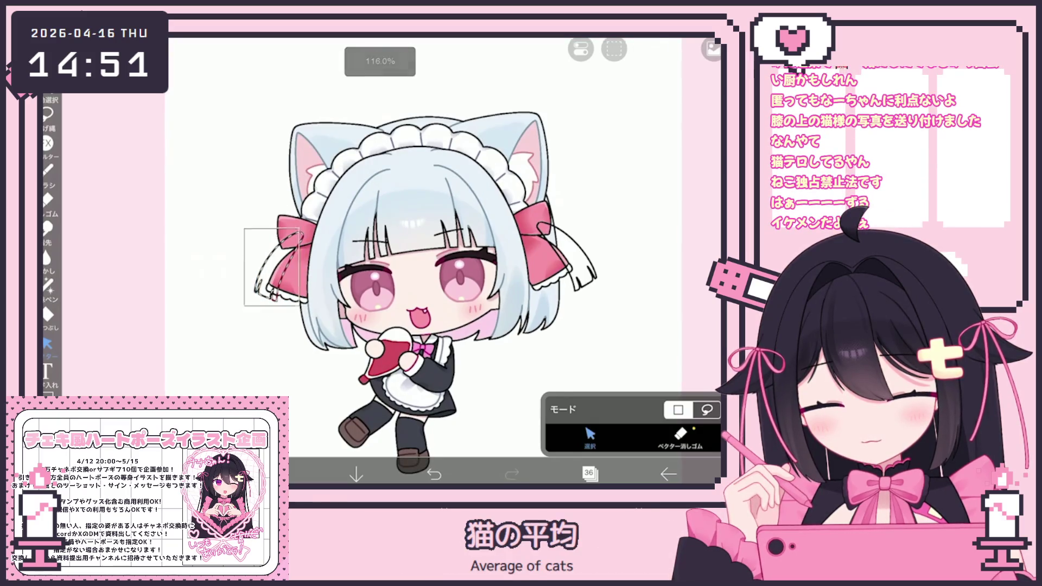
{"action": "left_click_drag", "start_coordinate": [274, 214], "coordinate": [276, 213]}
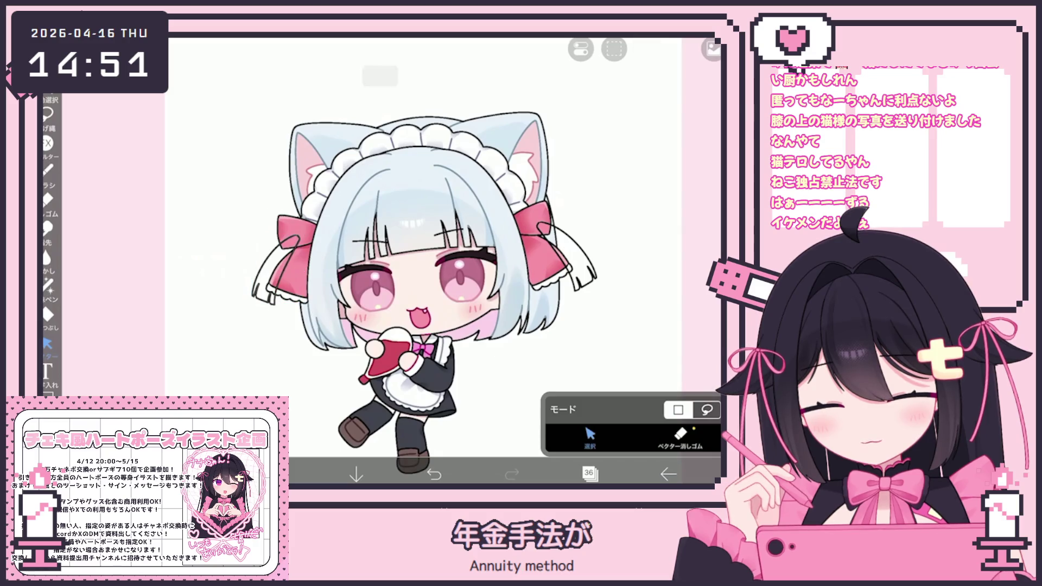
{"action": "scroll", "coordinate": [407, 260], "scroll_direction": "down", "scroll_amount": 3}
{"action": "scroll", "coordinate": [408, 262], "scroll_direction": "up", "scroll_amount": 2}
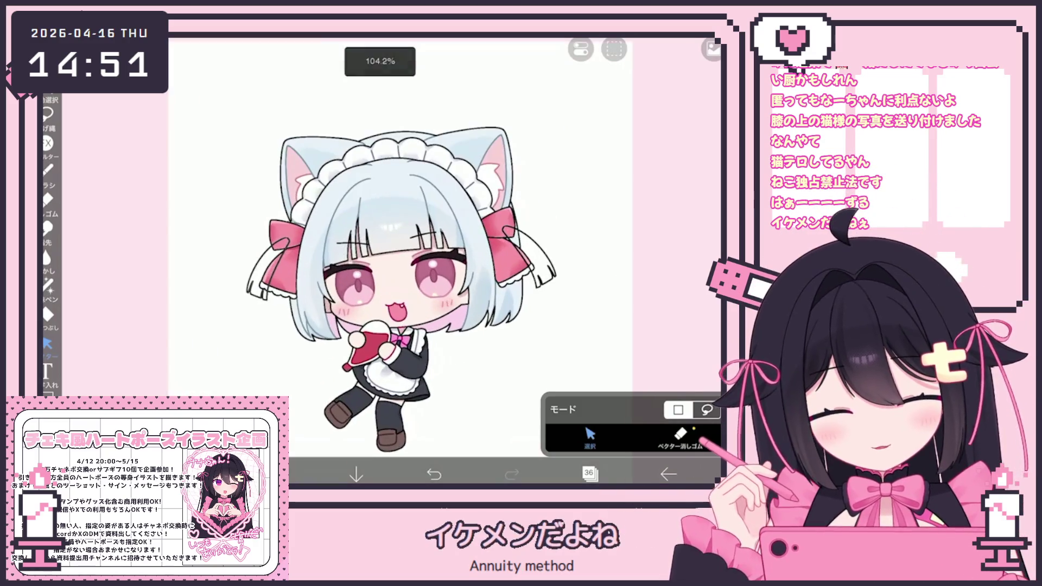
{"action": "scroll", "coordinate": [369, 295], "scroll_direction": "up", "scroll_amount": 2}
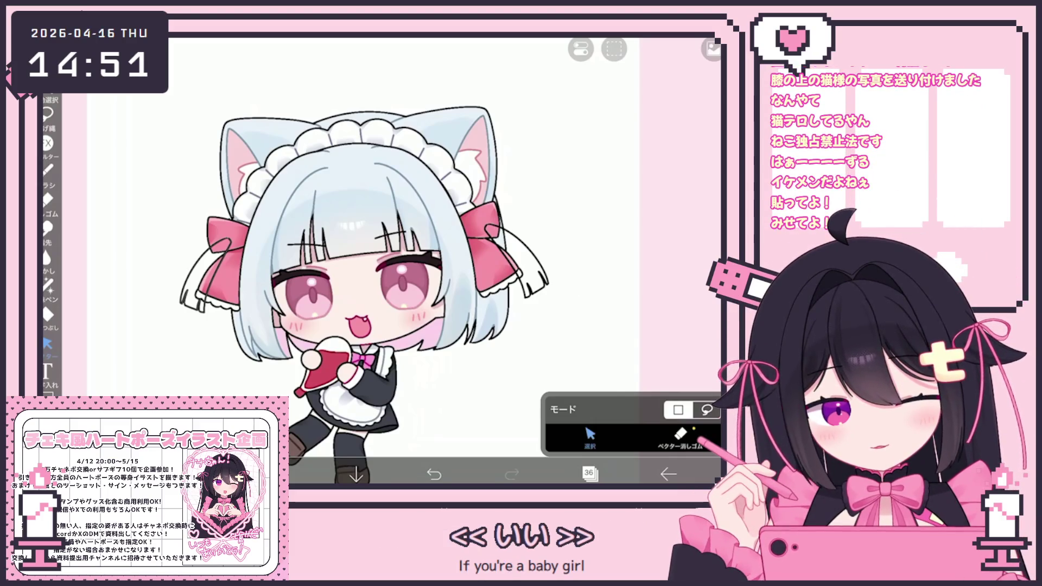
Step: Make layer 36 active and select the strand strokes around the right bow
{"action": "left_click", "coordinate": [590, 473]}
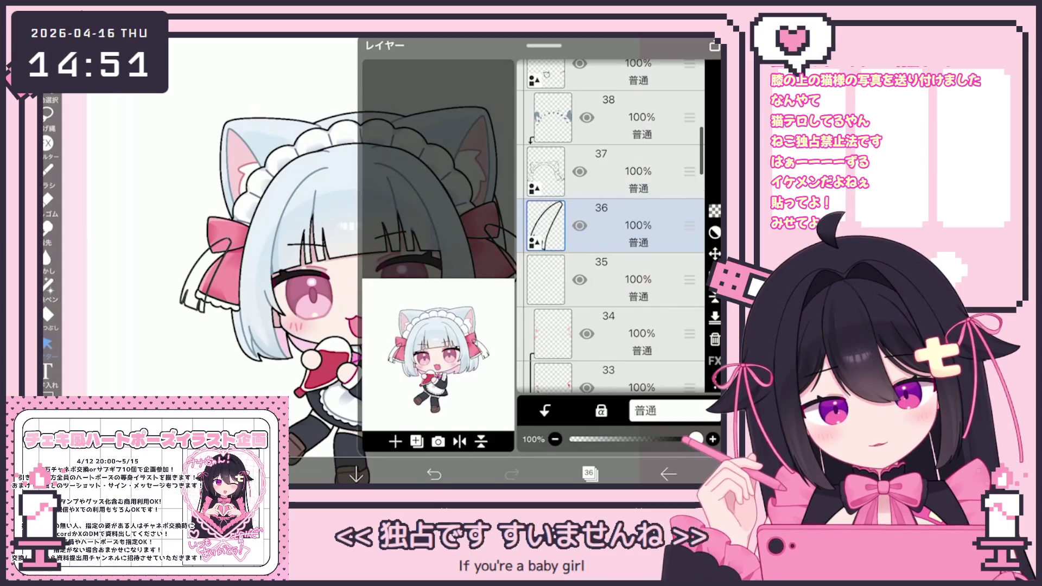
{"action": "left_click", "coordinate": [611, 172]}
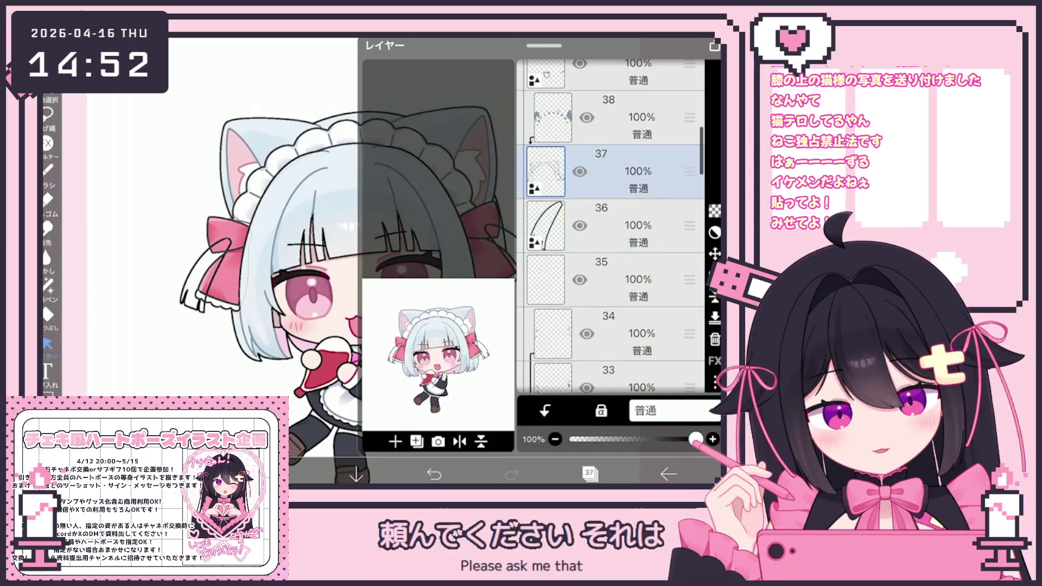
{"action": "left_click", "coordinate": [611, 225]}
{"action": "left_click", "coordinate": [589, 473]}
{"action": "scroll", "coordinate": [596, 355], "scroll_direction": "up", "scroll_amount": 5}
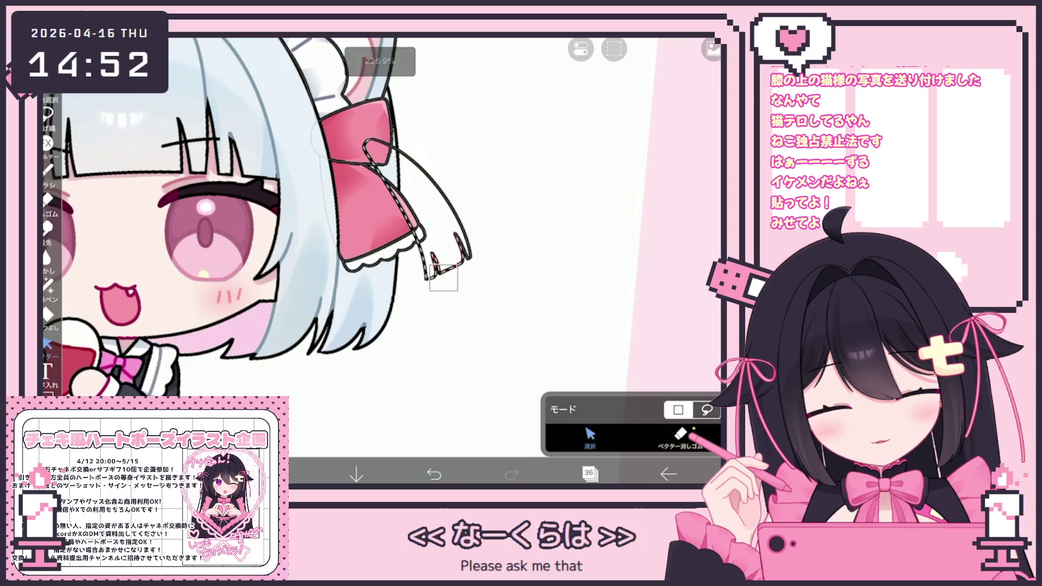
{"action": "left_click_drag", "start_coordinate": [431, 269], "coordinate": [458, 290]}
{"action": "scroll", "coordinate": [290, 251], "scroll_direction": "down", "scroll_amount": 5}
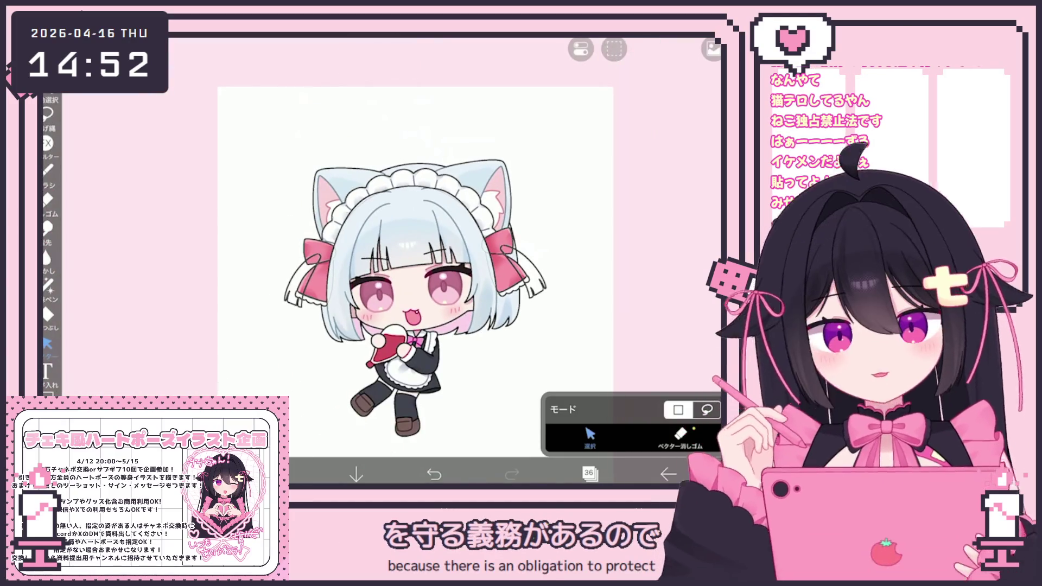
{"action": "scroll", "coordinate": [383, 277], "scroll_direction": "up", "scroll_amount": 3}
{"action": "scroll", "coordinate": [534, 261], "scroll_direction": "up", "scroll_amount": 3}
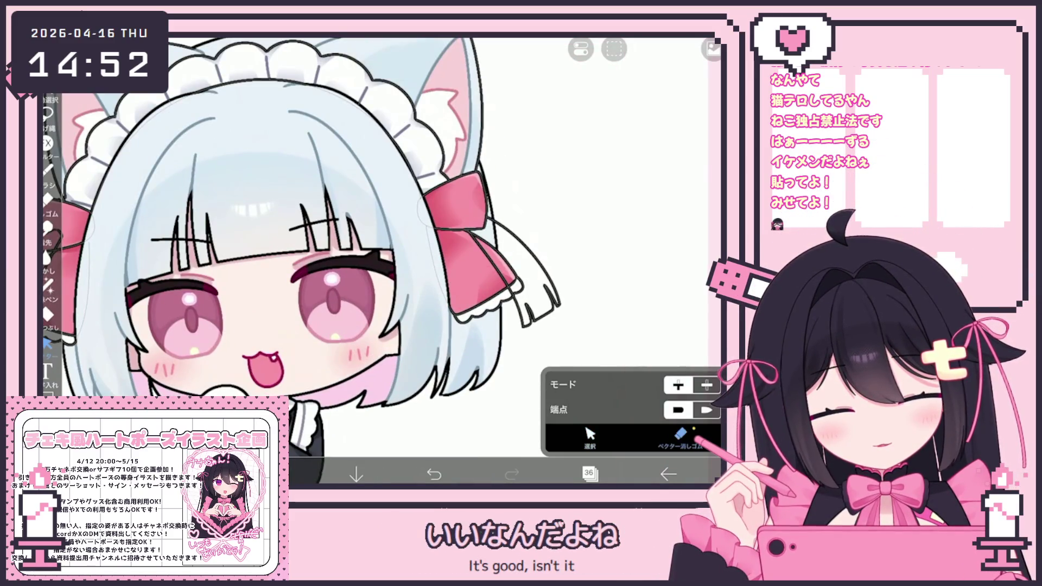
{"action": "scroll", "coordinate": [343, 261], "scroll_direction": "down", "scroll_amount": 2}
{"action": "scroll", "coordinate": [456, 244], "scroll_direction": "up", "scroll_amount": 5}
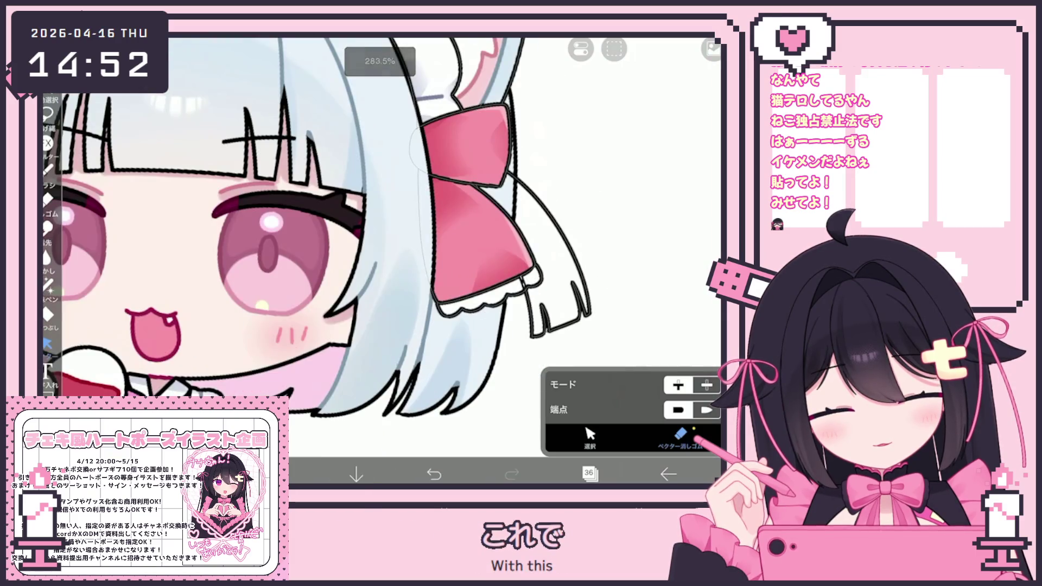
{"action": "scroll", "coordinate": [383, 260], "scroll_direction": "down", "scroll_amount": 3}
{"action": "scroll", "coordinate": [383, 261], "scroll_direction": "up", "scroll_amount": 3}
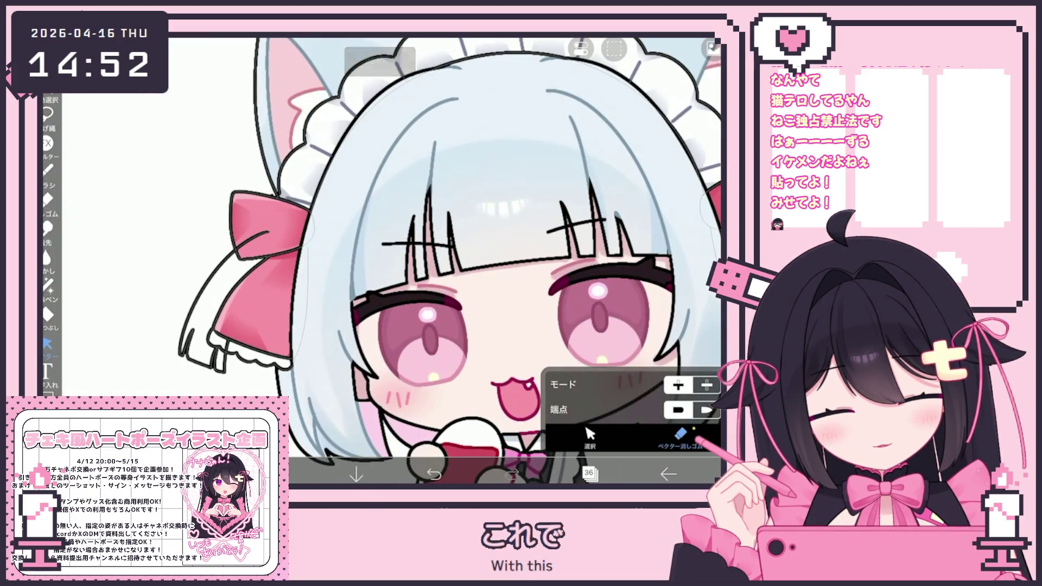
{"action": "scroll", "coordinate": [383, 261], "scroll_direction": "down", "scroll_amount": 5}
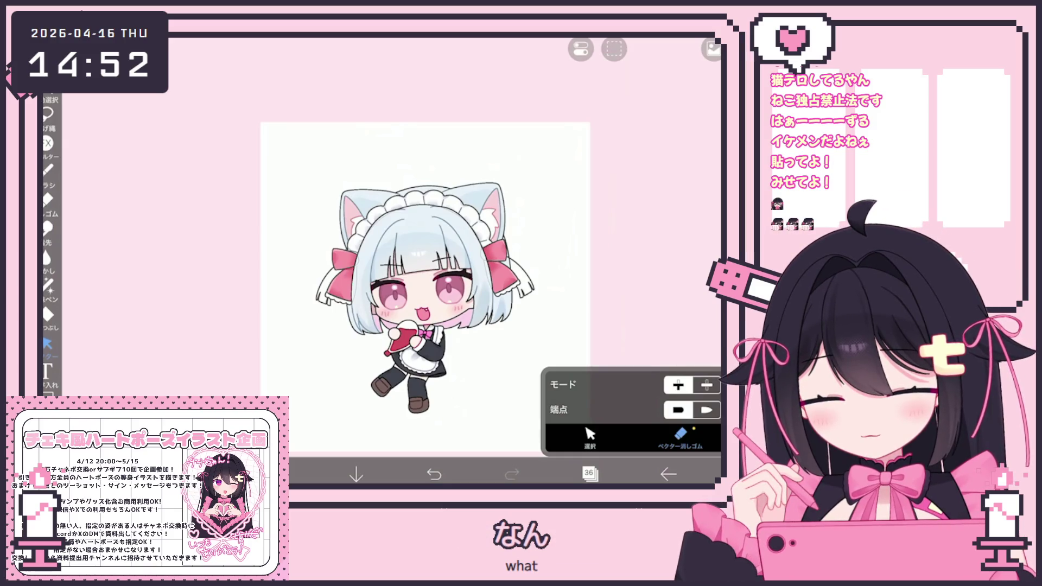
{"action": "scroll", "coordinate": [424, 277], "scroll_direction": "up", "scroll_amount": 3}
Step: Undo the bad strand strokes, restoring a strand layer, and return to the brush for redrawing
{"action": "left_click", "coordinate": [589, 473]}
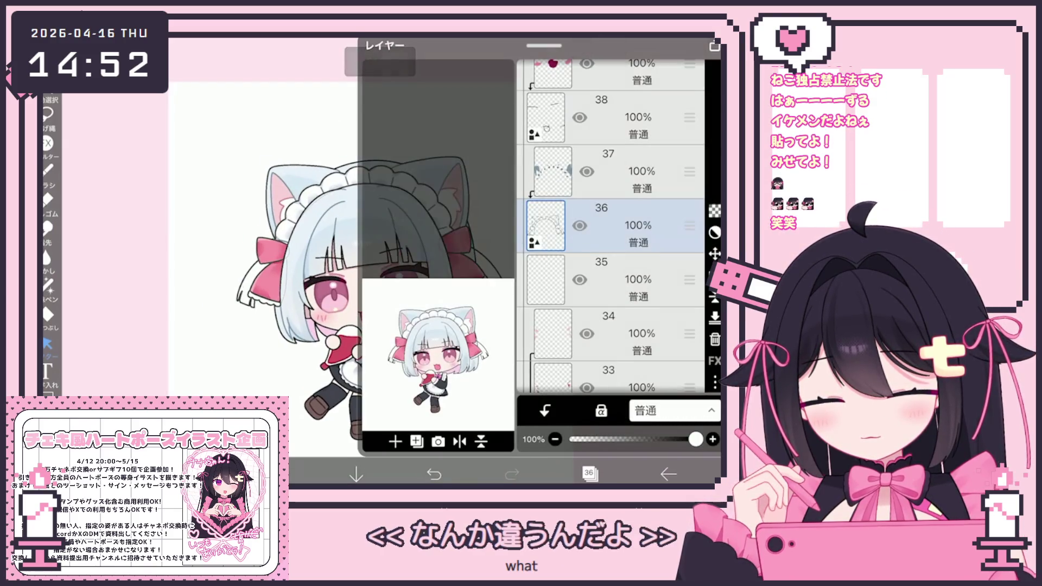
{"action": "key", "text": "ctrl+z"}
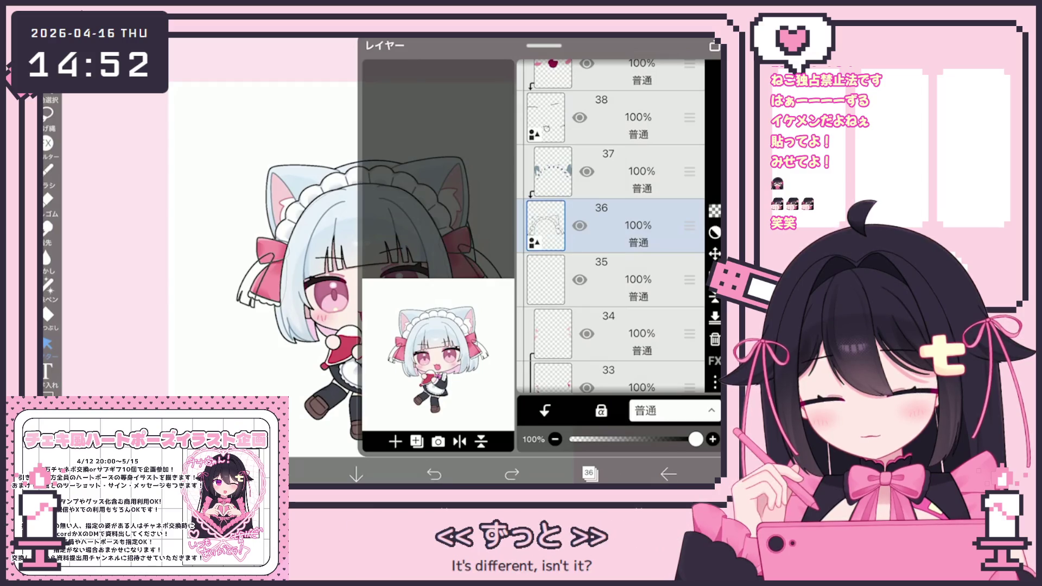
{"action": "key", "text": "ctrl+shift+z"}
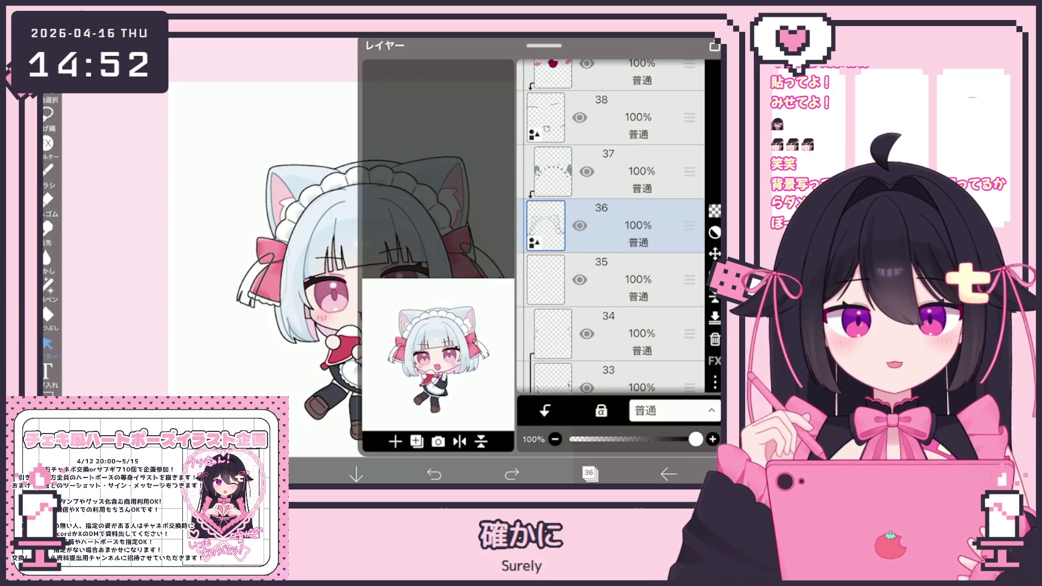
{"action": "left_click", "coordinate": [589, 474]}
{"action": "scroll", "coordinate": [326, 244], "scroll_direction": "up", "scroll_amount": 5}
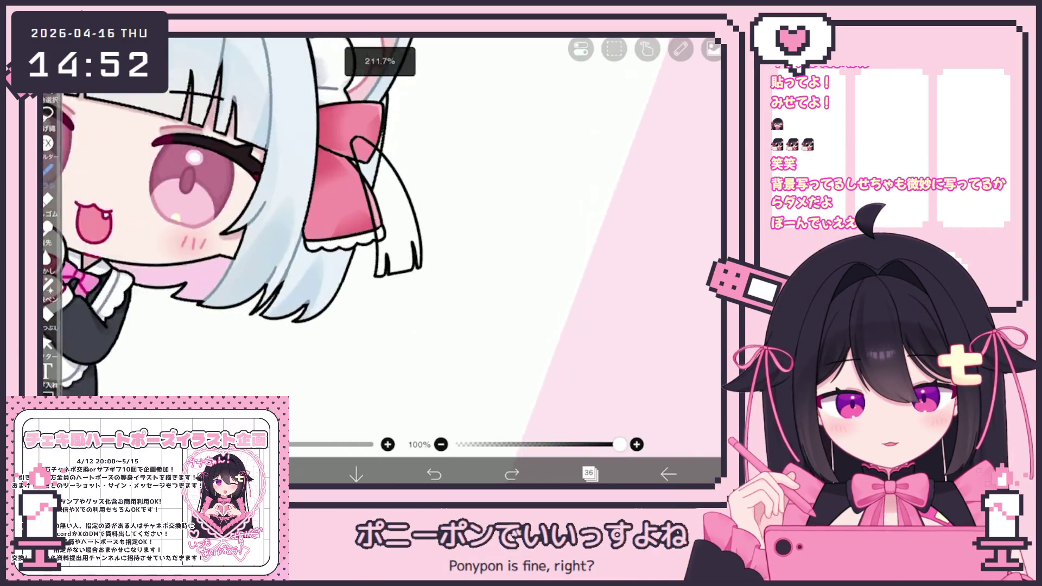
{"action": "key", "text": "ctrl+z"}
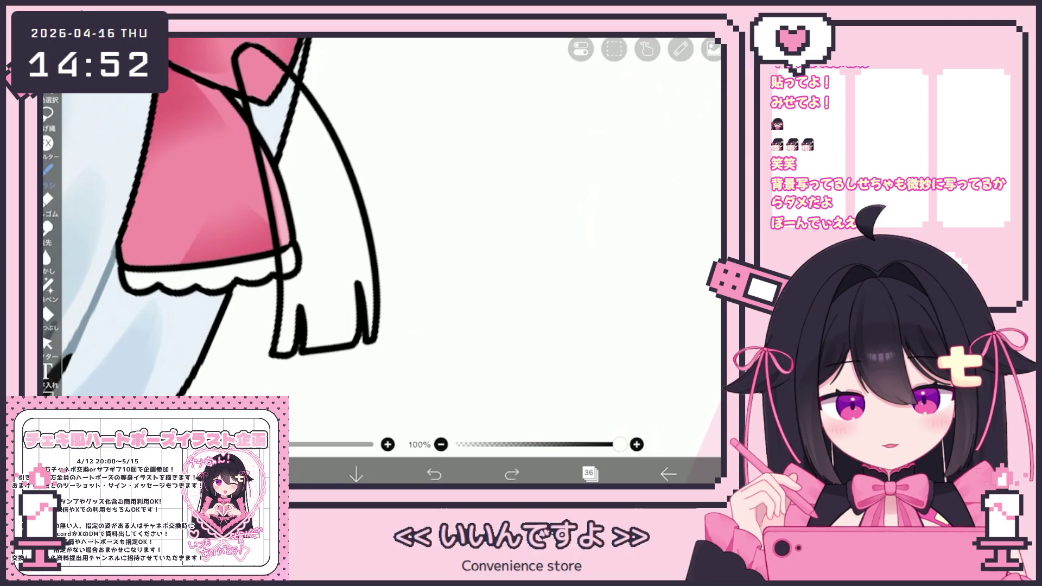
{"action": "left_click", "coordinate": [48, 343]}
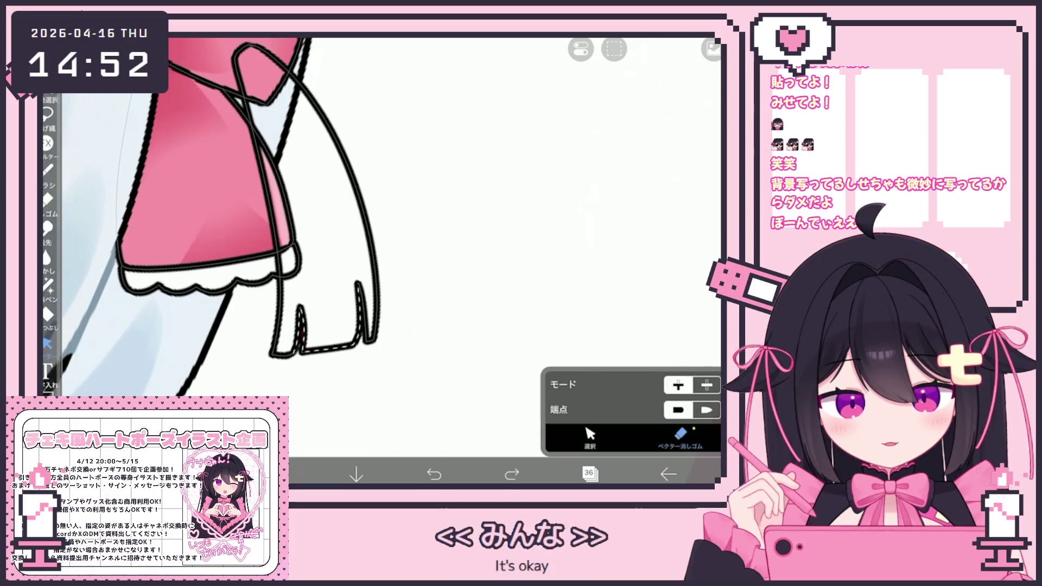
{"action": "key", "text": "ctrl+z"}
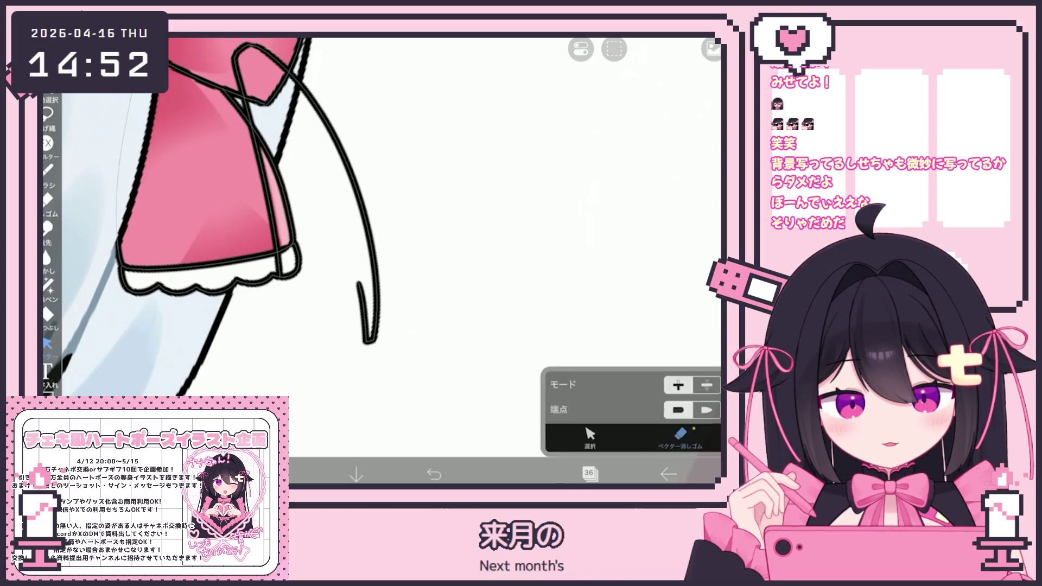
{"action": "key", "text": "b"}
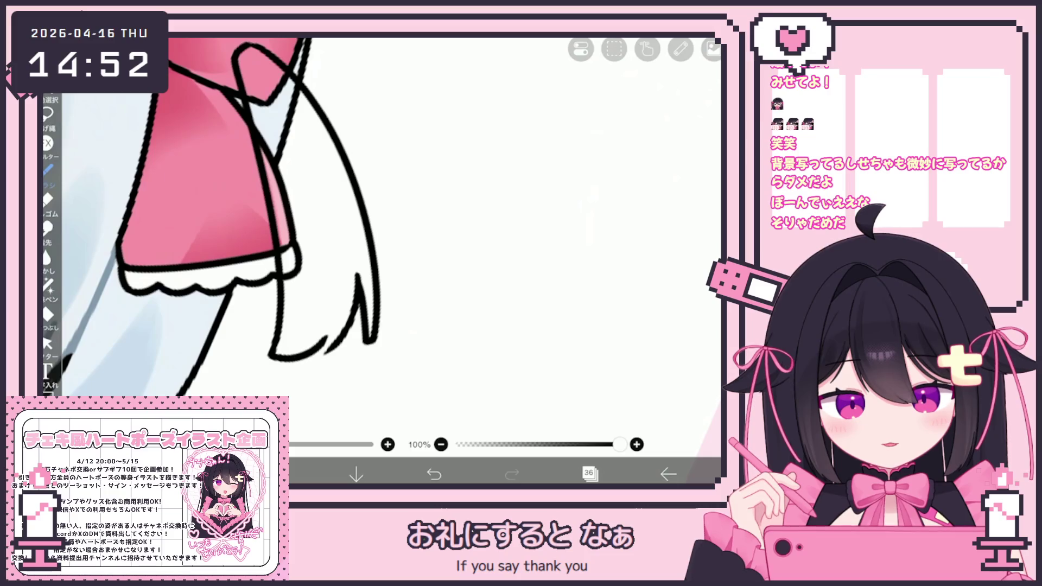
{"action": "scroll", "coordinate": [259, 221], "scroll_direction": "down", "scroll_amount": 2}
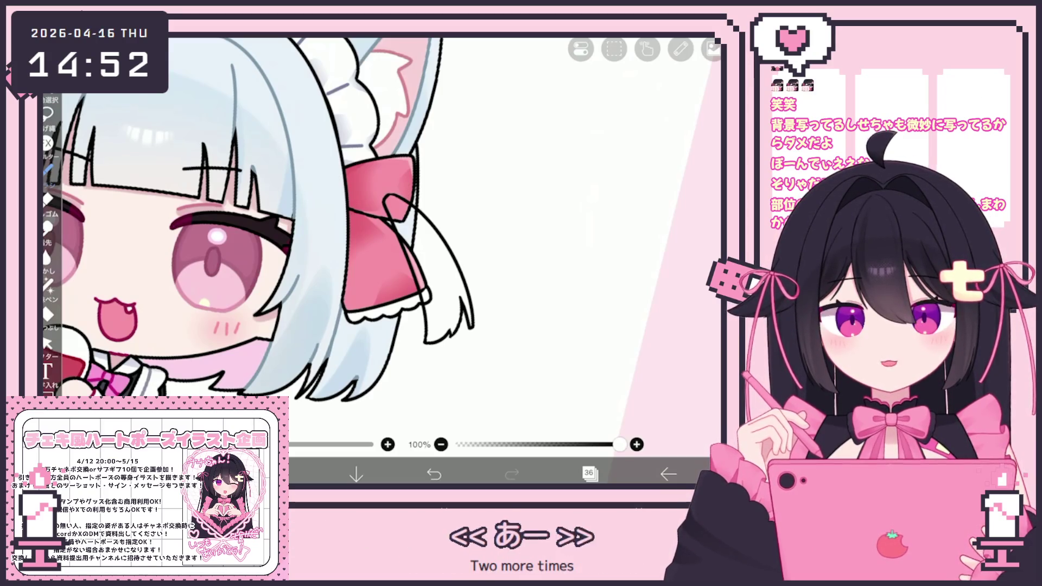
{"action": "scroll", "coordinate": [312, 240], "scroll_direction": "down", "scroll_amount": 2}
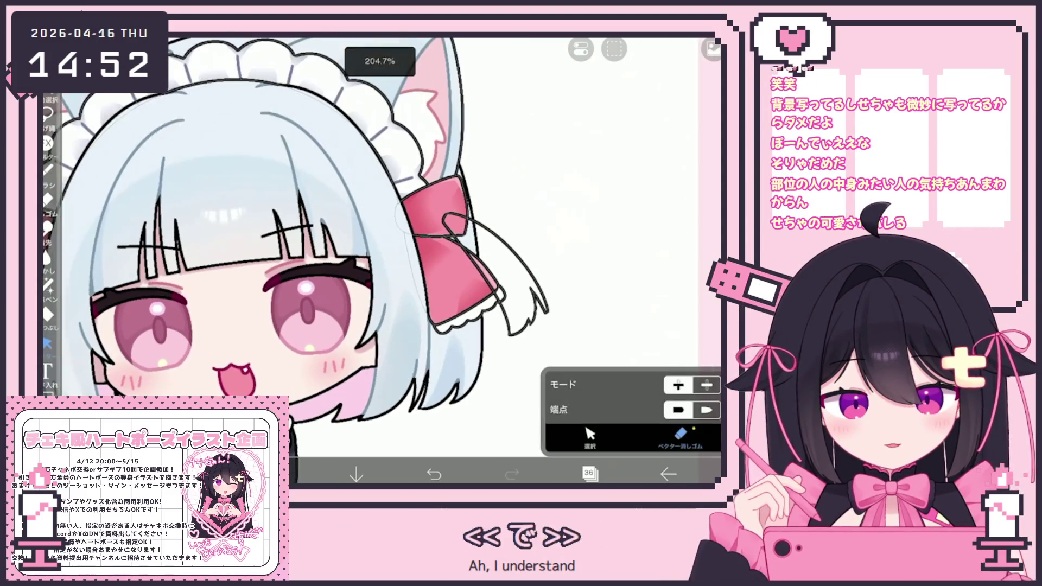
{"action": "scroll", "coordinate": [382, 244], "scroll_direction": "up", "scroll_amount": 2}
Step: Cut the strand stroke behind the right bow with the Selection tool and clear the layer
{"action": "left_click", "coordinate": [592, 435]}
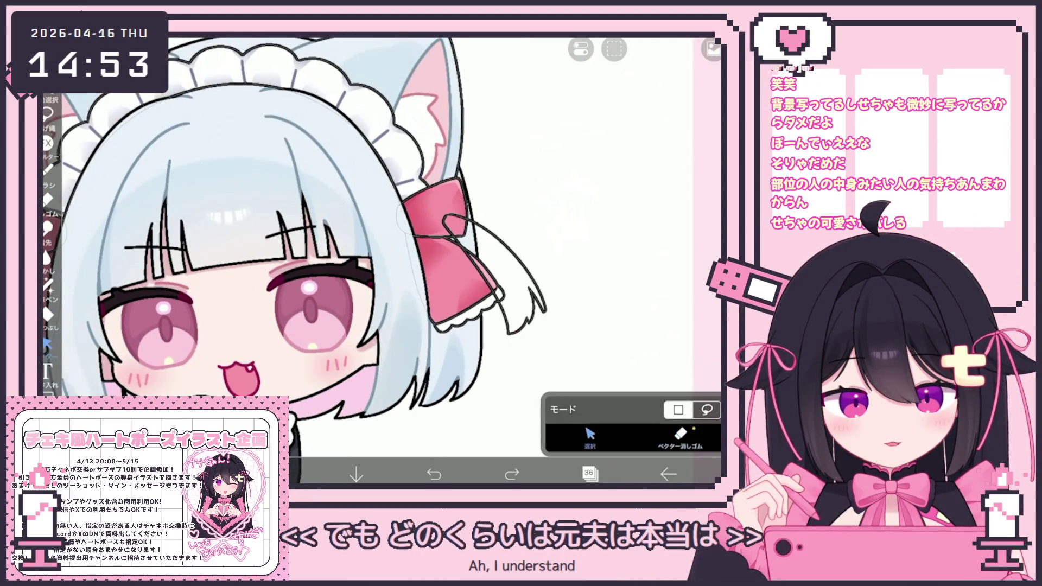
{"action": "left_click_drag", "start_coordinate": [505, 298], "coordinate": [551, 341]}
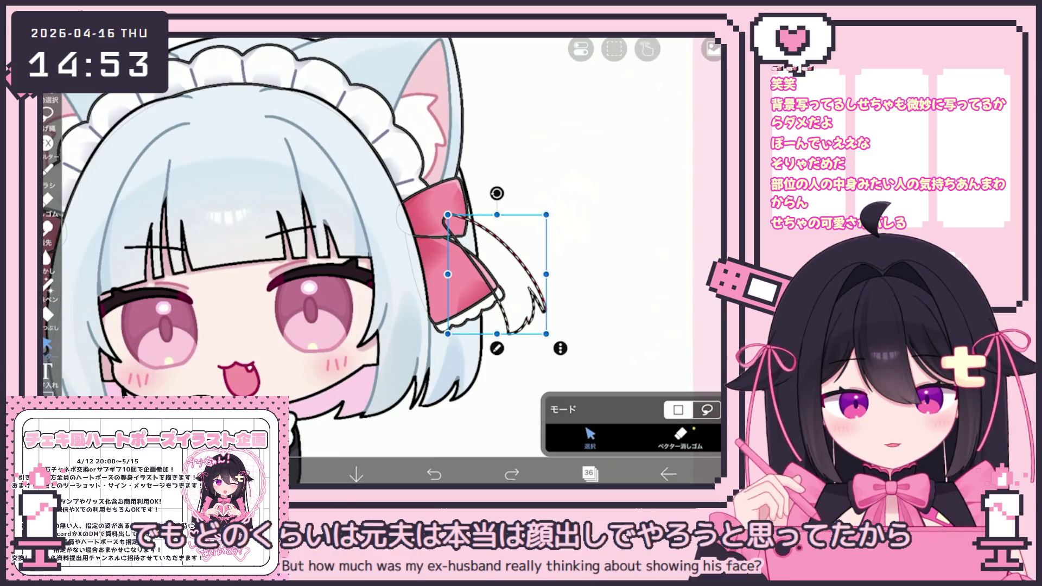
{"action": "left_click", "coordinate": [711, 49]}
{"action": "left_click", "coordinate": [549, 97]}
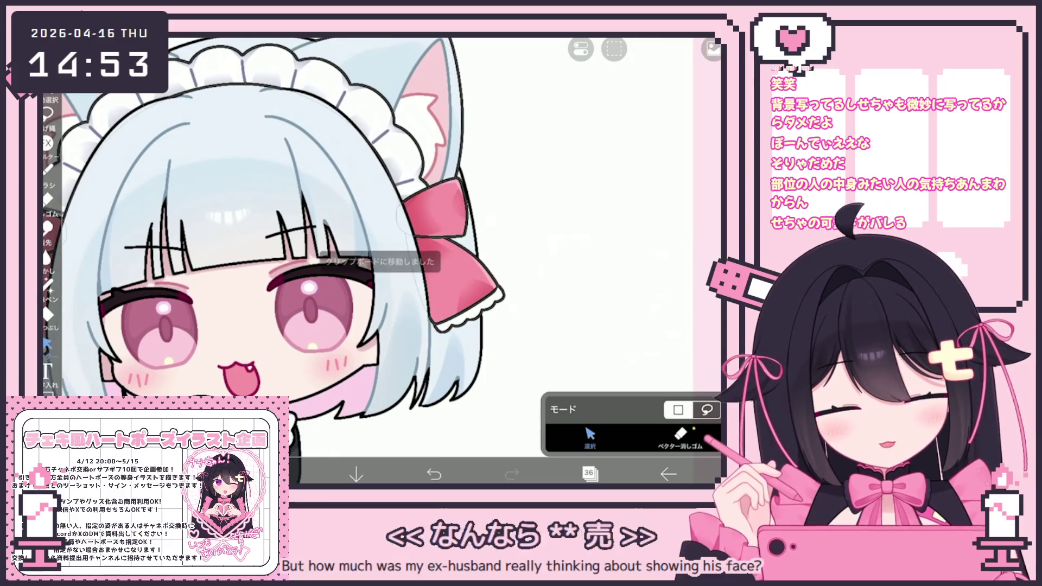
{"action": "scroll", "coordinate": [384, 245], "scroll_direction": "down", "scroll_amount": 3}
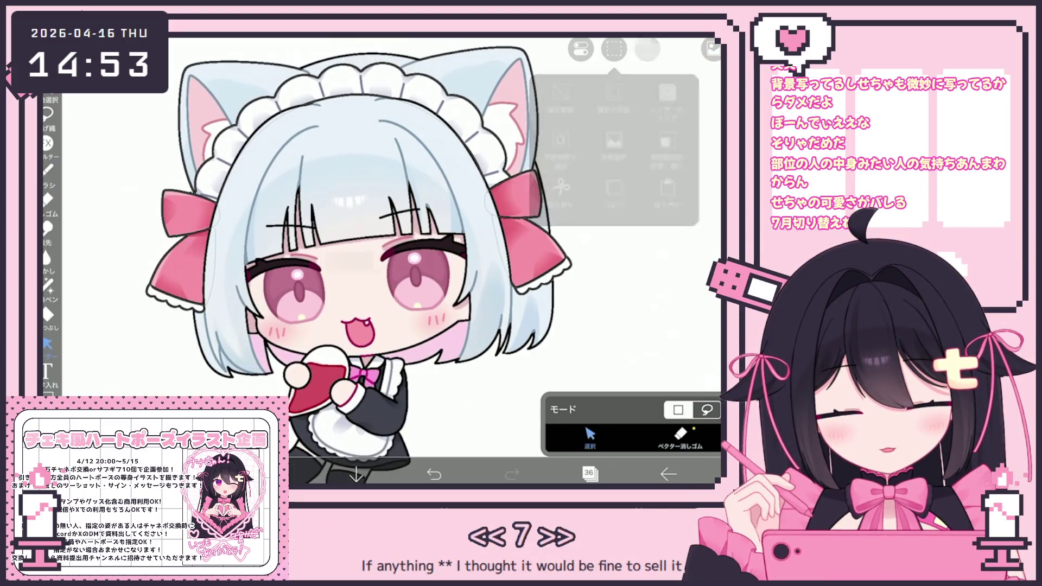
{"action": "left_click", "coordinate": [589, 472]}
Step: Paste the strand as its own vector layer and add a fresh vector layer above it
{"action": "left_click", "coordinate": [588, 473]}
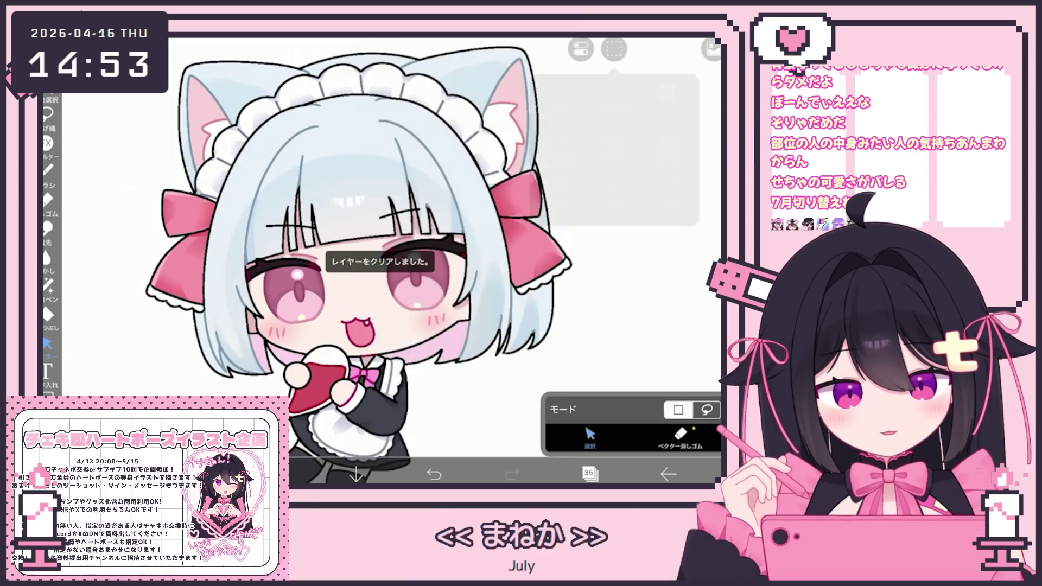
{"action": "key", "text": "ctrl+v"}
{"action": "left_click", "coordinate": [589, 472]}
{"action": "left_click", "coordinate": [395, 442]}
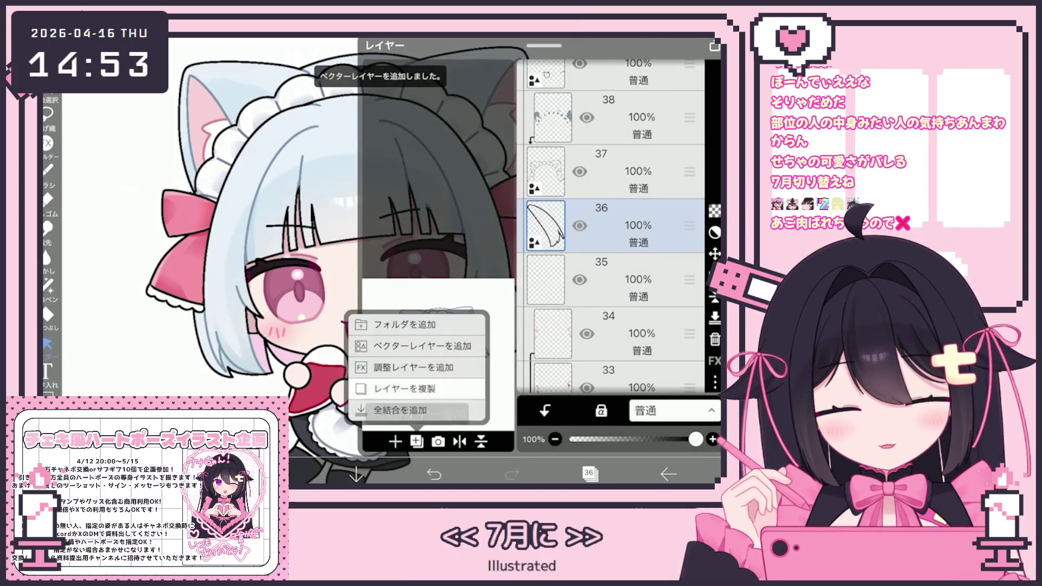
{"action": "left_click", "coordinate": [407, 345]}
{"action": "left_click", "coordinate": [589, 473]}
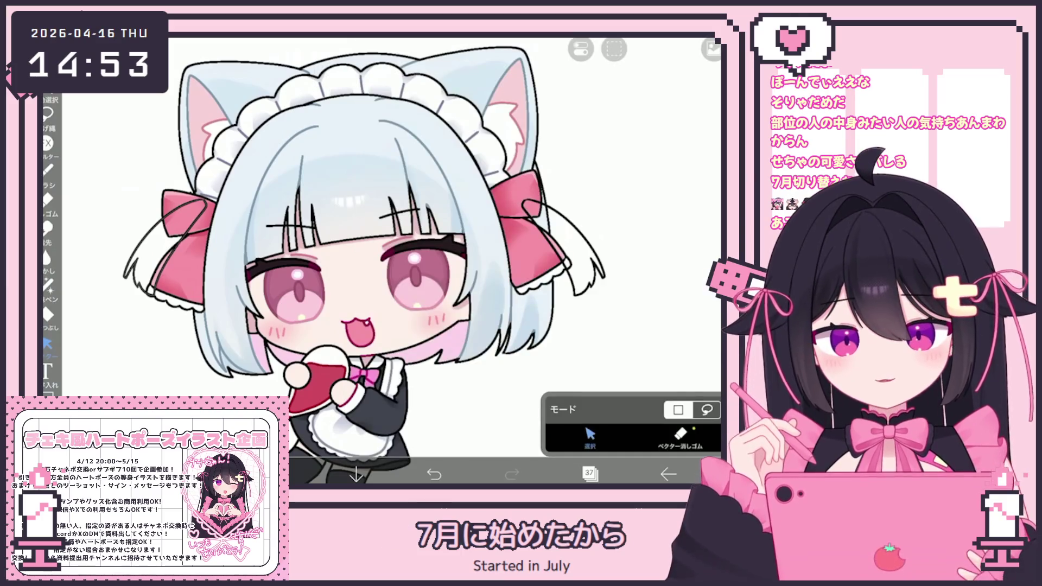
Step: Confirm the left strand's new placement behind the bow and bring up the layer list
{"action": "left_click_drag", "start_coordinate": [122, 195], "coordinate": [212, 302]}
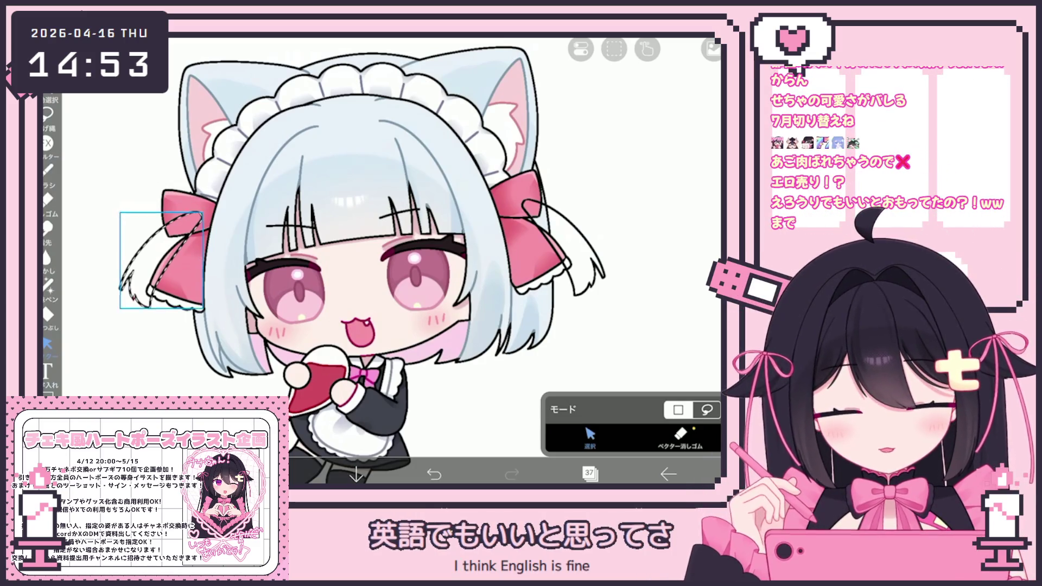
{"action": "key", "text": "Escape"}
{"action": "scroll", "coordinate": [325, 265], "scroll_direction": "down", "scroll_amount": 3}
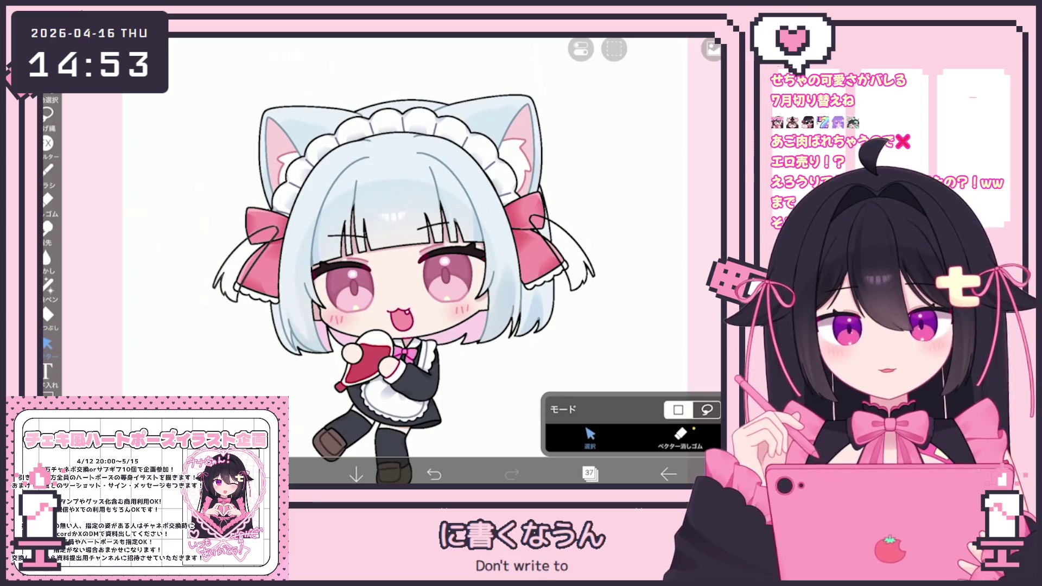
{"action": "scroll", "coordinate": [375, 277], "scroll_direction": "up", "scroll_amount": 2}
{"action": "left_click", "coordinate": [590, 472]}
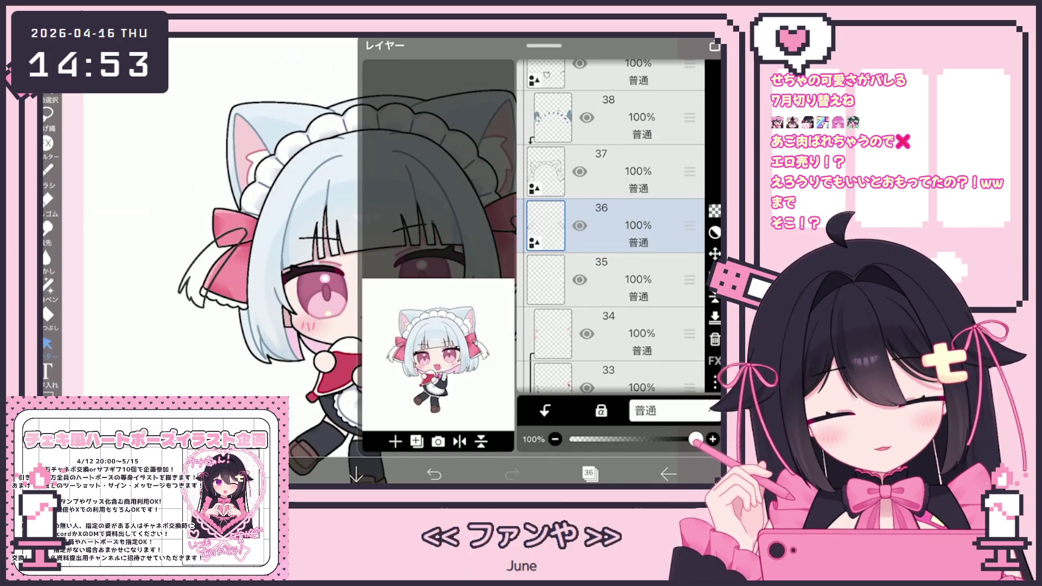
Step: Drag layer 36 down below layer 31 in the layer stack
{"action": "left_click", "coordinate": [610, 279]}
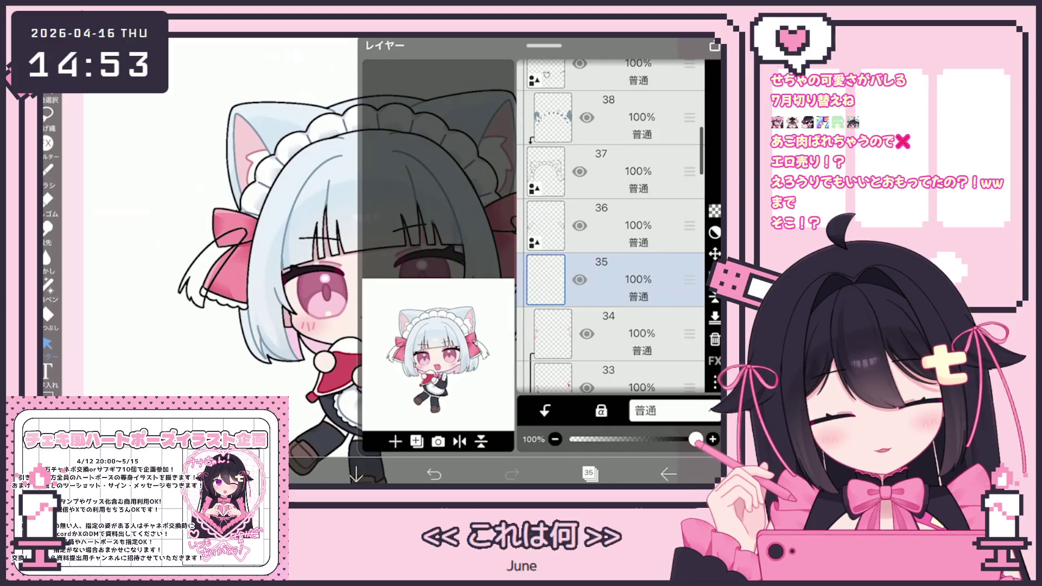
{"action": "left_click_drag", "start_coordinate": [690, 226], "coordinate": [690, 238]}
{"action": "left_click", "coordinate": [589, 473]}
Step: Add a new folder above layer 31 and reposition the strand layer in the stack
{"action": "left_click", "coordinate": [417, 441]}
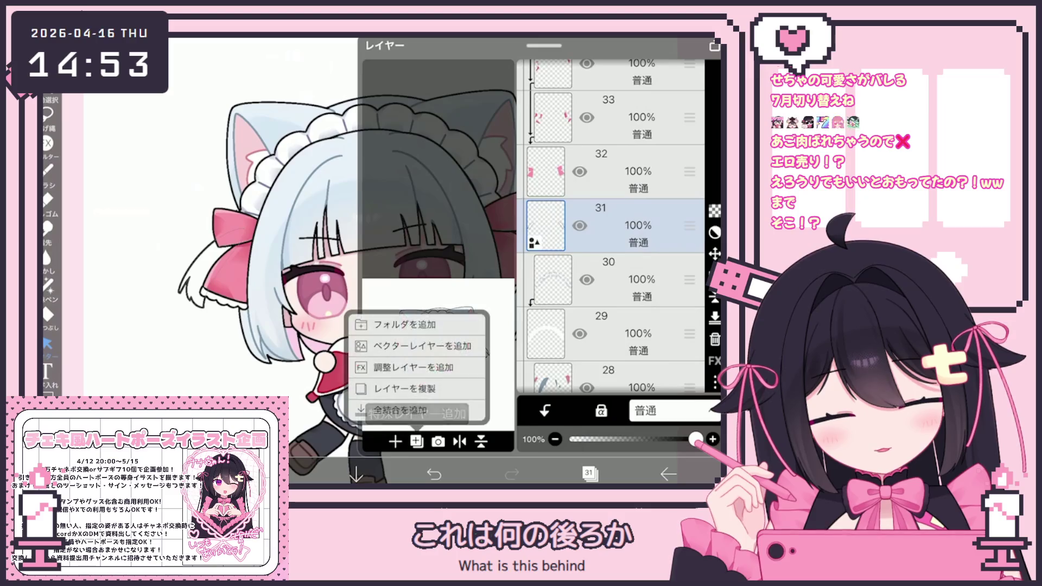
{"action": "left_click", "coordinate": [391, 324]}
{"action": "left_click_drag", "start_coordinate": [690, 279], "coordinate": [690, 225]}
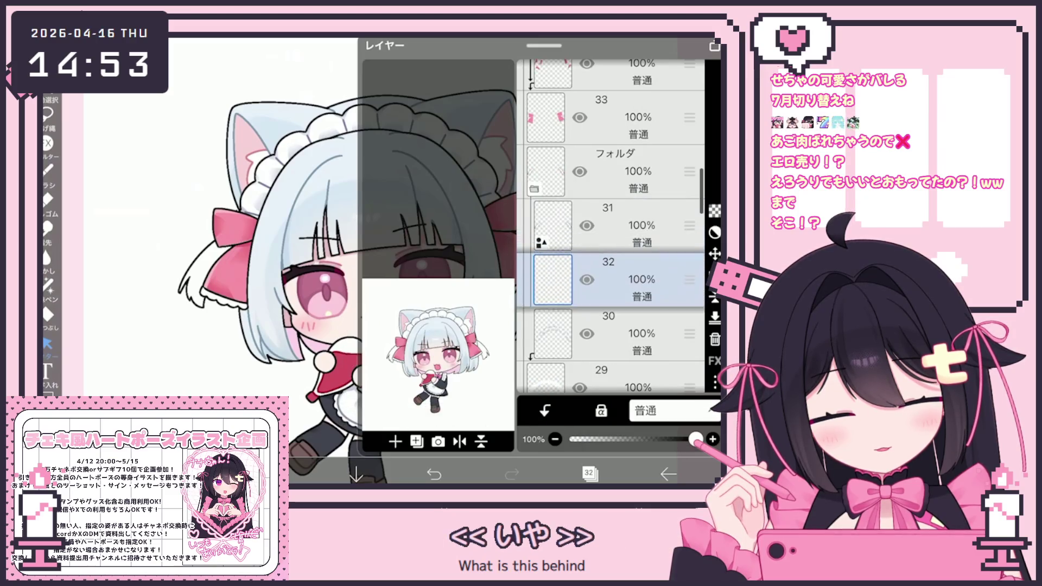
{"action": "left_click", "coordinate": [590, 473]}
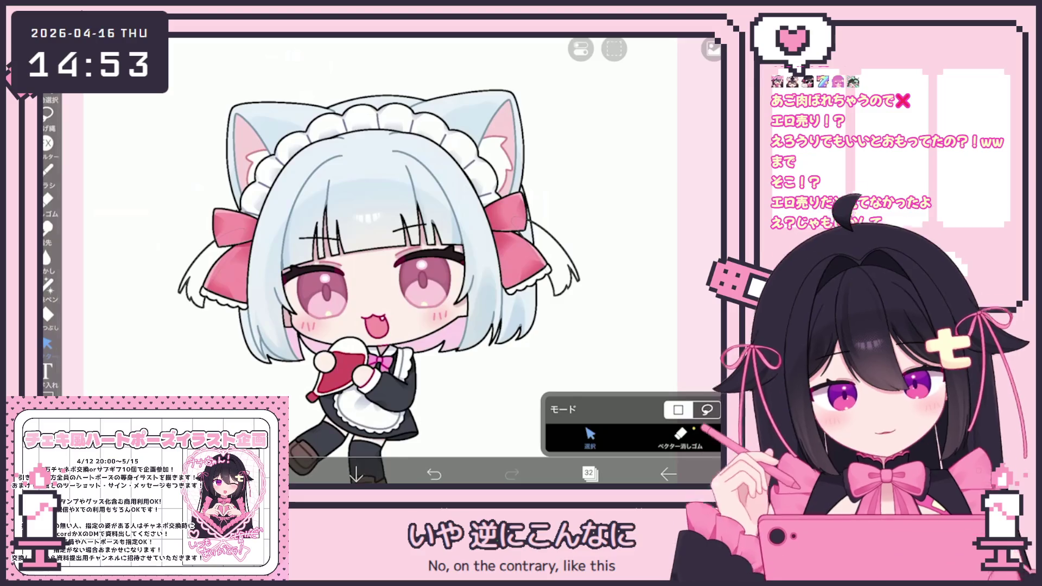
{"action": "scroll", "coordinate": [392, 269], "scroll_direction": "up", "scroll_amount": 2}
{"action": "left_click_drag", "start_coordinate": [244, 213], "coordinate": [241, 293]}
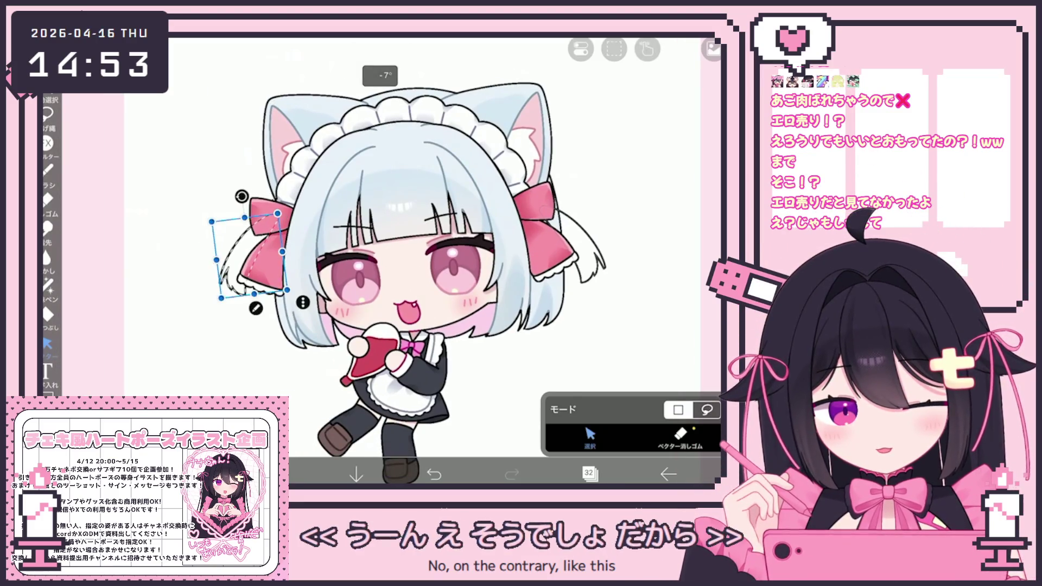
{"action": "scroll", "coordinate": [391, 269], "scroll_direction": "down", "scroll_amount": 2}
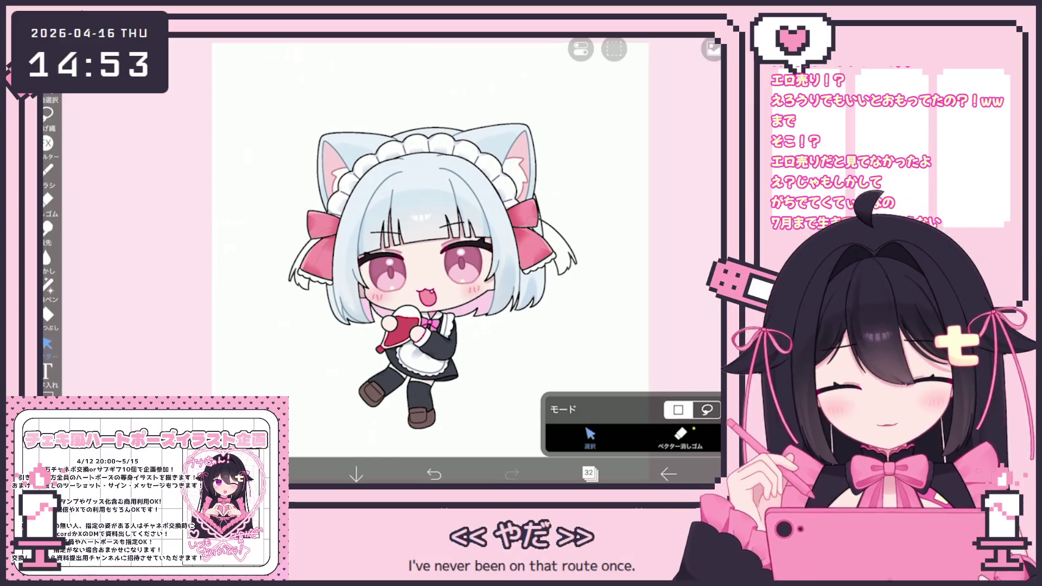
{"action": "scroll", "coordinate": [378, 269], "scroll_direction": "up", "scroll_amount": 3}
Step: Make layer 31 active and set the Lasso Fill tool's reference layer
{"action": "left_click", "coordinate": [589, 474]}
{"action": "left_click", "coordinate": [611, 280]}
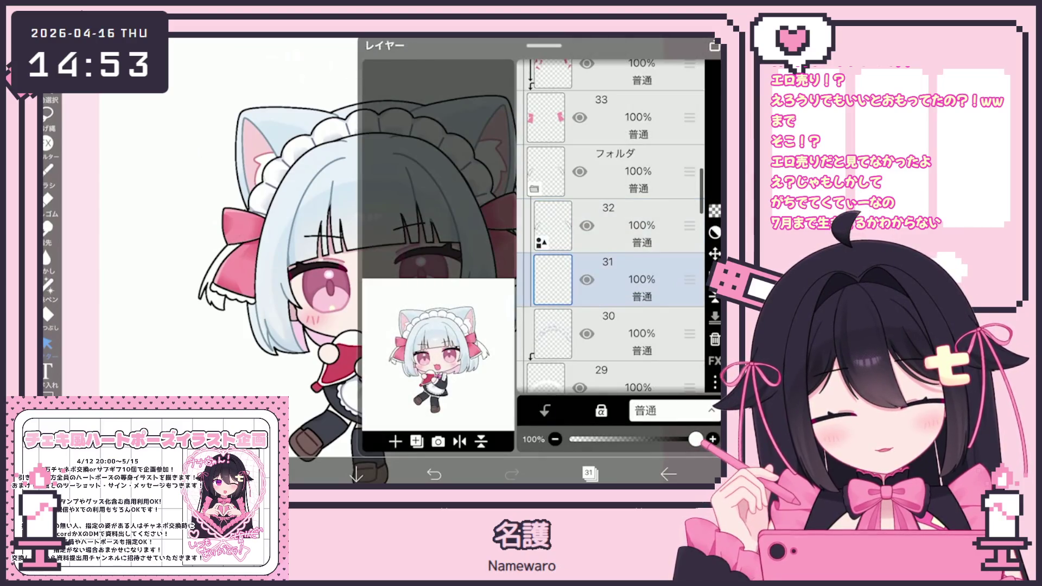
{"action": "left_click", "coordinate": [590, 473]}
{"action": "left_click", "coordinate": [47, 314]}
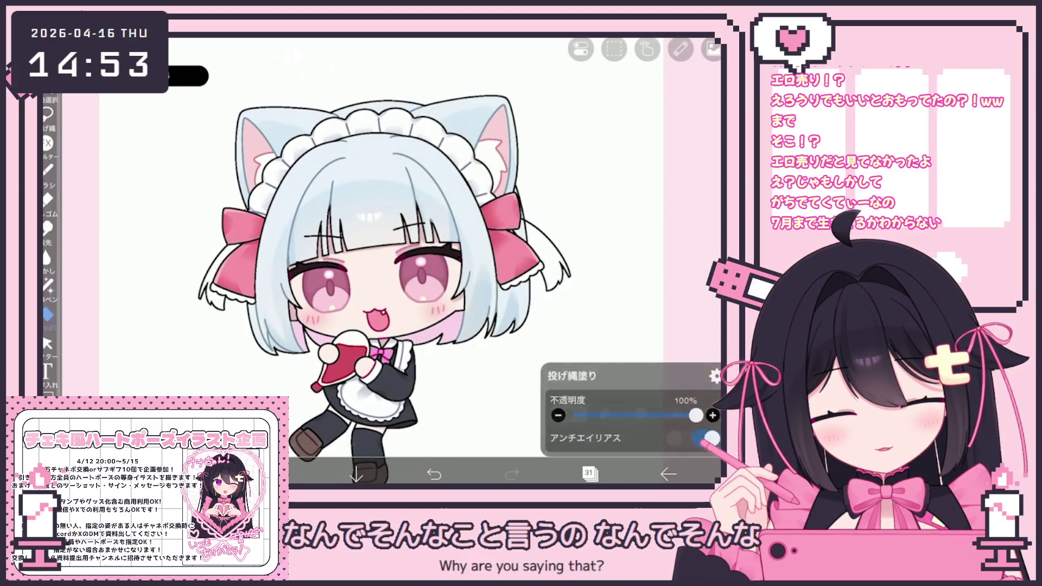
{"action": "left_click", "coordinate": [716, 377]}
{"action": "left_click", "coordinate": [693, 478]}
{"action": "scroll", "coordinate": [635, 204], "scroll_direction": "up", "scroll_amount": 3}
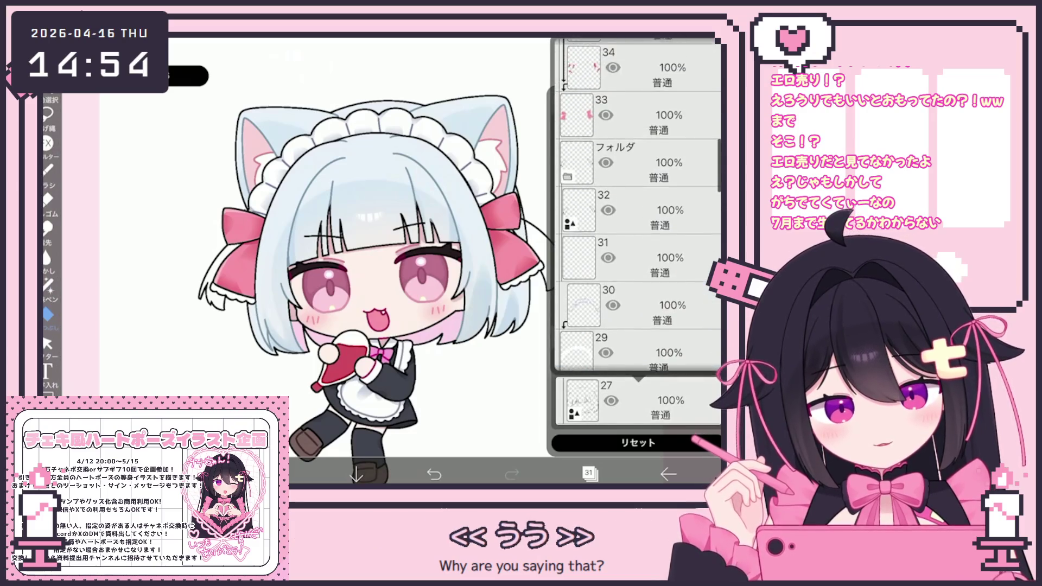
{"action": "left_click", "coordinate": [636, 256]}
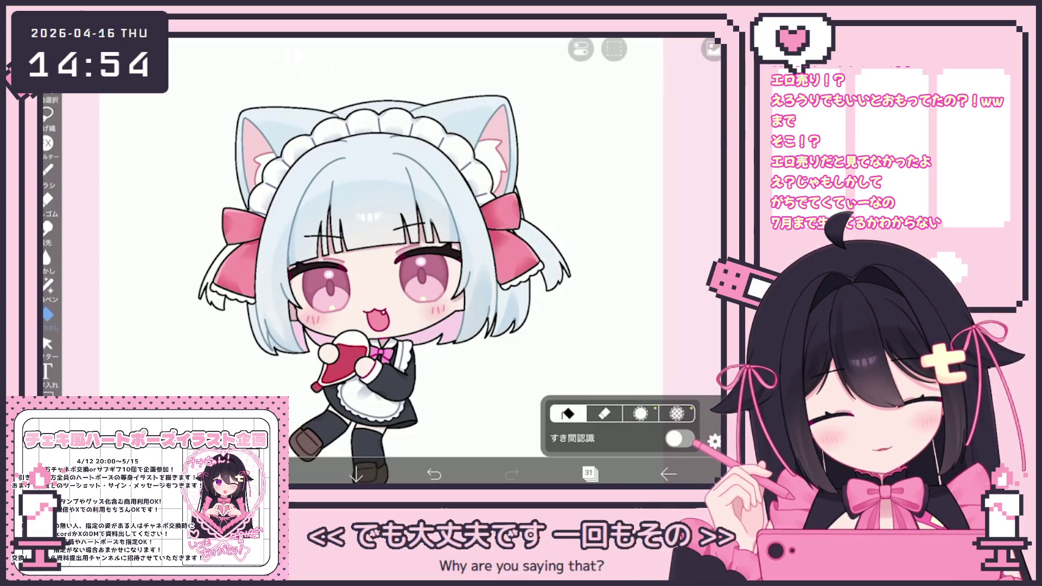
{"action": "scroll", "coordinate": [385, 289], "scroll_direction": "down", "scroll_amount": 2}
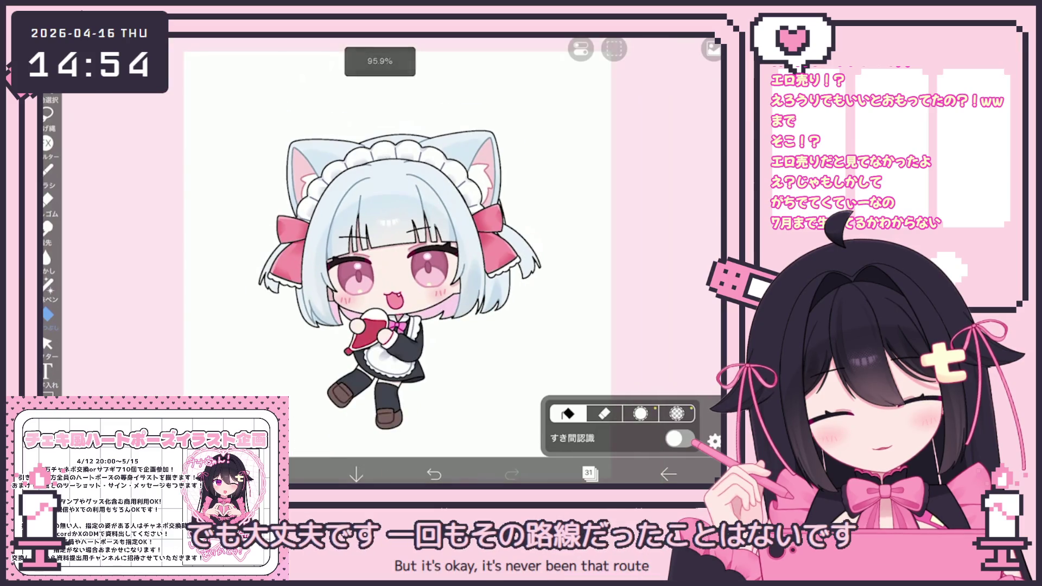
Step: Switch to layer 32 and choose the Fade Watercolor brush for painting
{"action": "left_click", "coordinate": [591, 474]}
{"action": "left_click", "coordinate": [619, 226]}
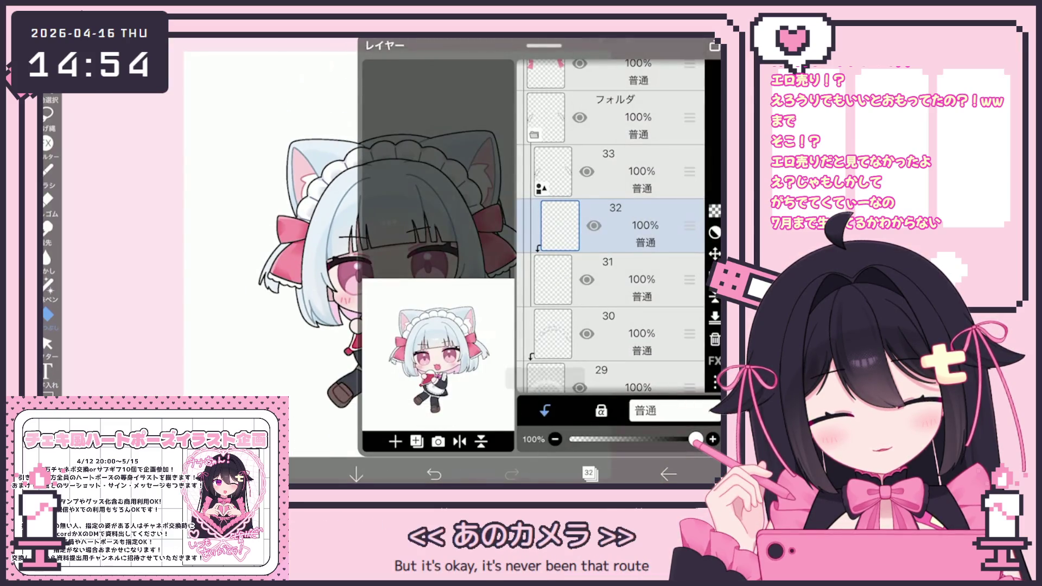
{"action": "left_click", "coordinate": [590, 475]}
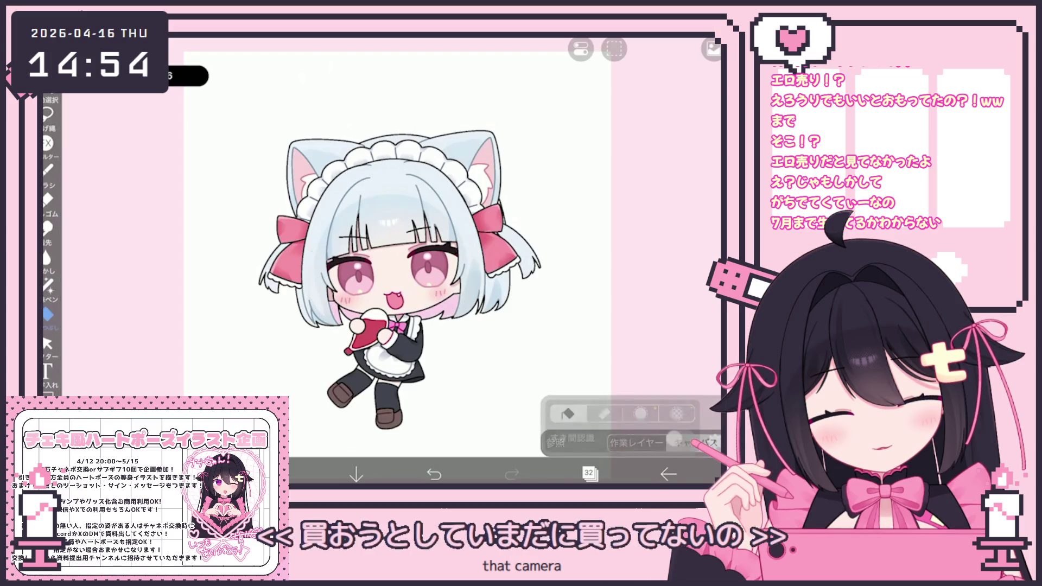
{"action": "left_click", "coordinate": [49, 168]}
{"action": "left_click", "coordinate": [565, 413]}
{"action": "key", "text": "Escape"}
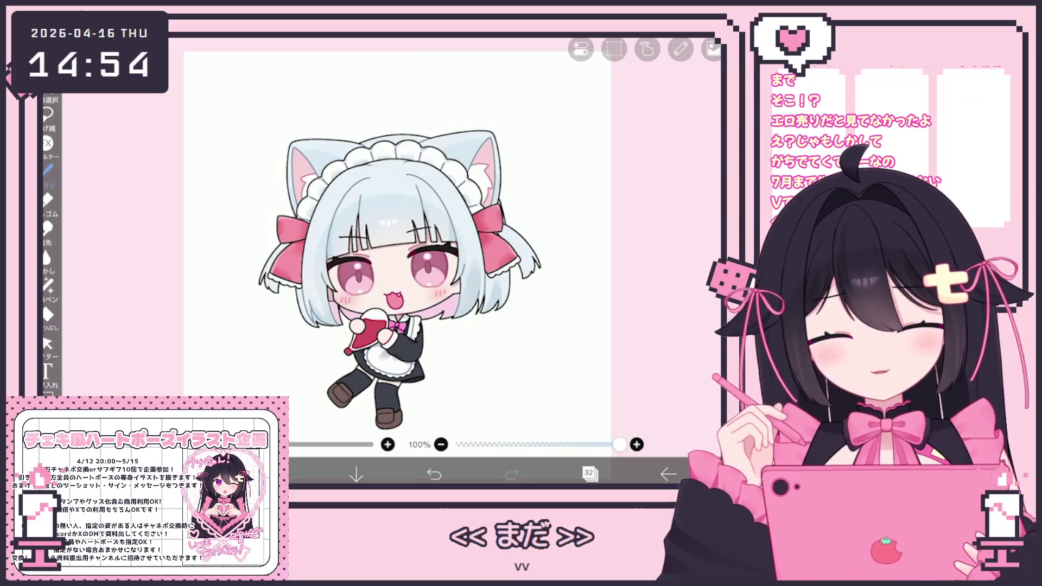
{"action": "scroll", "coordinate": [375, 269], "scroll_direction": "up", "scroll_amount": 1}
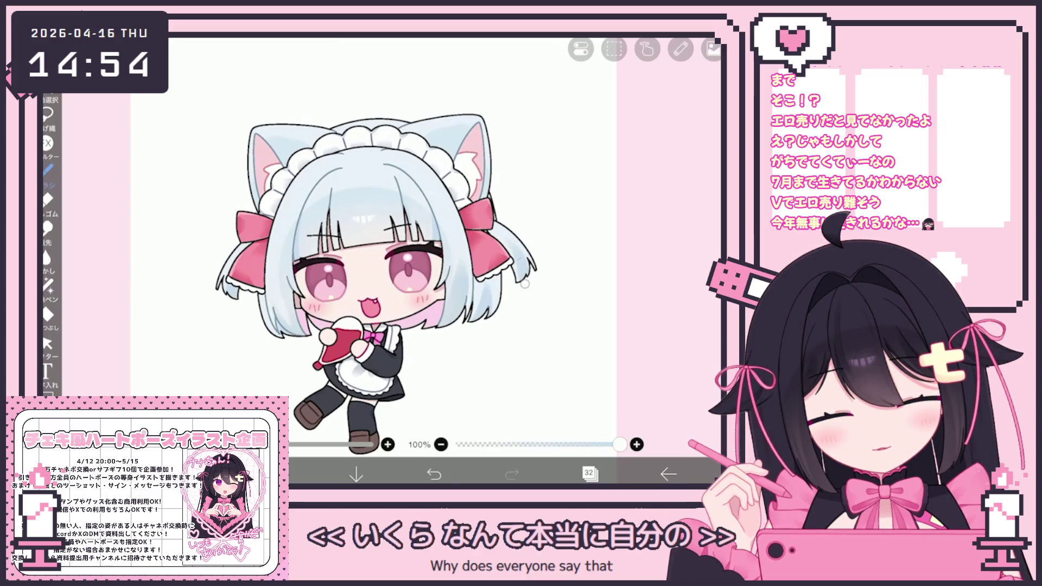
{"action": "scroll", "coordinate": [374, 268], "scroll_direction": "up", "scroll_amount": 2}
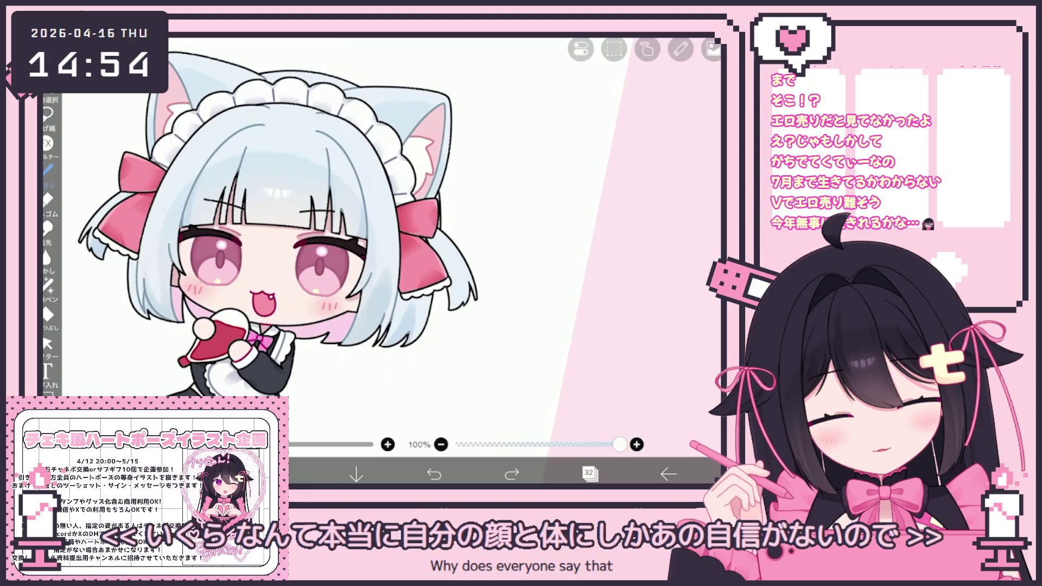
Step: Paint a trial stroke near the right strand, undo it, and bring up the layer list
{"action": "left_click_drag", "start_coordinate": [450, 292], "coordinate": [459, 309]}
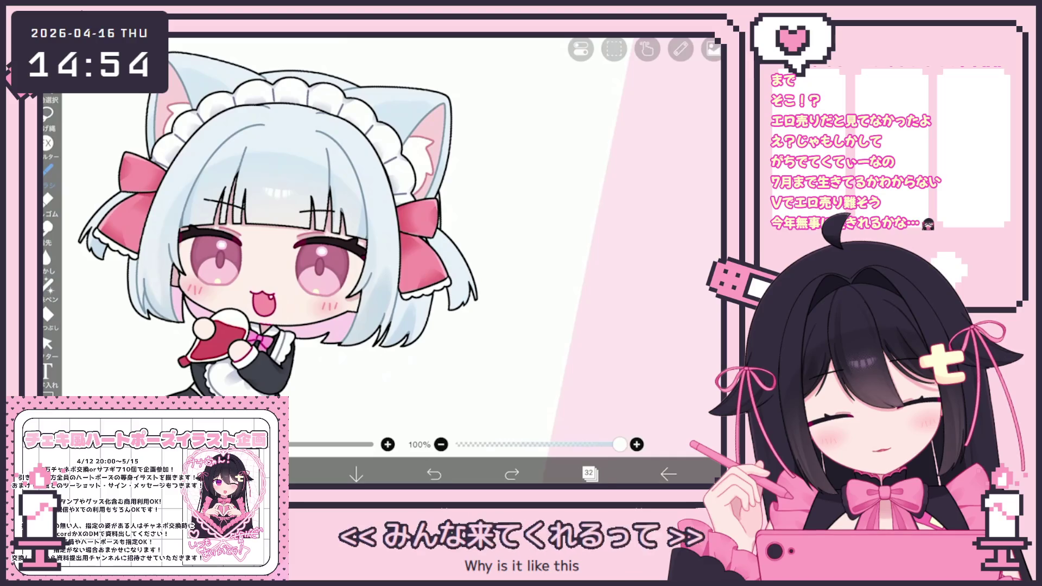
{"action": "scroll", "coordinate": [261, 224], "scroll_direction": "up", "scroll_amount": 2}
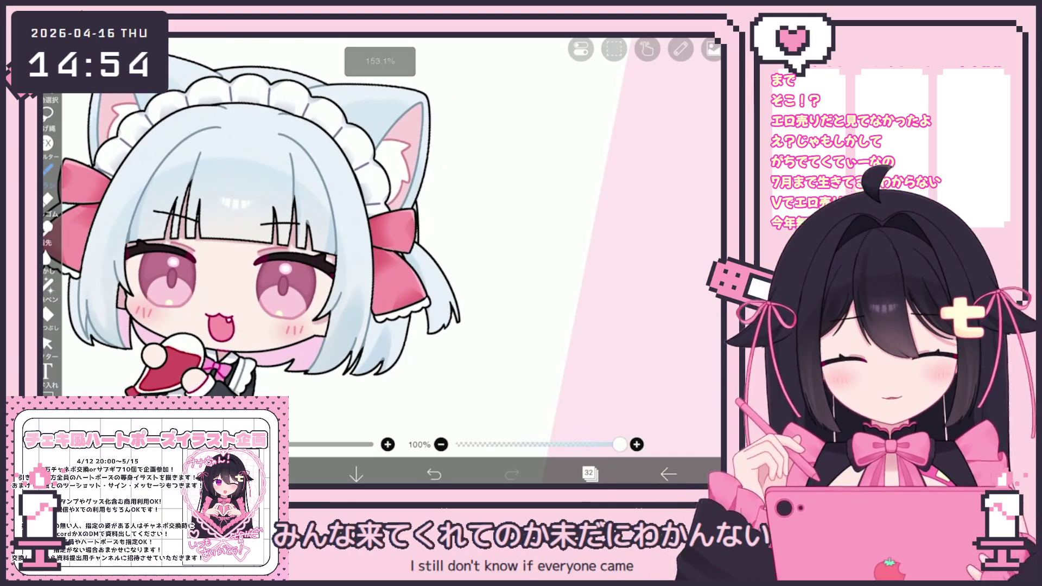
{"action": "key", "text": "ctrl+z"}
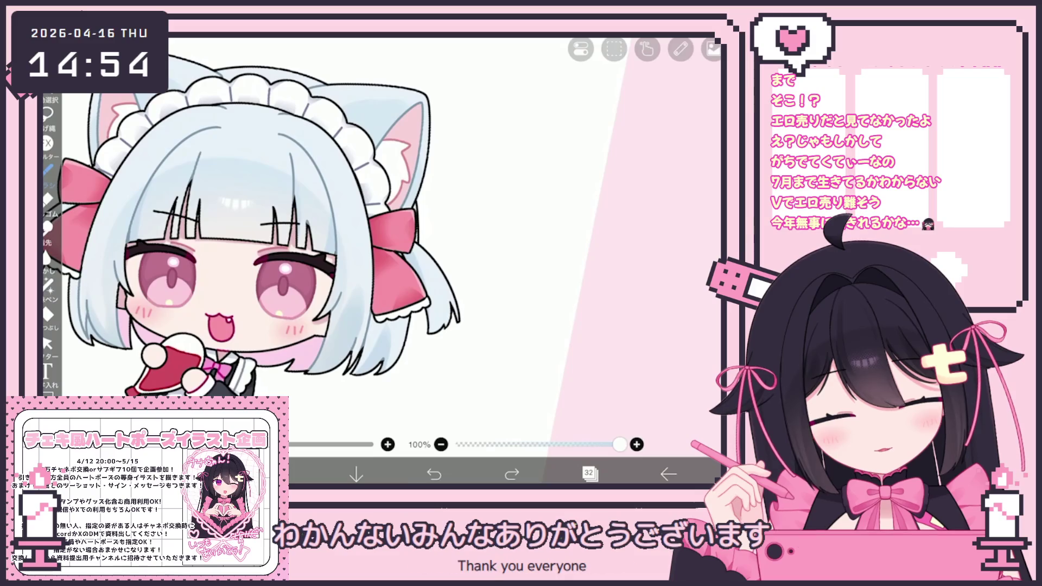
{"action": "scroll", "coordinate": [447, 337], "scroll_direction": "down", "scroll_amount": 3}
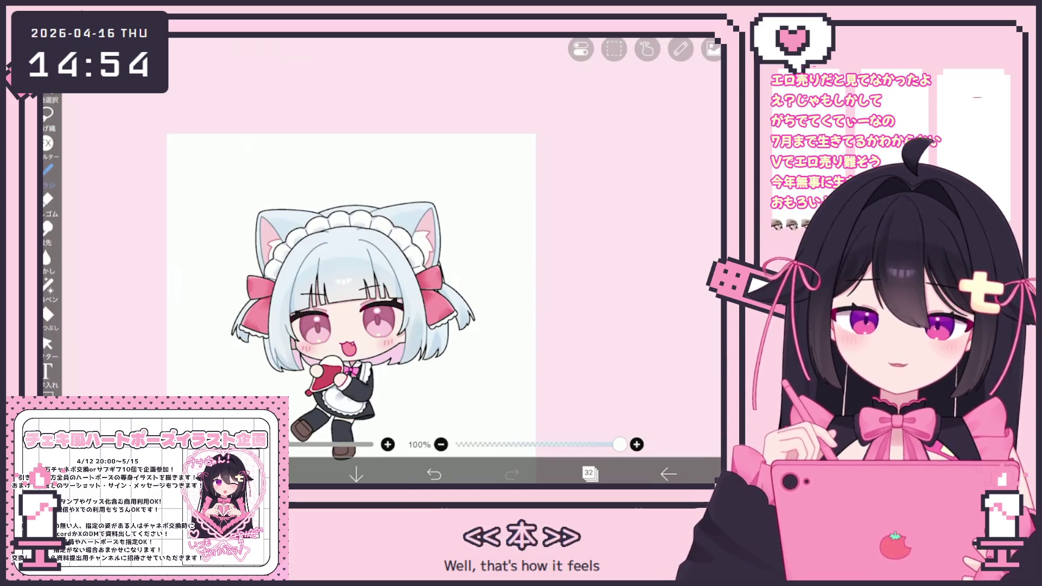
{"action": "left_click", "coordinate": [590, 473]}
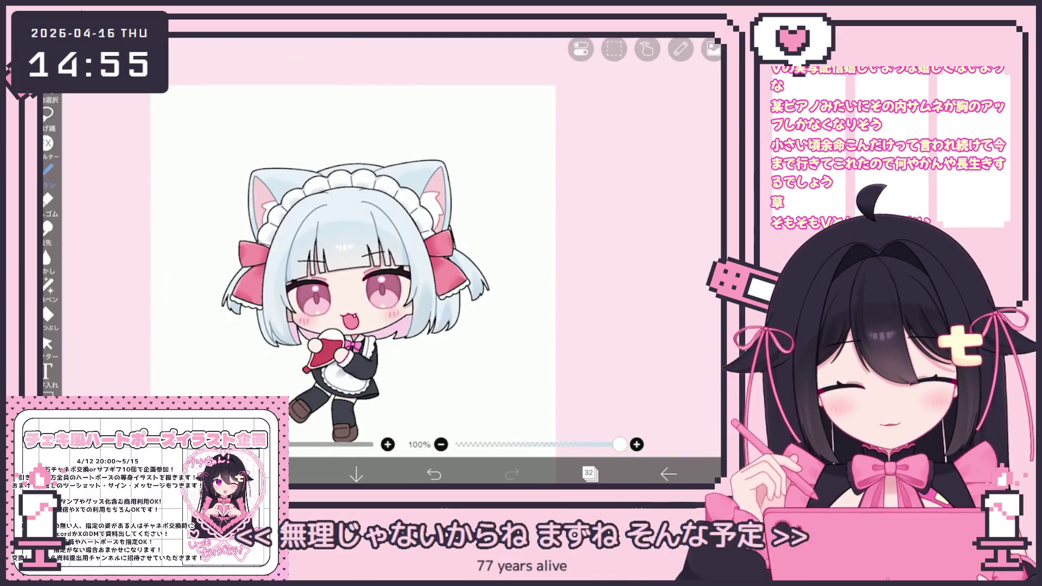
{"action": "left_click", "coordinate": [591, 473]}
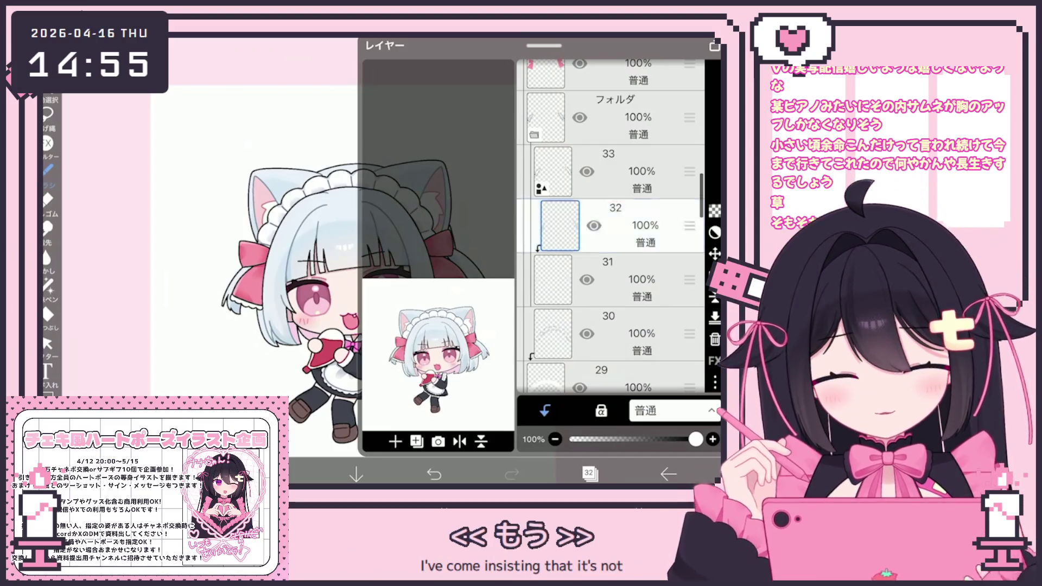
{"action": "scroll", "coordinate": [611, 228], "scroll_direction": "up", "scroll_amount": 3}
Step: Select bow layer 34, choose Lasso Fill, add layer 35 above it and pick a colour
{"action": "left_click", "coordinate": [619, 220]}
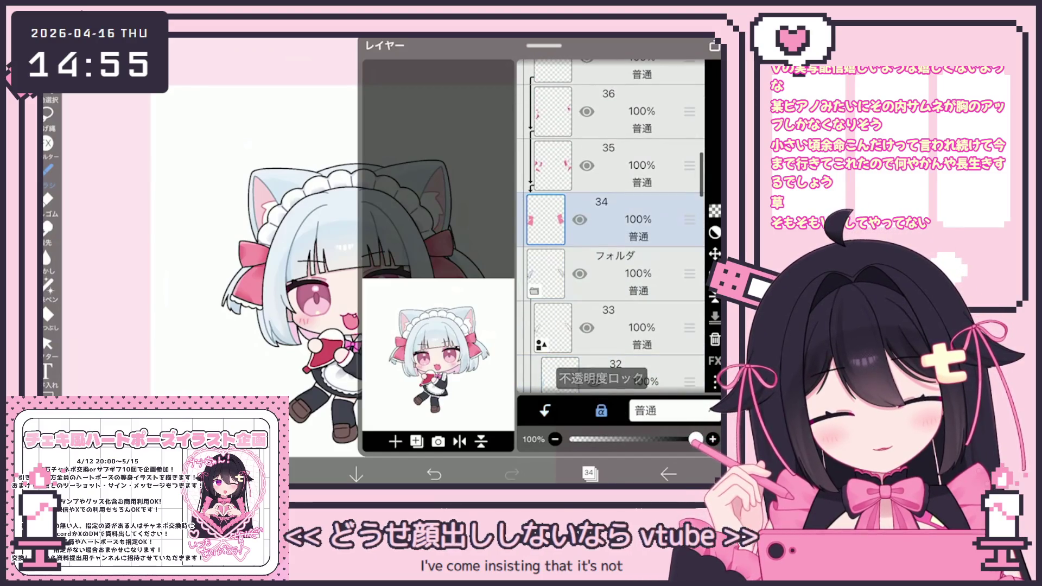
{"action": "left_click", "coordinate": [589, 473]}
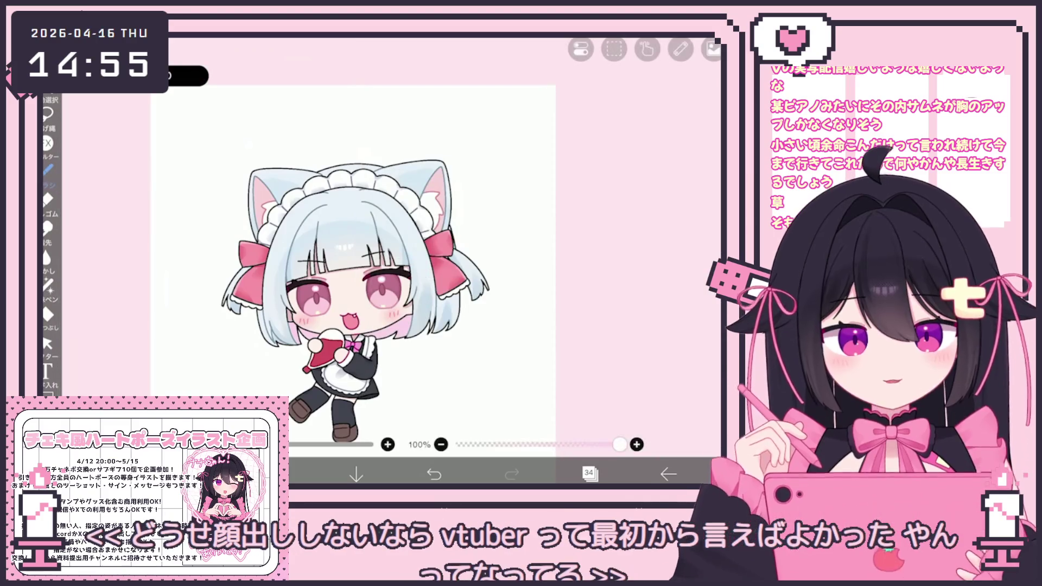
{"action": "left_click", "coordinate": [48, 285]}
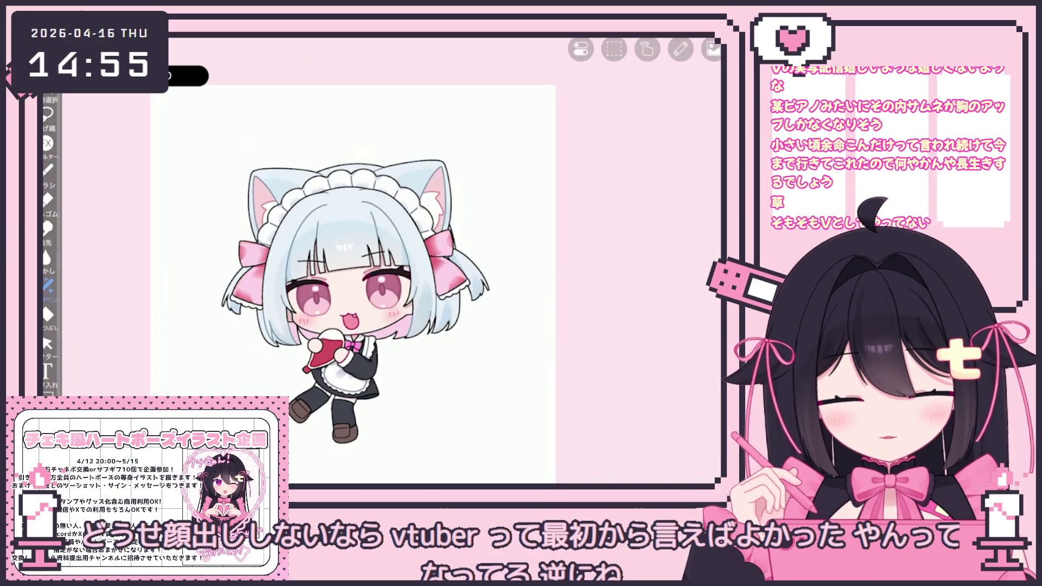
{"action": "left_click", "coordinate": [590, 473]}
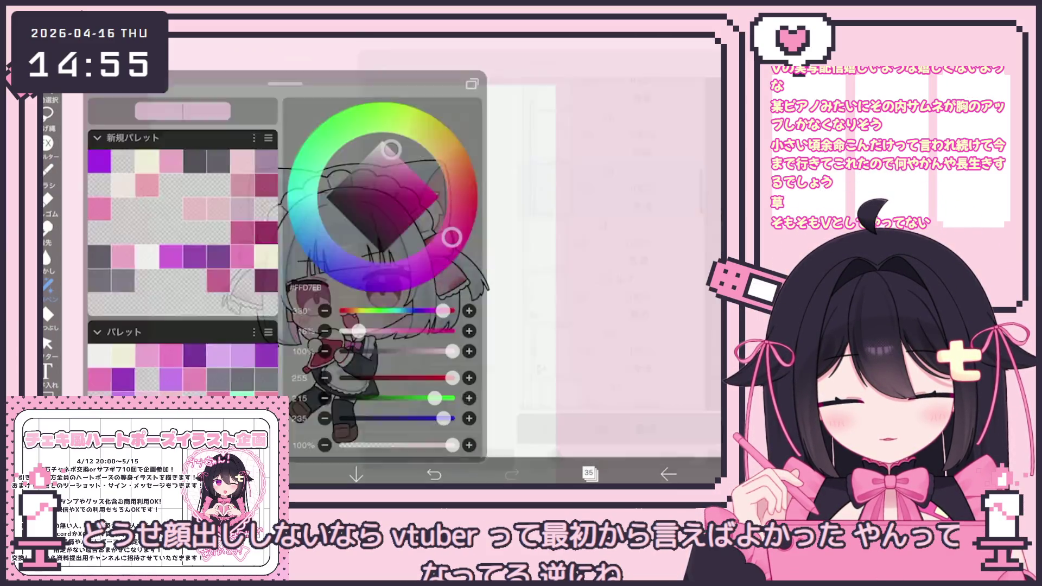
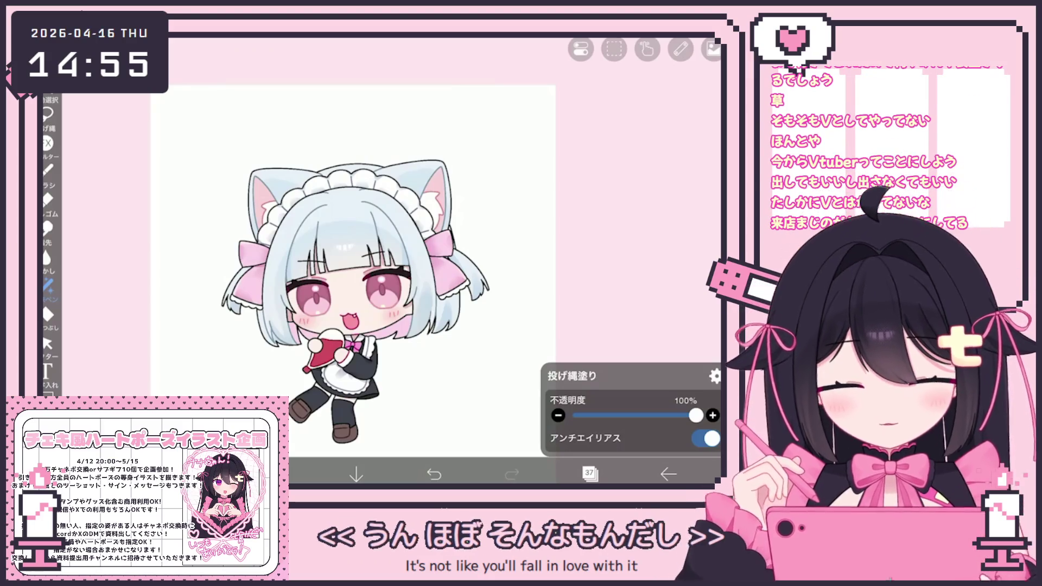
{"action": "scroll", "coordinate": [350, 269], "scroll_direction": "up", "scroll_amount": 3}
Step: Add a new empty layer 40 above layer 39 in the layer stack
{"action": "left_click", "coordinate": [589, 473]}
{"action": "scroll", "coordinate": [610, 245], "scroll_direction": "up", "scroll_amount": 2}
{"action": "left_click", "coordinate": [619, 260]}
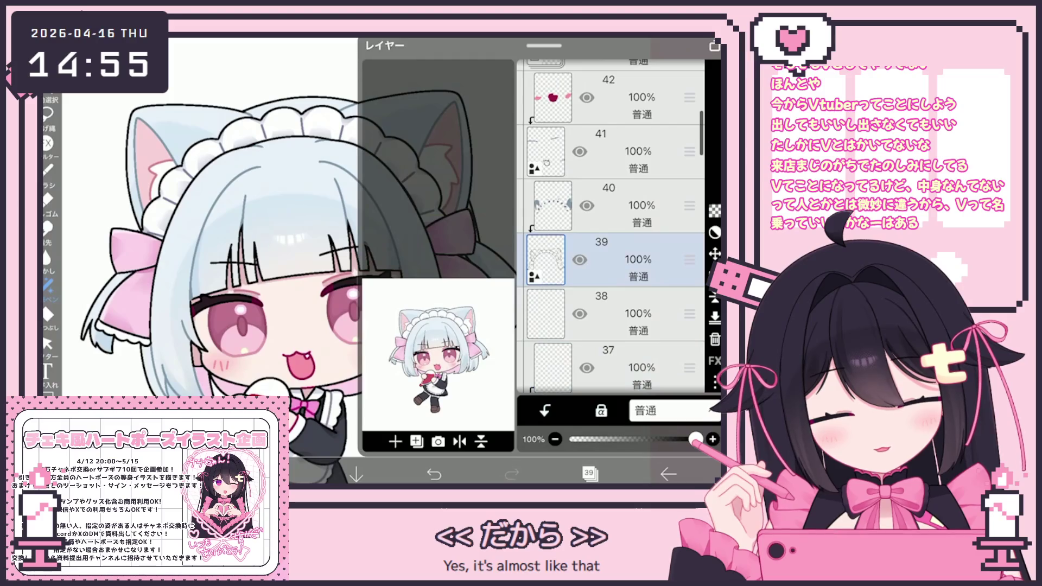
{"action": "left_click", "coordinate": [395, 441]}
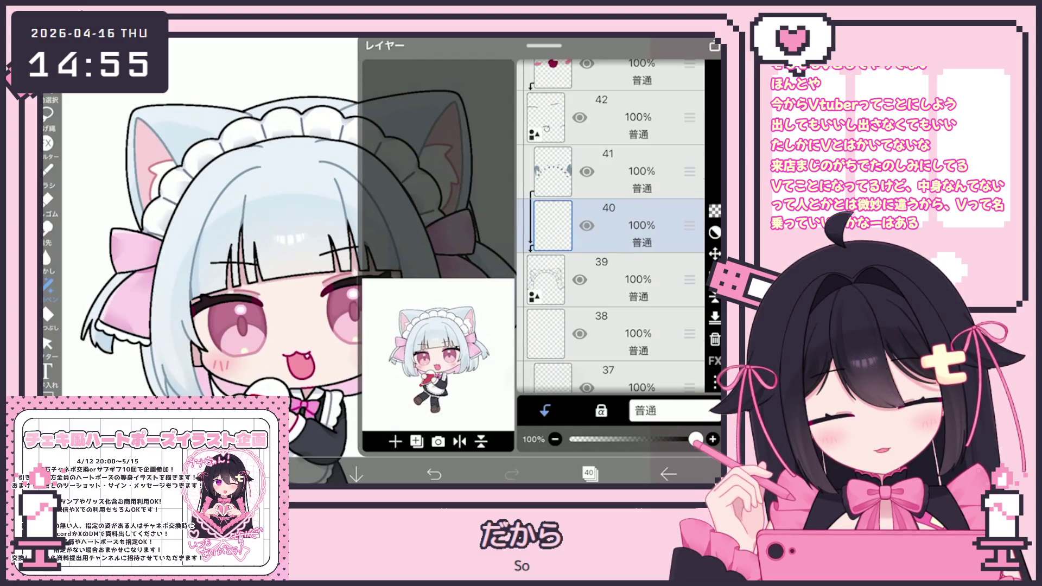
{"action": "left_click", "coordinate": [589, 473]}
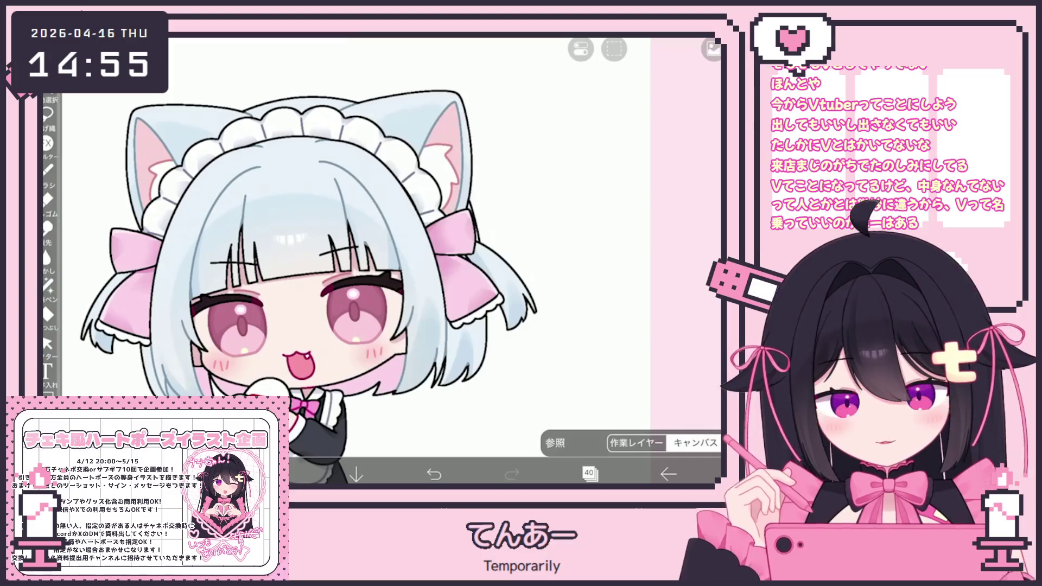
{"action": "scroll", "coordinate": [489, 366], "scroll_direction": "up", "scroll_amount": 2}
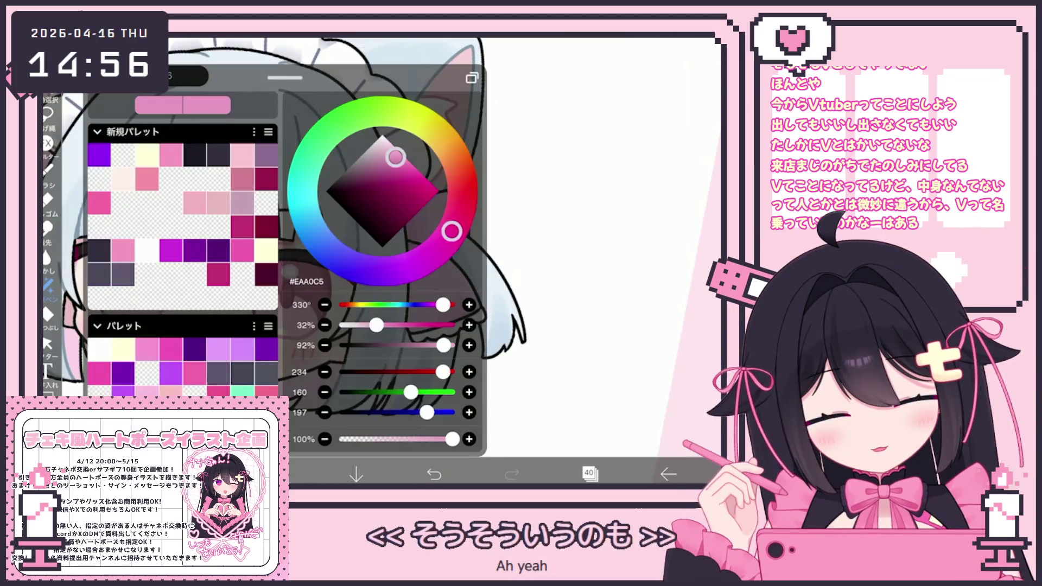
Step: Darken the pink painting colour to a deeper pink
{"action": "left_click_drag", "start_coordinate": [396, 157], "coordinate": [398, 178]}
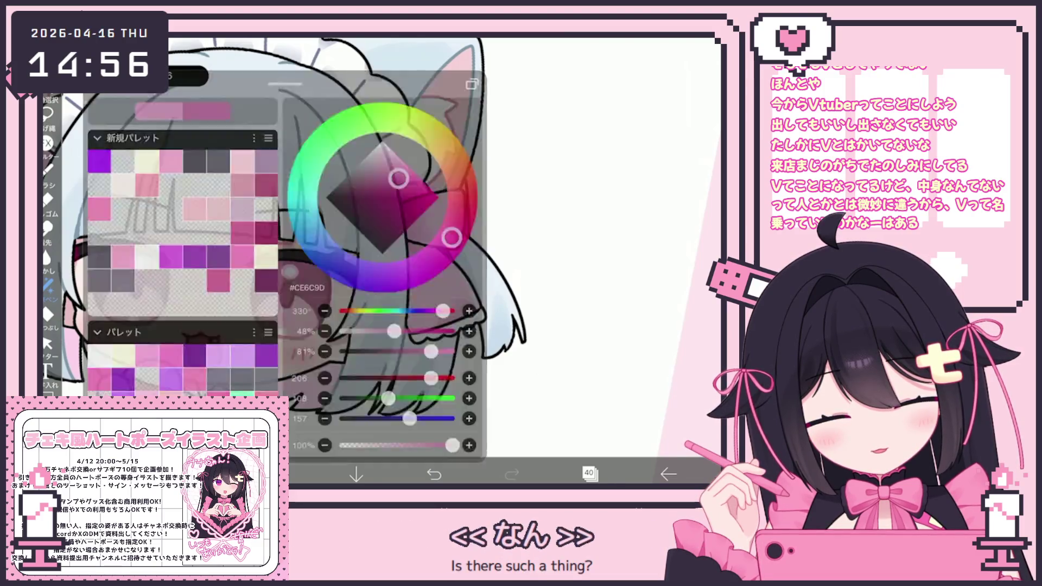
{"action": "scroll", "coordinate": [326, 244], "scroll_direction": "up", "scroll_amount": 2}
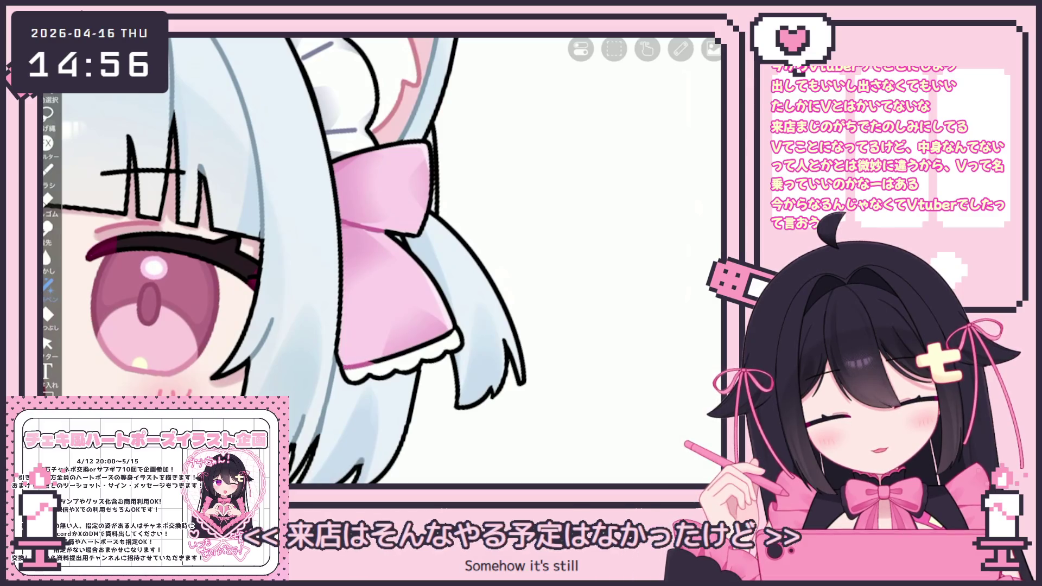
{"action": "scroll", "coordinate": [326, 245], "scroll_direction": "down", "scroll_amount": 3}
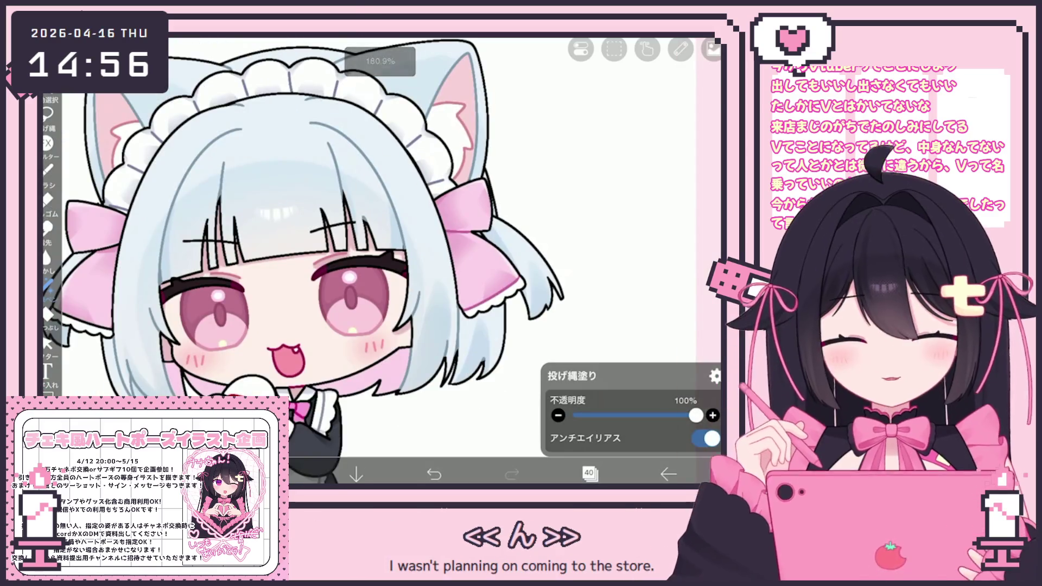
{"action": "scroll", "coordinate": [391, 260], "scroll_direction": "up", "scroll_amount": 5}
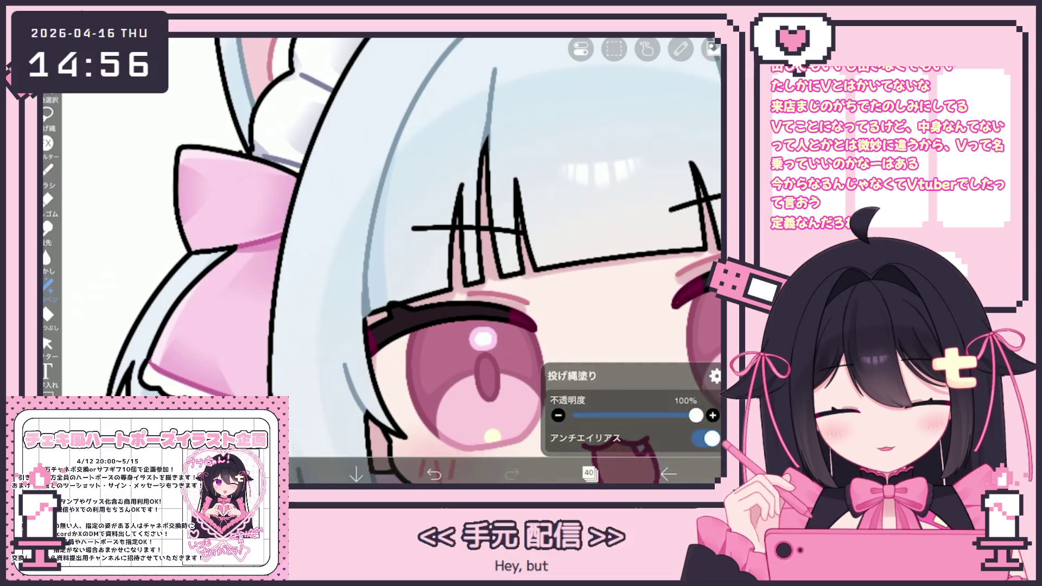
{"action": "scroll", "coordinate": [423, 261], "scroll_direction": "down", "scroll_amount": 1}
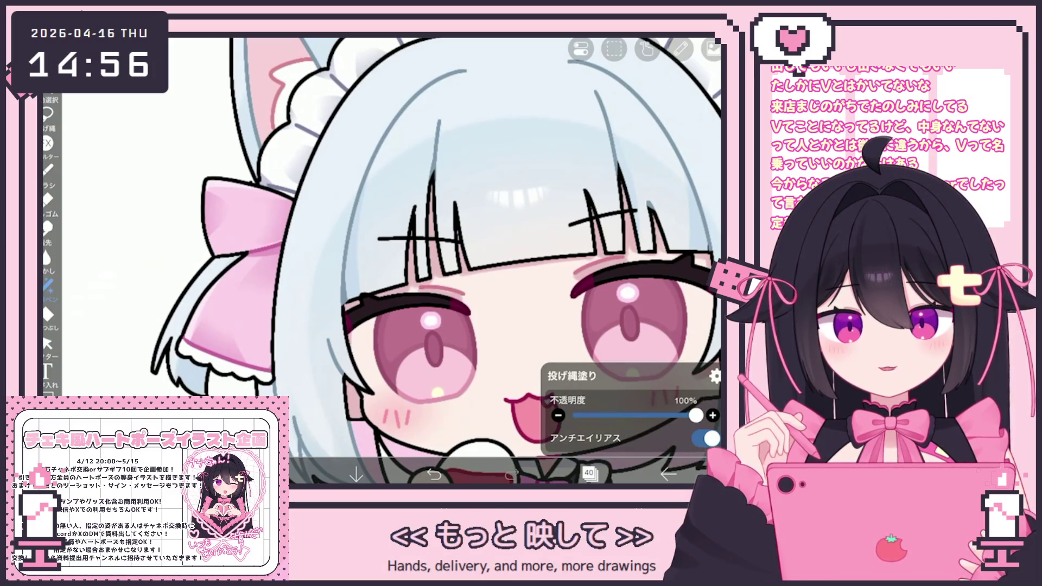
{"action": "scroll", "coordinate": [435, 260], "scroll_direction": "down", "scroll_amount": 3}
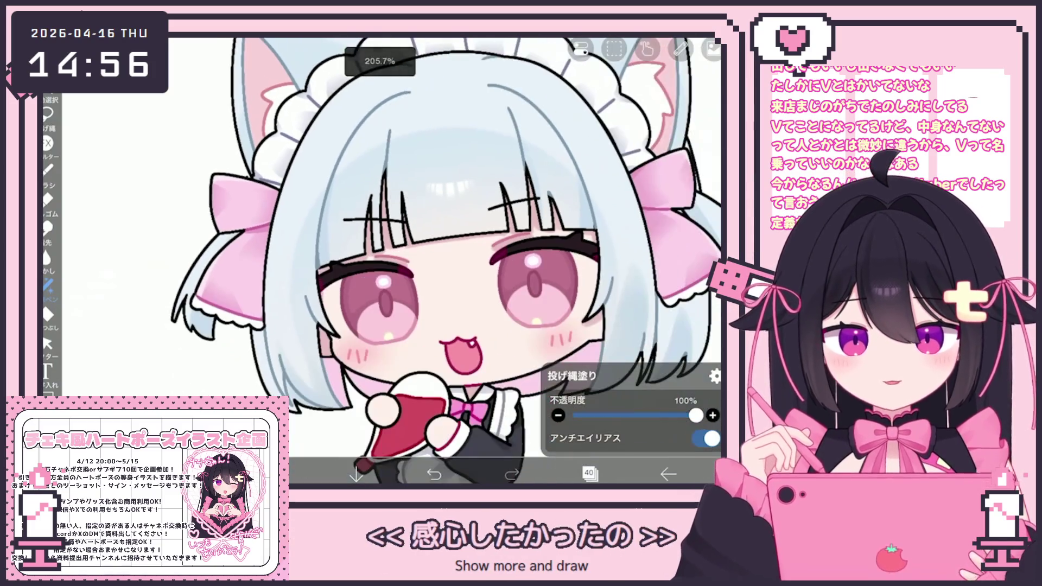
{"action": "scroll", "coordinate": [435, 262], "scroll_direction": "down", "scroll_amount": 2}
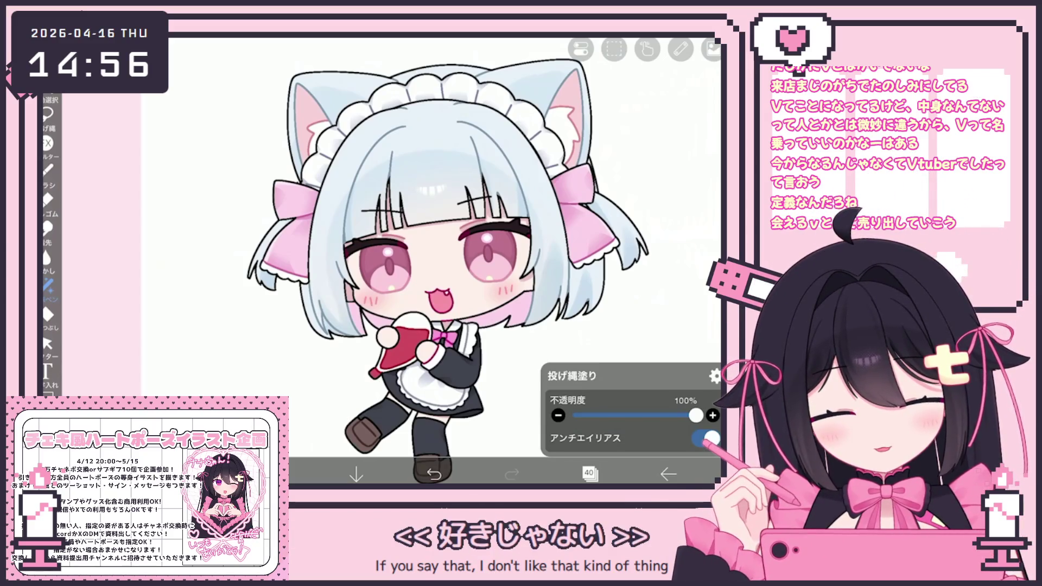
{"action": "left_click", "coordinate": [591, 473]}
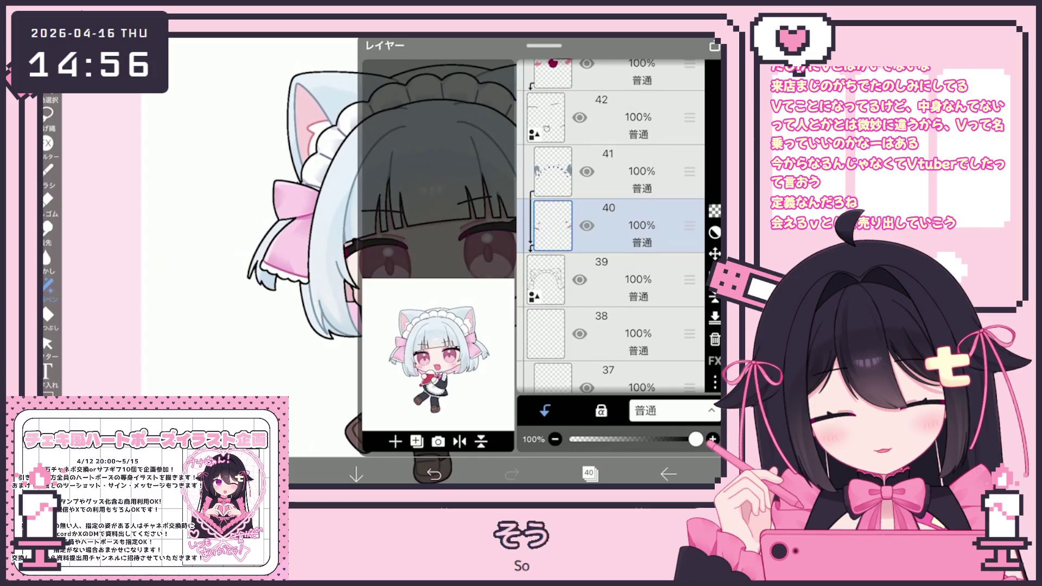
{"action": "scroll", "coordinate": [611, 269], "scroll_direction": "up", "scroll_amount": 5}
Step: Browse the layer stack and make layer 28 the working layer
{"action": "left_click", "coordinate": [611, 239]}
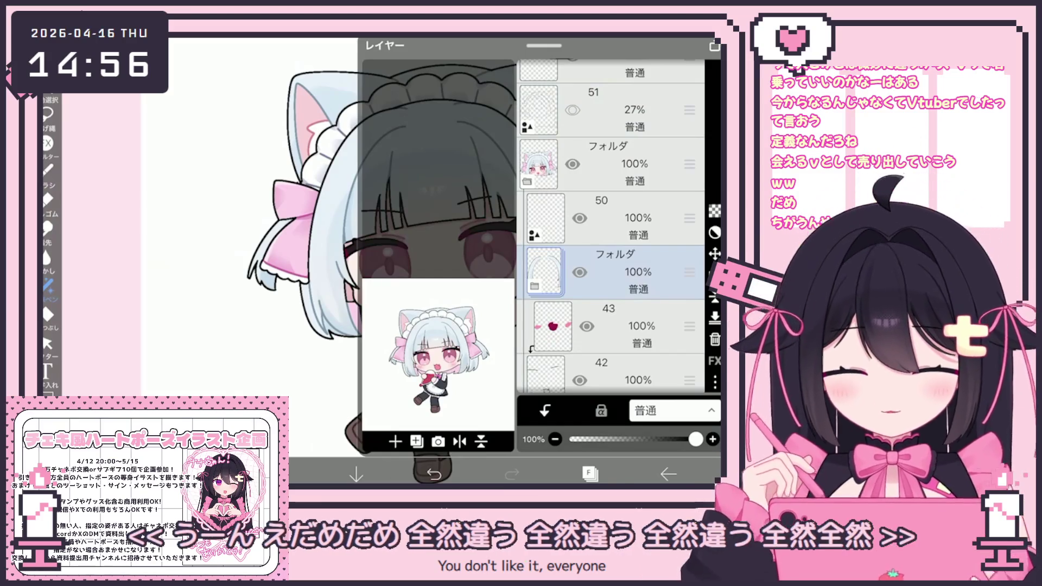
{"action": "scroll", "coordinate": [612, 228], "scroll_direction": "down", "scroll_amount": 5}
{"action": "left_click", "coordinate": [611, 133]}
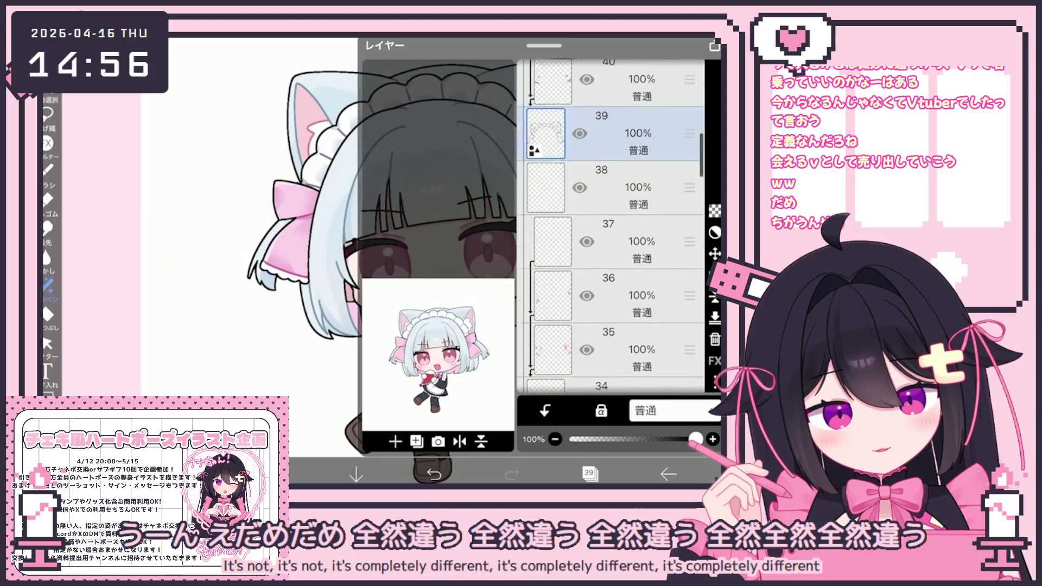
{"action": "scroll", "coordinate": [612, 228], "scroll_direction": "down", "scroll_amount": 5}
{"action": "left_click", "coordinate": [611, 225]}
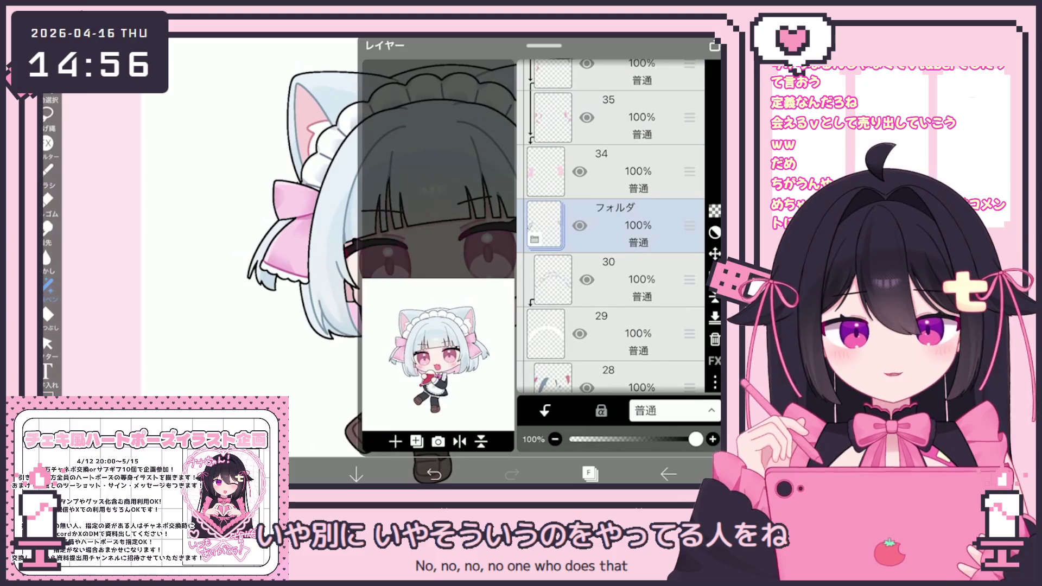
{"action": "scroll", "coordinate": [611, 228], "scroll_direction": "down", "scroll_amount": 3}
{"action": "left_click", "coordinate": [612, 248]}
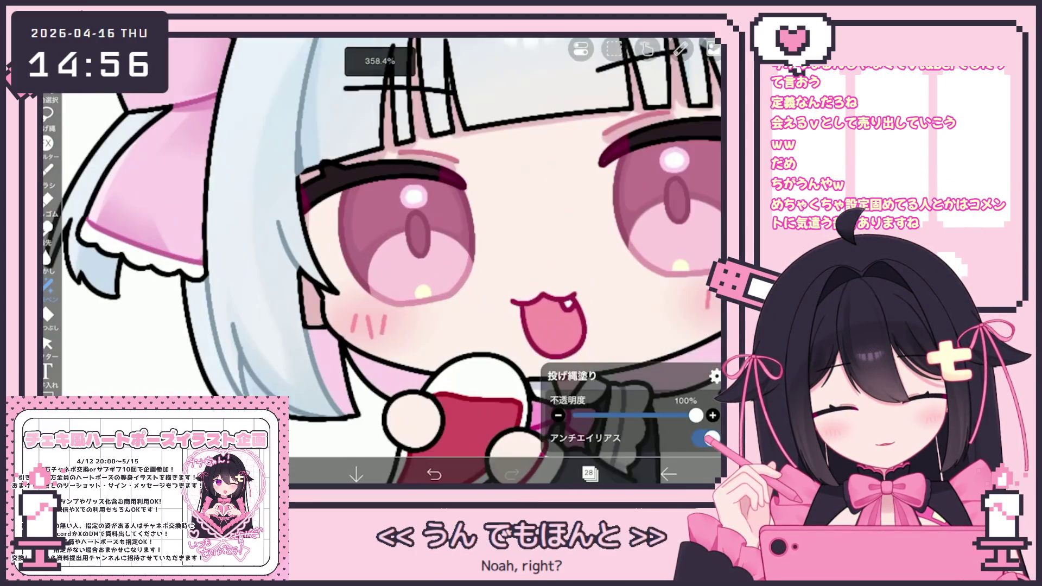
{"action": "scroll", "coordinate": [346, 278], "scroll_direction": "up", "scroll_amount": 3}
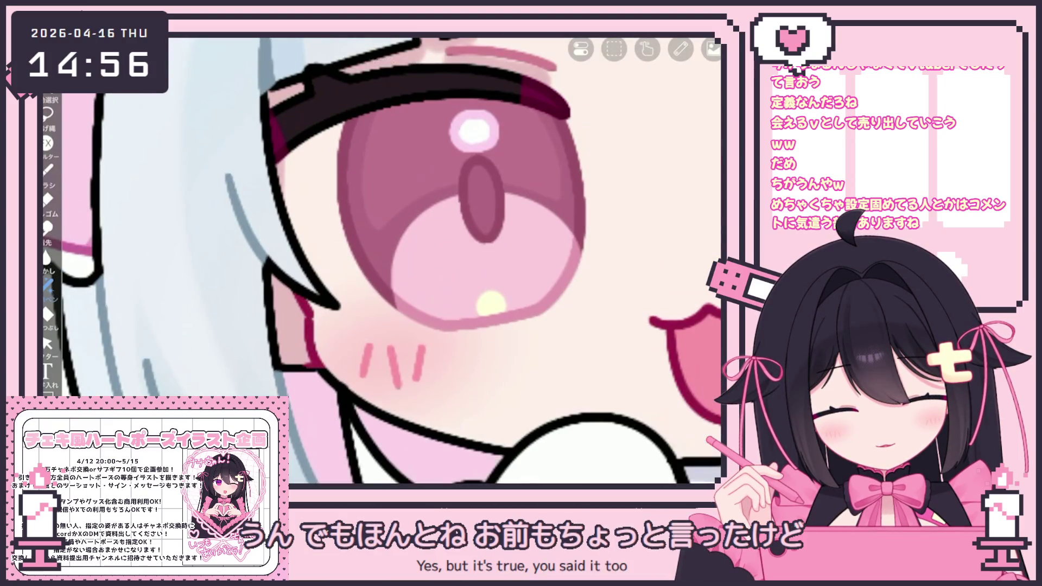
Step: Paint a small dark-pink stroke at the cheek edge, then select layer 33
{"action": "left_click_drag", "start_coordinate": [307, 324], "coordinate": [313, 359]}
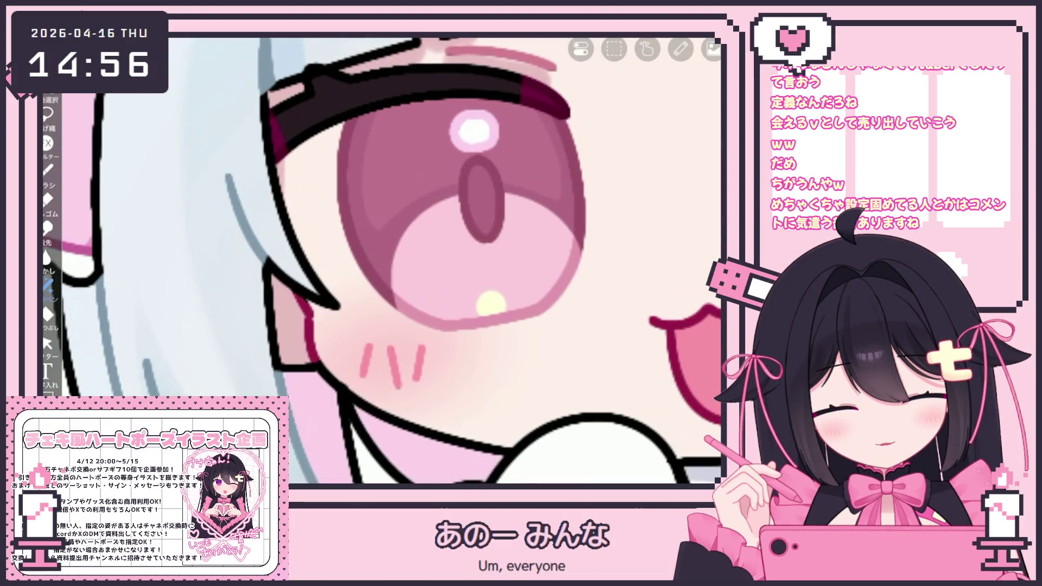
{"action": "scroll", "coordinate": [358, 269], "scroll_direction": "down", "scroll_amount": 3}
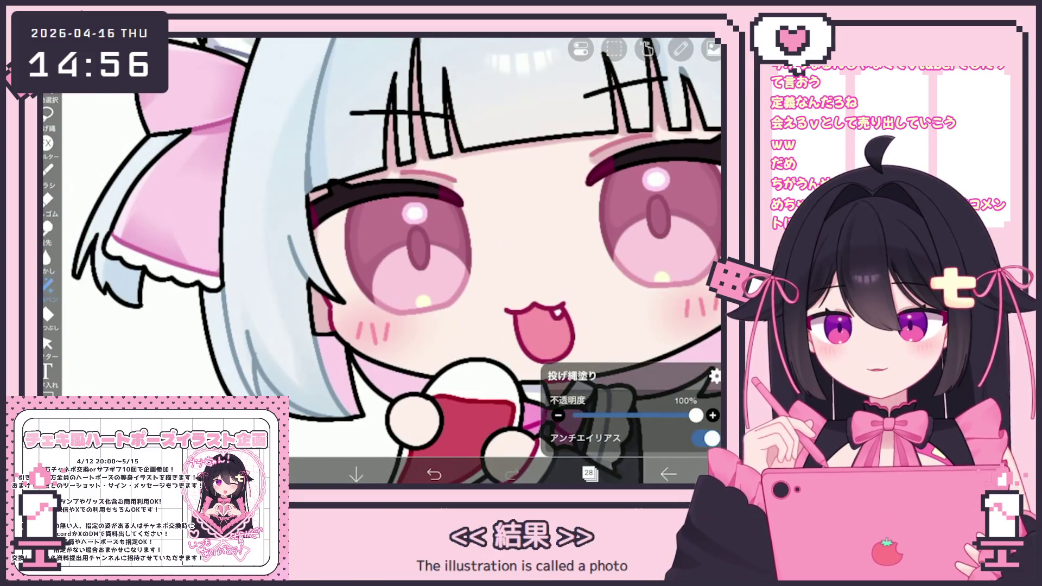
{"action": "scroll", "coordinate": [398, 261], "scroll_direction": "down", "scroll_amount": 3}
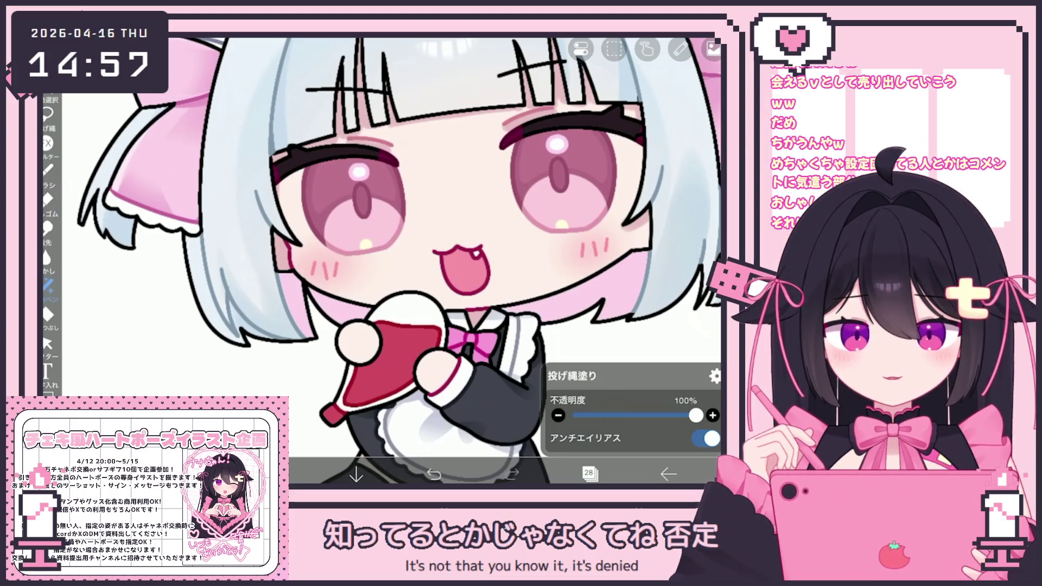
{"action": "scroll", "coordinate": [399, 261], "scroll_direction": "down", "scroll_amount": 2}
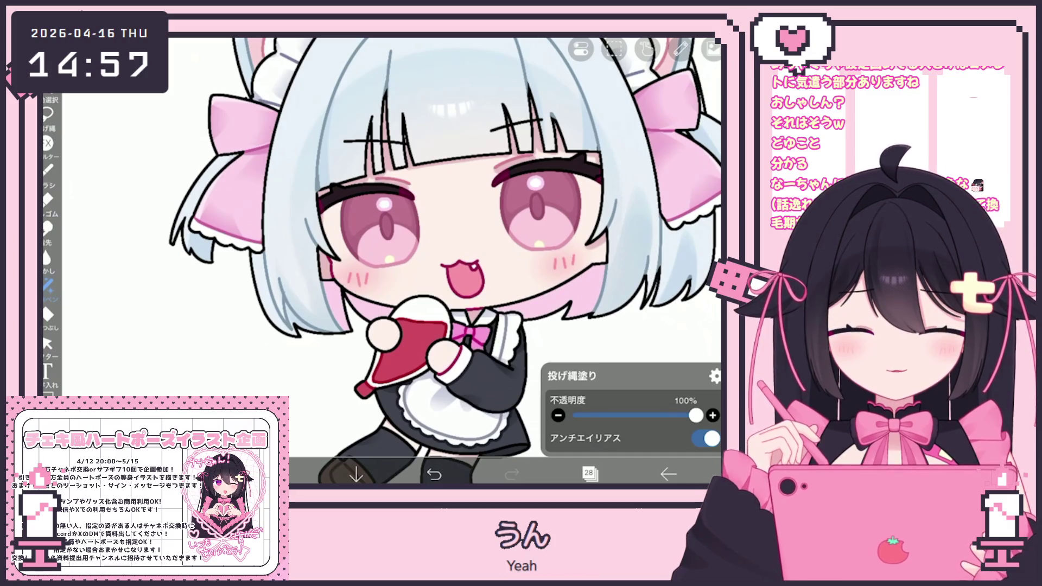
{"action": "scroll", "coordinate": [445, 261], "scroll_direction": "down", "scroll_amount": 2}
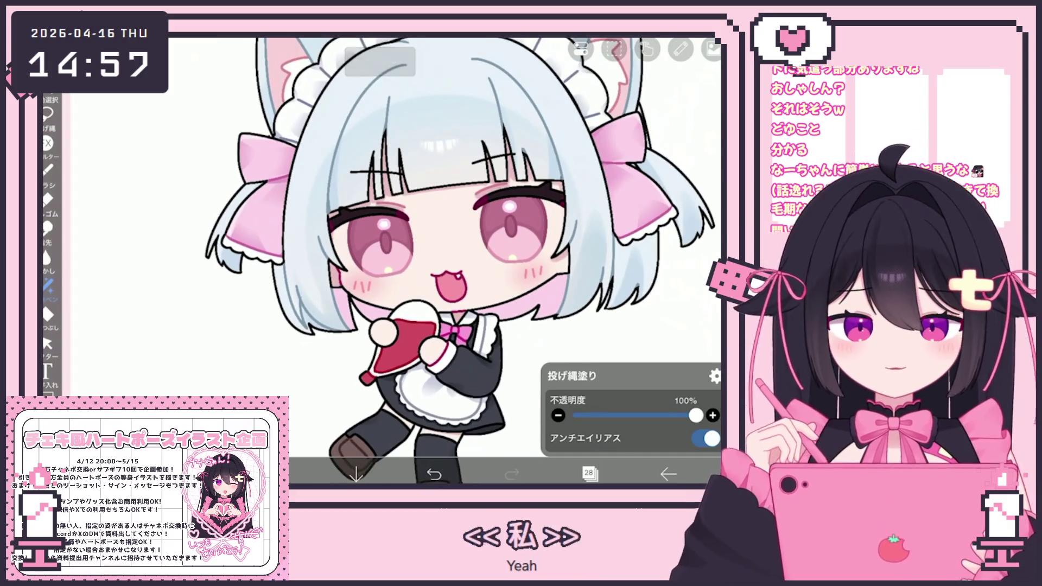
{"action": "left_click", "coordinate": [590, 473]}
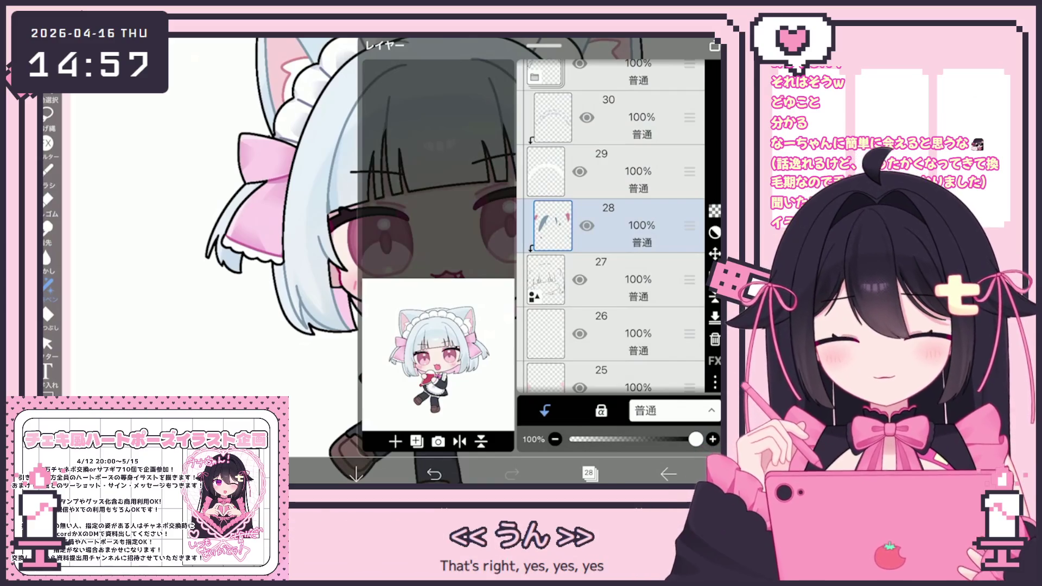
{"action": "scroll", "coordinate": [611, 244], "scroll_direction": "up", "scroll_amount": 2}
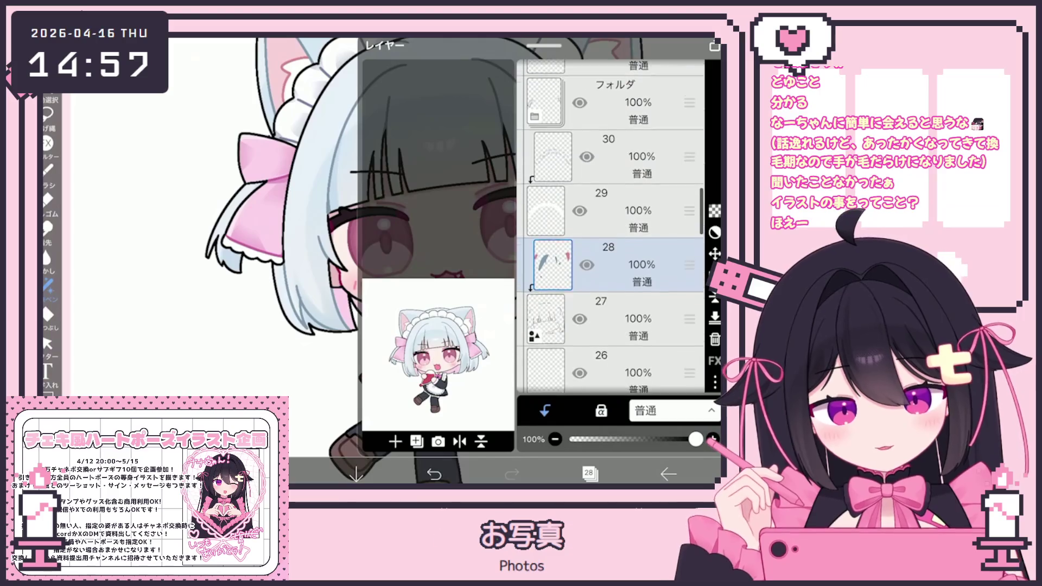
{"action": "scroll", "coordinate": [611, 244], "scroll_direction": "up", "scroll_amount": 1}
{"action": "scroll", "coordinate": [612, 244], "scroll_direction": "down", "scroll_amount": 2}
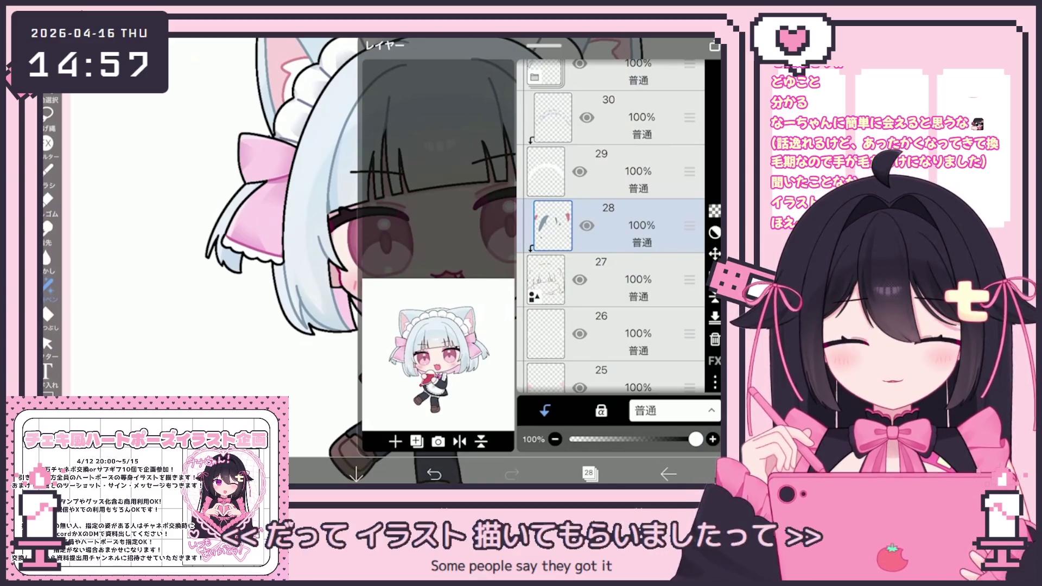
{"action": "scroll", "coordinate": [611, 244], "scroll_direction": "up", "scroll_amount": 2}
{"action": "left_click", "coordinate": [611, 280]}
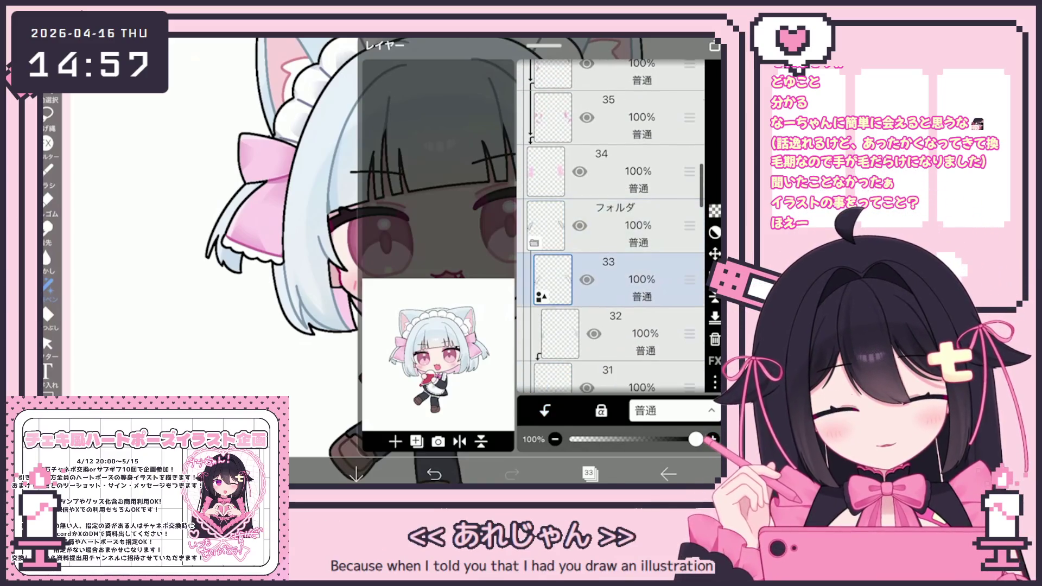
Step: Add a new empty layer above layer 33 and clip it to the layer below
{"action": "left_click", "coordinate": [395, 442]}
{"action": "left_click", "coordinate": [544, 411]}
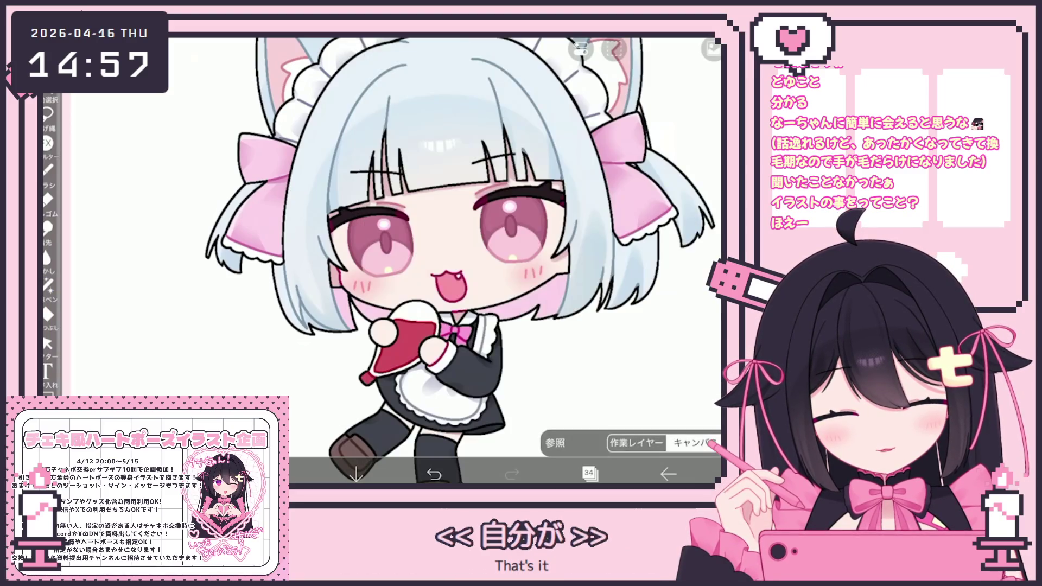
{"action": "scroll", "coordinate": [216, 229], "scroll_direction": "up", "scroll_amount": 3}
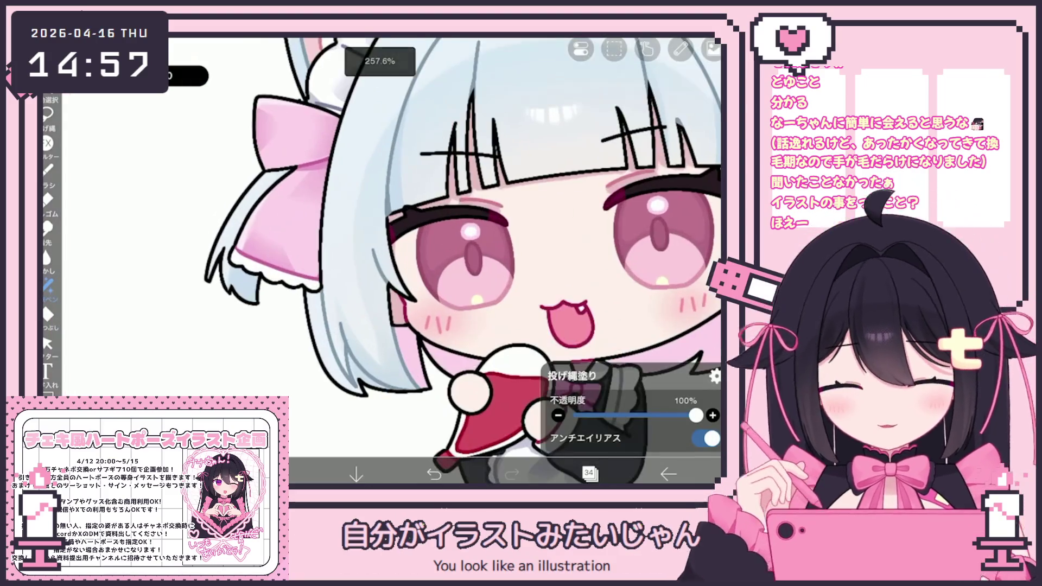
{"action": "scroll", "coordinate": [465, 260], "scroll_direction": "down", "scroll_amount": 3}
{"action": "scroll", "coordinate": [465, 260], "scroll_direction": "up", "scroll_amount": 3}
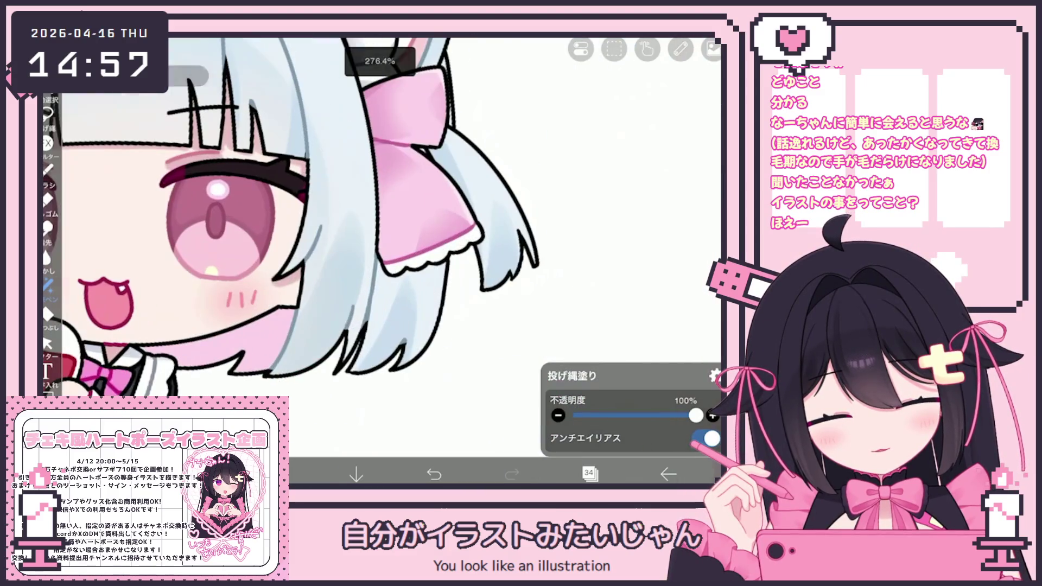
{"action": "scroll", "coordinate": [298, 247], "scroll_direction": "down", "scroll_amount": 2}
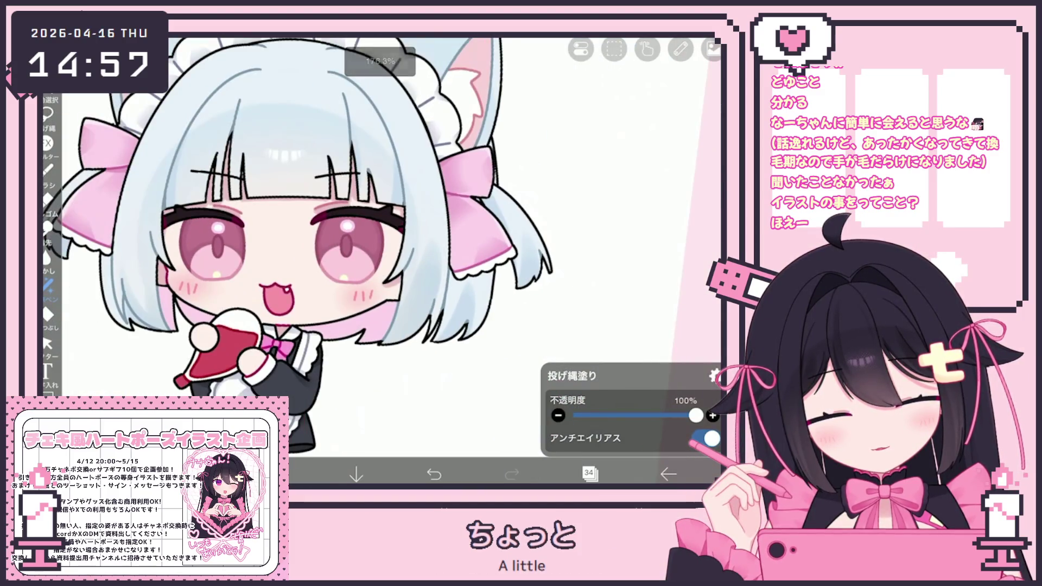
{"action": "scroll", "coordinate": [358, 244], "scroll_direction": "down", "scroll_amount": 2}
{"action": "scroll", "coordinate": [359, 244], "scroll_direction": "down", "scroll_amount": 1}
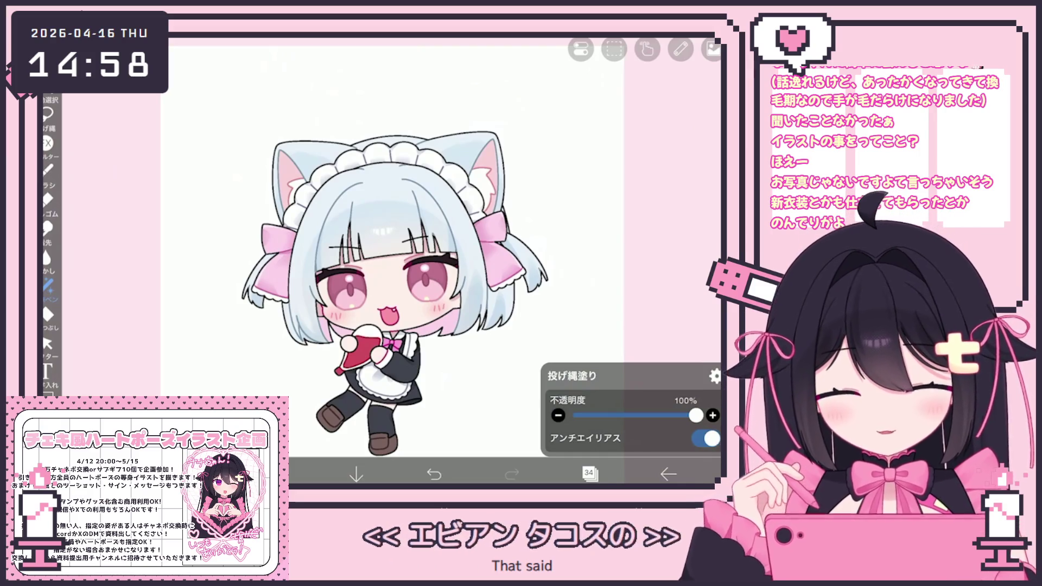
{"action": "left_click", "coordinate": [590, 475]}
{"action": "scroll", "coordinate": [610, 220], "scroll_direction": "up", "scroll_amount": 3}
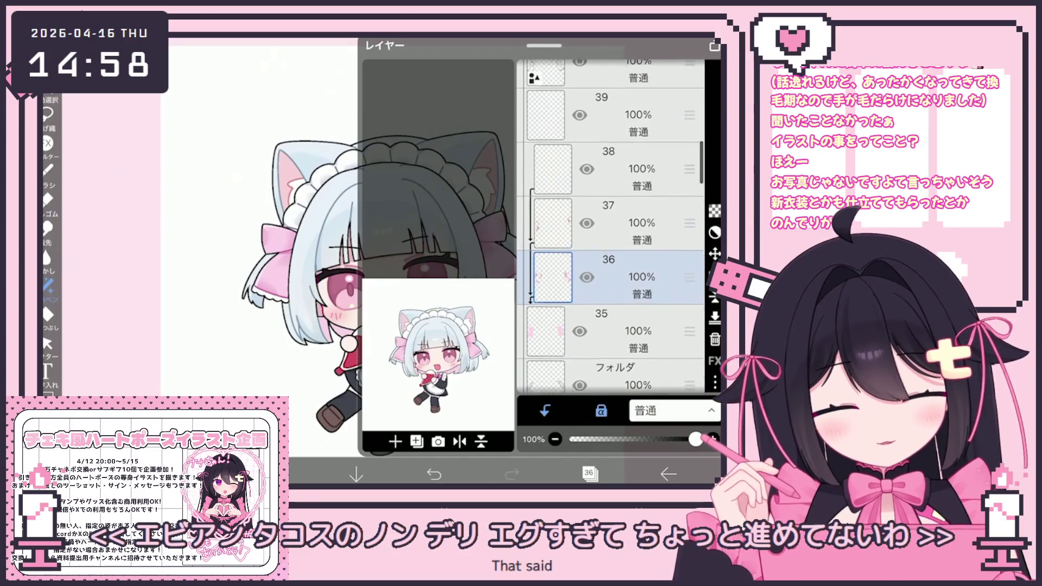
{"action": "scroll", "coordinate": [611, 244], "scroll_direction": "up", "scroll_amount": 5}
Step: Browse the layer stack, check the colour picker and switch to the pen brush
{"action": "left_click", "coordinate": [610, 245]}
{"action": "scroll", "coordinate": [611, 219], "scroll_direction": "up", "scroll_amount": 1}
{"action": "left_click_drag", "start_coordinate": [689, 190], "coordinate": [689, 247]}
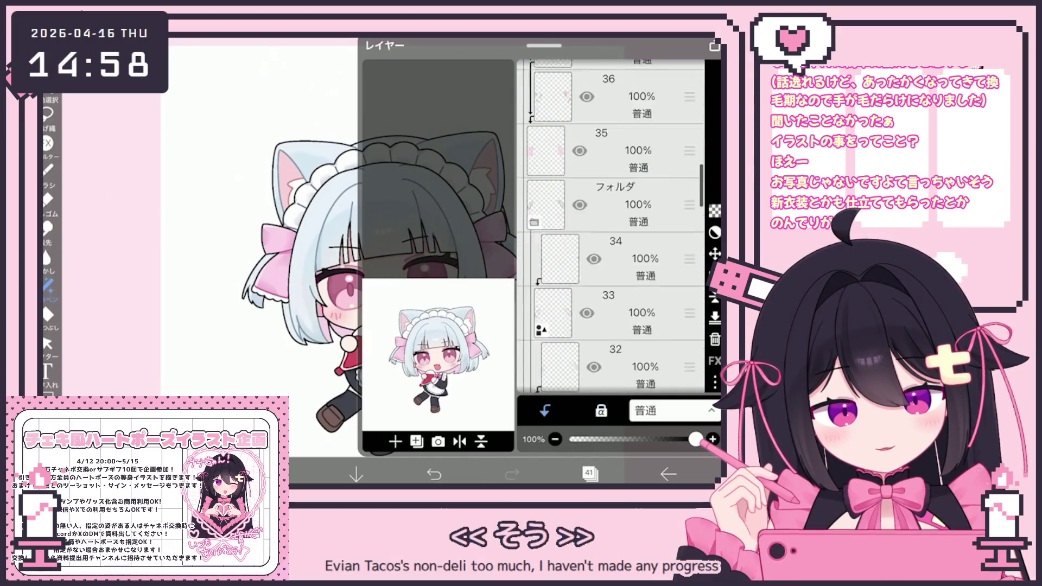
{"action": "left_click", "coordinate": [611, 302]}
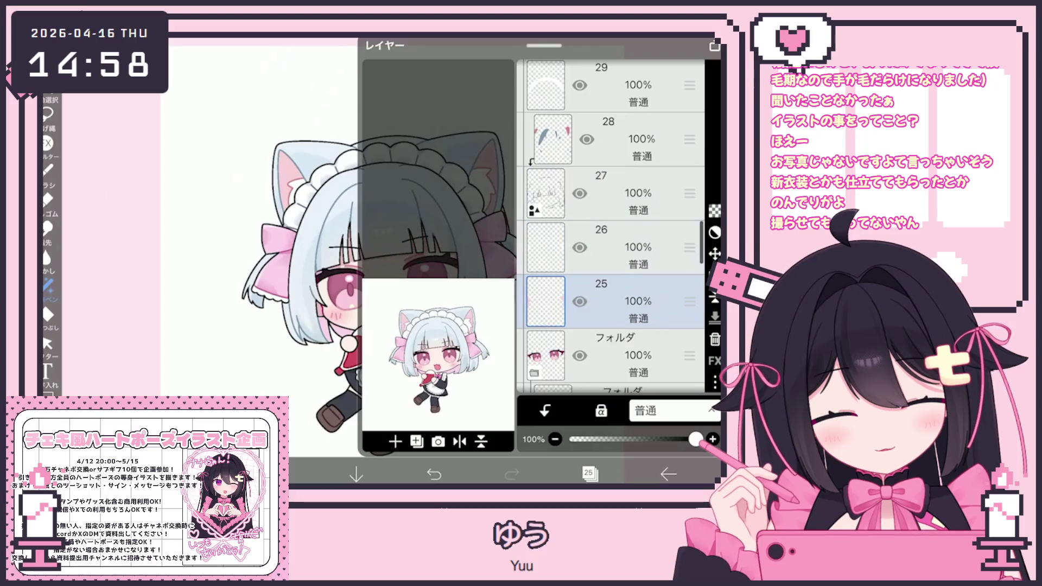
{"action": "left_click", "coordinate": [591, 472]}
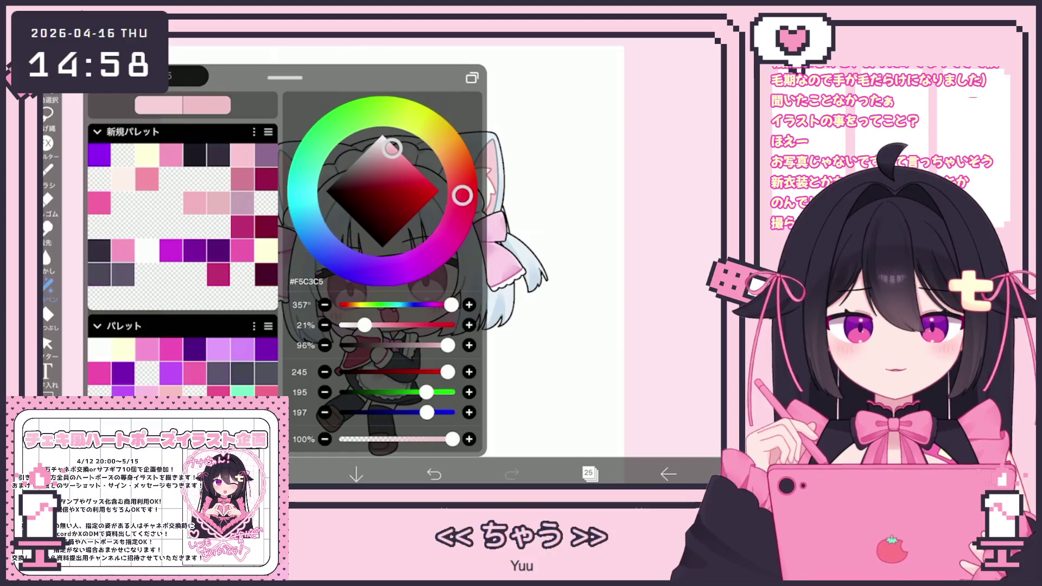
{"action": "left_click", "coordinate": [554, 245]}
{"action": "left_click", "coordinate": [49, 176]}
{"action": "left_click", "coordinate": [488, 245]}
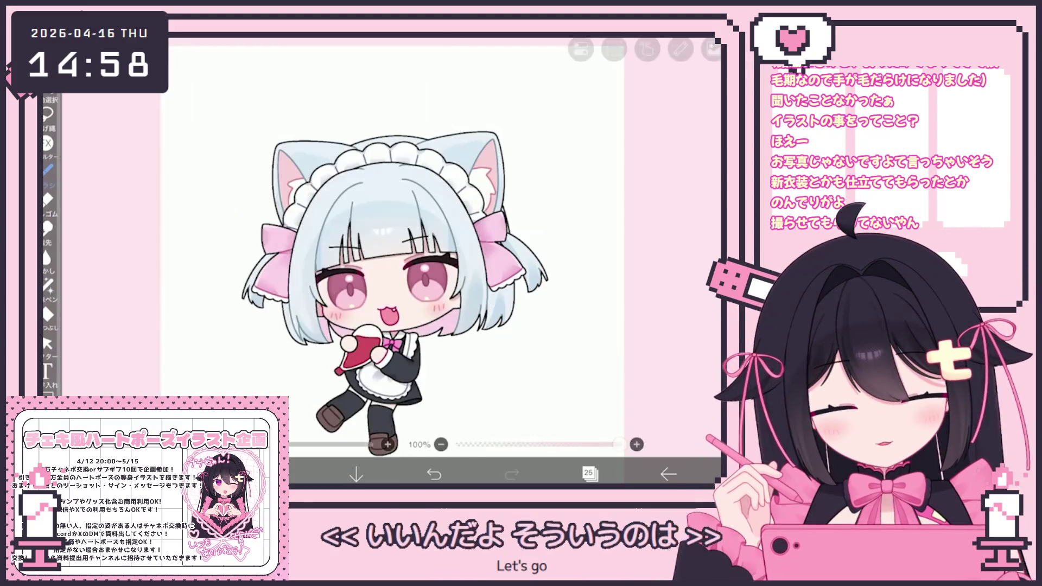
{"action": "scroll", "coordinate": [390, 307], "scroll_direction": "up", "scroll_amount": 2}
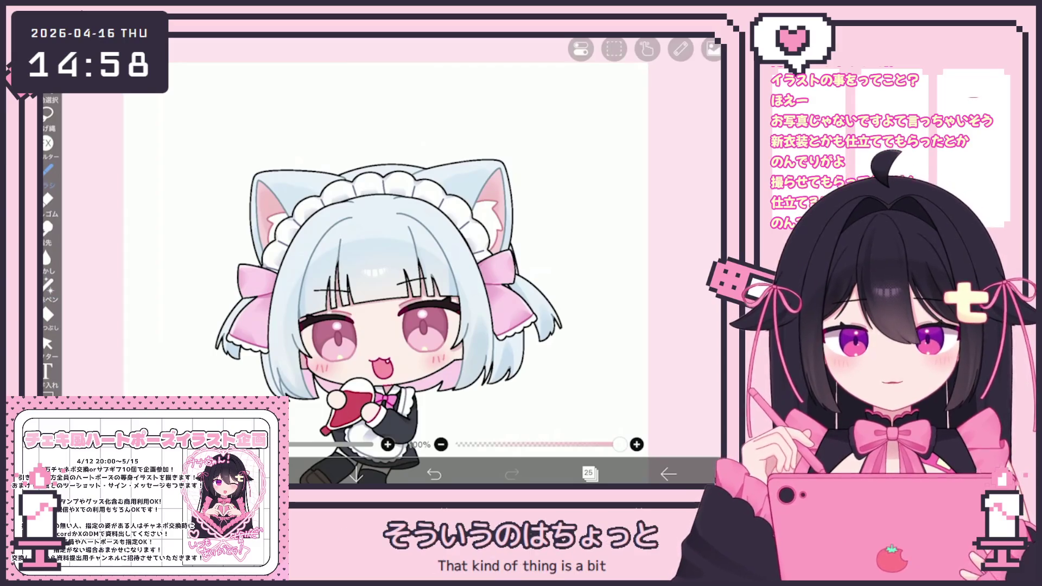
{"action": "scroll", "coordinate": [372, 315], "scroll_direction": "up", "scroll_amount": 2}
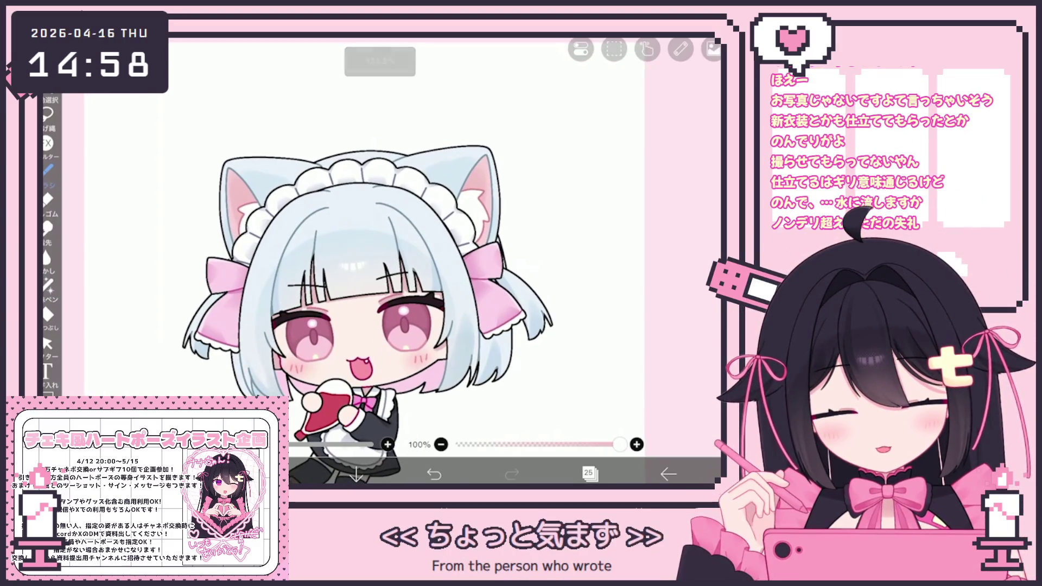
{"action": "scroll", "coordinate": [362, 302], "scroll_direction": "down", "scroll_amount": 2}
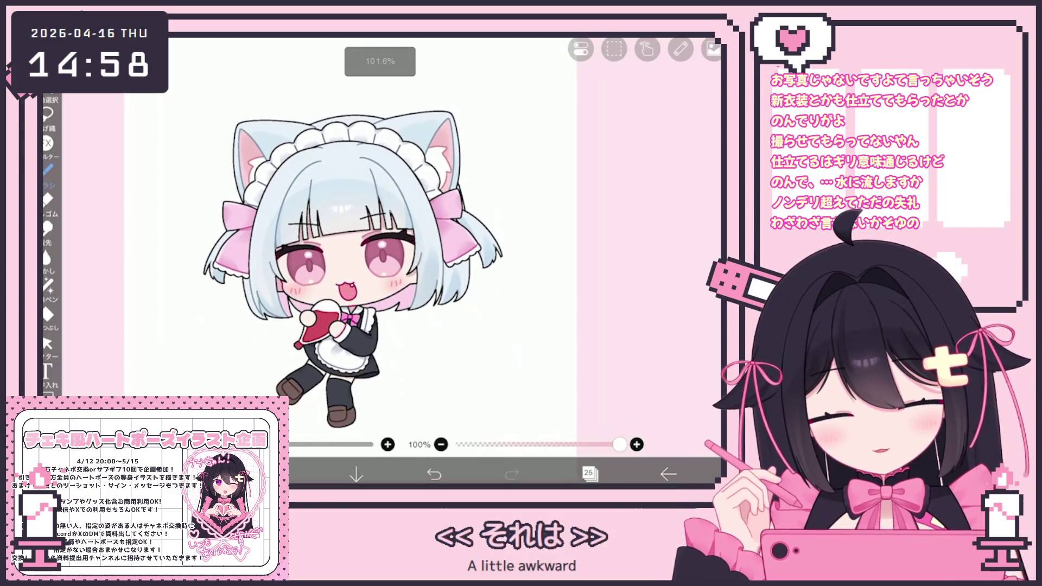
Step: Collapse the eye-lines folder and make layer 10 the working layer
{"action": "left_click", "coordinate": [591, 474]}
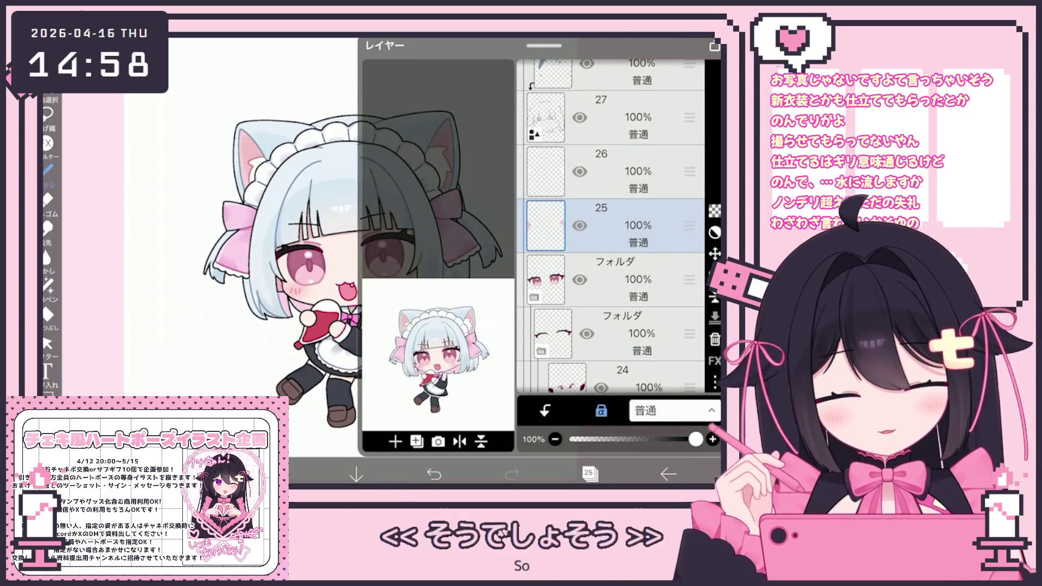
{"action": "scroll", "coordinate": [611, 228], "scroll_direction": "up", "scroll_amount": 5}
{"action": "left_click", "coordinate": [611, 268]}
{"action": "scroll", "coordinate": [610, 228], "scroll_direction": "up", "scroll_amount": 2}
{"action": "left_click", "coordinate": [619, 278]}
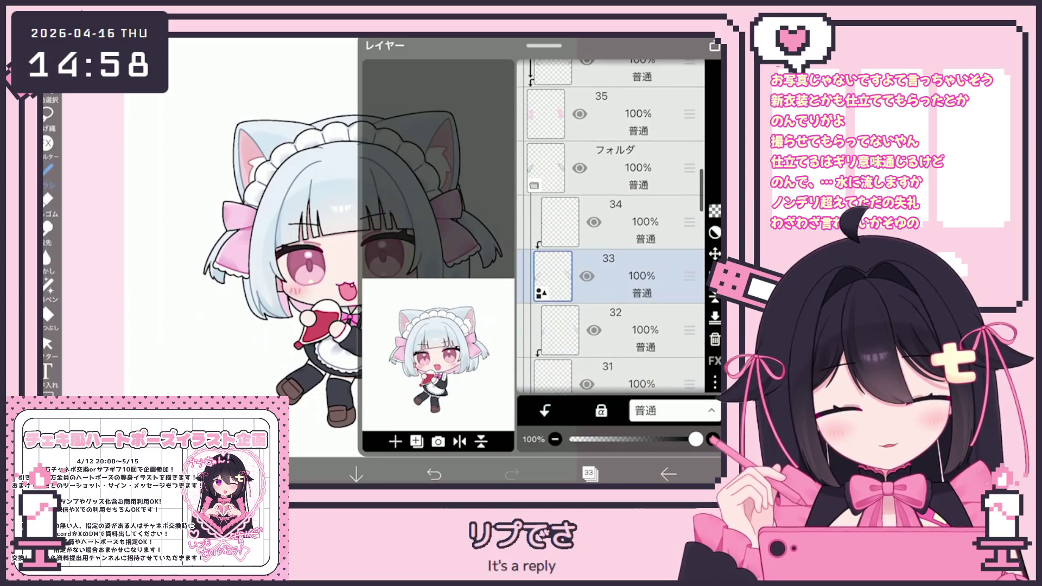
{"action": "scroll", "coordinate": [610, 228], "scroll_direction": "up", "scroll_amount": 4}
{"action": "scroll", "coordinate": [612, 228], "scroll_direction": "up", "scroll_amount": 2}
{"action": "scroll", "coordinate": [610, 228], "scroll_direction": "down", "scroll_amount": 5}
{"action": "scroll", "coordinate": [611, 229], "scroll_direction": "down", "scroll_amount": 4}
{"action": "scroll", "coordinate": [611, 228], "scroll_direction": "down", "scroll_amount": 4}
{"action": "left_click", "coordinate": [619, 264]}
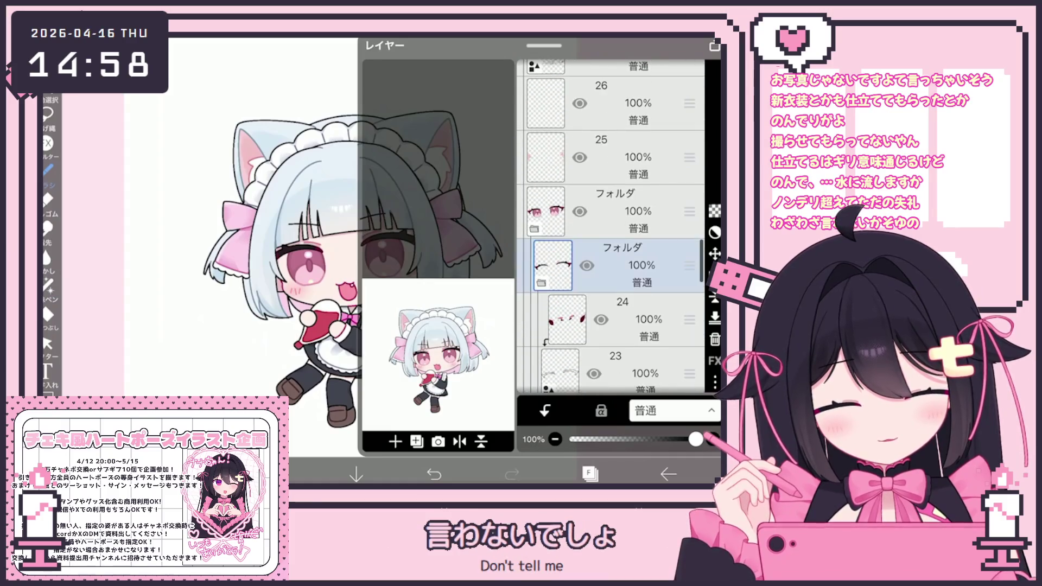
{"action": "left_click", "coordinate": [541, 282]}
{"action": "left_click", "coordinate": [619, 335]}
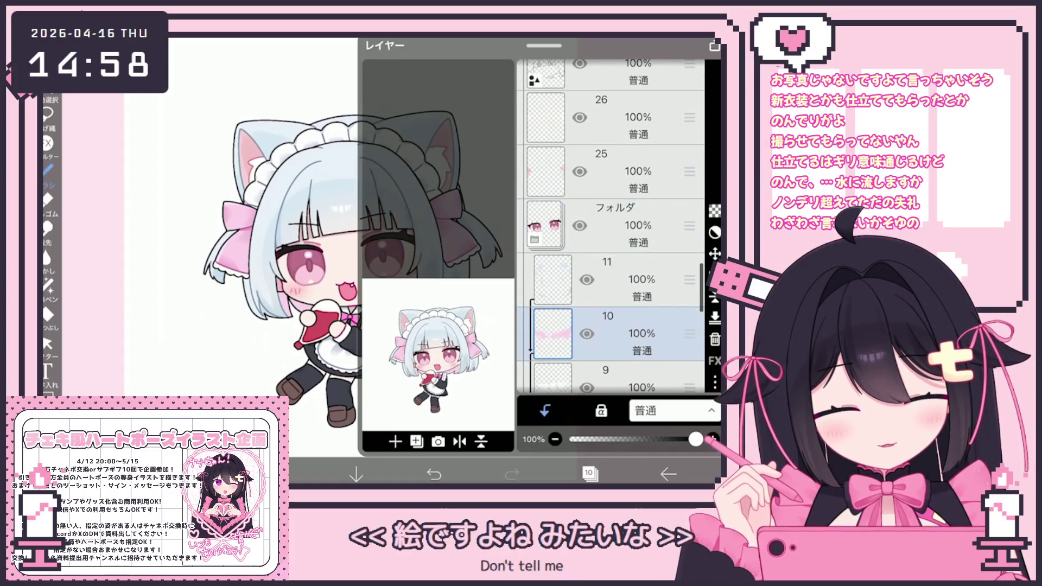
{"action": "left_click", "coordinate": [590, 473]}
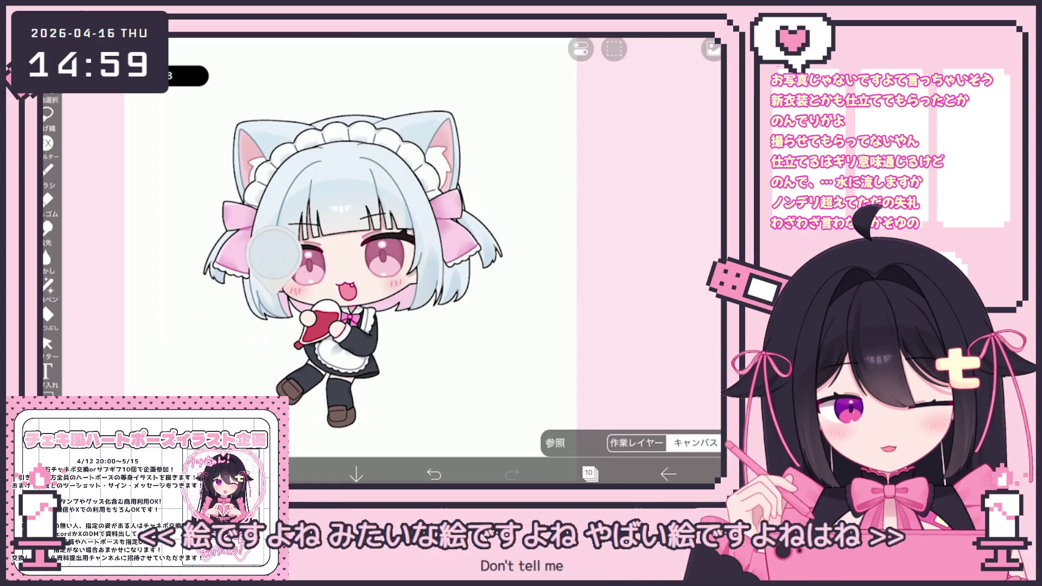
Step: Pick the pale pink #F2BDD8 colour and the Fade Watercolour brush
{"action": "left_click", "coordinate": [277, 473]}
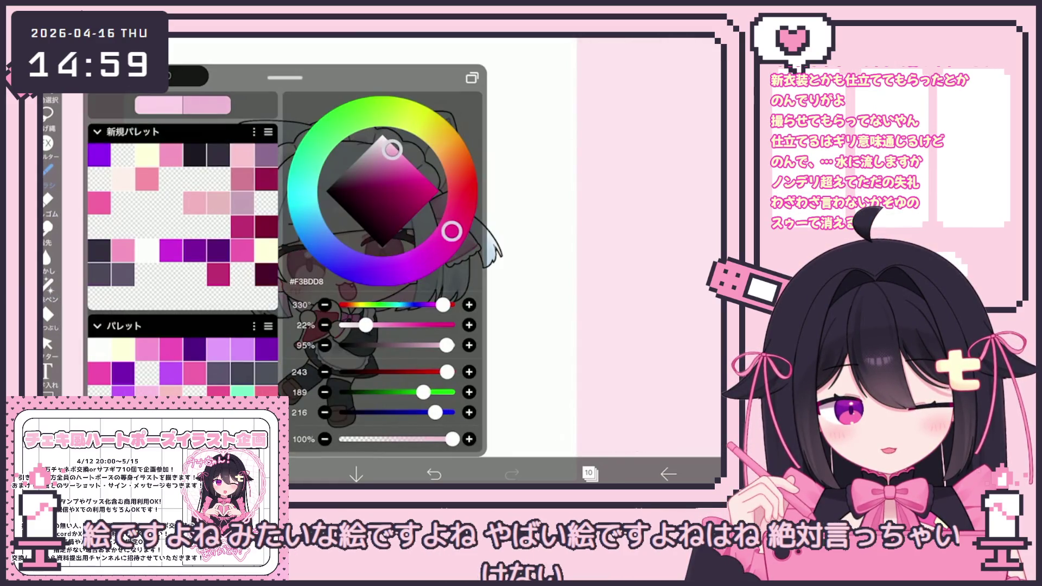
{"action": "left_click", "coordinate": [200, 472]}
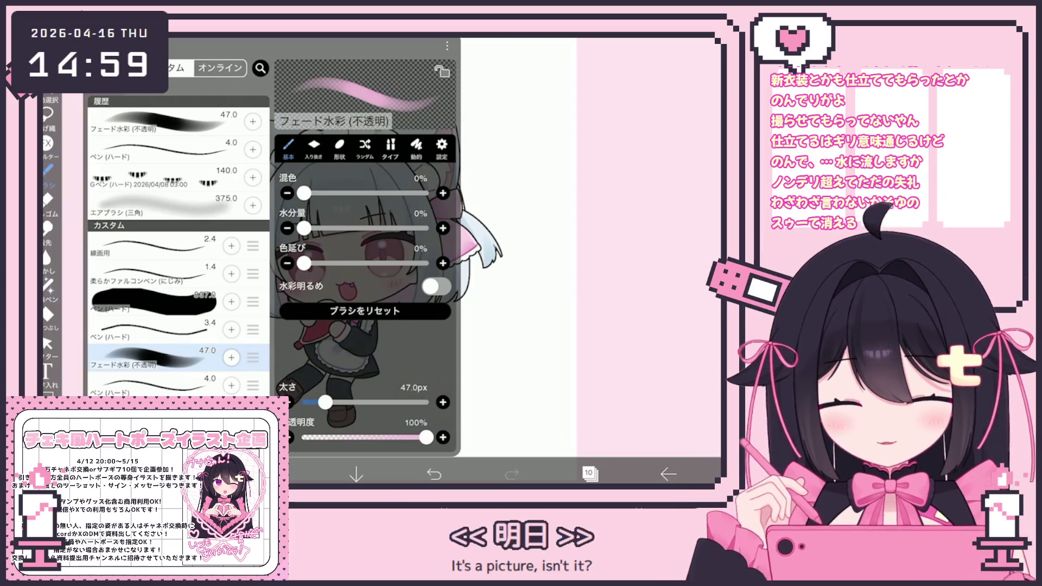
{"action": "left_click", "coordinate": [199, 473]}
{"action": "scroll", "coordinate": [343, 245], "scroll_direction": "up", "scroll_amount": 3}
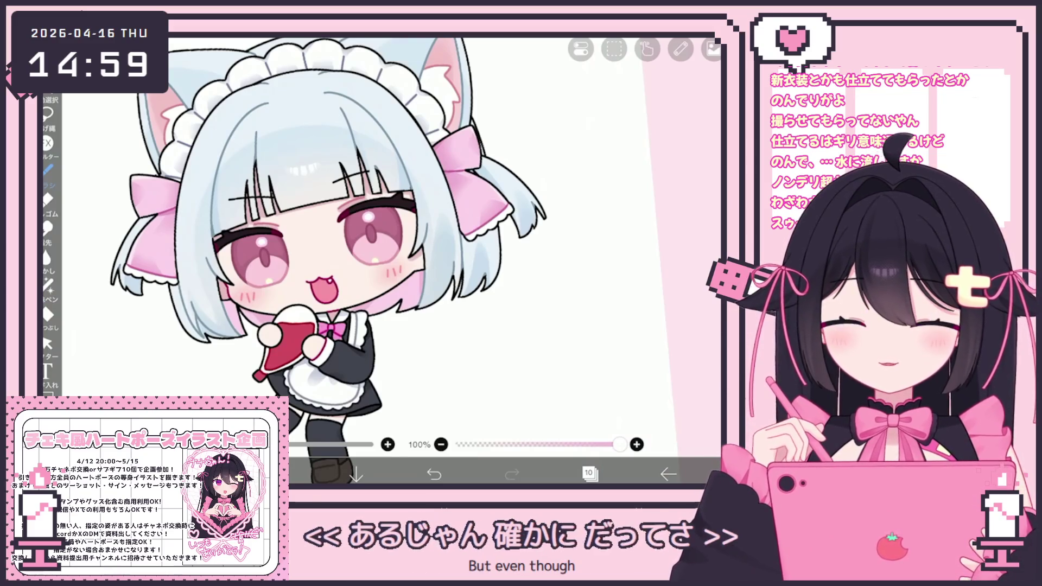
{"action": "scroll", "coordinate": [338, 261], "scroll_direction": "up", "scroll_amount": 5}
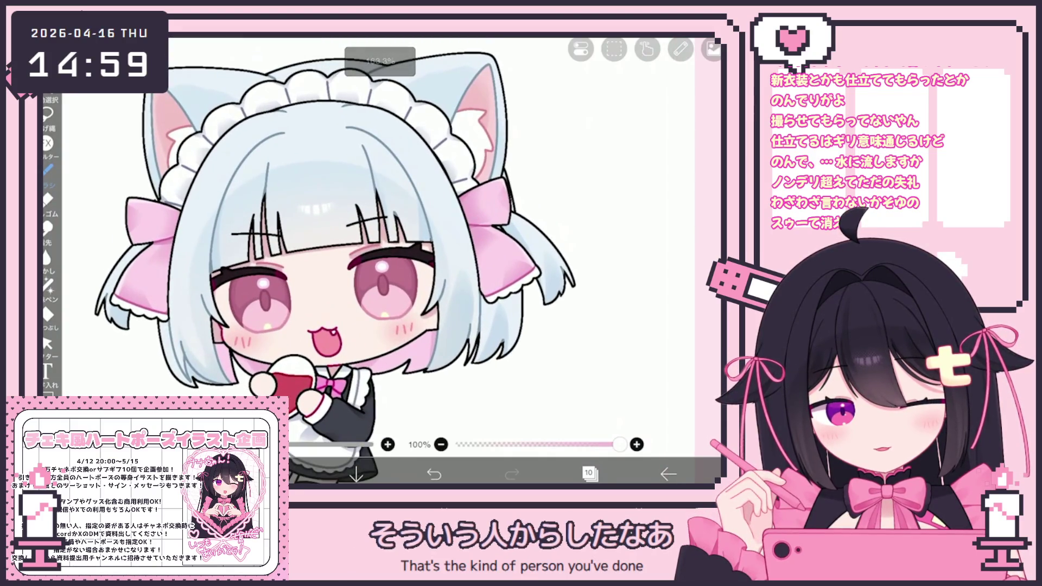
{"action": "left_click", "coordinate": [590, 473]}
{"action": "scroll", "coordinate": [611, 228], "scroll_direction": "down", "scroll_amount": 5}
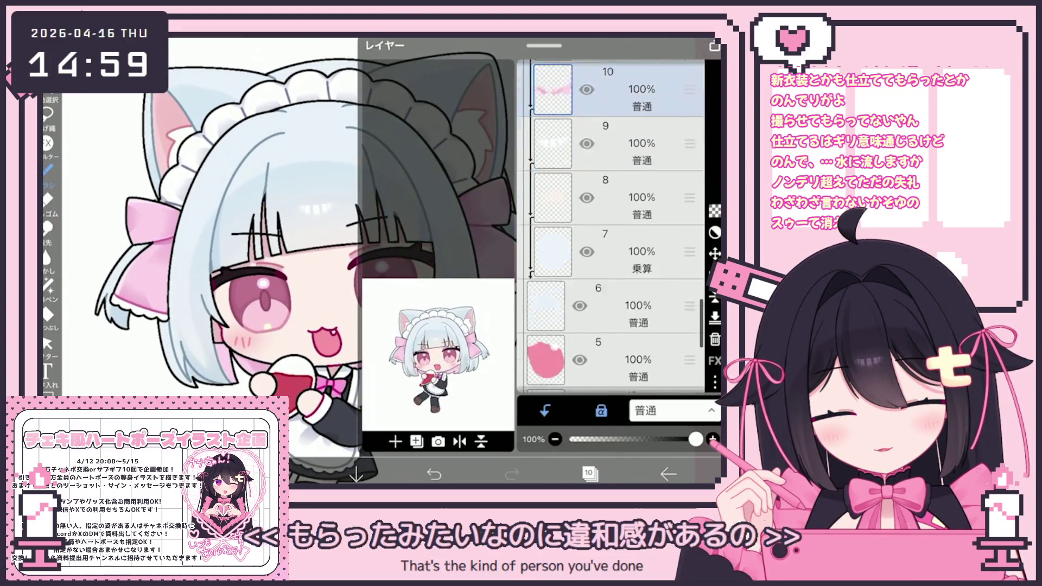
Step: Add a new empty layer above the lower folder, undoing and redoing near the eye
{"action": "left_click", "coordinate": [611, 278]}
{"action": "scroll", "coordinate": [611, 228], "scroll_direction": "down", "scroll_amount": 3}
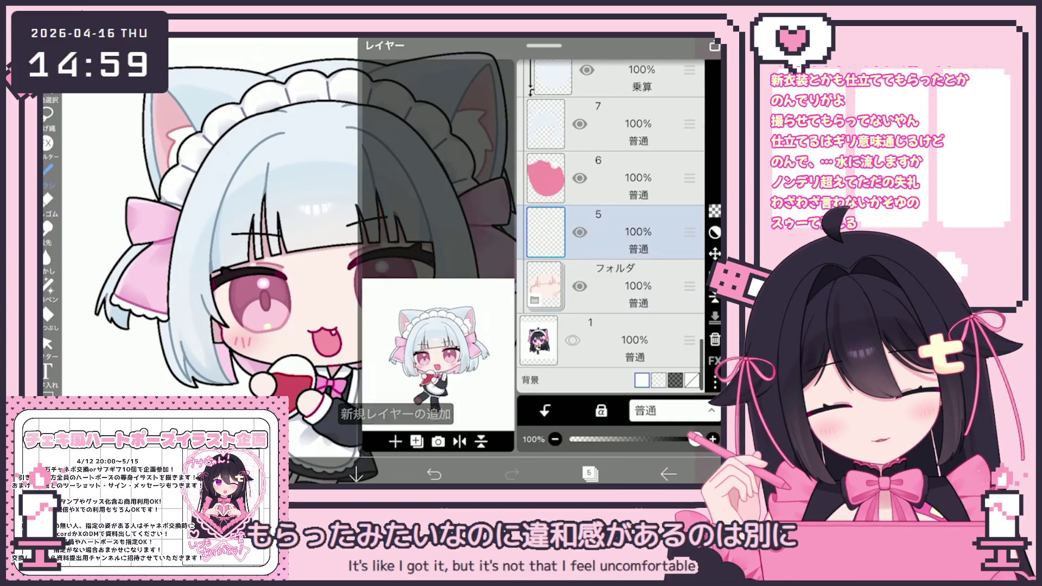
{"action": "left_click", "coordinate": [589, 472]}
{"action": "scroll", "coordinate": [391, 245], "scroll_direction": "up", "scroll_amount": 5}
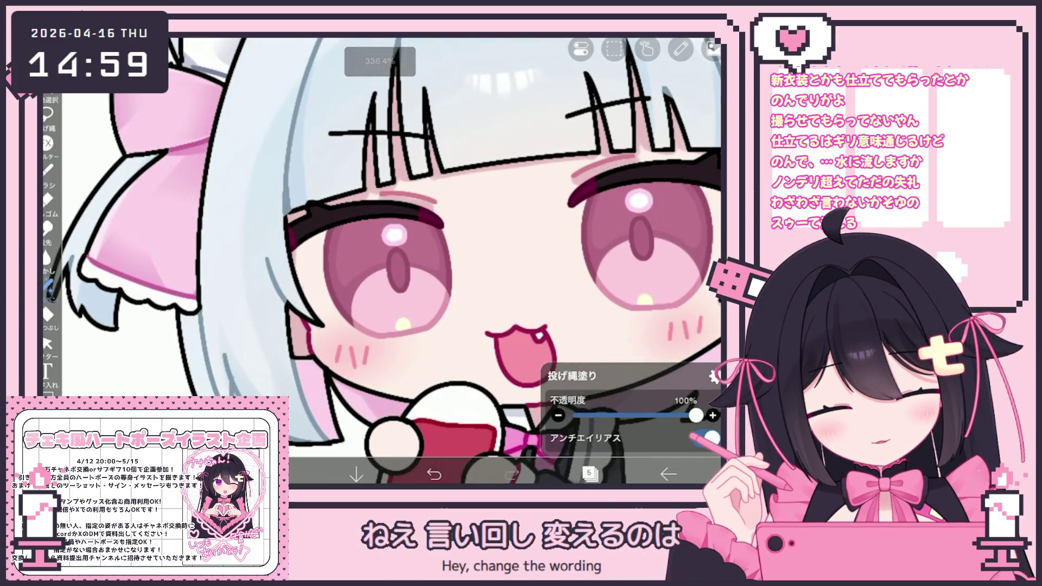
{"action": "key", "text": "ctrl+z"}
{"action": "key", "text": "ctrl+shift+z"}
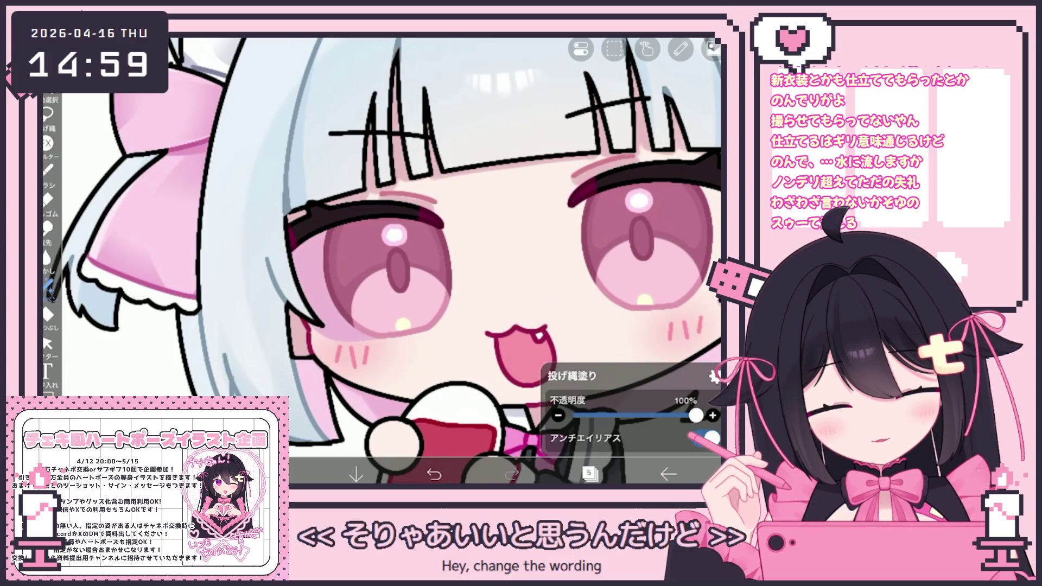
{"action": "scroll", "coordinate": [383, 261], "scroll_direction": "up", "scroll_amount": 2}
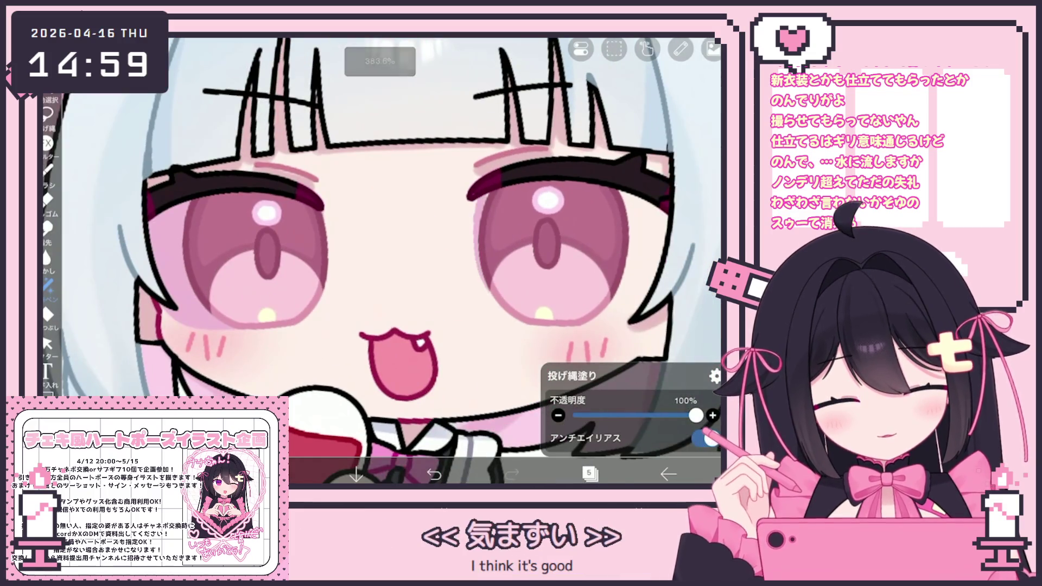
{"action": "scroll", "coordinate": [383, 261], "scroll_direction": "up", "scroll_amount": 2}
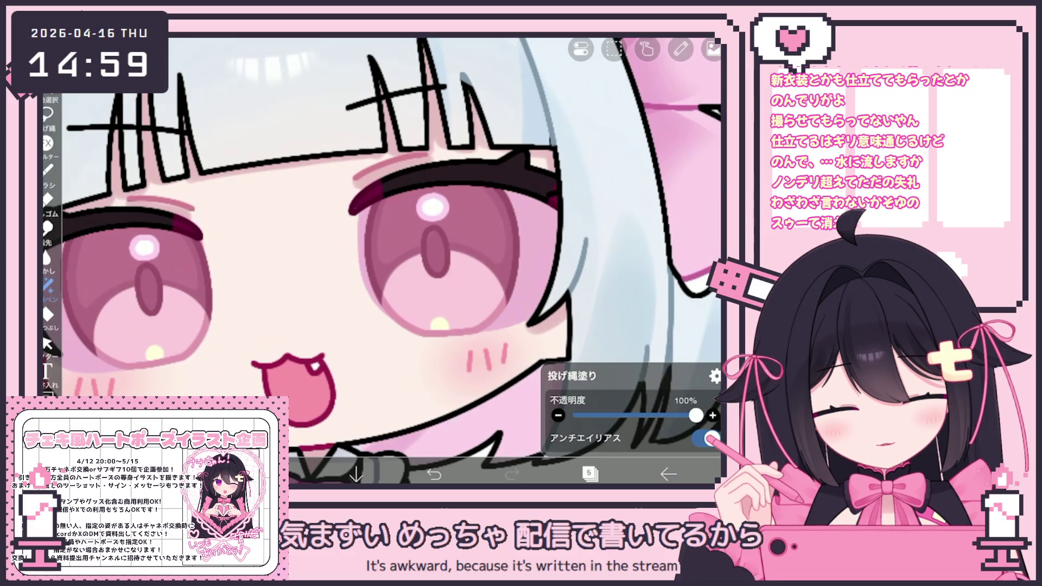
{"action": "scroll", "coordinate": [383, 261], "scroll_direction": "down", "scroll_amount": 3}
Step: Check the layer stack and switch to the Lasso Fill tool
{"action": "left_click", "coordinate": [590, 473]}
{"action": "left_click", "coordinate": [589, 473]}
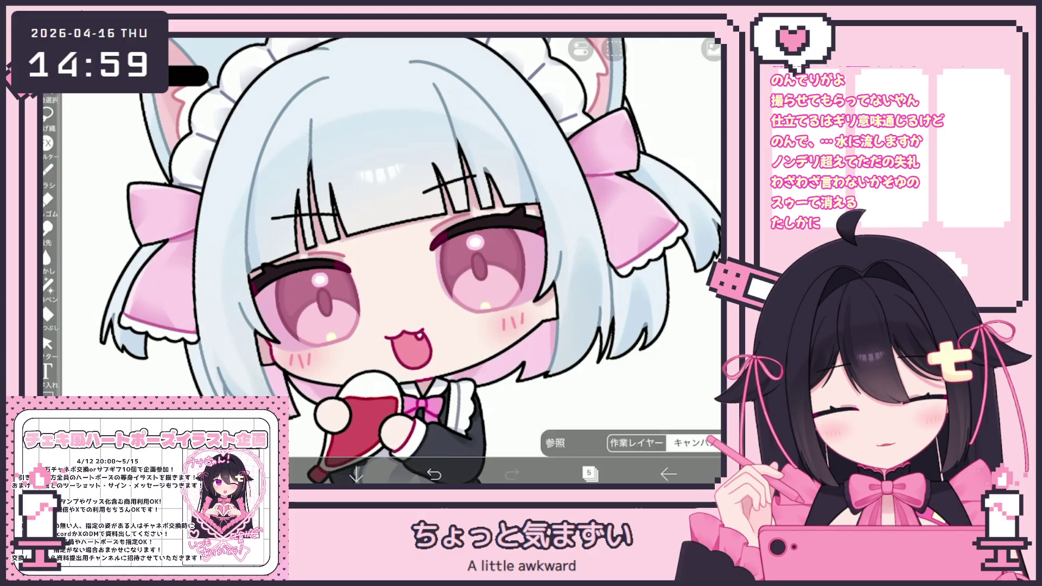
{"action": "left_click", "coordinate": [50, 286]}
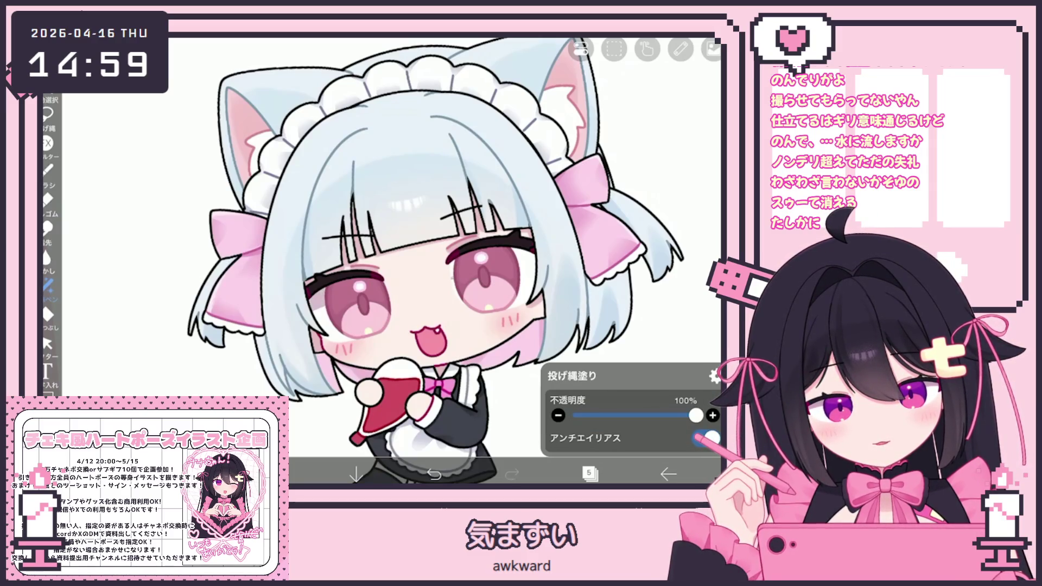
{"action": "scroll", "coordinate": [391, 261], "scroll_direction": "down", "scroll_amount": 2}
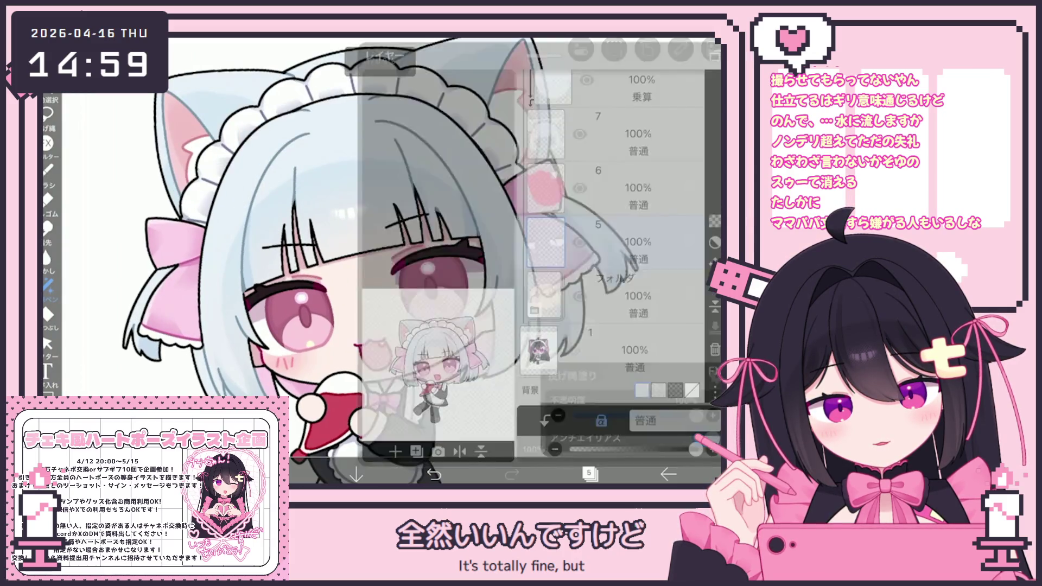
{"action": "scroll", "coordinate": [610, 229], "scroll_direction": "up", "scroll_amount": 10}
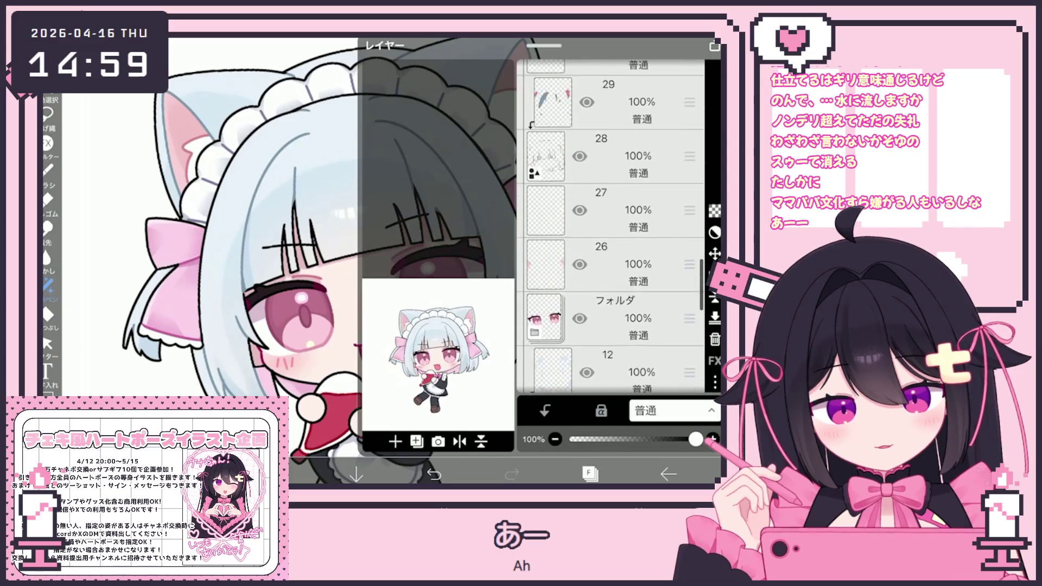
Step: Lasso a small area near the eye and clear it on layer 28
{"action": "left_click", "coordinate": [47, 114]}
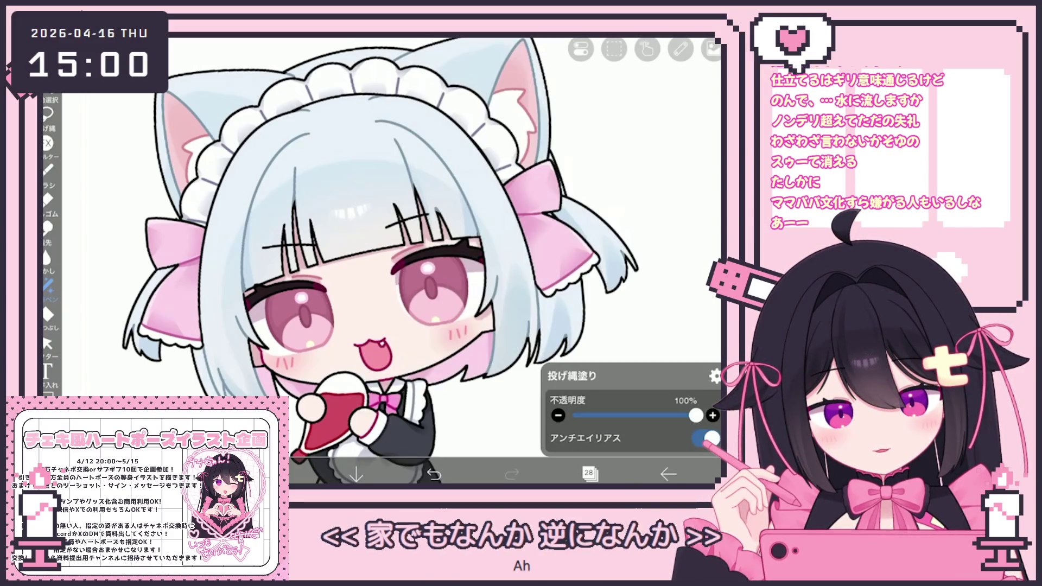
{"action": "scroll", "coordinate": [383, 260], "scroll_direction": "up", "scroll_amount": 5}
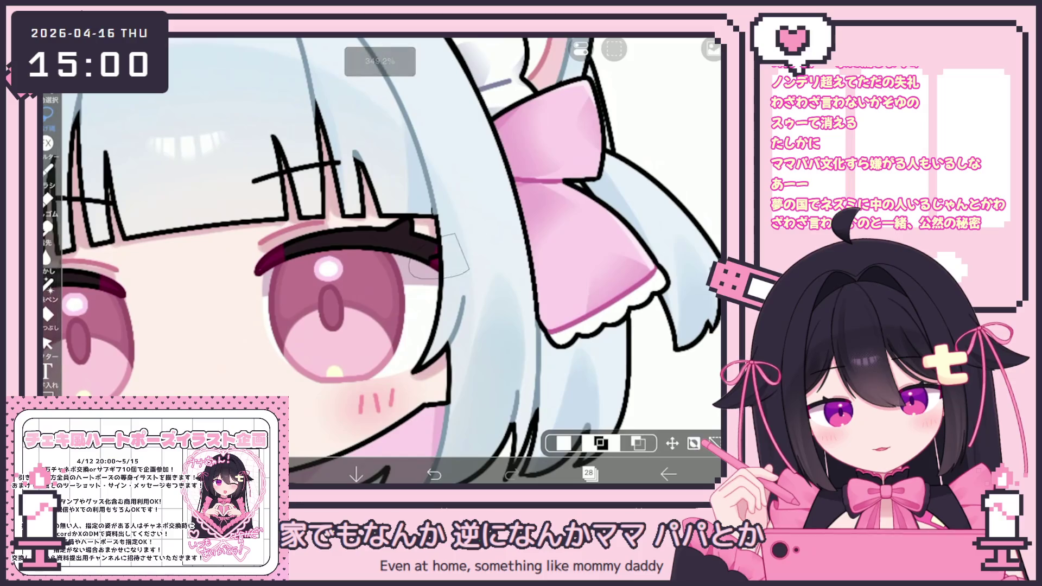
{"action": "left_click_drag", "start_coordinate": [489, 232], "coordinate": [411, 273]}
{"action": "left_click", "coordinate": [615, 49]}
{"action": "left_click", "coordinate": [667, 101]}
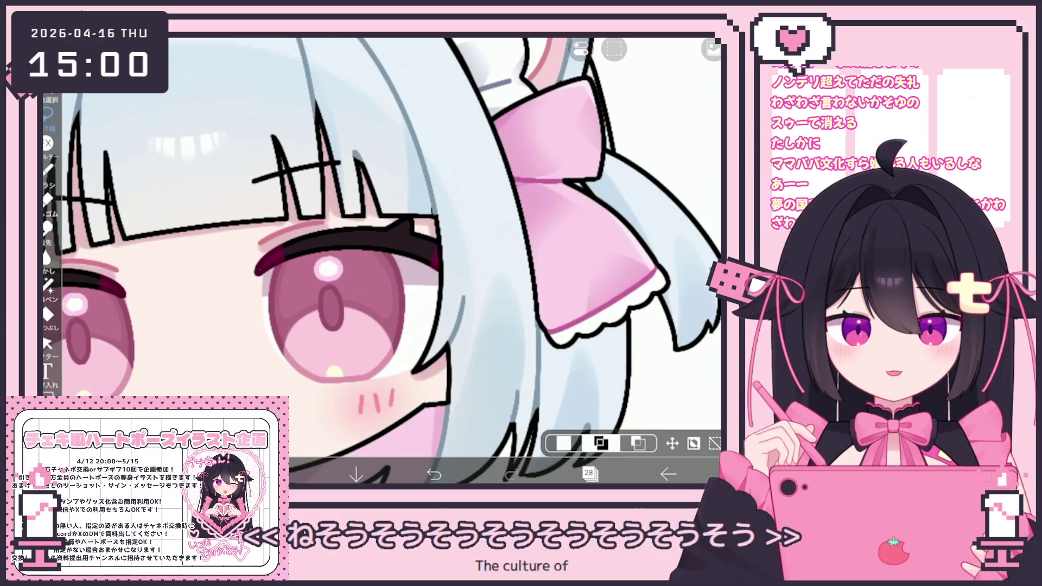
Step: Toggle layer 28's line art, make new layer 29 active and switch to lasso fill
{"action": "left_click", "coordinate": [589, 472]}
{"action": "left_click", "coordinate": [579, 226]}
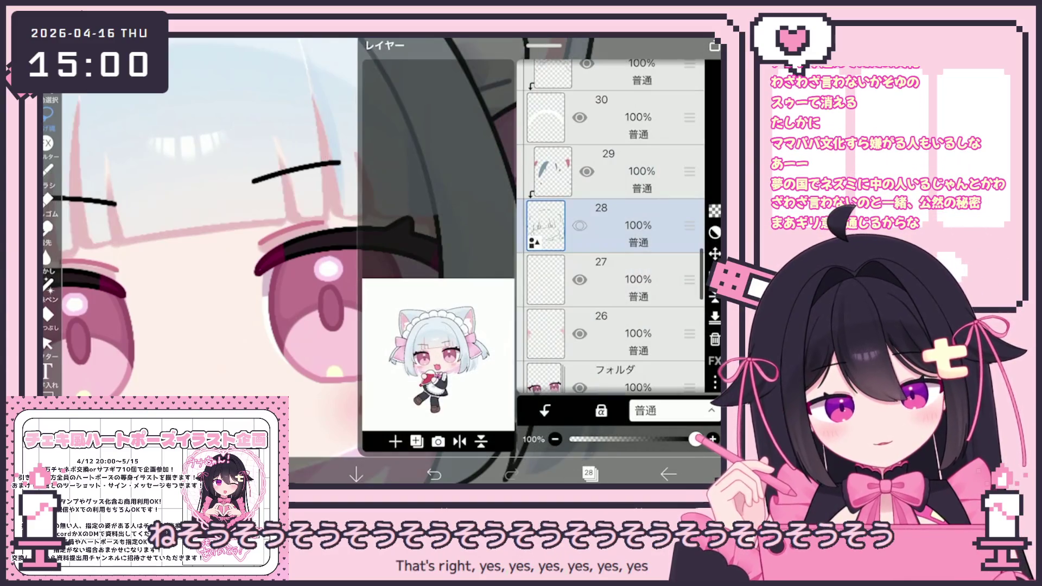
{"action": "left_click", "coordinate": [619, 172]}
{"action": "left_click", "coordinate": [589, 473]}
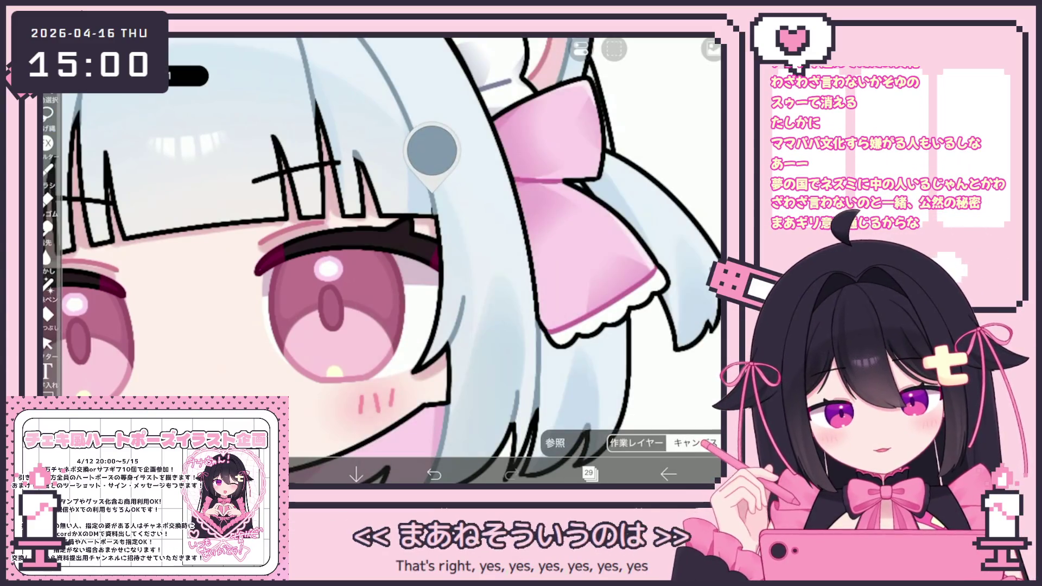
{"action": "left_click", "coordinate": [432, 192]}
{"action": "left_click", "coordinate": [50, 285]}
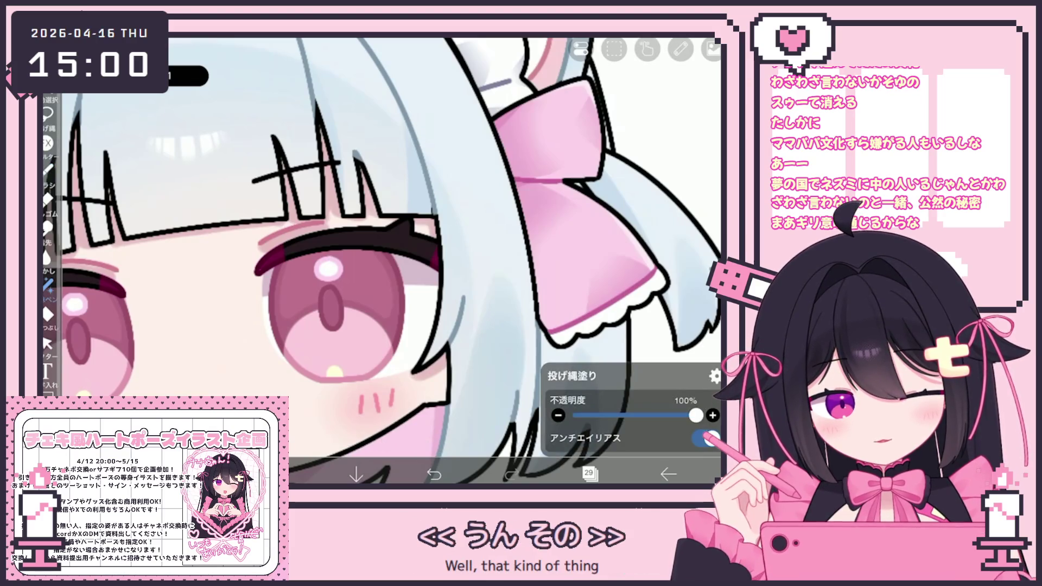
{"action": "scroll", "coordinate": [383, 261], "scroll_direction": "down", "scroll_amount": 5}
{"action": "scroll", "coordinate": [382, 261], "scroll_direction": "down", "scroll_amount": 2}
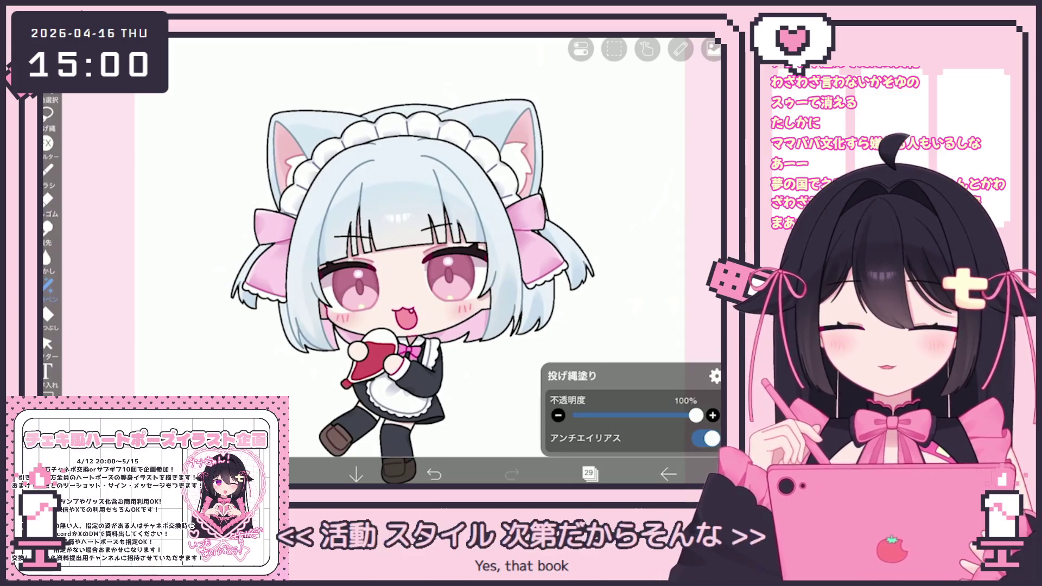
Step: Merge the eyes folder into a new layer and position it high in the stack
{"action": "left_click", "coordinate": [590, 473]}
{"action": "scroll", "coordinate": [610, 244], "scroll_direction": "up", "scroll_amount": 1}
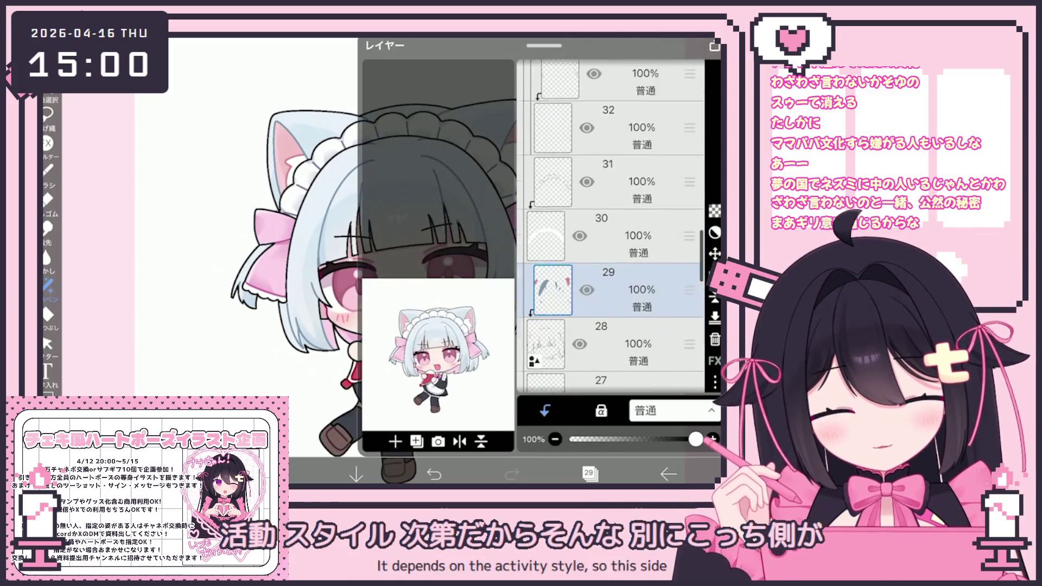
{"action": "scroll", "coordinate": [611, 244], "scroll_direction": "up", "scroll_amount": 3}
{"action": "scroll", "coordinate": [612, 204], "scroll_direction": "up", "scroll_amount": 2}
{"action": "scroll", "coordinate": [610, 204], "scroll_direction": "up", "scroll_amount": 2}
{"action": "scroll", "coordinate": [610, 203], "scroll_direction": "down", "scroll_amount": 3}
{"action": "left_click", "coordinate": [619, 224]}
{"action": "left_click", "coordinate": [619, 334]}
{"action": "scroll", "coordinate": [611, 228], "scroll_direction": "down", "scroll_amount": 2}
{"action": "left_click", "coordinate": [619, 171]}
{"action": "scroll", "coordinate": [611, 228], "scroll_direction": "down", "scroll_amount": 3}
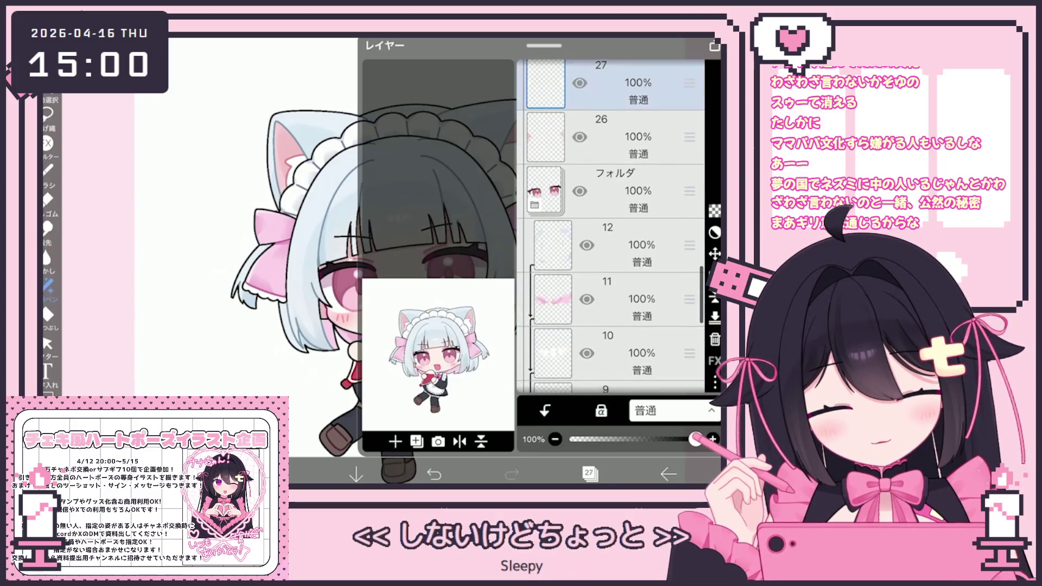
{"action": "left_click", "coordinate": [618, 191]}
{"action": "left_click", "coordinate": [714, 381]}
{"action": "left_click", "coordinate": [407, 399]}
{"action": "mouse_move", "coordinate": [690, 212]}
{"action": "left_mouse_down"}
{"action": "mouse_move", "coordinate": [690, 326]}
{"action": "mouse_move", "coordinate": [690, 155]}
{"action": "left_mouse_up"}
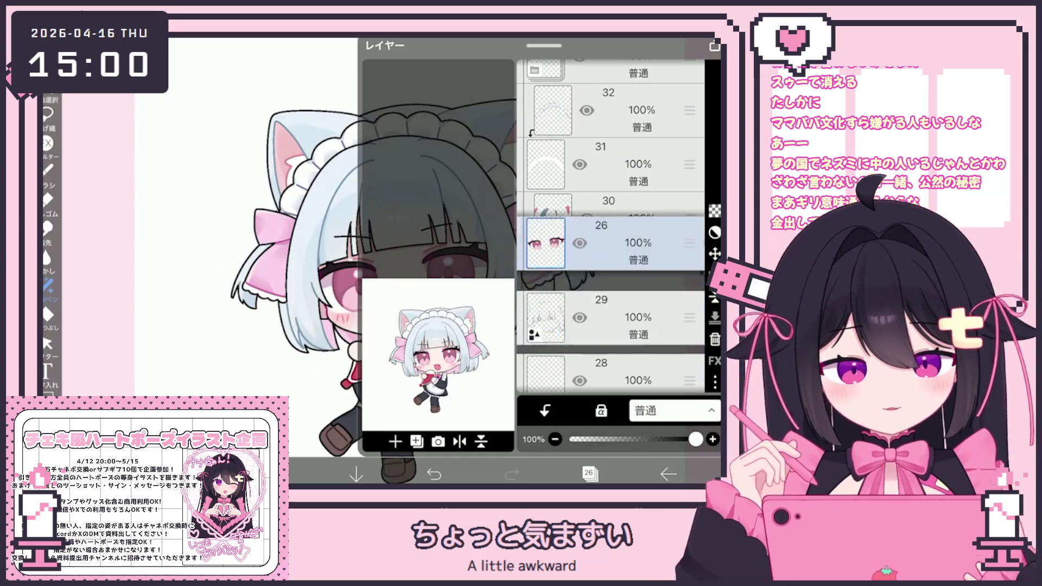
{"action": "scroll", "coordinate": [611, 228], "scroll_direction": "up", "scroll_amount": 2}
{"action": "scroll", "coordinate": [611, 229], "scroll_direction": "down", "scroll_amount": 3}
Step: Move the eyes folder down between layers 20 and 6
{"action": "left_click", "coordinate": [619, 271]}
{"action": "scroll", "coordinate": [611, 228], "scroll_direction": "up", "scroll_amount": 3}
{"action": "left_click", "coordinate": [611, 303]}
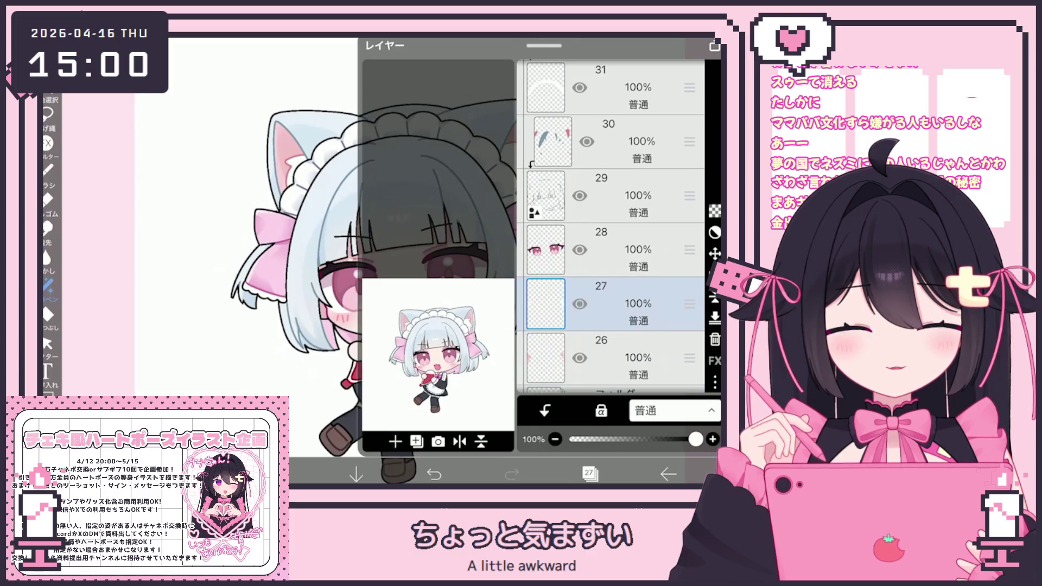
{"action": "left_click", "coordinate": [690, 240]}
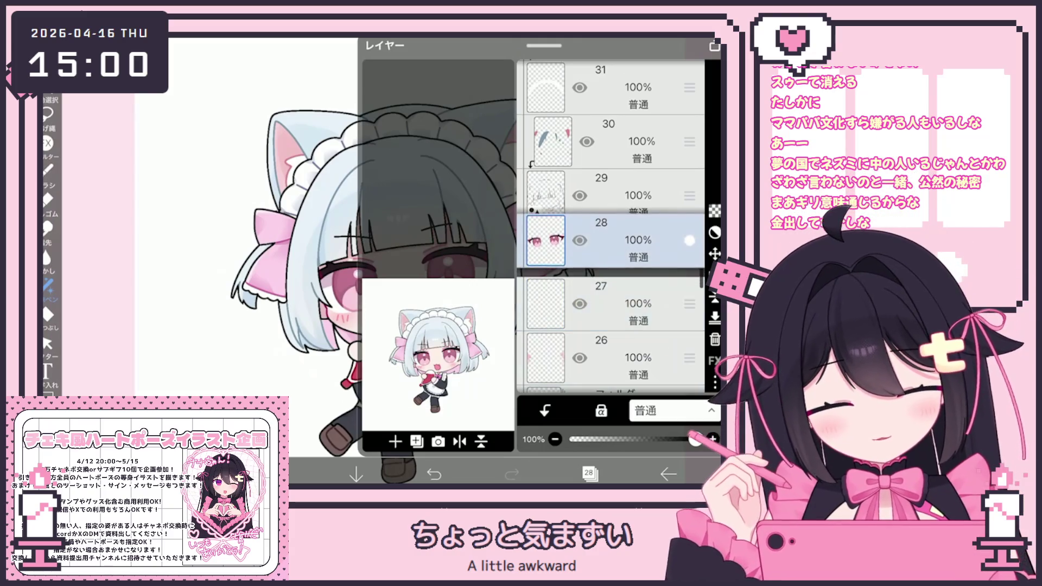
{"action": "scroll", "coordinate": [611, 245], "scroll_direction": "down", "scroll_amount": 5}
{"action": "scroll", "coordinate": [611, 245], "scroll_direction": "up", "scroll_amount": 3}
{"action": "left_click", "coordinate": [611, 225]}
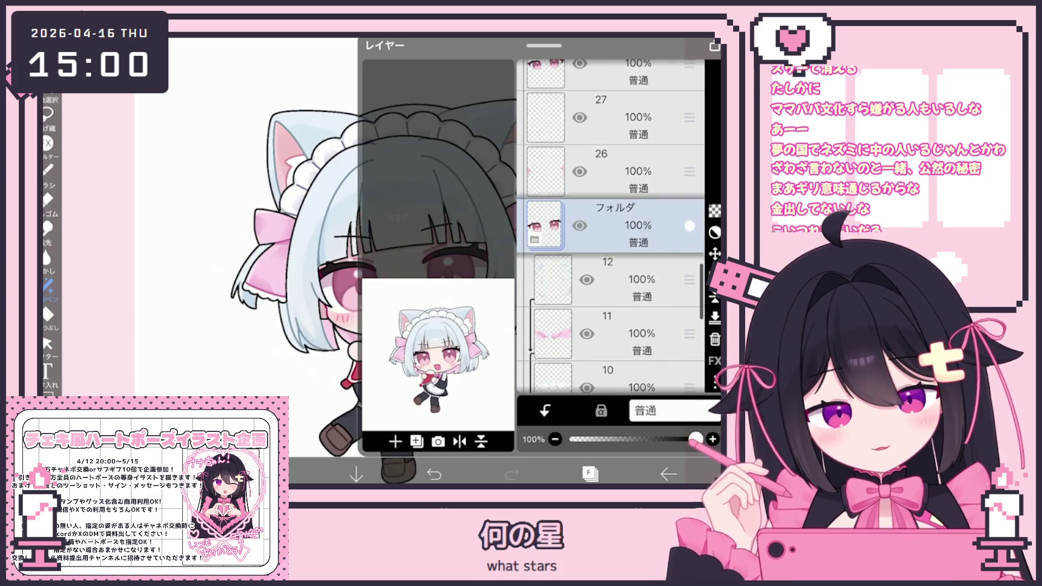
{"action": "left_click_drag", "start_coordinate": [690, 225], "coordinate": [690, 264]}
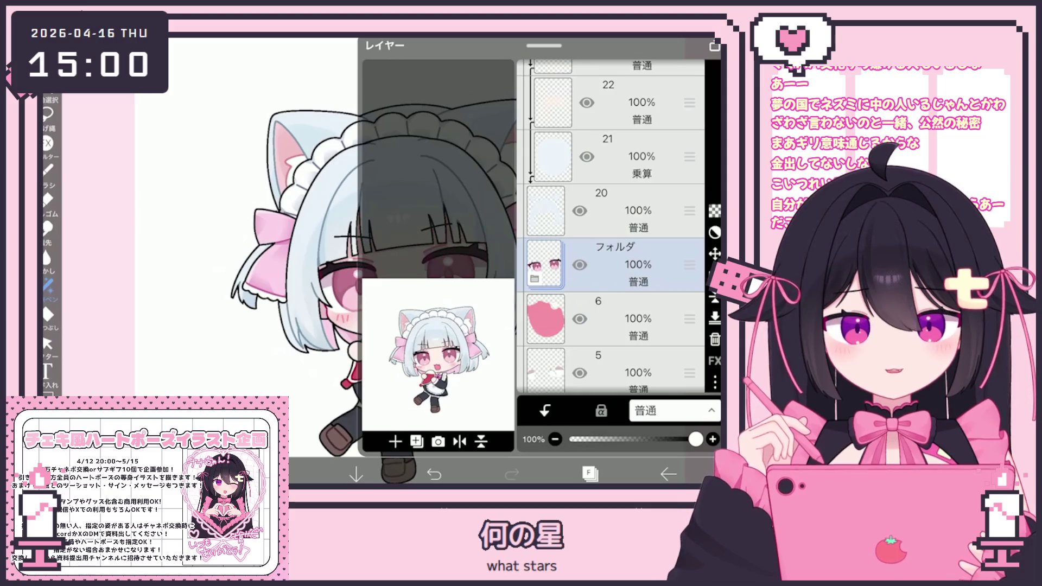
{"action": "scroll", "coordinate": [612, 228], "scroll_direction": "up", "scroll_amount": 5}
Step: Move eyes layer 28 up the stack at about 37% opacity
{"action": "left_click", "coordinate": [611, 200]}
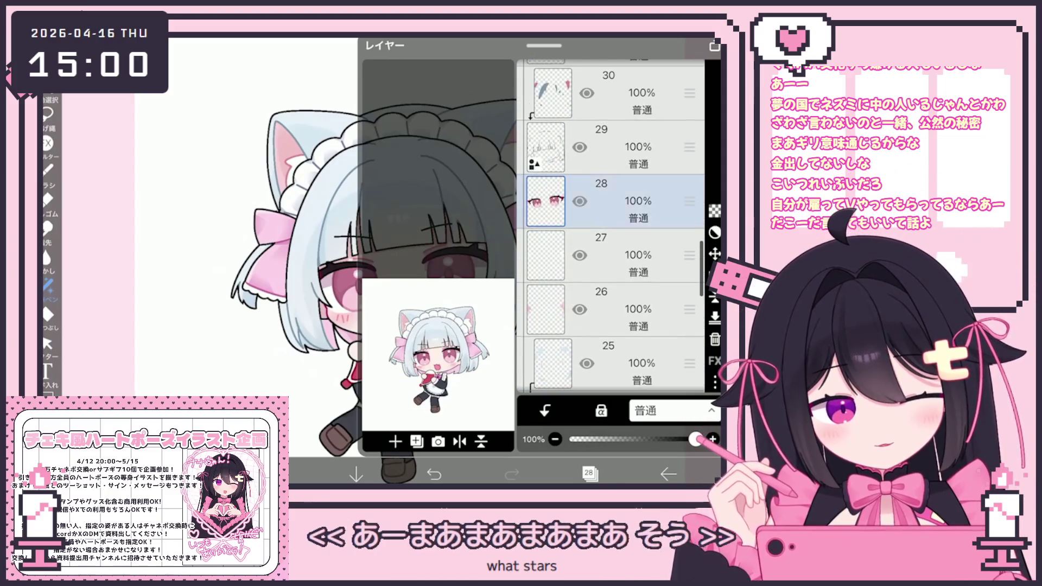
{"action": "mouse_move", "coordinate": [545, 199]}
{"action": "left_mouse_down"}
{"action": "mouse_move", "coordinate": [546, 85]}
{"action": "mouse_move", "coordinate": [546, 116]}
{"action": "left_mouse_up"}
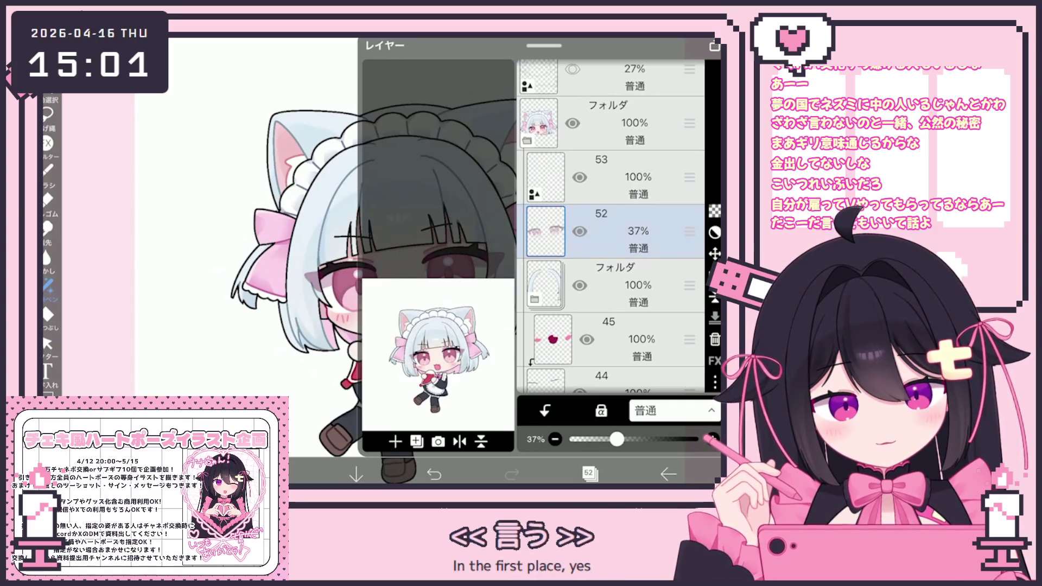
{"action": "left_click", "coordinate": [591, 474]}
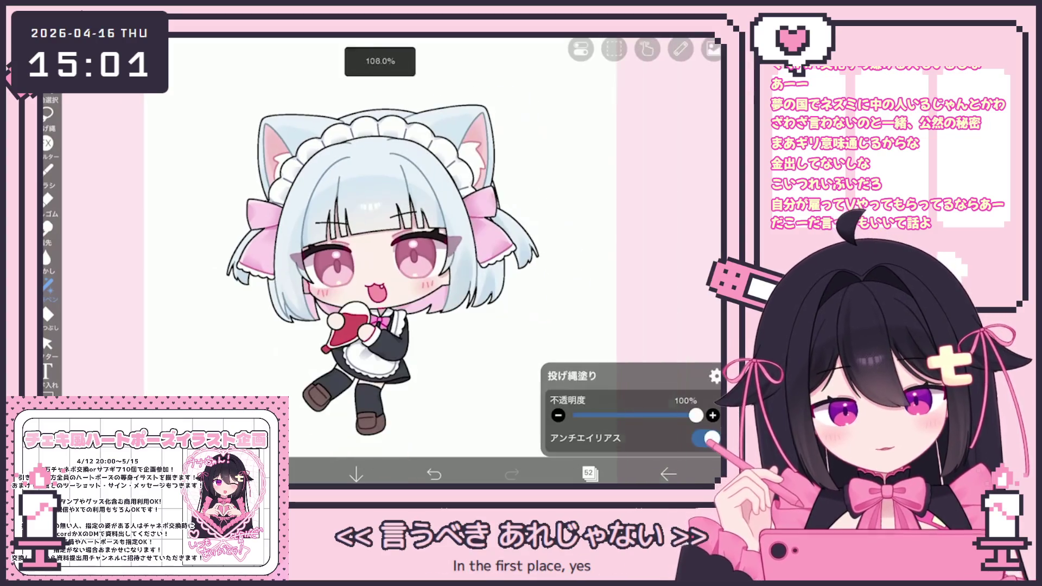
{"action": "scroll", "coordinate": [399, 245], "scroll_direction": "down", "scroll_amount": 3}
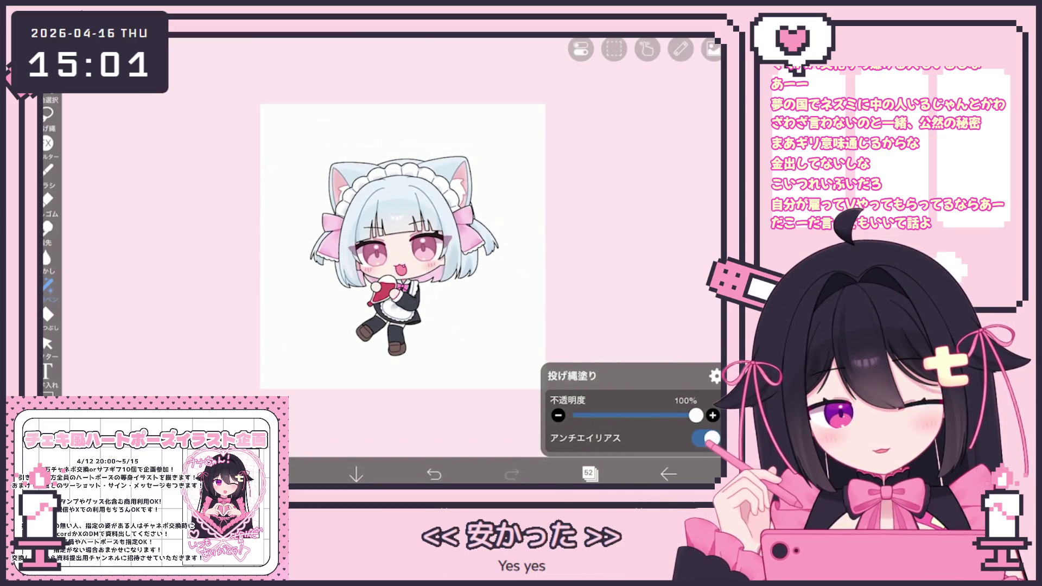
Step: Expand the eyes folder and delete the empty layer 16 inside it
{"action": "left_click", "coordinate": [591, 473]}
{"action": "scroll", "coordinate": [611, 228], "scroll_direction": "down", "scroll_amount": 3}
{"action": "scroll", "coordinate": [612, 228], "scroll_direction": "down", "scroll_amount": 5}
{"action": "scroll", "coordinate": [611, 228], "scroll_direction": "down", "scroll_amount": 4}
{"action": "scroll", "coordinate": [611, 228], "scroll_direction": "down", "scroll_amount": 5}
{"action": "scroll", "coordinate": [611, 229], "scroll_direction": "down", "scroll_amount": 4}
{"action": "scroll", "coordinate": [611, 228], "scroll_direction": "up", "scroll_amount": 4}
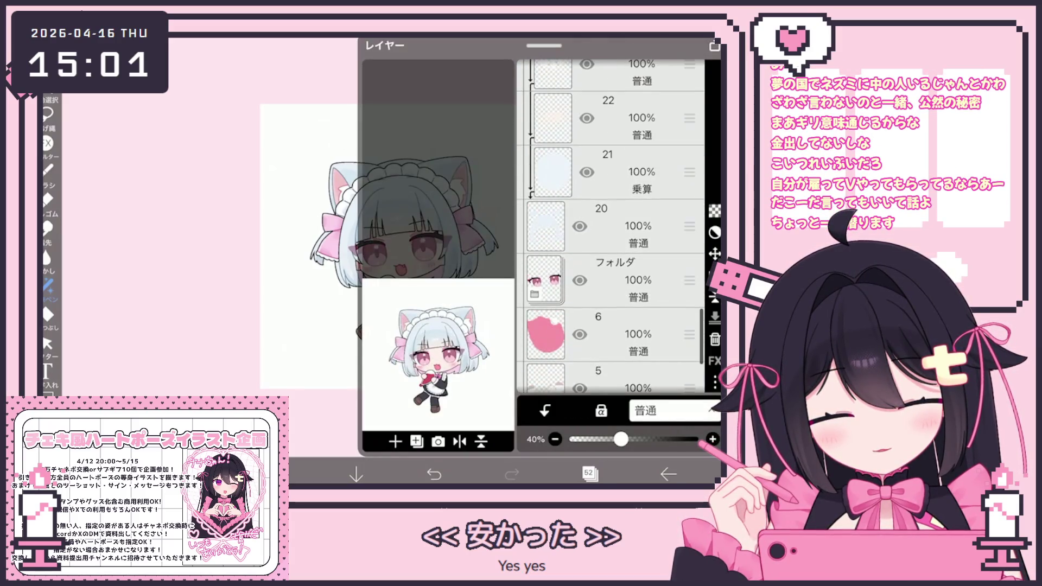
{"action": "left_click", "coordinate": [619, 280]}
{"action": "left_click", "coordinate": [535, 293]}
{"action": "left_click", "coordinate": [619, 253]}
{"action": "scroll", "coordinate": [611, 245], "scroll_direction": "down", "scroll_amount": 1}
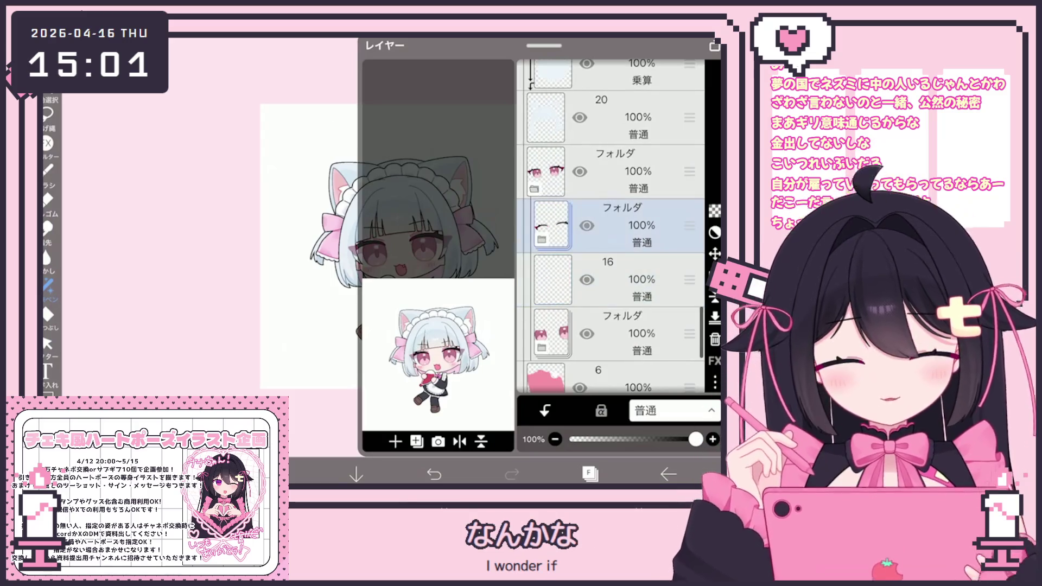
{"action": "left_click", "coordinate": [619, 279]}
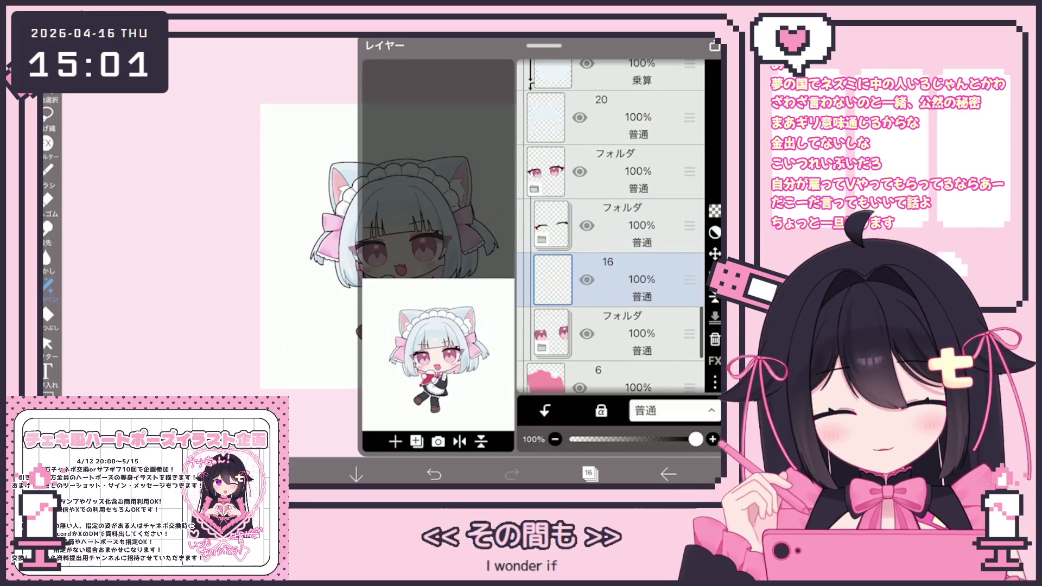
{"action": "left_click", "coordinate": [714, 339]}
{"action": "key", "text": "Escape"}
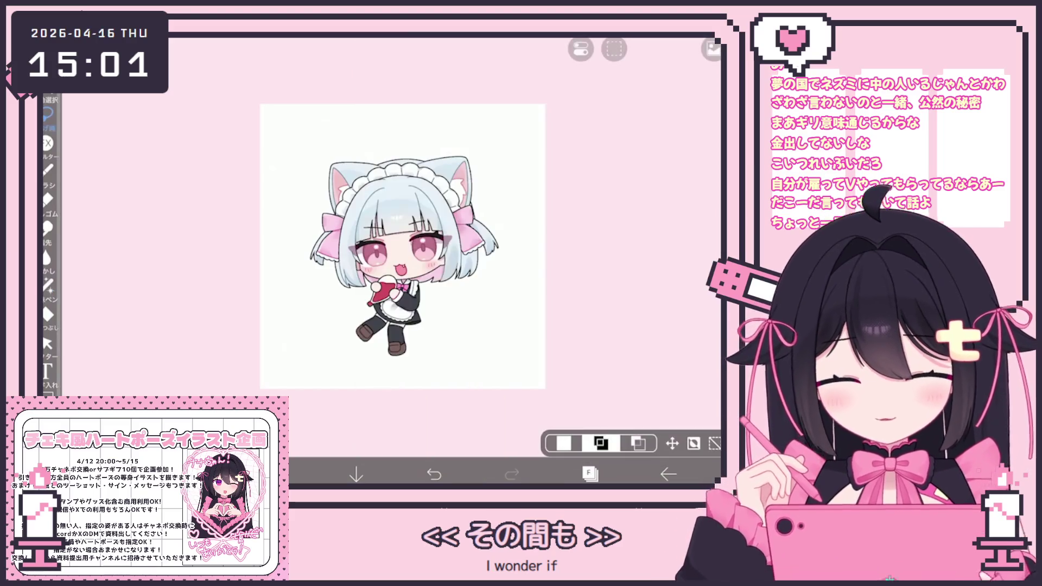
{"action": "scroll", "coordinate": [392, 261], "scroll_direction": "up", "scroll_amount": 3}
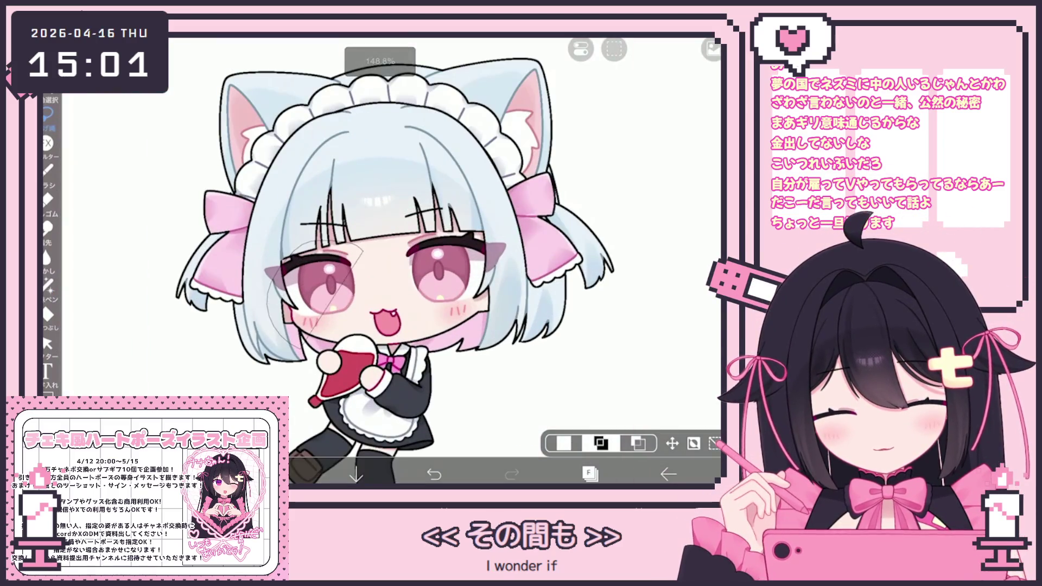
Step: Make the folder holding the eye artwork the active layer
{"action": "left_click", "coordinate": [590, 473]}
{"action": "left_click", "coordinate": [619, 159]}
{"action": "left_click", "coordinate": [590, 473]}
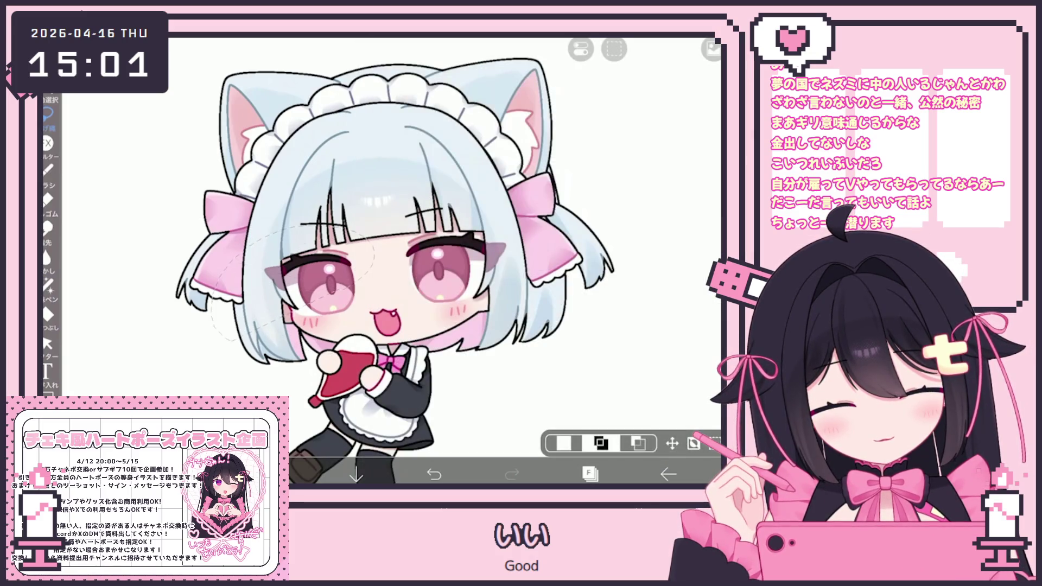
Step: Nudge the lassoed eye region 1px leftward and select the folder layer below
{"action": "left_click", "coordinate": [672, 443]}
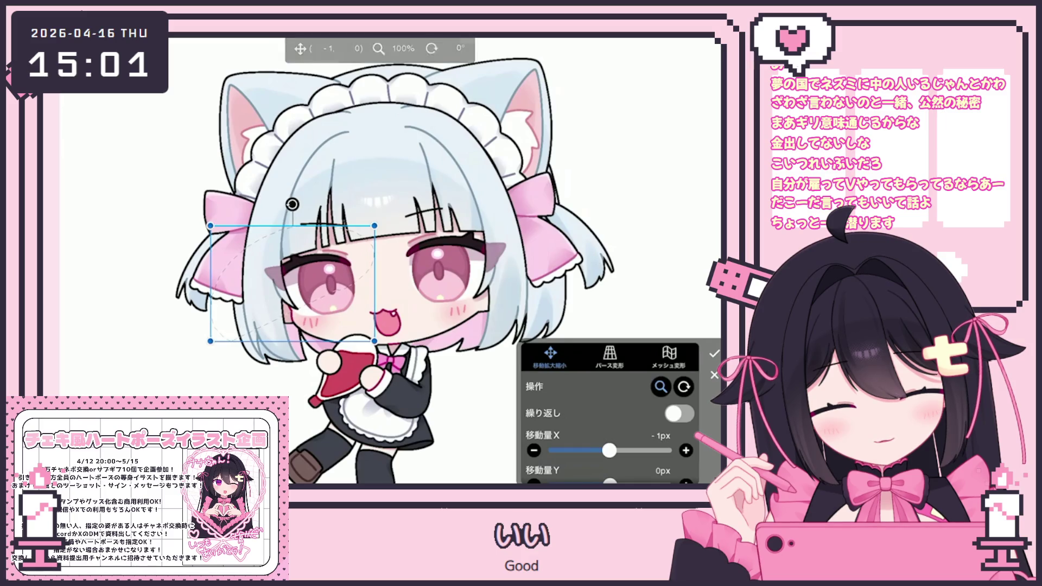
{"action": "left_click", "coordinate": [713, 353]}
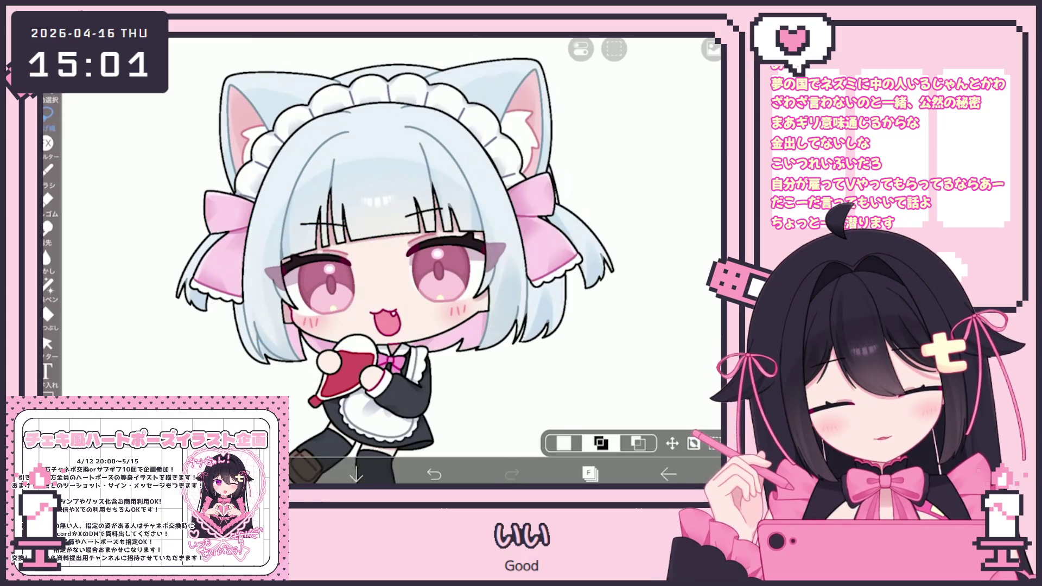
{"action": "left_click", "coordinate": [590, 472]}
{"action": "left_click", "coordinate": [619, 280]}
Step: Repeat the 1px leftward nudge of the eye region on the folder layer
{"action": "left_click", "coordinate": [590, 473]}
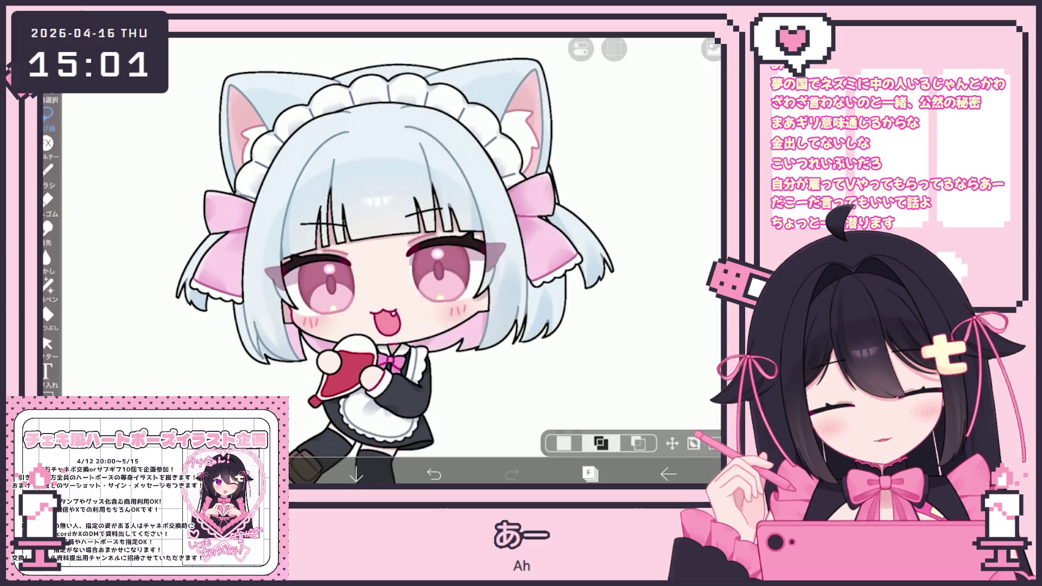
{"action": "left_click", "coordinate": [672, 443]}
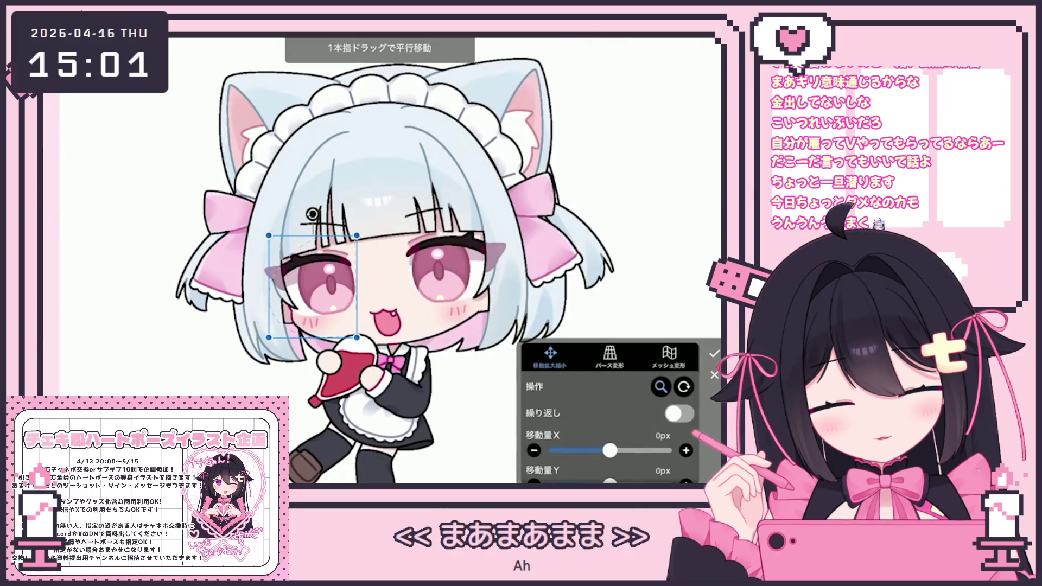
{"action": "left_click", "coordinate": [713, 353]}
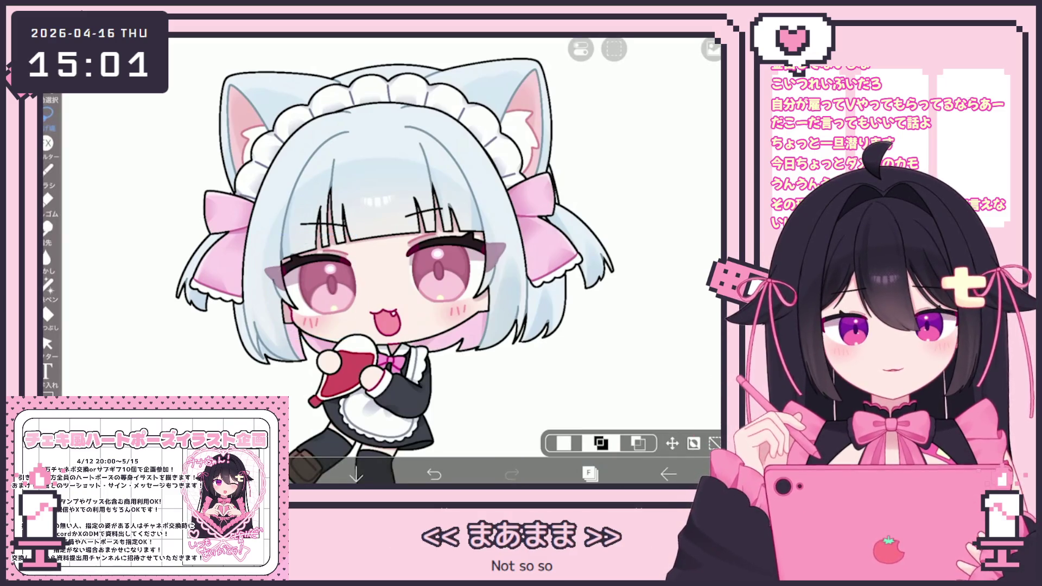
{"action": "left_click", "coordinate": [590, 472]}
{"action": "scroll", "coordinate": [611, 244], "scroll_direction": "down", "scroll_amount": 2}
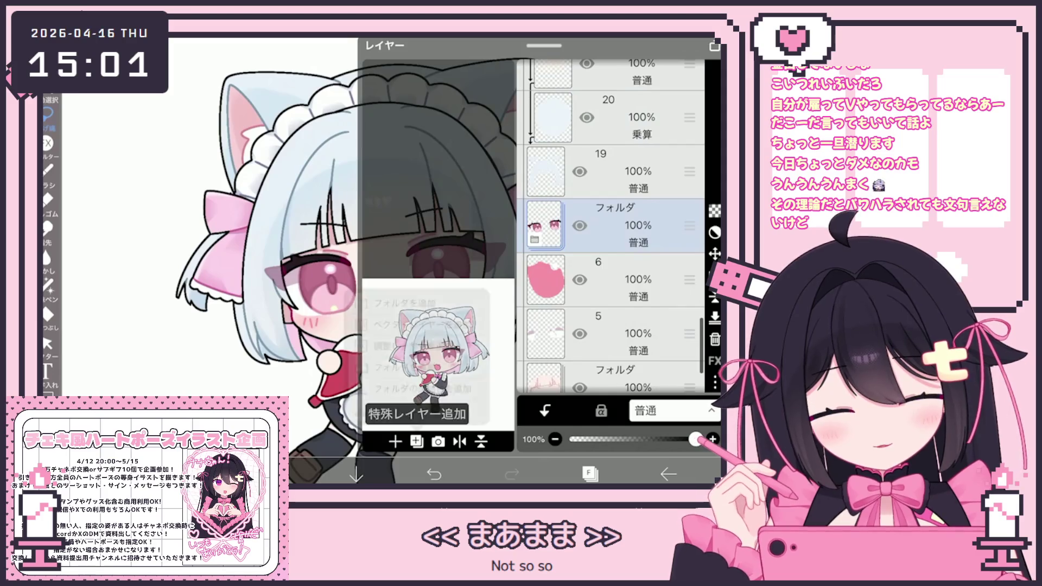
{"action": "scroll", "coordinate": [611, 228], "scroll_direction": "up", "scroll_amount": 5}
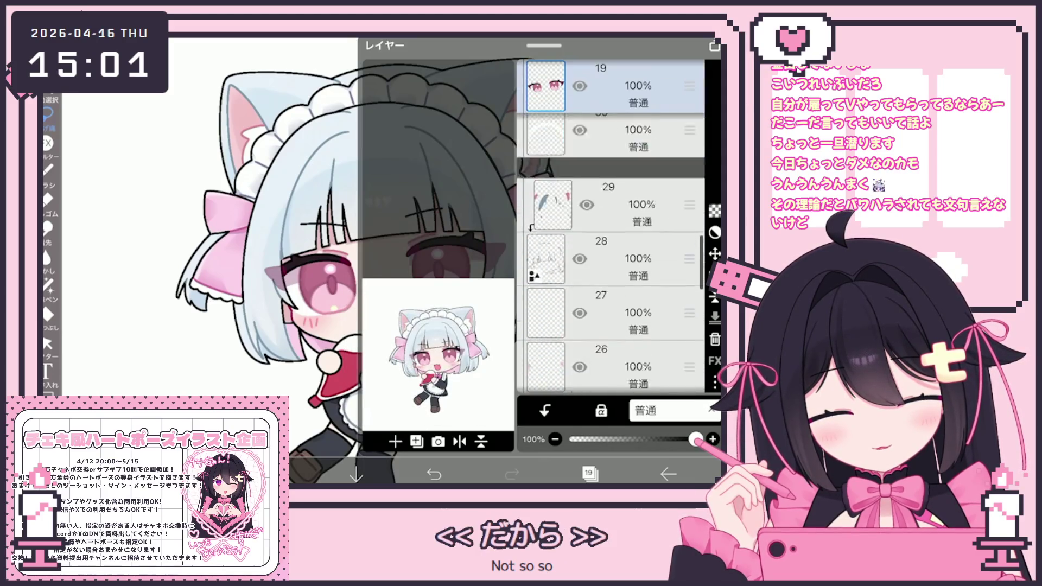
Step: Move eyes layer 19 up between layers 54 and 53 at low opacity
{"action": "left_click_drag", "start_coordinate": [545, 85], "coordinate": [545, 280]}
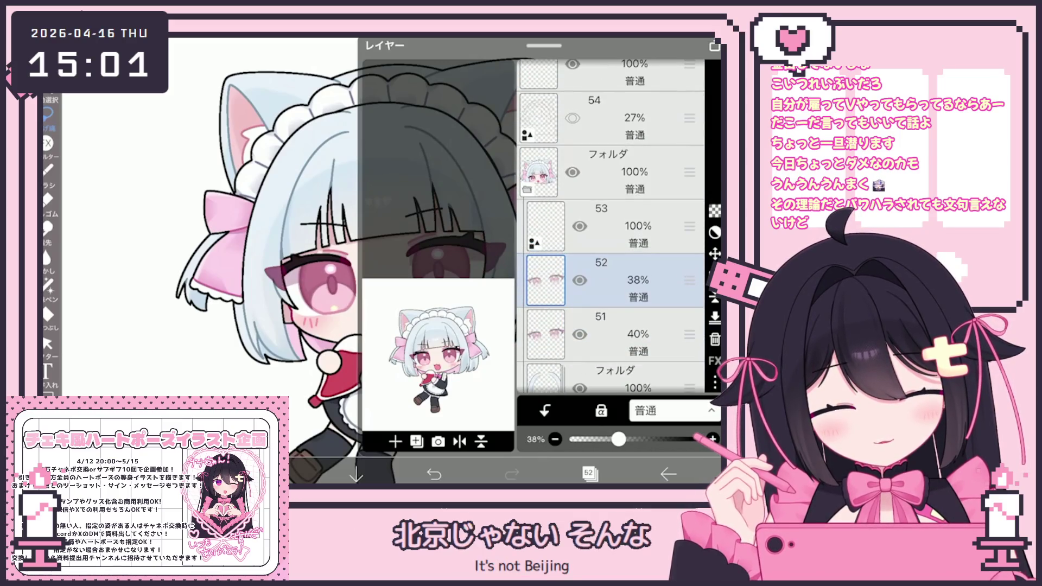
{"action": "scroll", "coordinate": [610, 244], "scroll_direction": "down", "scroll_amount": 3}
{"action": "left_click", "coordinate": [589, 474]}
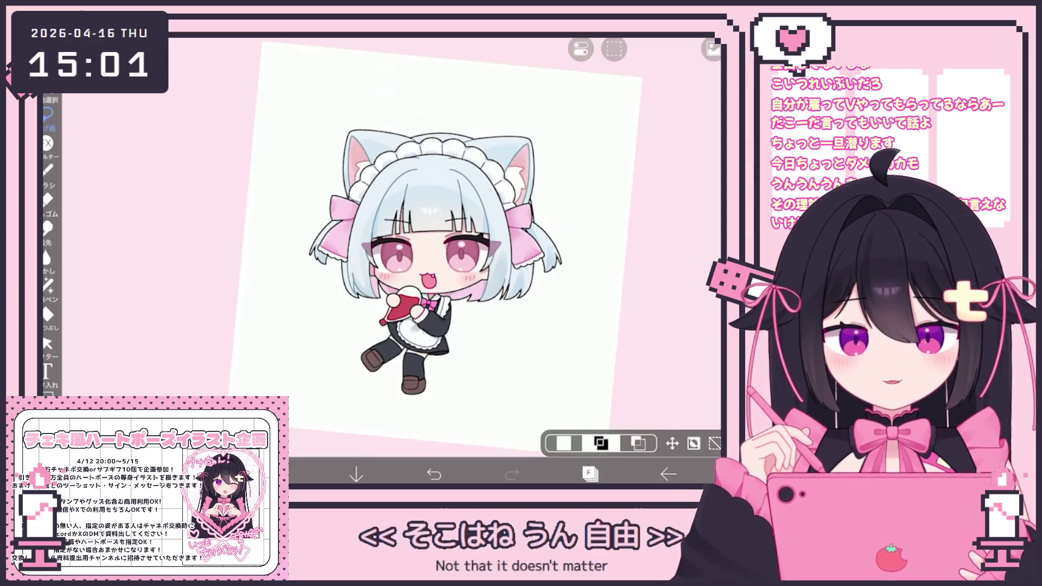
{"action": "scroll", "coordinate": [379, 236], "scroll_direction": "up", "scroll_amount": 2}
{"action": "scroll", "coordinate": [379, 236], "scroll_direction": "up", "scroll_amount": 2}
{"action": "left_click", "coordinate": [591, 472]}
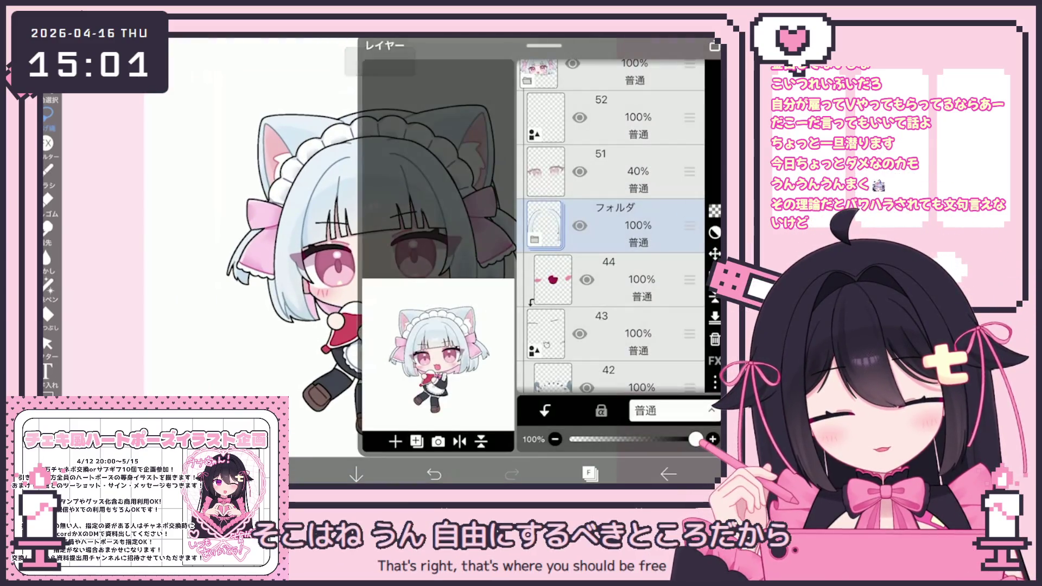
{"action": "scroll", "coordinate": [610, 229], "scroll_direction": "up", "scroll_amount": 5}
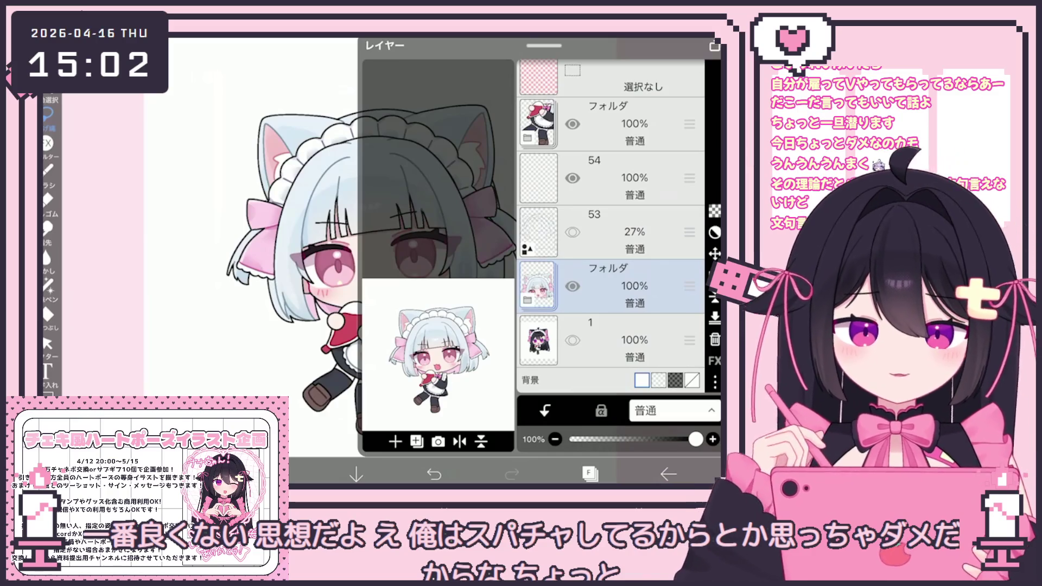
Step: Expand the folder and make layer 64 the working layer
{"action": "left_click", "coordinate": [538, 286]}
{"action": "scroll", "coordinate": [612, 245], "scroll_direction": "down", "scroll_amount": 5}
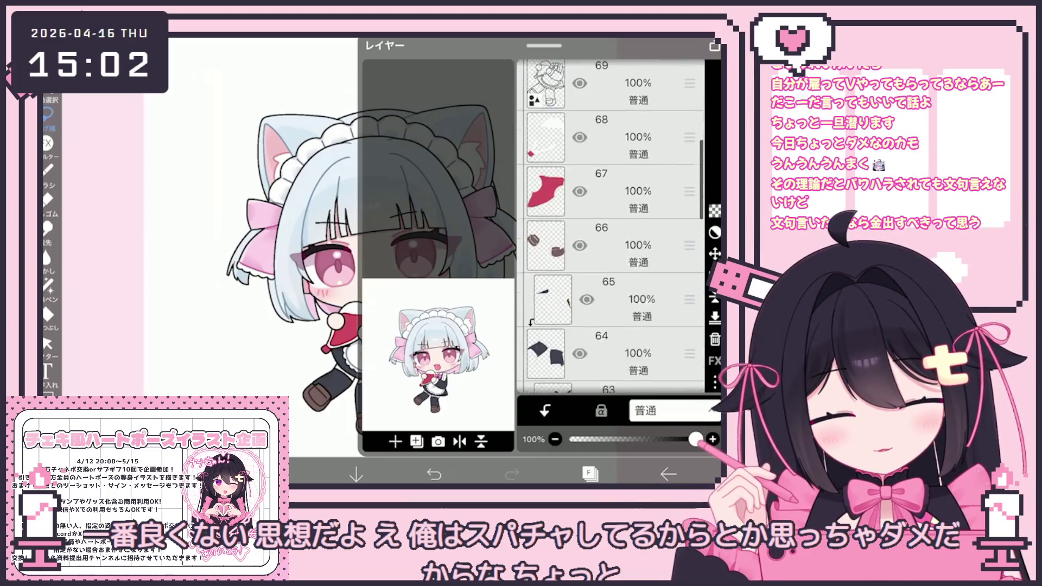
{"action": "left_click", "coordinate": [611, 220]}
{"action": "left_click", "coordinate": [590, 473]}
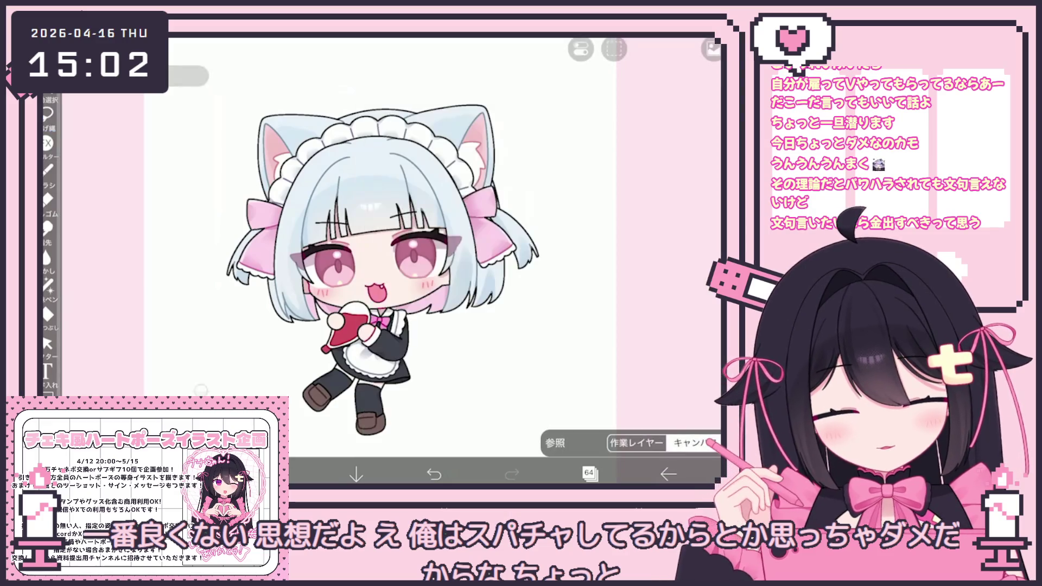
Step: With Lasso Fill active, try dress colour layers 65 and 63 while hunting for the right one
{"action": "left_click", "coordinate": [49, 115]}
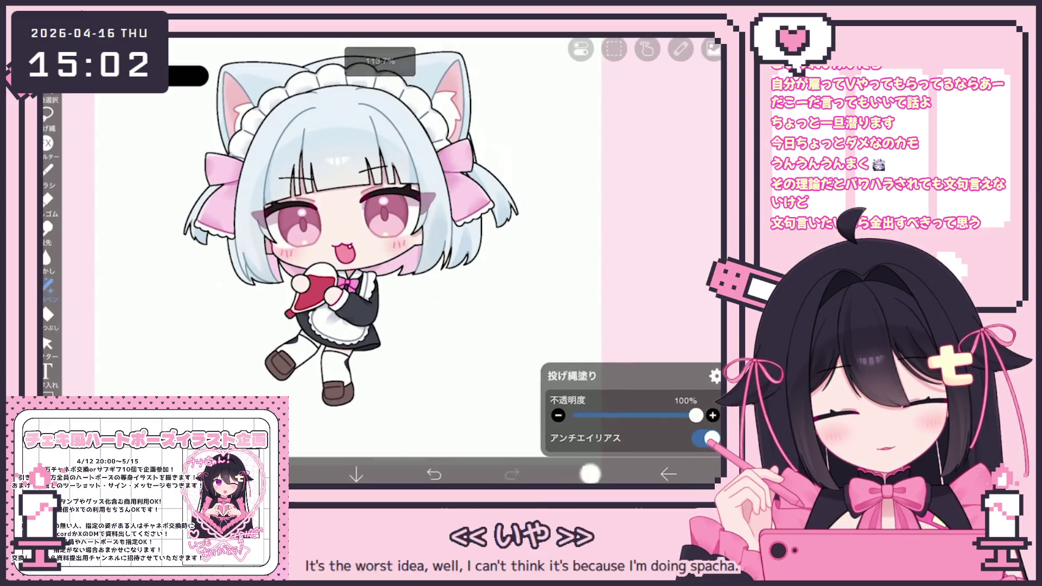
{"action": "left_click", "coordinate": [589, 473]}
{"action": "left_click", "coordinate": [607, 163]}
{"action": "left_click", "coordinate": [589, 473]}
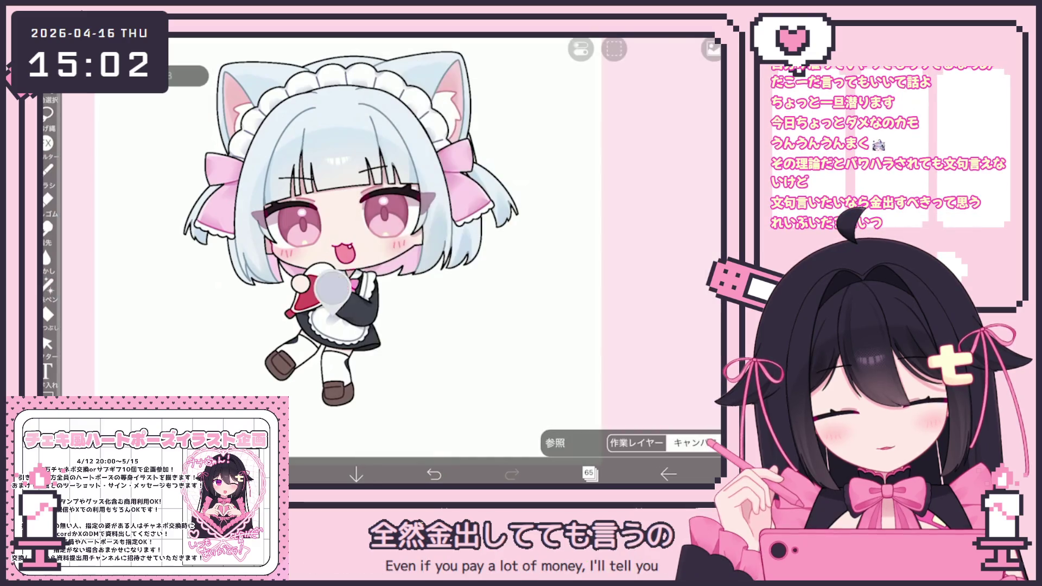
{"action": "left_click", "coordinate": [47, 294]}
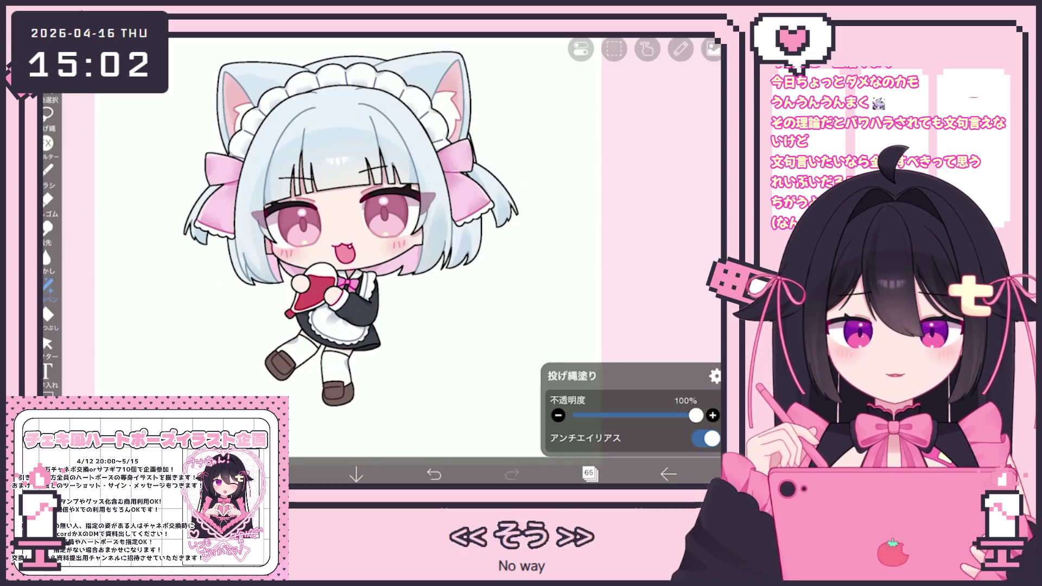
{"action": "left_click", "coordinate": [590, 472]}
{"action": "scroll", "coordinate": [611, 229], "scroll_direction": "up", "scroll_amount": 2}
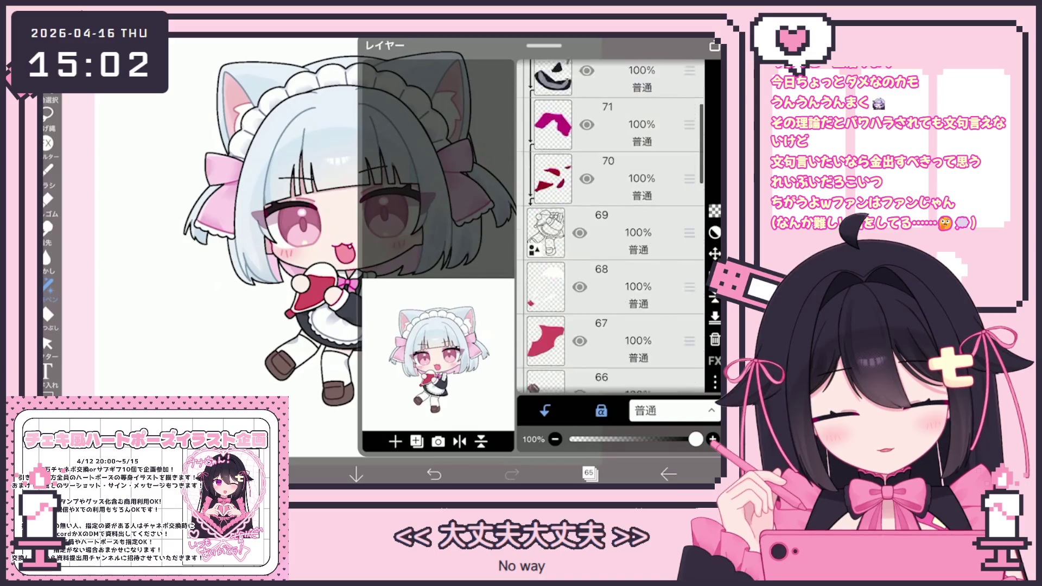
{"action": "scroll", "coordinate": [610, 228], "scroll_direction": "down", "scroll_amount": 5}
{"action": "left_click", "coordinate": [554, 255]}
{"action": "scroll", "coordinate": [611, 228], "scroll_direction": "down", "scroll_amount": 2}
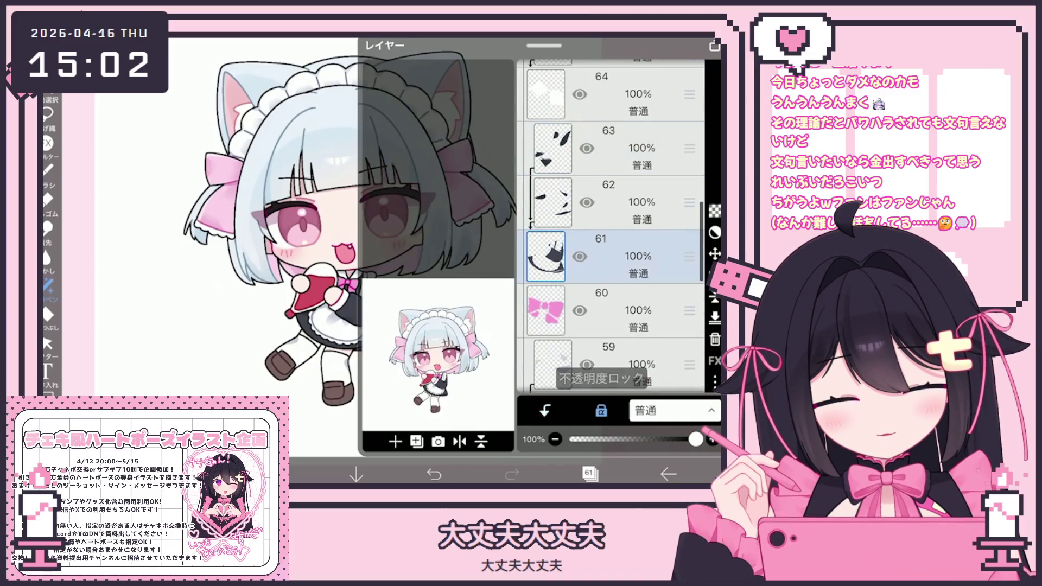
{"action": "left_click", "coordinate": [590, 472]}
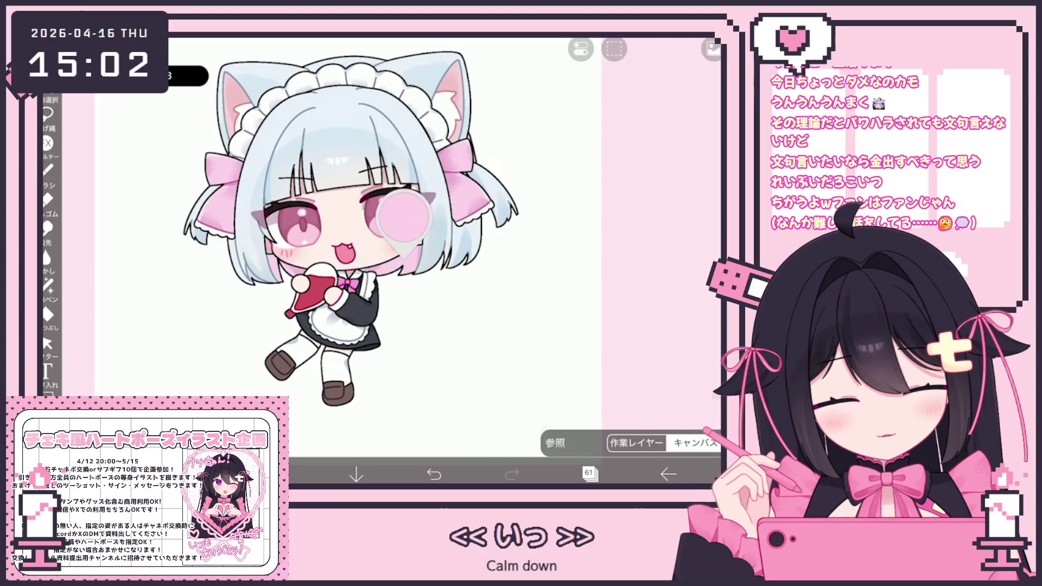
{"action": "left_click", "coordinate": [47, 286]}
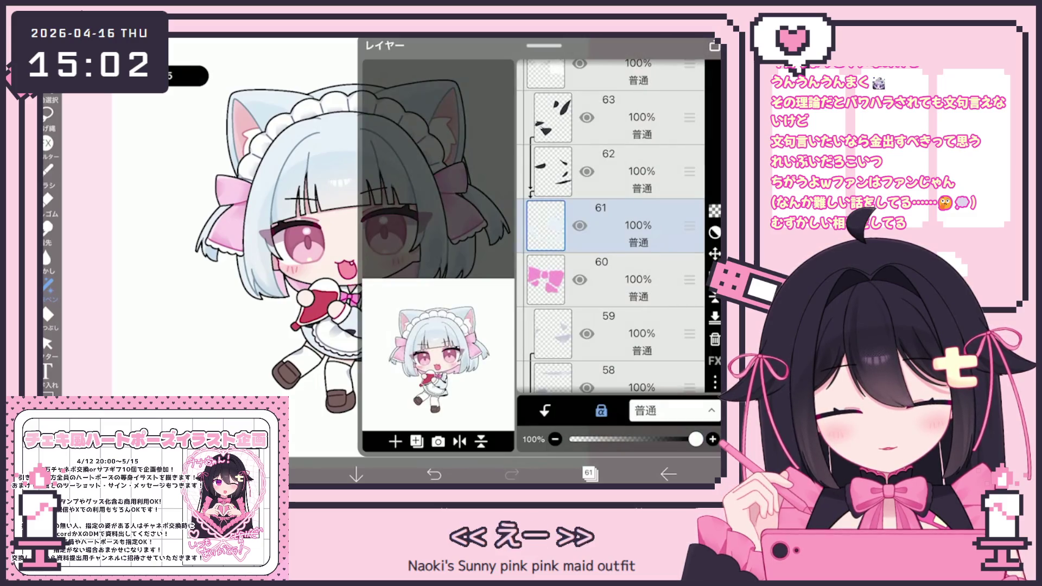
Step: Lasso-fill the dress on layer 62 with pale light blue, keeping Lasso Fill as the tool
{"action": "left_click", "coordinate": [619, 171]}
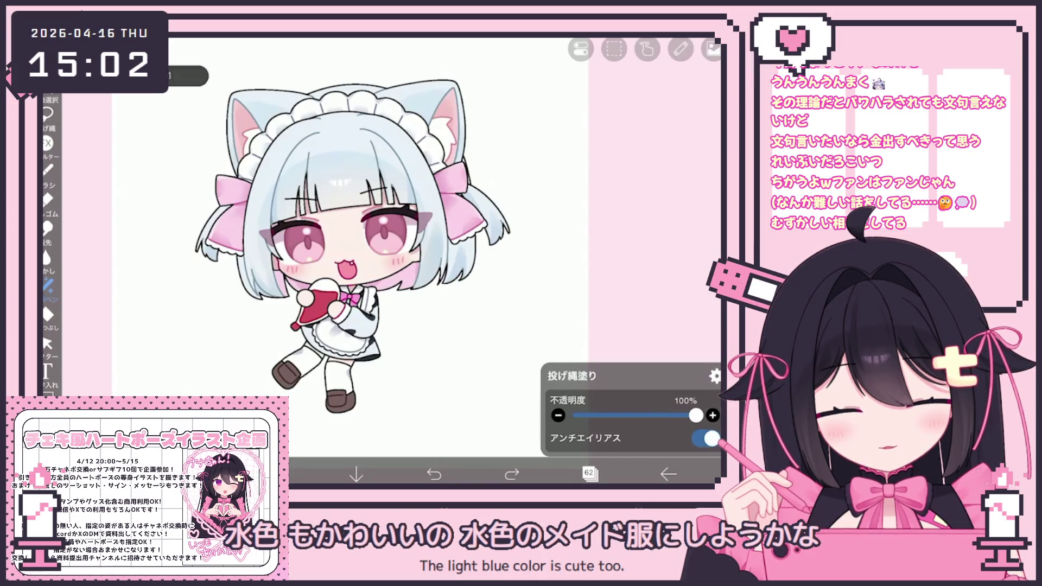
{"action": "left_click_drag", "start_coordinate": [355, 362], "coordinate": [380, 356]}
{"action": "key", "text": "g"}
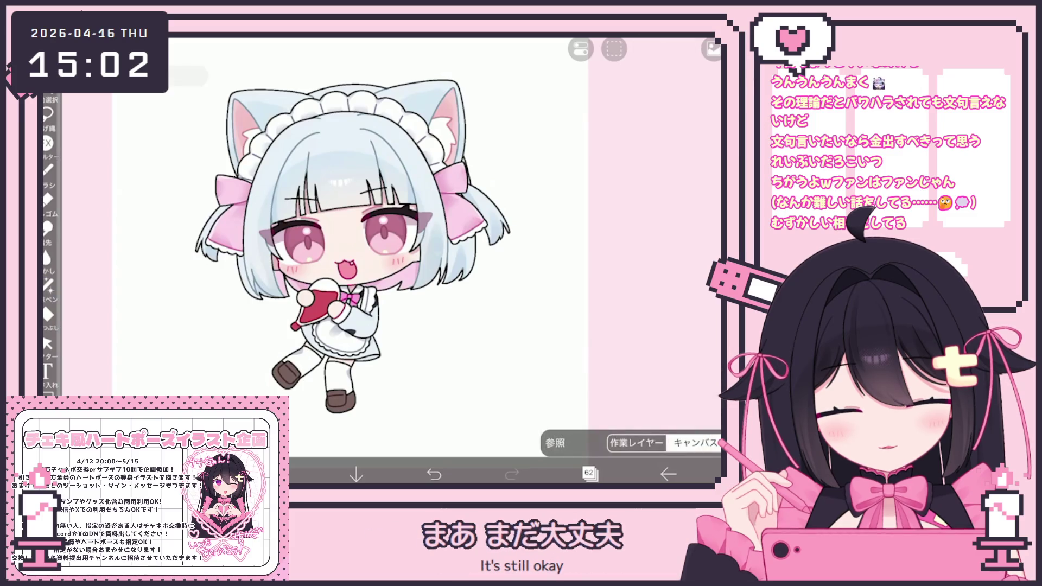
{"action": "key", "text": "p"}
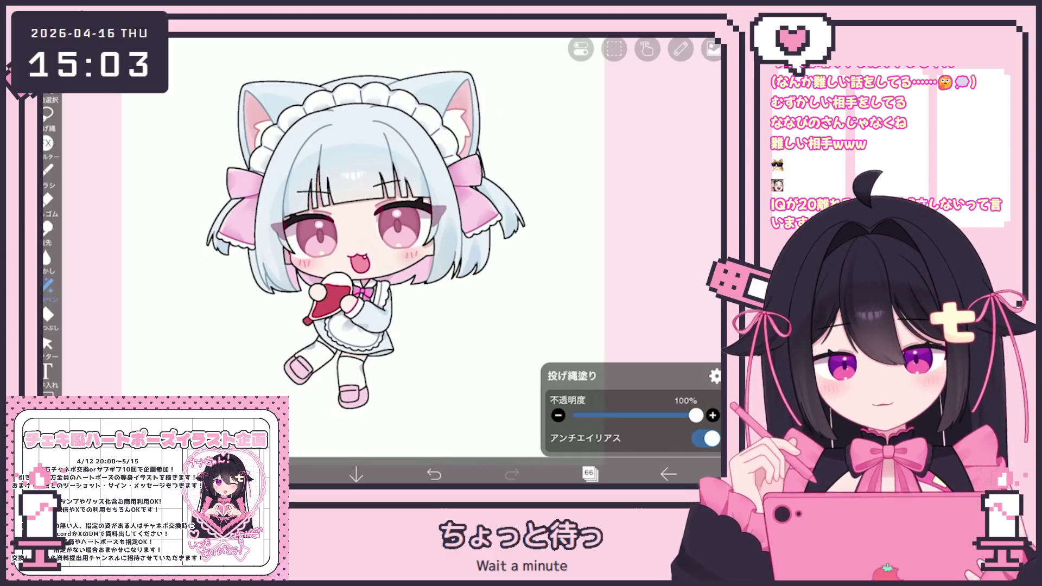
Step: Bring up the layer list again after the shoes are recoloured pink
{"action": "left_click", "coordinate": [590, 473]}
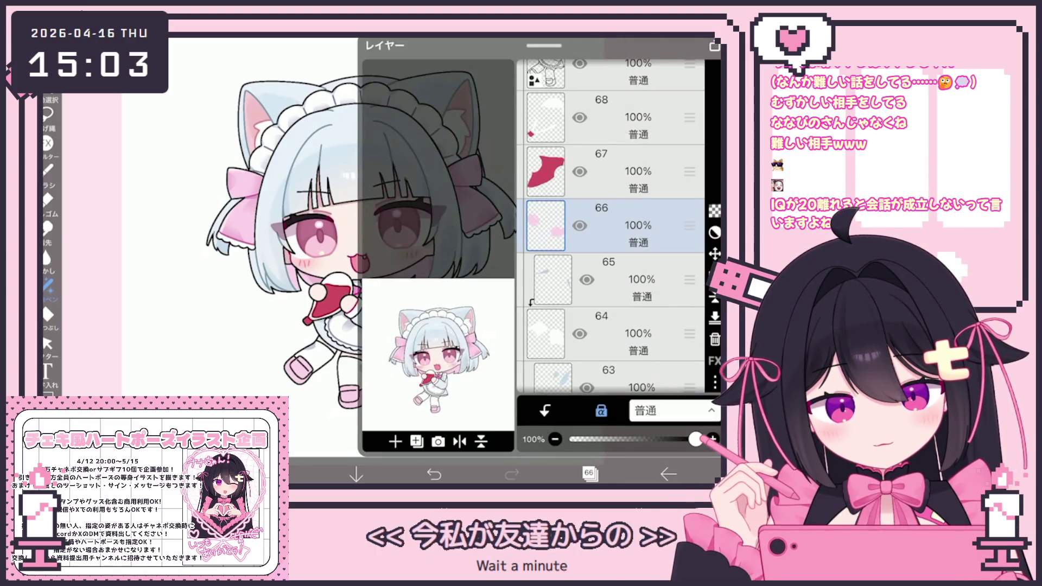
Step: Check the pink-bow layer 60, layer 66 and the current colour while looking for the accent layer
{"action": "left_click", "coordinate": [589, 474]}
{"action": "left_click", "coordinate": [590, 473]}
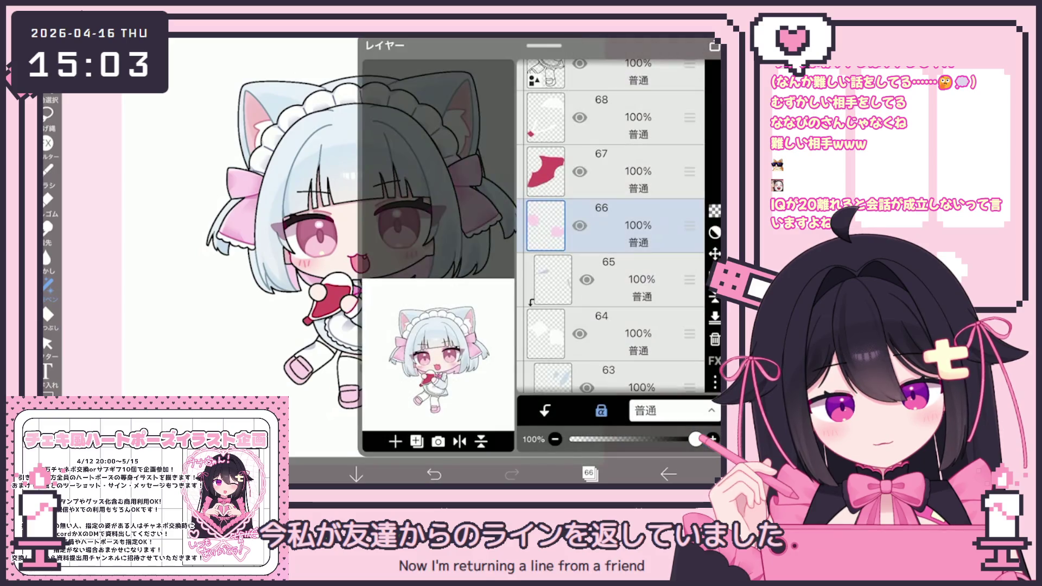
{"action": "scroll", "coordinate": [611, 244], "scroll_direction": "down", "scroll_amount": 5}
{"action": "left_click", "coordinate": [611, 243]}
{"action": "left_click", "coordinate": [590, 473]}
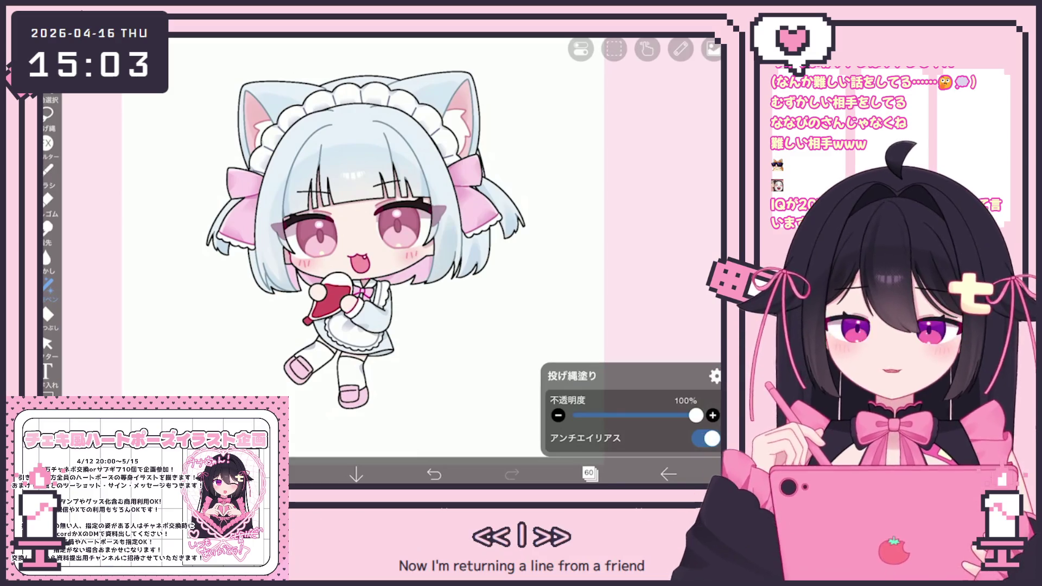
{"action": "left_click", "coordinate": [278, 473]}
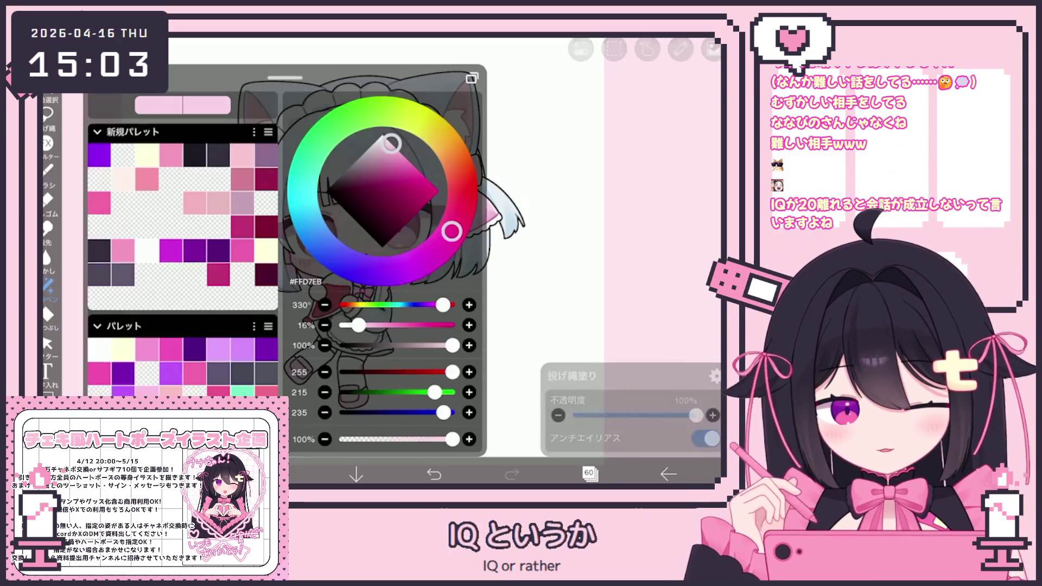
{"action": "left_click", "coordinate": [278, 473]}
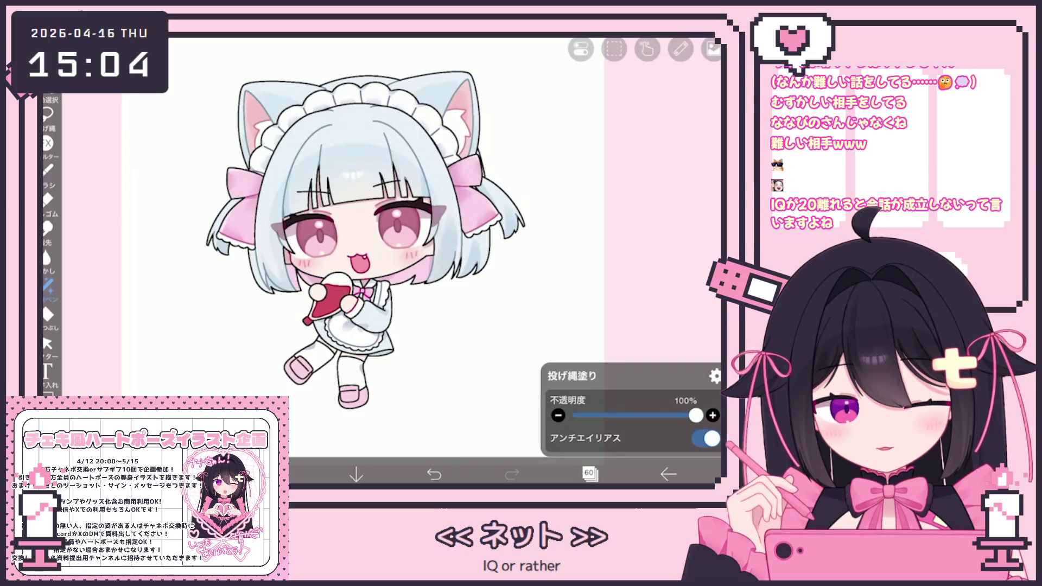
{"action": "left_click", "coordinate": [590, 473]}
{"action": "scroll", "coordinate": [612, 244], "scroll_direction": "up", "scroll_amount": 5}
{"action": "left_click", "coordinate": [611, 218]}
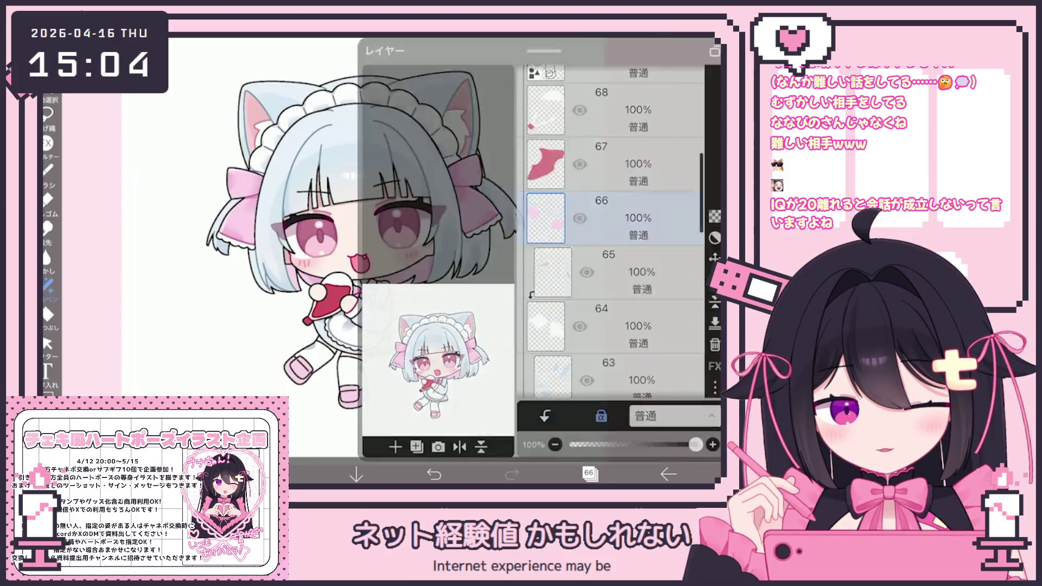
{"action": "left_click", "coordinate": [590, 473]}
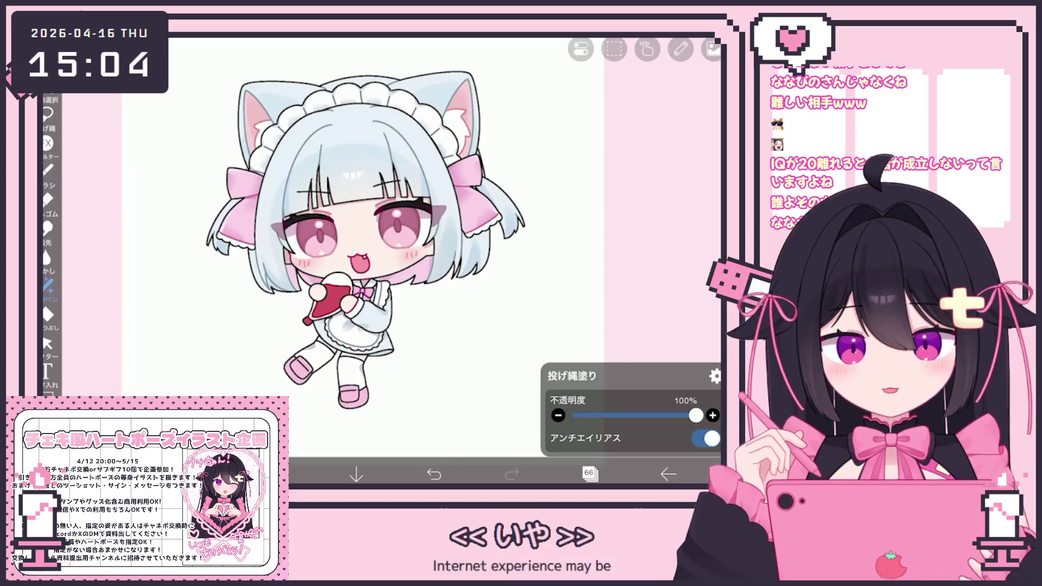
Step: Make layer 71, the magenta accents, the working layer
{"action": "left_click", "coordinate": [590, 473]}
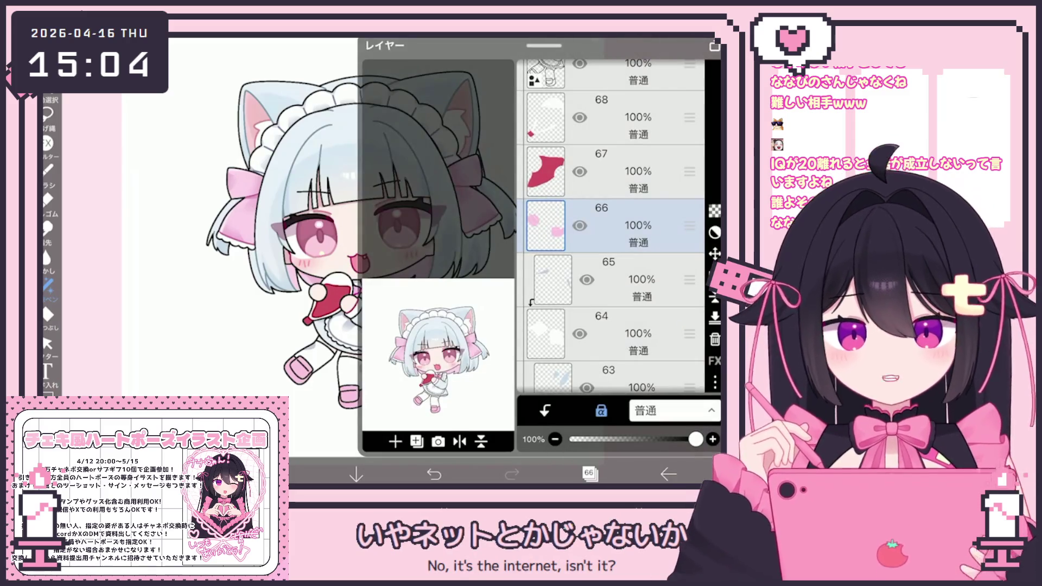
{"action": "scroll", "coordinate": [610, 229], "scroll_direction": "up", "scroll_amount": 3}
{"action": "left_click", "coordinate": [611, 237]}
{"action": "scroll", "coordinate": [611, 228], "scroll_direction": "up", "scroll_amount": 2}
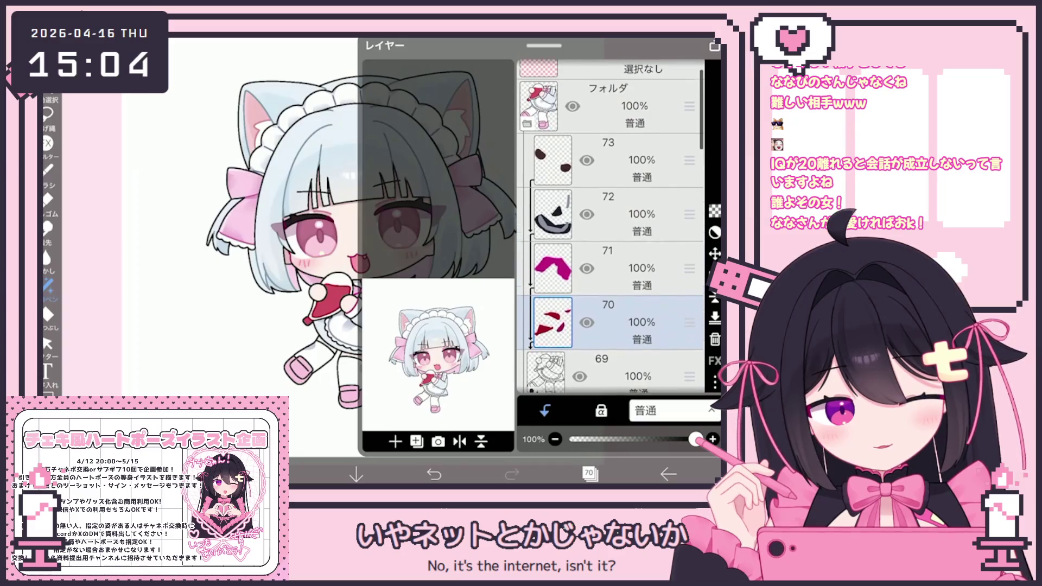
{"action": "left_click", "coordinate": [611, 218]}
{"action": "left_click", "coordinate": [611, 273]}
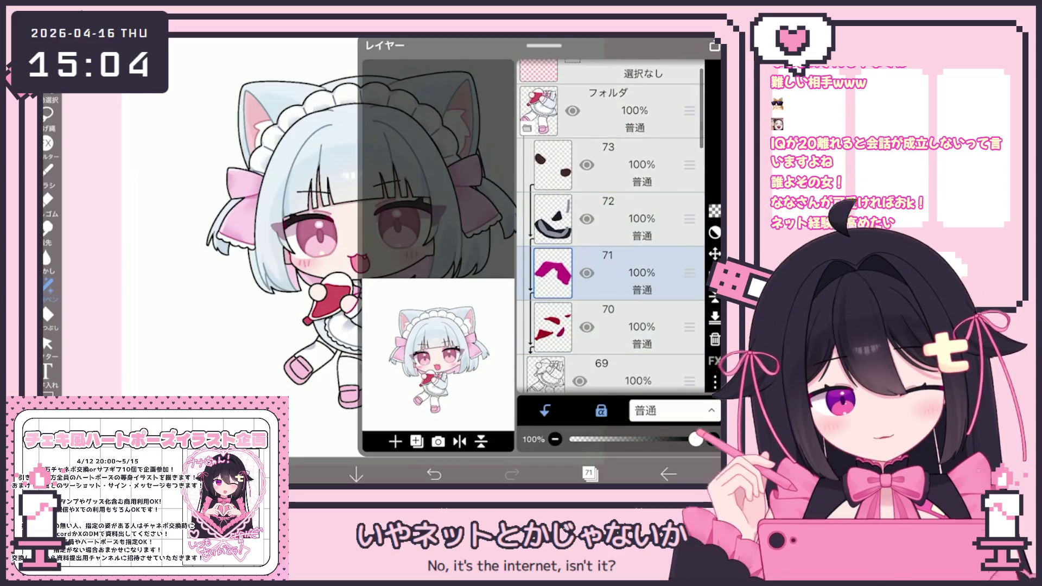
{"action": "left_click", "coordinate": [590, 473]}
Step: Set a softer medium pink, #F199C5, as the painting colour
{"action": "left_click", "coordinate": [42, 244]}
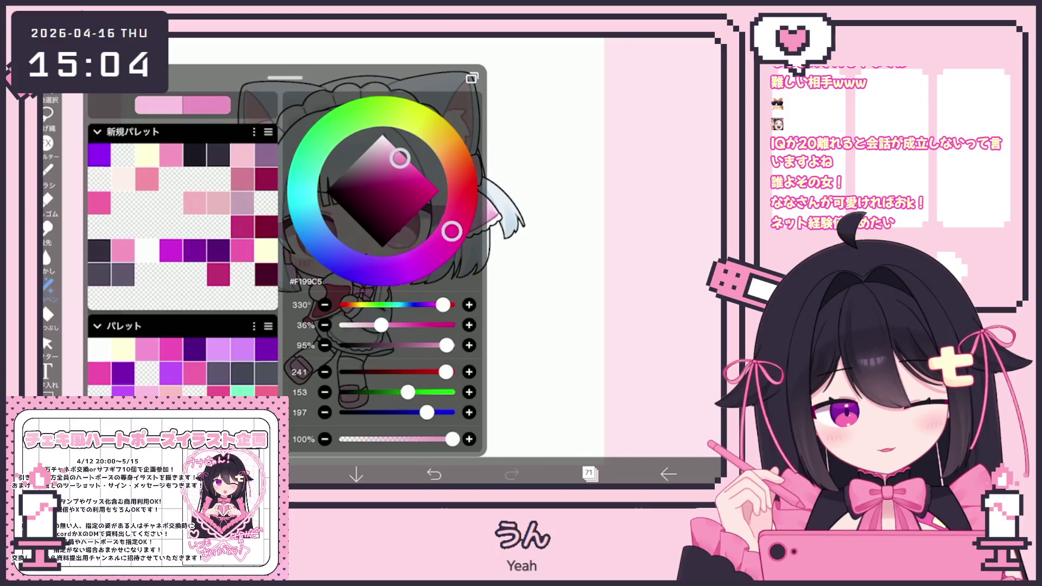
{"action": "left_click", "coordinate": [555, 244]}
{"action": "left_click", "coordinate": [42, 246]}
{"action": "left_click", "coordinate": [553, 244]}
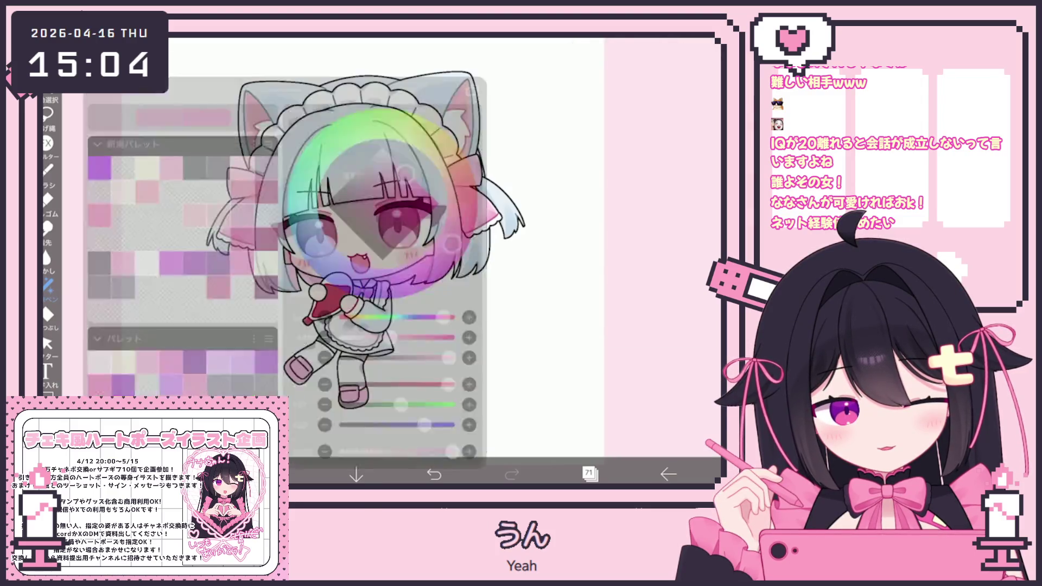
{"action": "scroll", "coordinate": [311, 261], "scroll_direction": "up", "scroll_amount": 5}
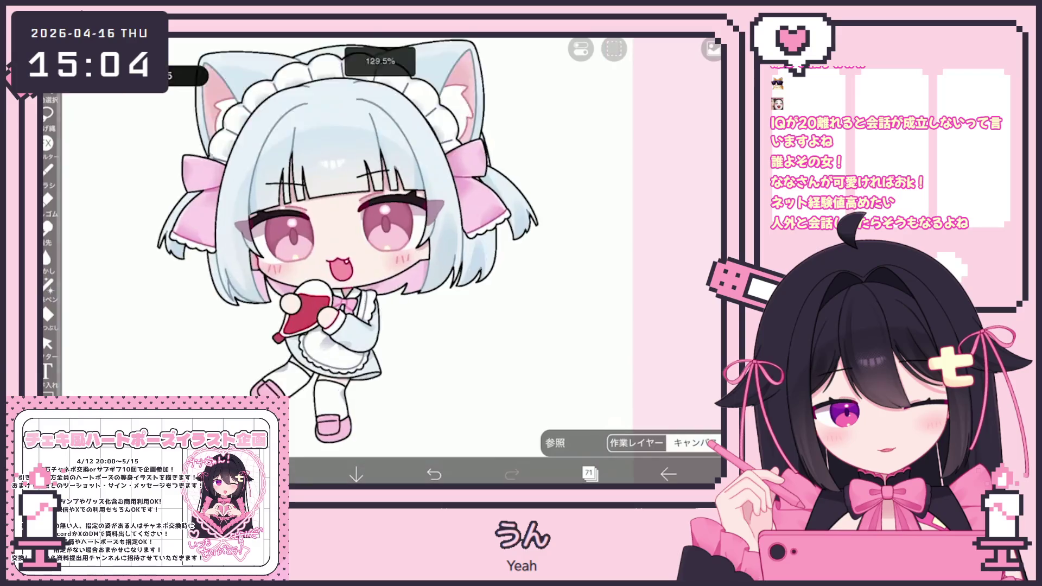
{"action": "scroll", "coordinate": [383, 260], "scroll_direction": "down", "scroll_amount": 5}
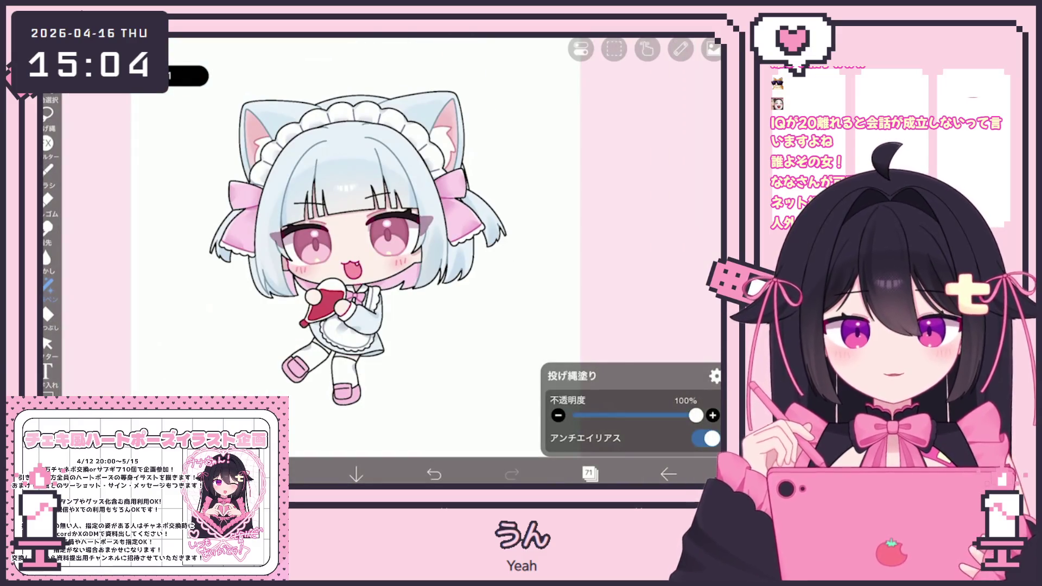
Step: Check the current colour and try layer 73 as the working layer
{"action": "left_click", "coordinate": [712, 49]}
{"action": "left_click", "coordinate": [711, 49]}
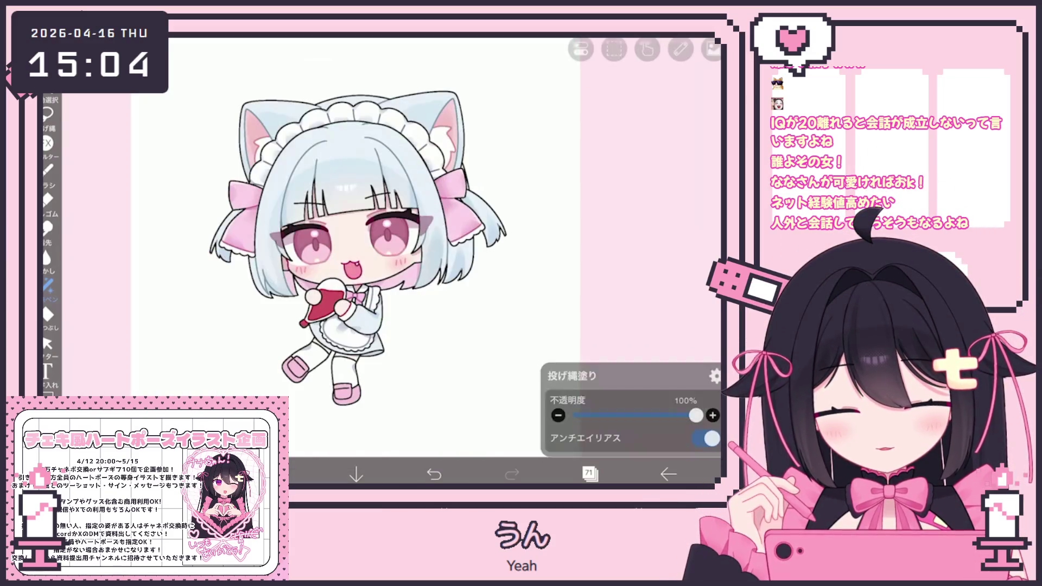
{"action": "left_click", "coordinate": [590, 473]}
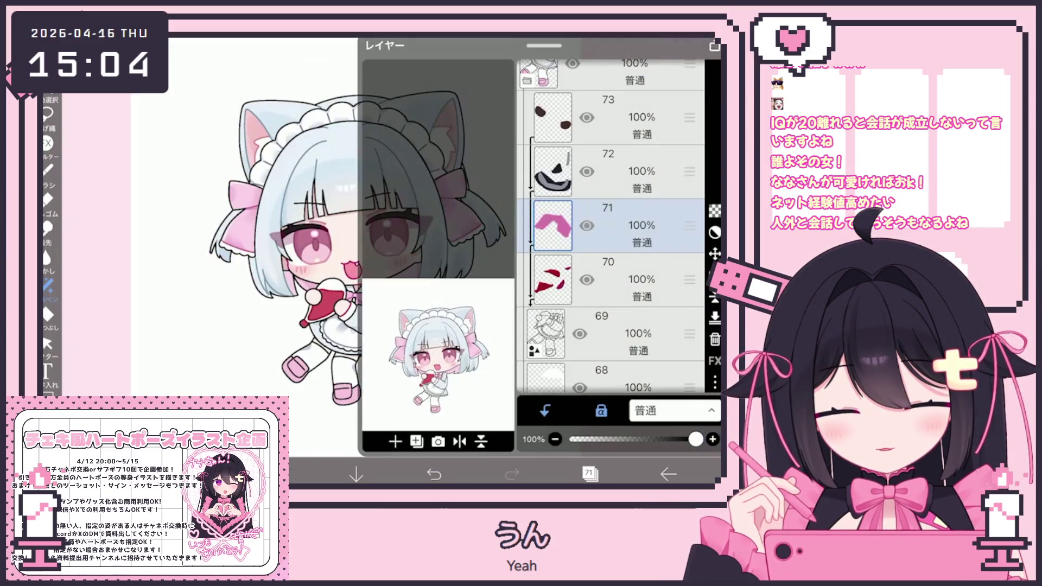
{"action": "left_click", "coordinate": [589, 473]}
{"action": "scroll", "coordinate": [244, 245], "scroll_direction": "up", "scroll_amount": 5}
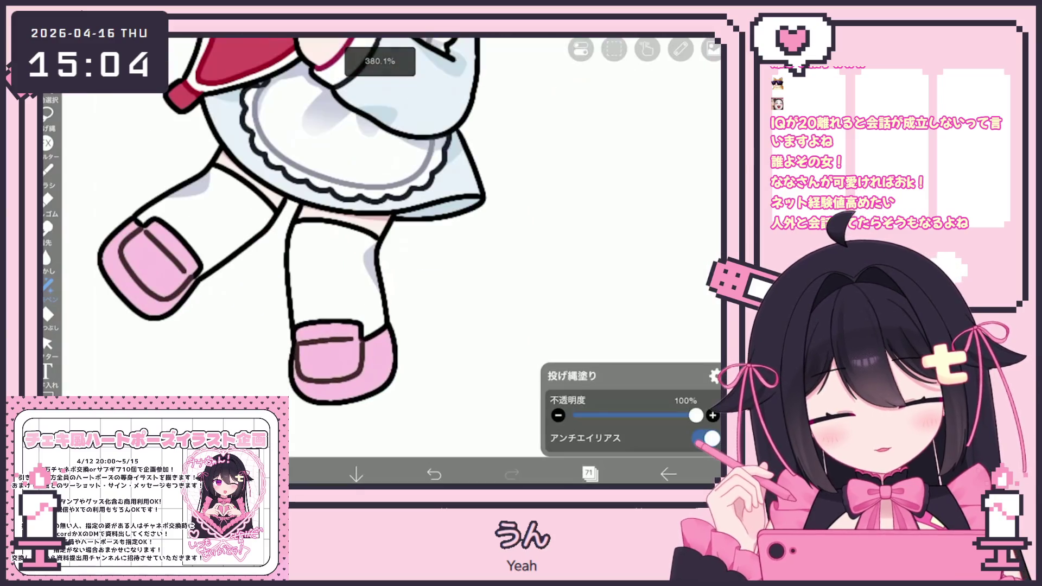
{"action": "left_click", "coordinate": [590, 473]}
{"action": "left_click", "coordinate": [636, 122]}
{"action": "left_click", "coordinate": [590, 474]}
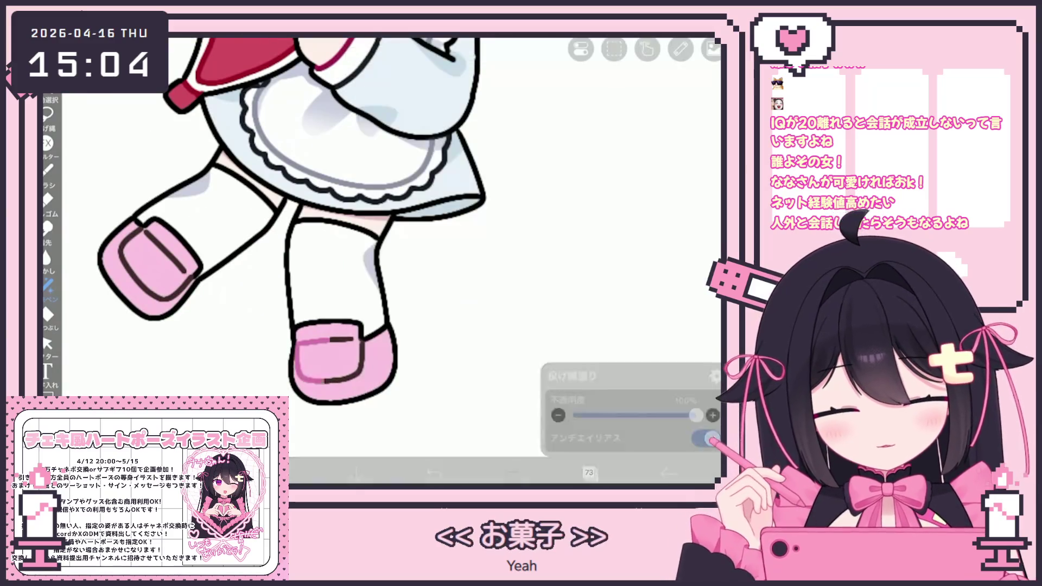
{"action": "scroll", "coordinate": [367, 245], "scroll_direction": "down", "scroll_amount": 3}
{"action": "scroll", "coordinate": [366, 244], "scroll_direction": "up", "scroll_amount": 2}
{"action": "scroll", "coordinate": [366, 245], "scroll_direction": "down", "scroll_amount": 3}
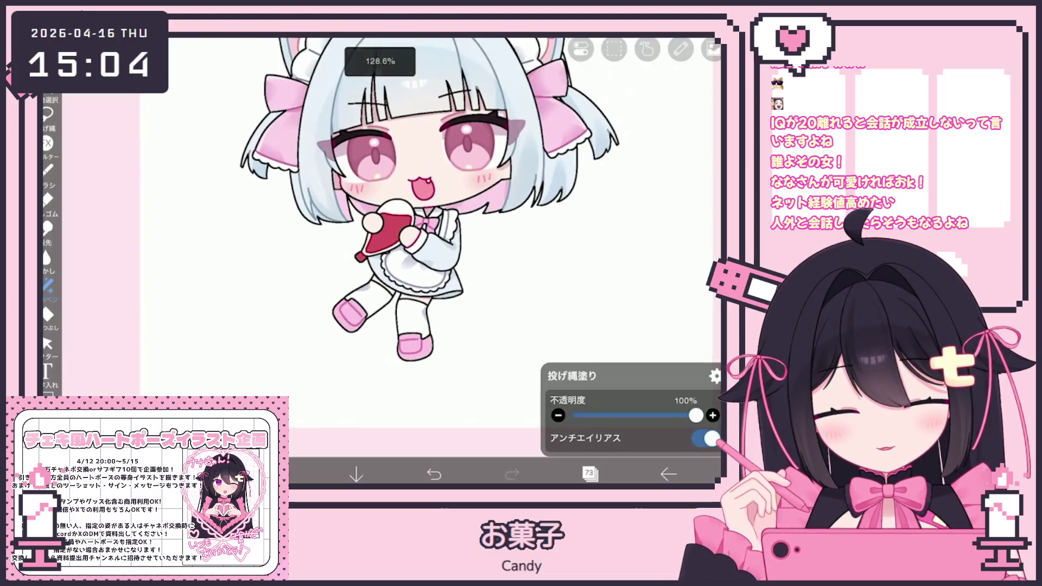
{"action": "scroll", "coordinate": [366, 244], "scroll_direction": "up", "scroll_amount": 3}
Step: Make layer 72 the working layer and lasso-fill a strip along the skirt hem
{"action": "left_click", "coordinate": [590, 473]}
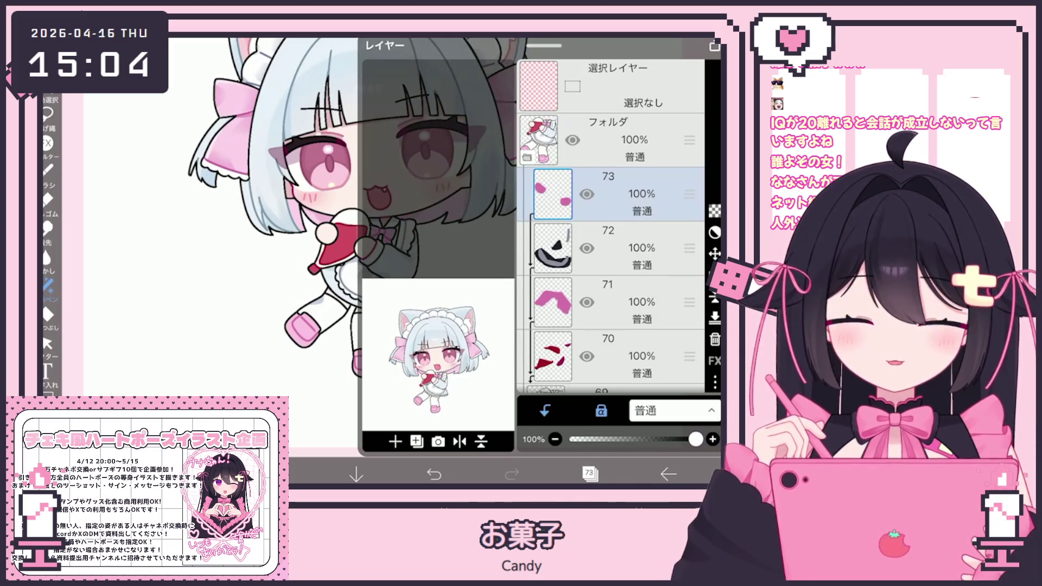
{"action": "left_click", "coordinate": [590, 474]}
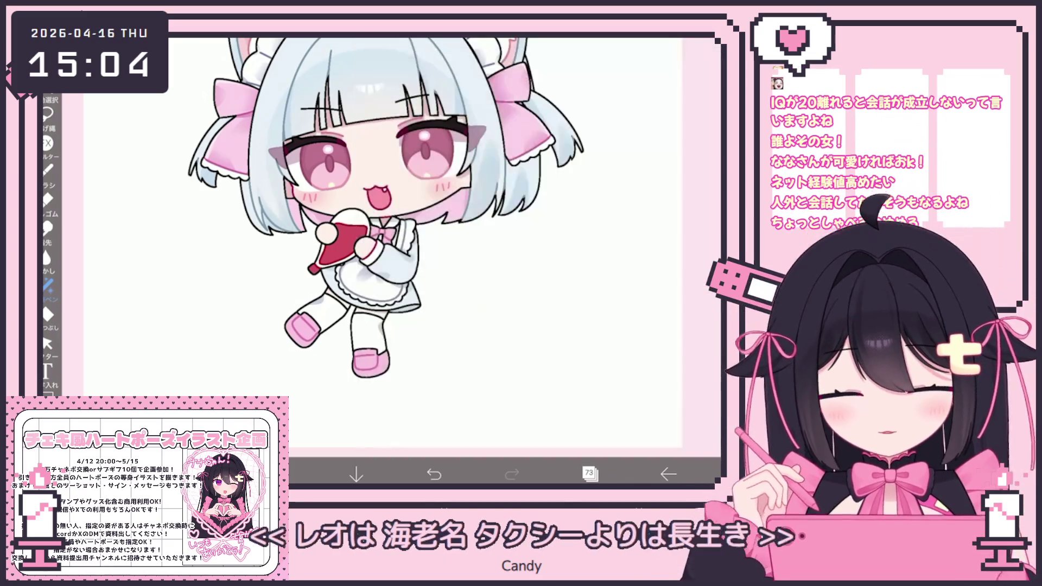
{"action": "scroll", "coordinate": [383, 212], "scroll_direction": "down", "scroll_amount": 2}
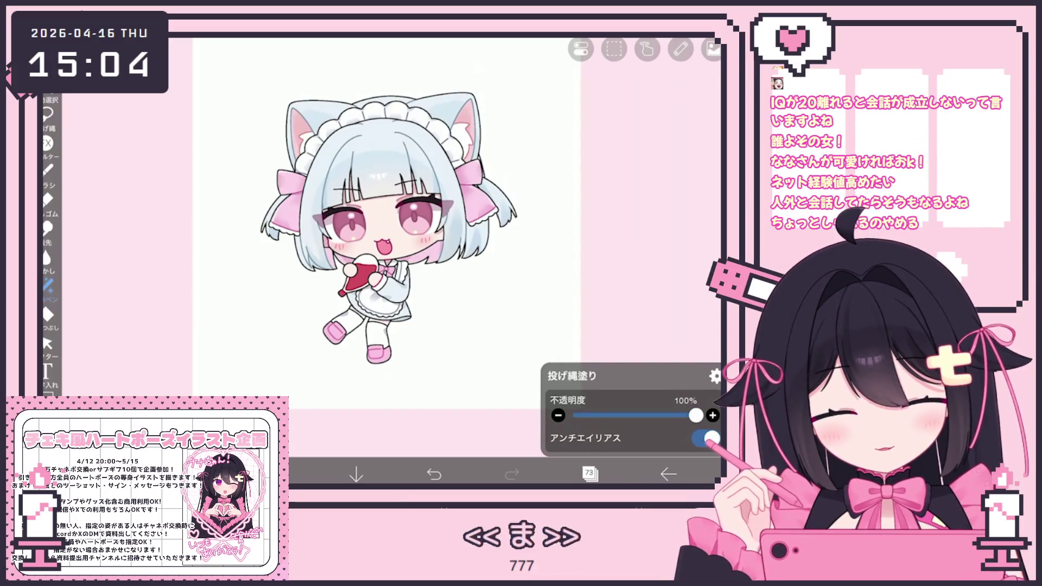
{"action": "left_click", "coordinate": [590, 473]}
{"action": "left_click", "coordinate": [635, 249]}
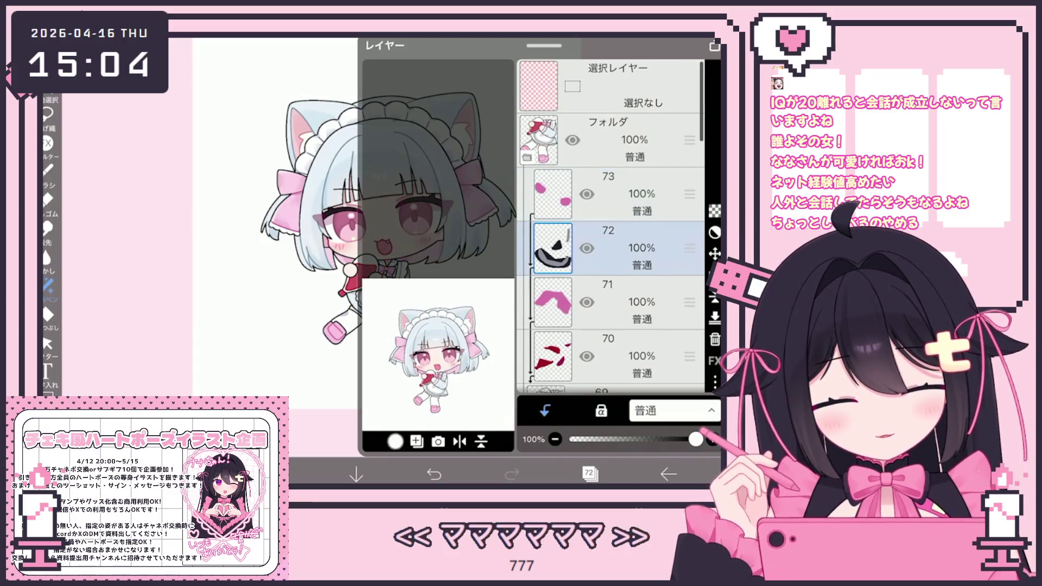
{"action": "left_click", "coordinate": [590, 473]}
{"action": "scroll", "coordinate": [386, 224], "scroll_direction": "up", "scroll_amount": 5}
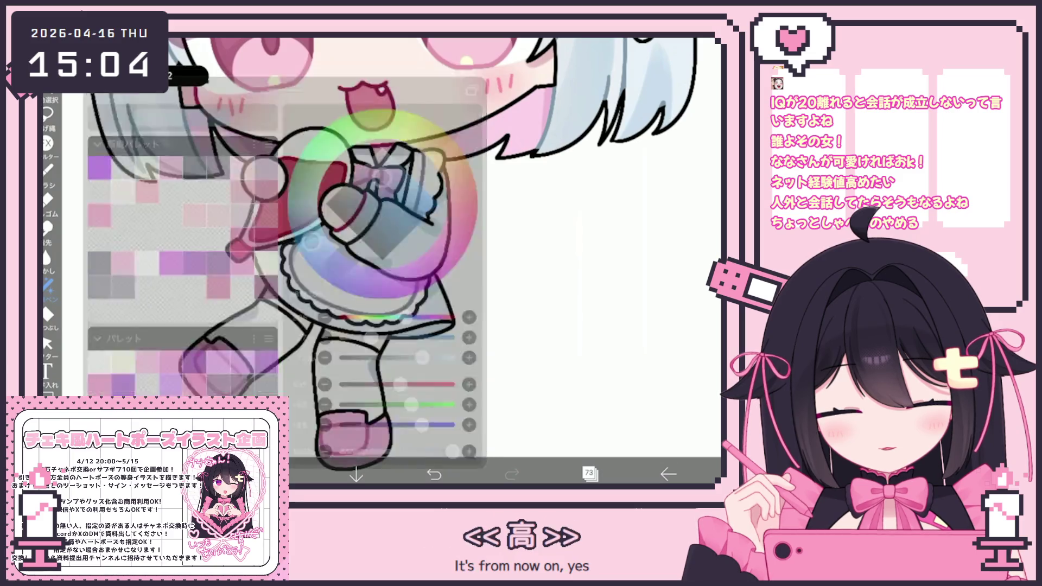
{"action": "scroll", "coordinate": [382, 245], "scroll_direction": "up", "scroll_amount": 5}
{"action": "left_click_drag", "start_coordinate": [359, 339], "coordinate": [451, 307]}
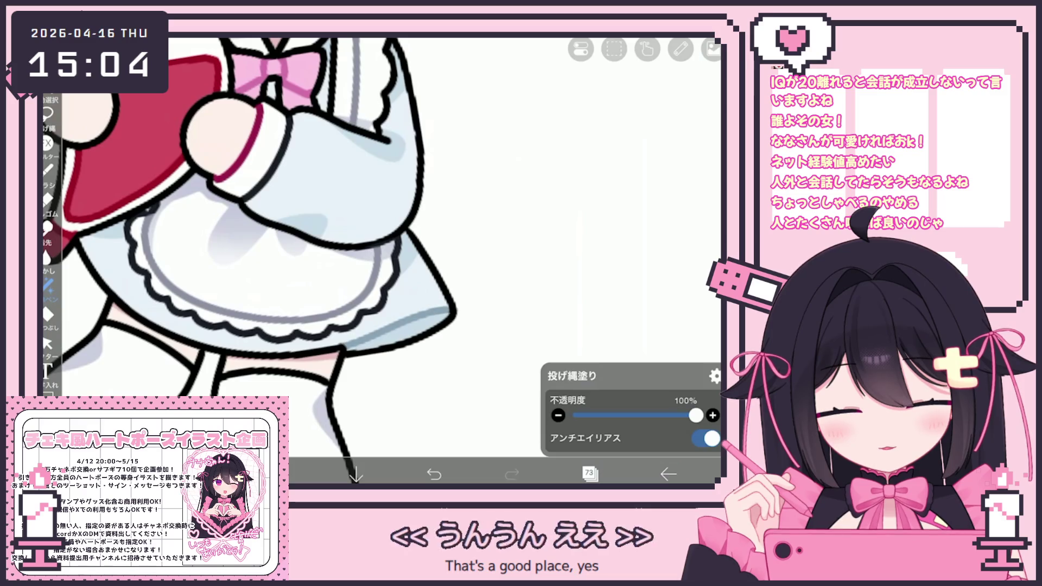
{"action": "scroll", "coordinate": [383, 261], "scroll_direction": "down", "scroll_amount": 5}
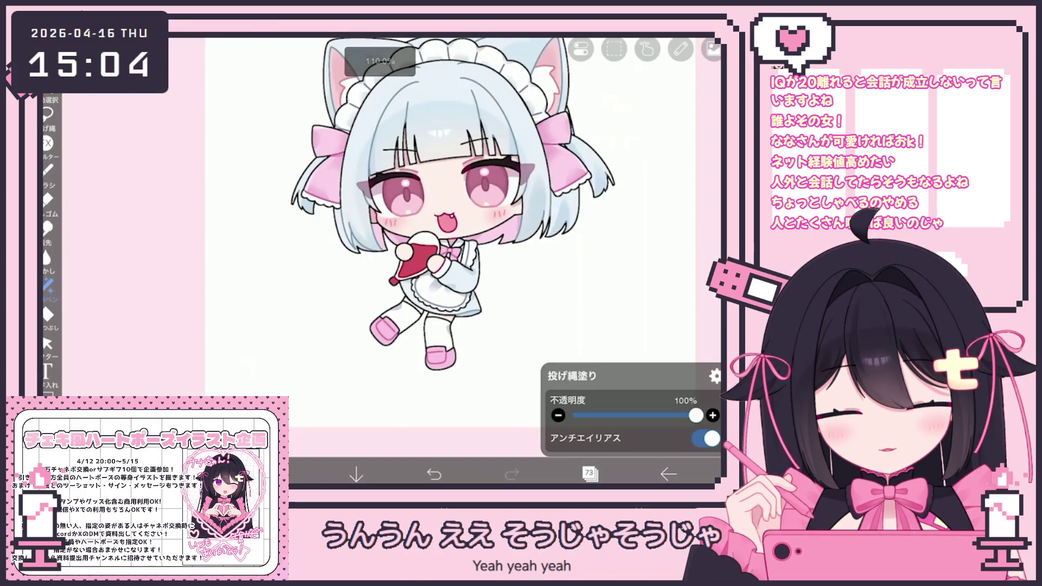
{"action": "scroll", "coordinate": [437, 278], "scroll_direction": "up", "scroll_amount": 3}
{"action": "scroll", "coordinate": [436, 277], "scroll_direction": "up", "scroll_amount": 3}
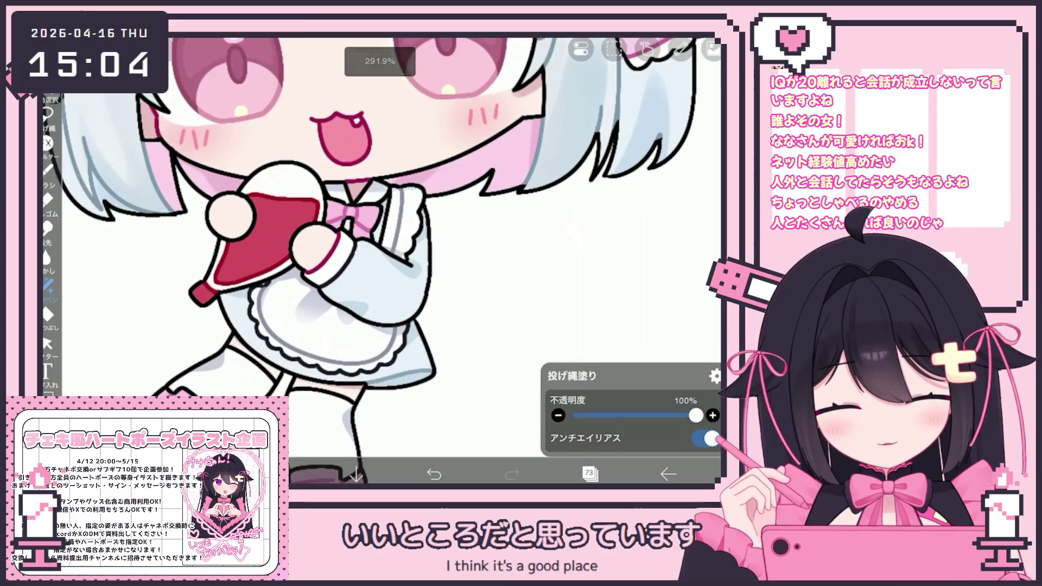
{"action": "scroll", "coordinate": [468, 244], "scroll_direction": "down", "scroll_amount": 5}
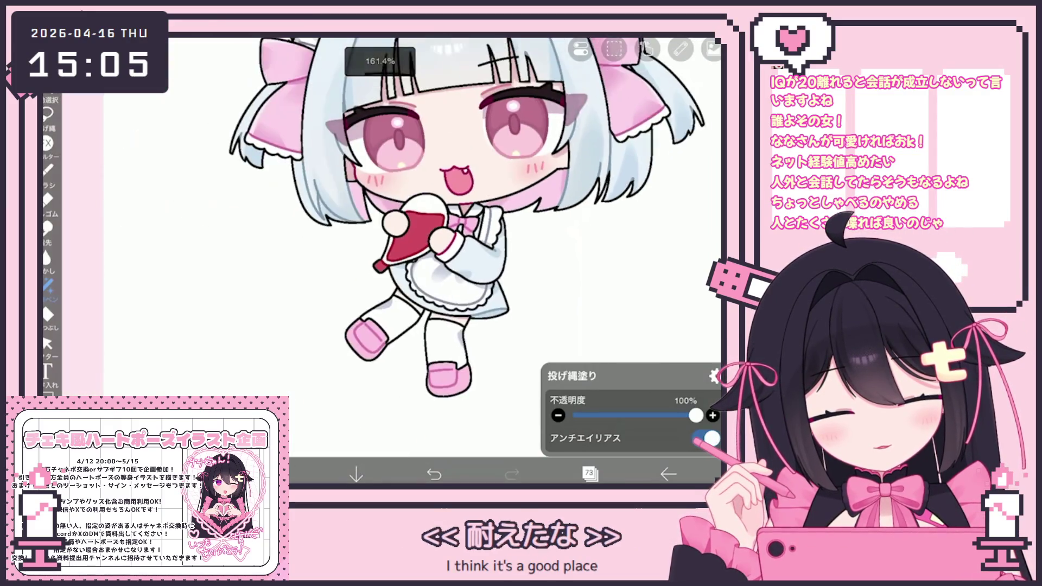
{"action": "scroll", "coordinate": [468, 245], "scroll_direction": "down", "scroll_amount": 2}
{"action": "scroll", "coordinate": [411, 236], "scroll_direction": "down", "scroll_amount": 1}
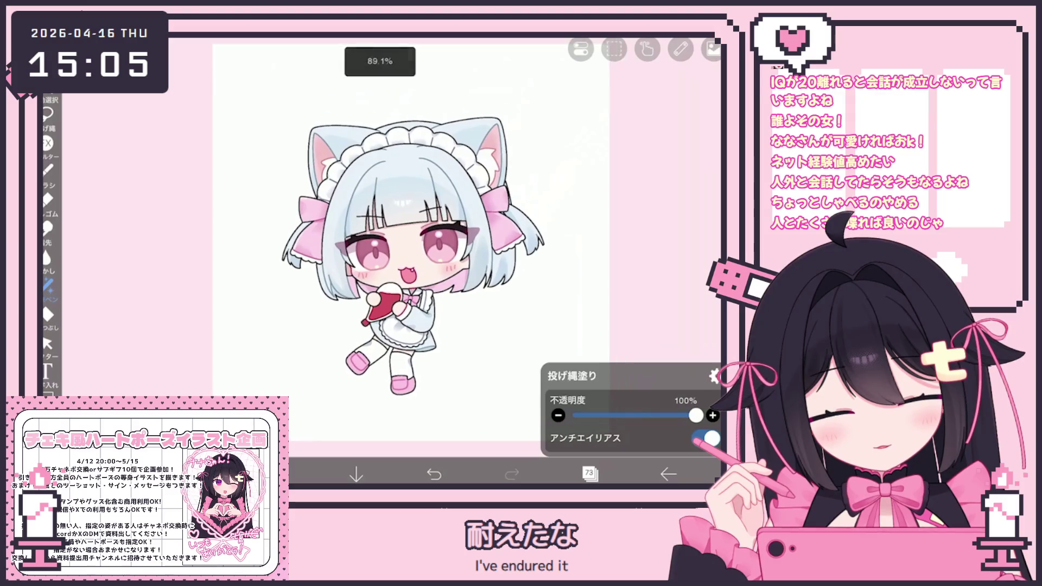
{"action": "scroll", "coordinate": [407, 245], "scroll_direction": "up", "scroll_amount": 2}
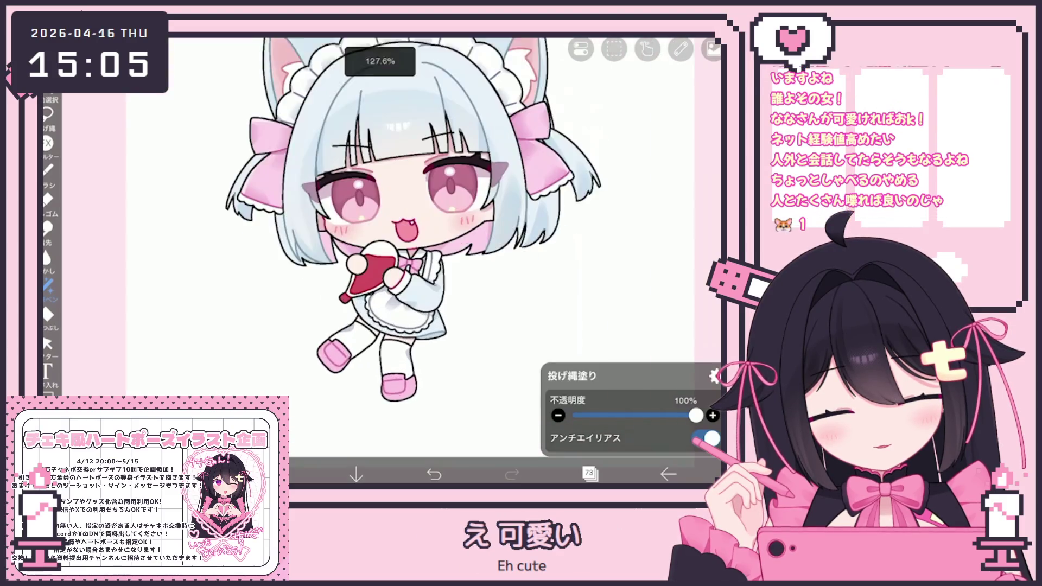
{"action": "scroll", "coordinate": [407, 245], "scroll_direction": "down", "scroll_amount": 1}
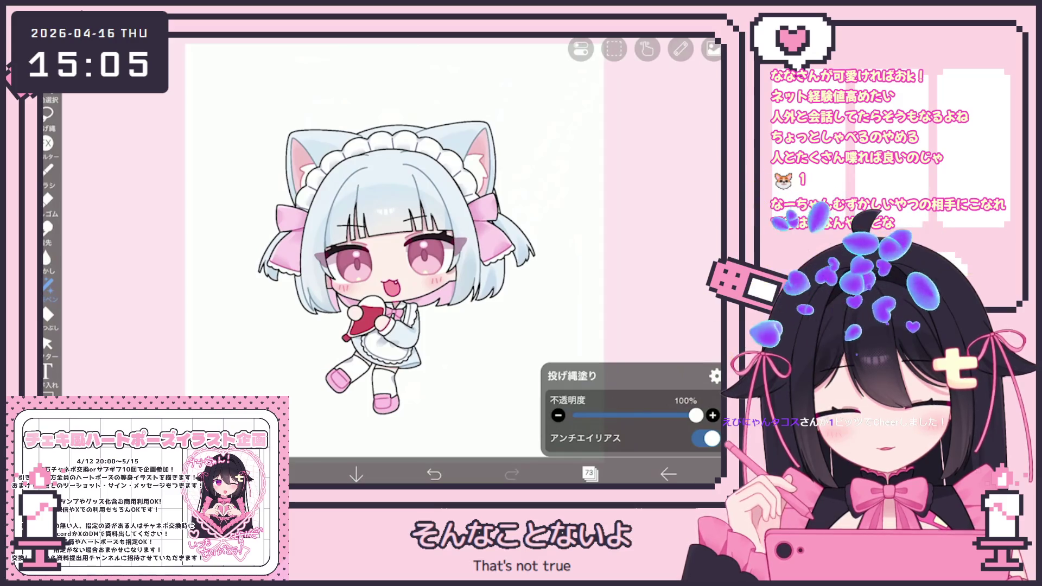
{"action": "left_click", "coordinate": [591, 475]}
{"action": "scroll", "coordinate": [610, 228], "scroll_direction": "down", "scroll_amount": 5}
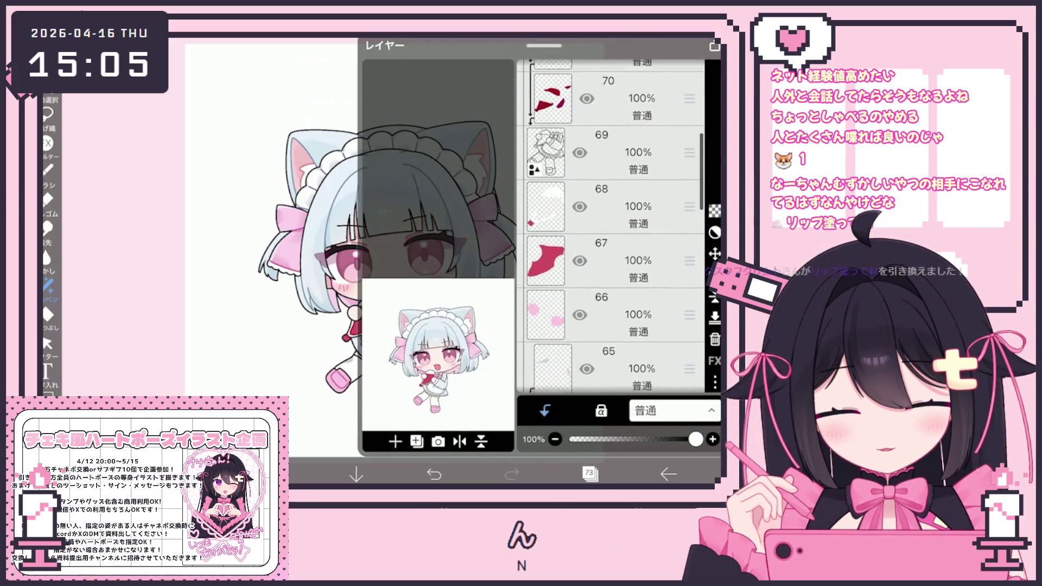
Step: Try layers 64 and 65 as the working layer and glance at the brush settings
{"action": "left_click", "coordinate": [611, 240]}
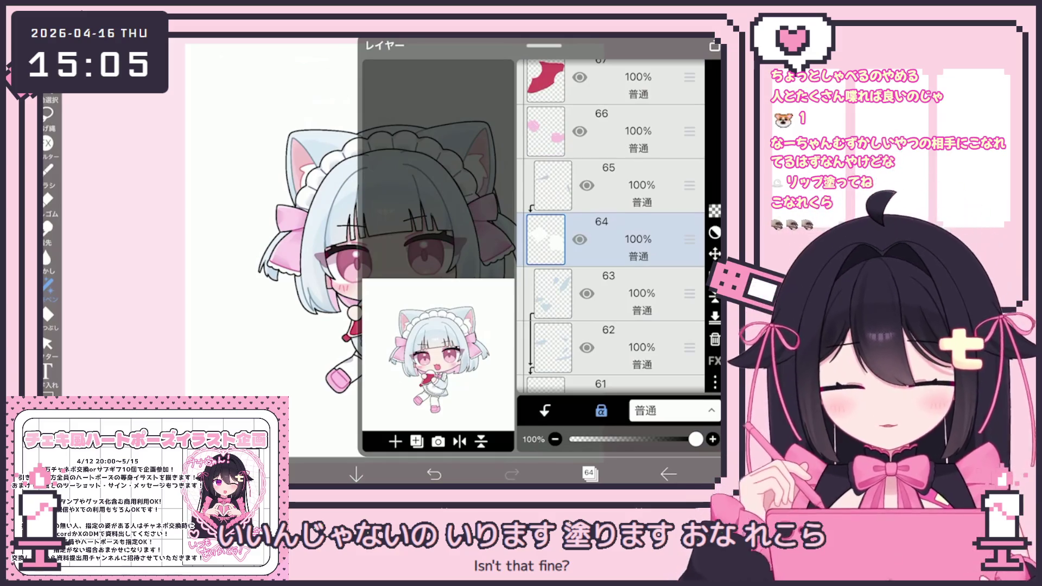
{"action": "key", "text": "Down"}
{"action": "key", "text": "Down"}
{"action": "key", "text": "Down"}
{"action": "key", "text": "Down"}
{"action": "key", "text": "Down"}
{"action": "key", "text": "Down"}
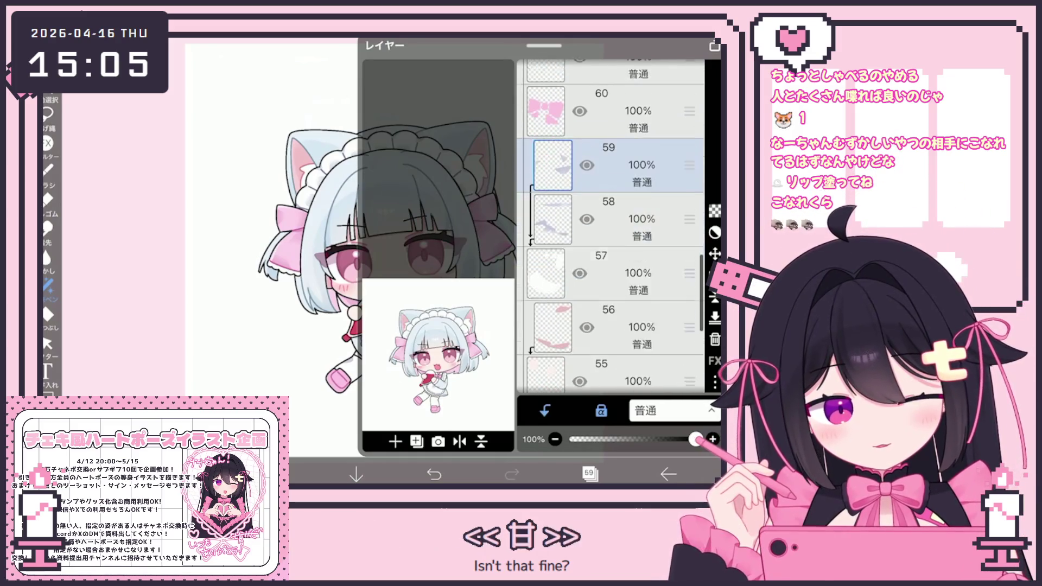
{"action": "key", "text": "Down"}
{"action": "key", "text": "Down"}
{"action": "key", "text": "Down"}
{"action": "key", "text": "Down"}
{"action": "scroll", "coordinate": [611, 228], "scroll_direction": "up", "scroll_amount": 1}
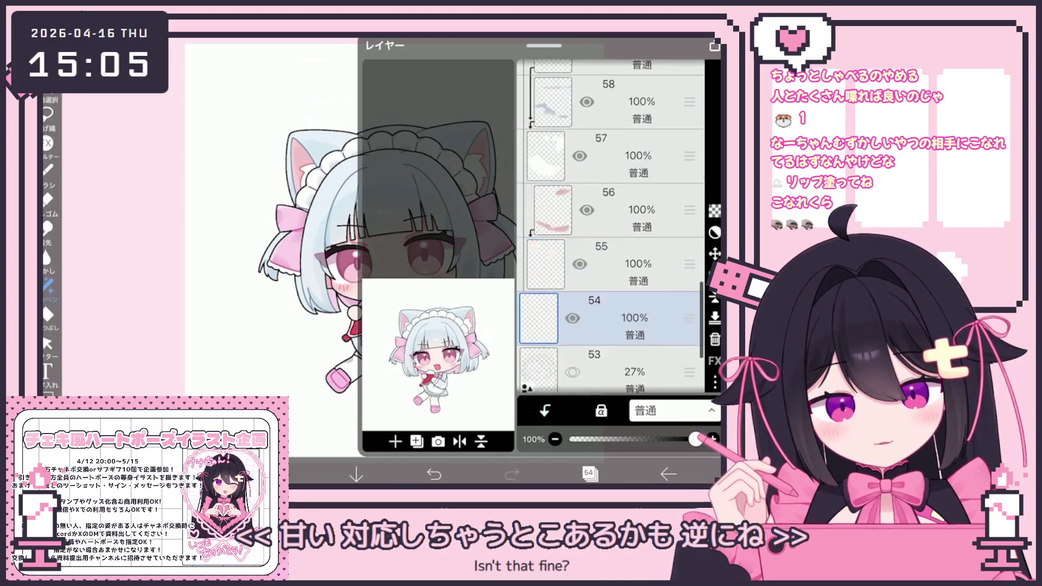
{"action": "scroll", "coordinate": [612, 228], "scroll_direction": "up", "scroll_amount": 4}
{"action": "scroll", "coordinate": [611, 228], "scroll_direction": "up", "scroll_amount": 1}
{"action": "scroll", "coordinate": [611, 228], "scroll_direction": "up", "scroll_amount": 4}
{"action": "left_click", "coordinate": [611, 252]}
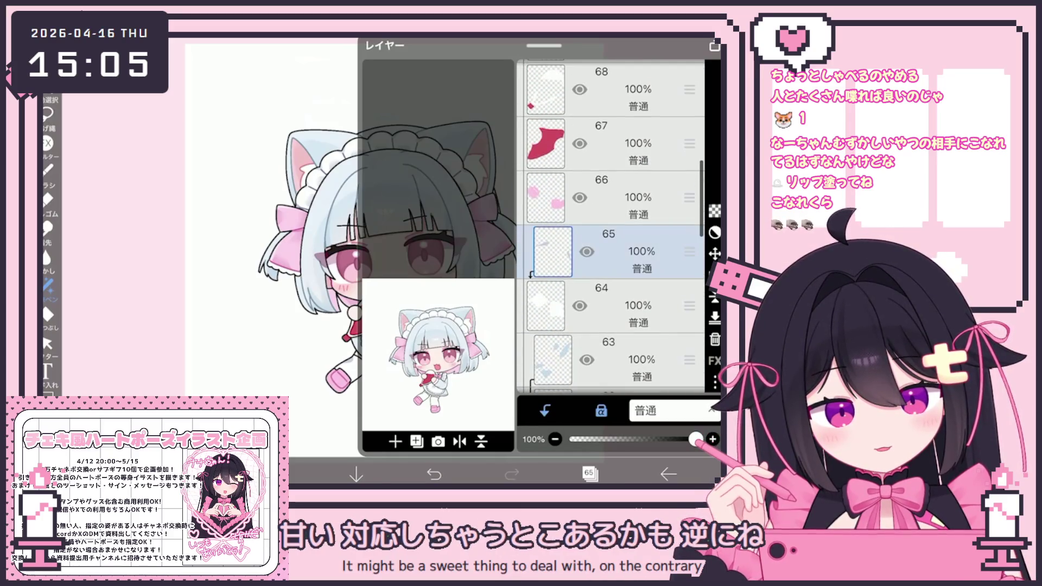
{"action": "left_click", "coordinate": [589, 474]}
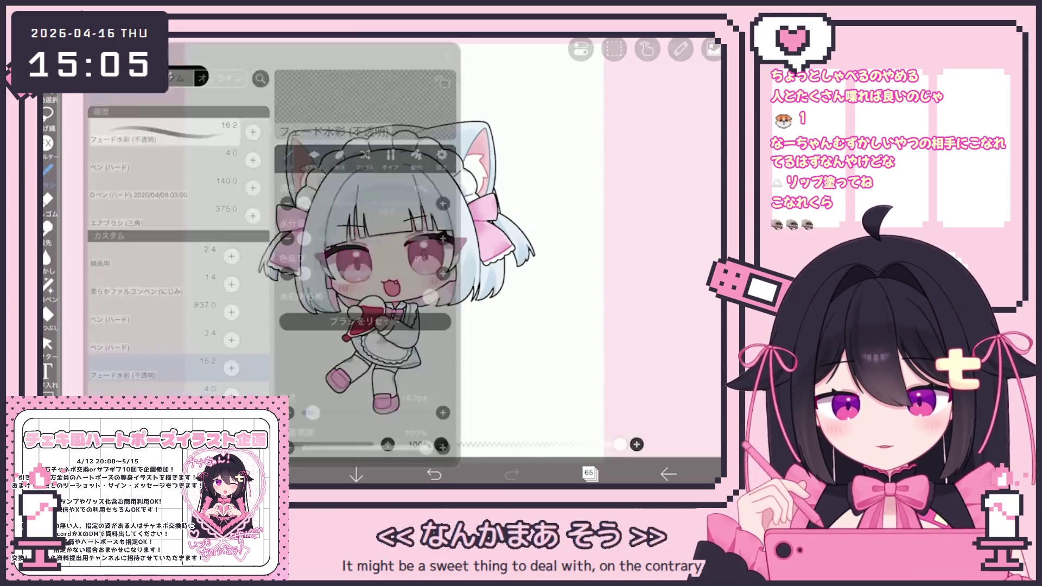
{"action": "left_click", "coordinate": [48, 169]}
{"action": "left_click", "coordinate": [570, 244]}
{"action": "scroll", "coordinate": [391, 245], "scroll_direction": "up", "scroll_amount": 3}
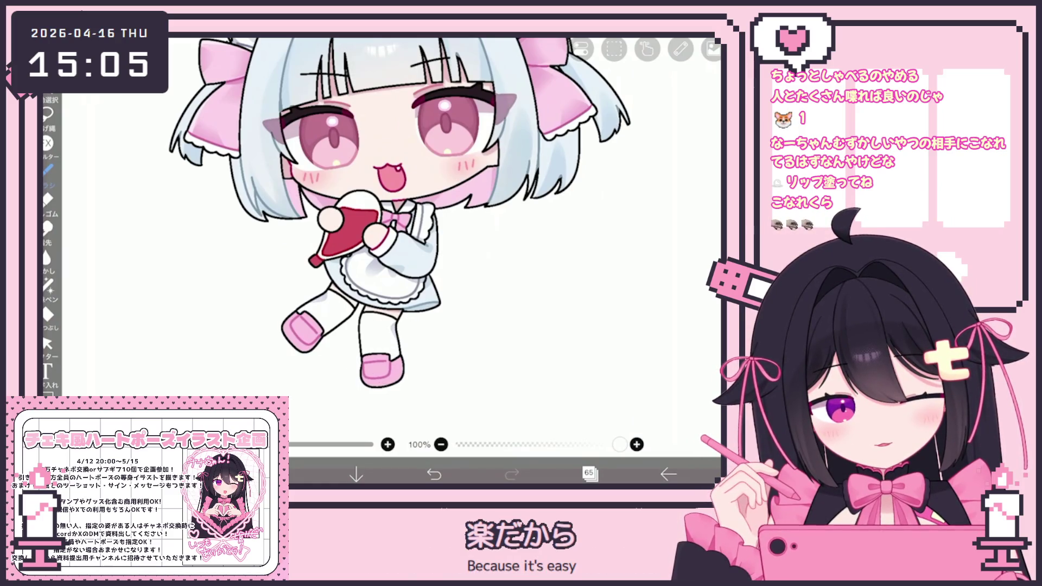
{"action": "scroll", "coordinate": [367, 229], "scroll_direction": "down", "scroll_amount": 2}
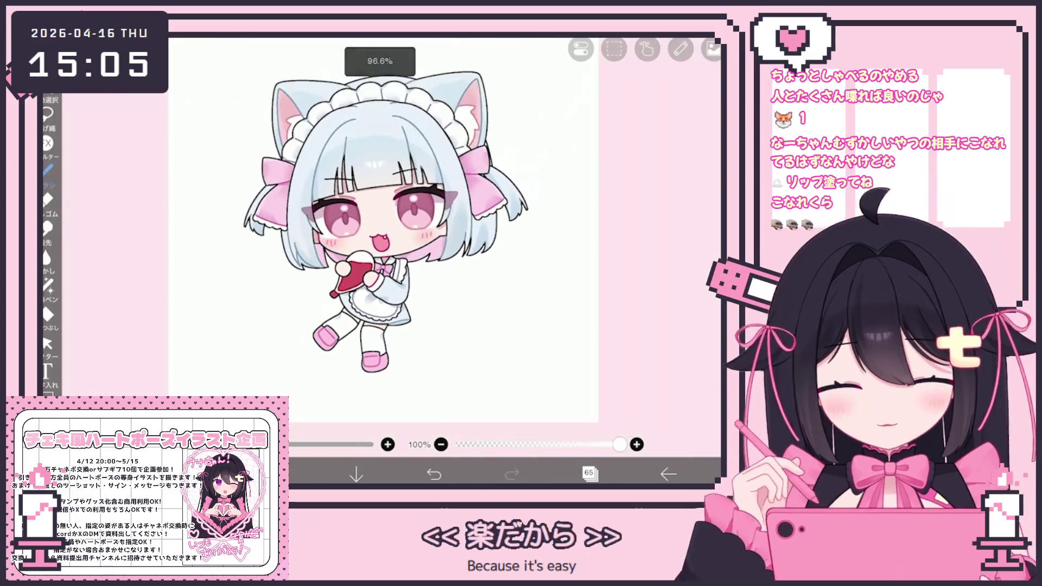
{"action": "scroll", "coordinate": [366, 228], "scroll_direction": "down", "scroll_amount": 2}
Step: Collapse the top folder and make layer 2, the skin base, the working layer
{"action": "left_click", "coordinate": [591, 473]}
{"action": "scroll", "coordinate": [610, 228], "scroll_direction": "down", "scroll_amount": 5}
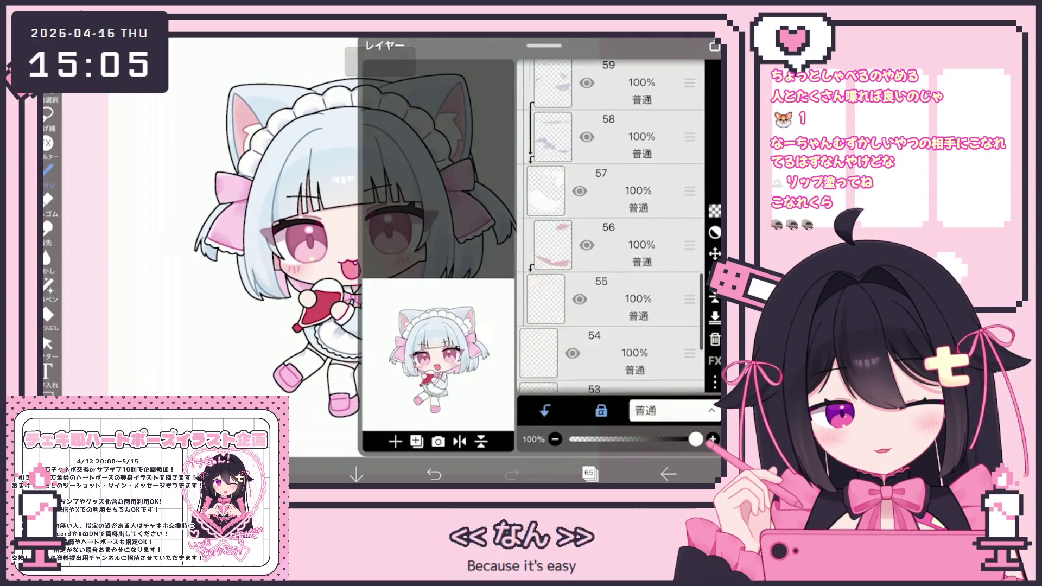
{"action": "left_click", "coordinate": [611, 271]}
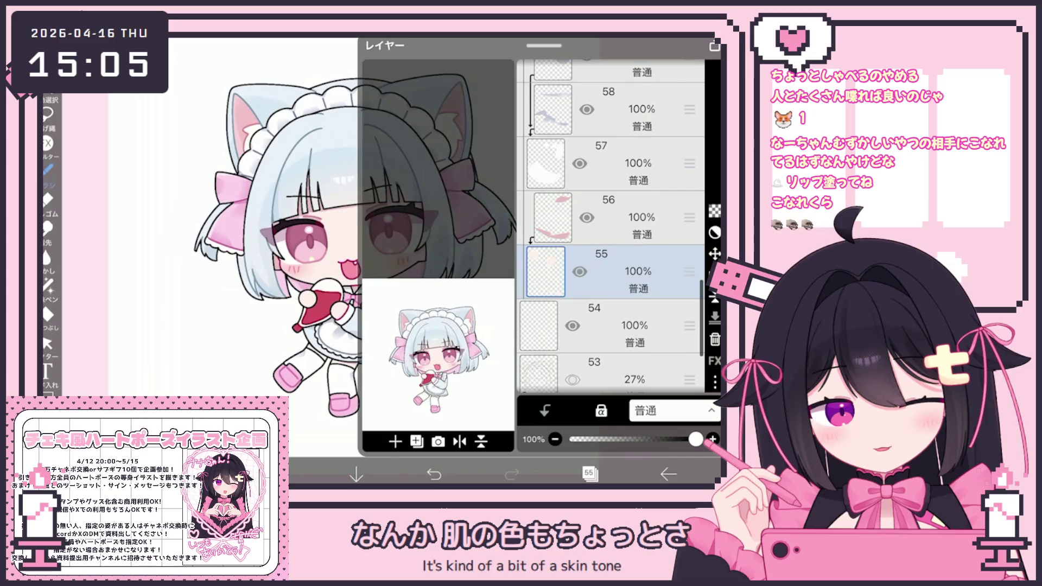
{"action": "scroll", "coordinate": [611, 227], "scroll_direction": "up", "scroll_amount": 5}
{"action": "scroll", "coordinate": [610, 226], "scroll_direction": "up", "scroll_amount": 5}
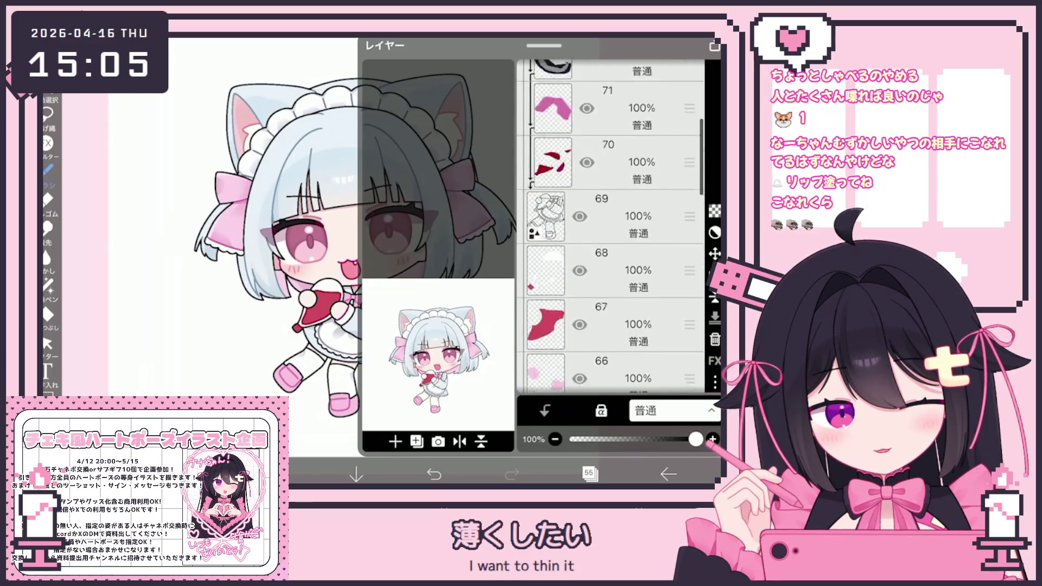
{"action": "scroll", "coordinate": [611, 226], "scroll_direction": "up", "scroll_amount": 5}
{"action": "left_click", "coordinate": [612, 157]}
{"action": "left_click", "coordinate": [538, 157]}
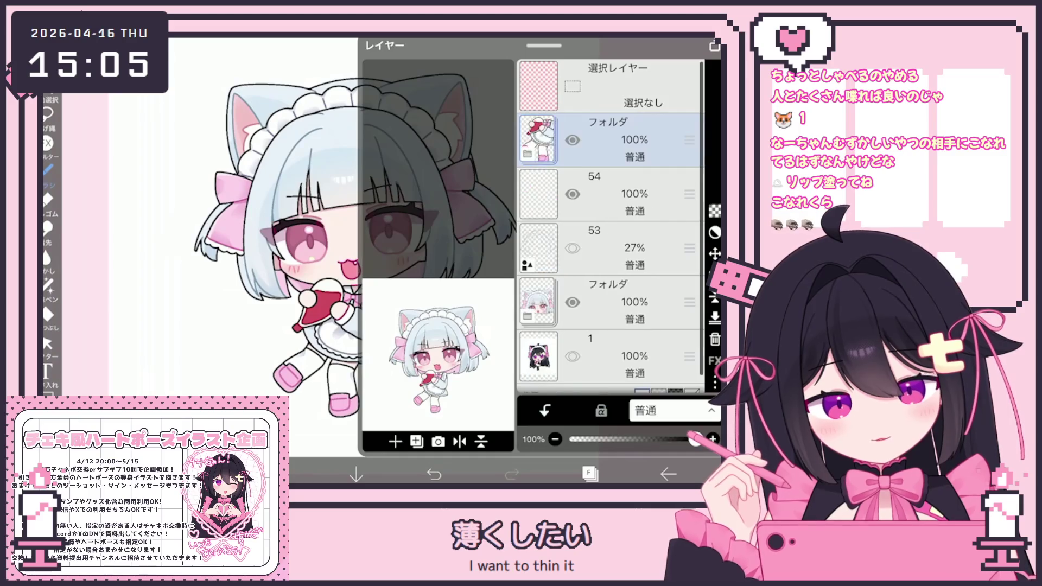
{"action": "left_click", "coordinate": [611, 279]}
{"action": "scroll", "coordinate": [610, 228], "scroll_direction": "down", "scroll_amount": 2}
{"action": "scroll", "coordinate": [610, 226], "scroll_direction": "down", "scroll_amount": 5}
{"action": "scroll", "coordinate": [611, 226], "scroll_direction": "down", "scroll_amount": 5}
{"action": "scroll", "coordinate": [610, 226], "scroll_direction": "down", "scroll_amount": 5}
{"action": "scroll", "coordinate": [610, 227], "scroll_direction": "down", "scroll_amount": 2}
{"action": "left_click", "coordinate": [619, 220]}
{"action": "scroll", "coordinate": [611, 226], "scroll_direction": "down", "scroll_amount": 5}
{"action": "scroll", "coordinate": [611, 227], "scroll_direction": "down", "scroll_amount": 5}
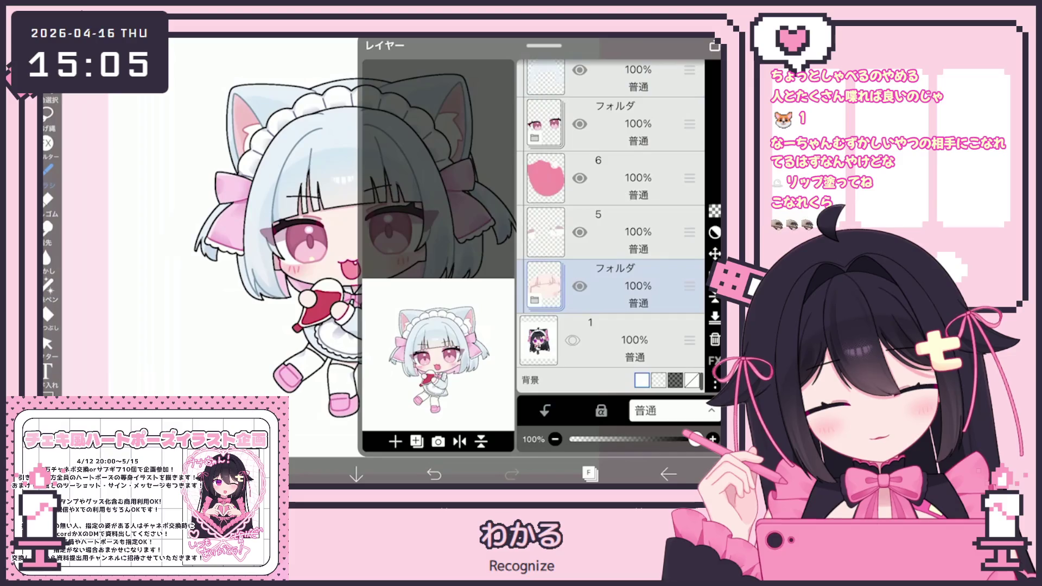
{"action": "scroll", "coordinate": [611, 227], "scroll_direction": "down", "scroll_amount": 3}
{"action": "left_click", "coordinate": [619, 285]}
{"action": "left_click", "coordinate": [589, 474]}
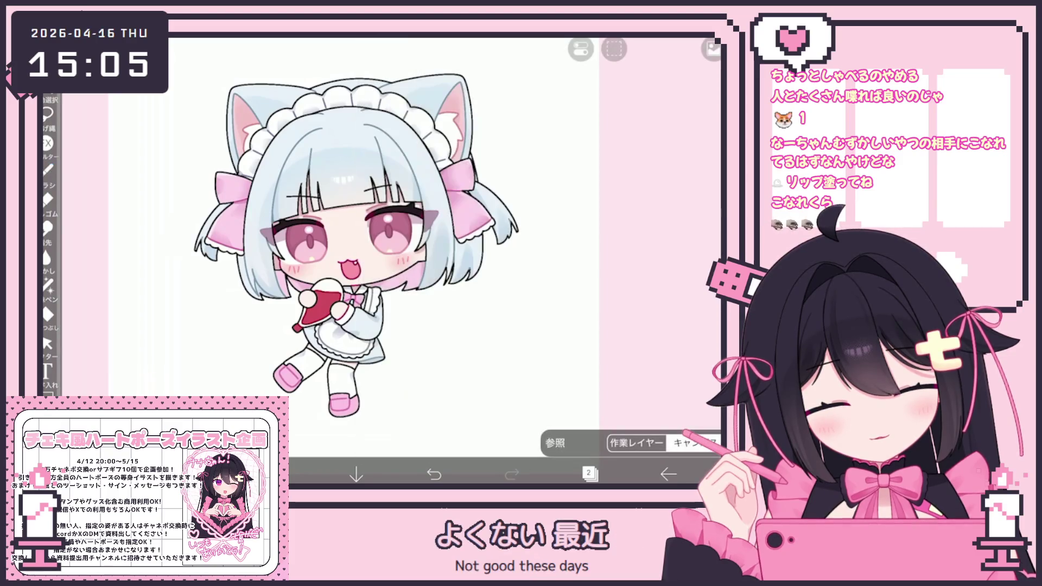
Step: Set the very pale skin tone #FFF3ED as the current colour for lasso filling
{"action": "left_click", "coordinate": [277, 472]}
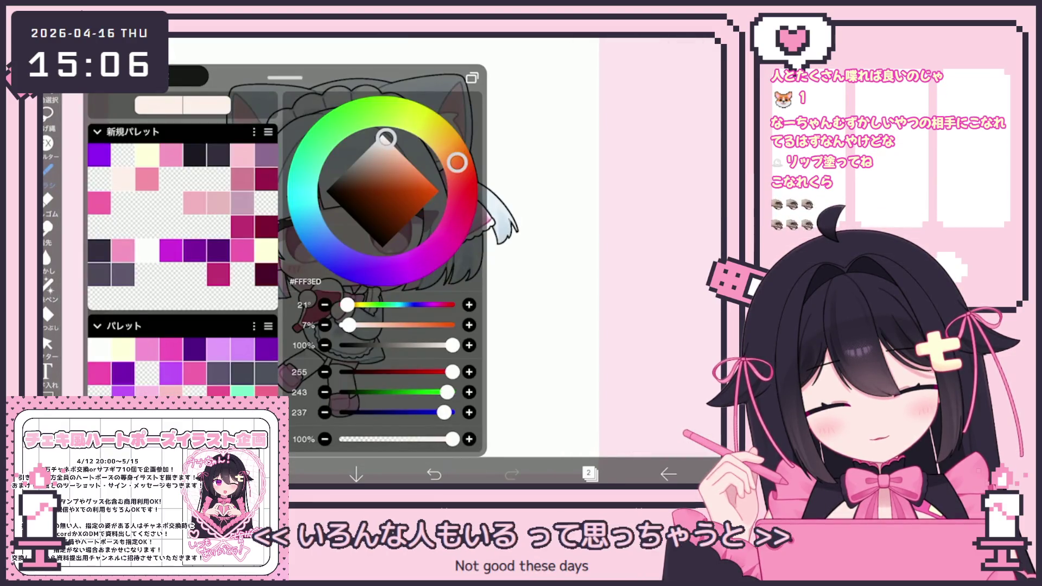
{"action": "left_click", "coordinate": [277, 473]}
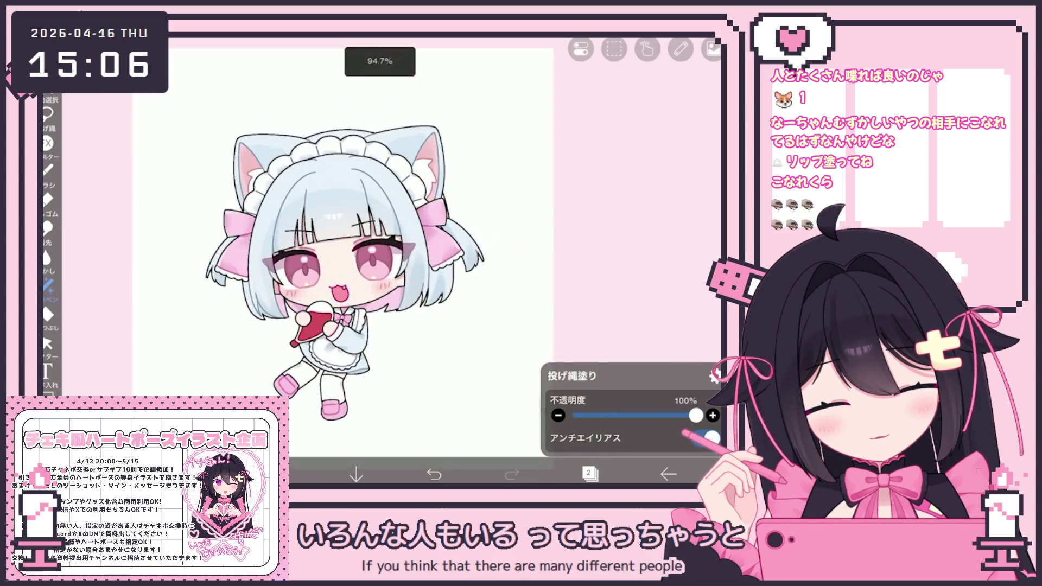
{"action": "left_click", "coordinate": [278, 473]}
{"action": "left_click", "coordinate": [278, 474]}
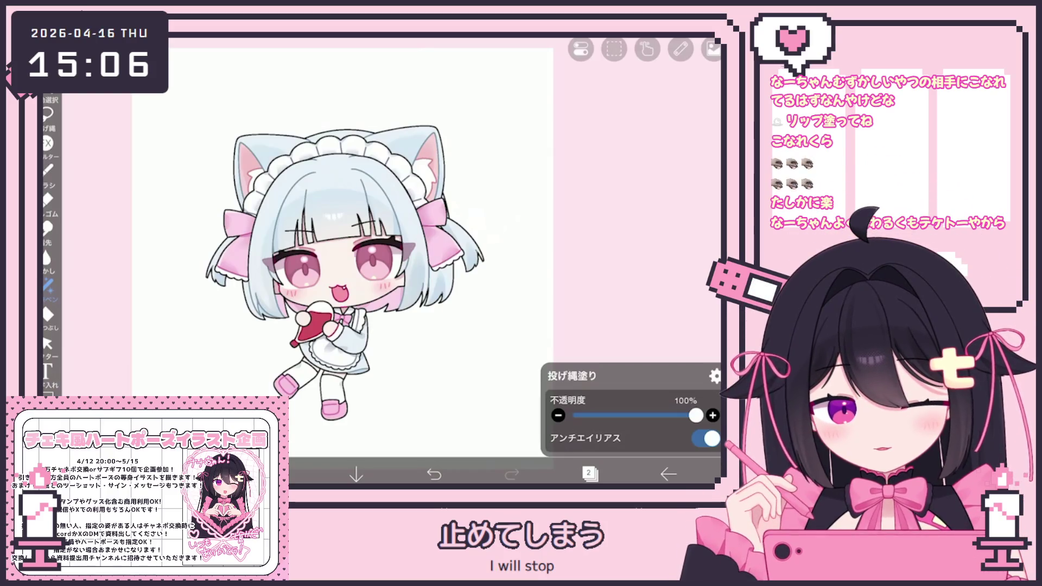
{"action": "scroll", "coordinate": [350, 261], "scroll_direction": "down", "scroll_amount": 2}
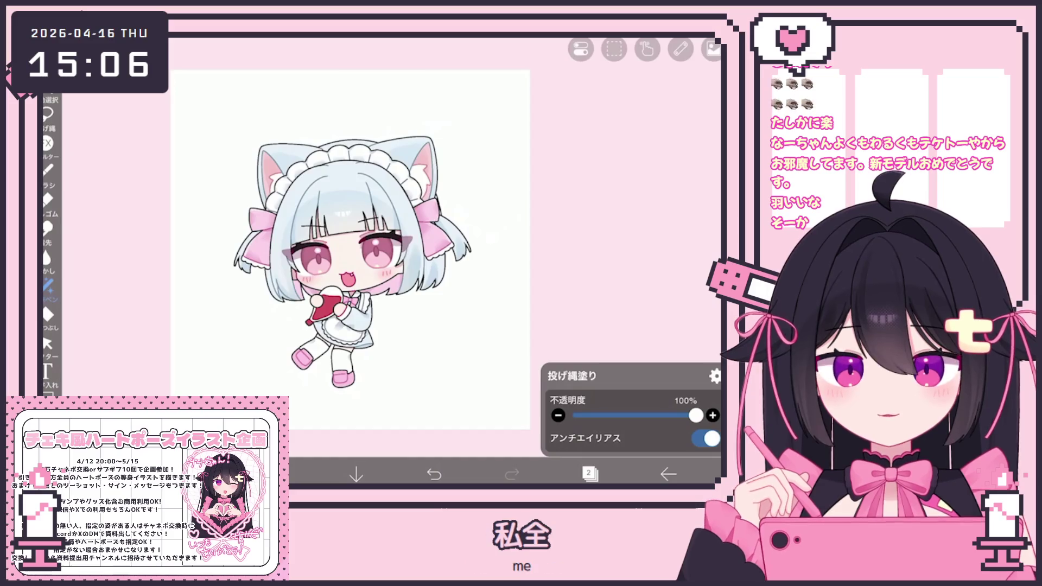
Step: Switch from the pen to the brush and check the layer list before sketching
{"action": "key", "text": "b"}
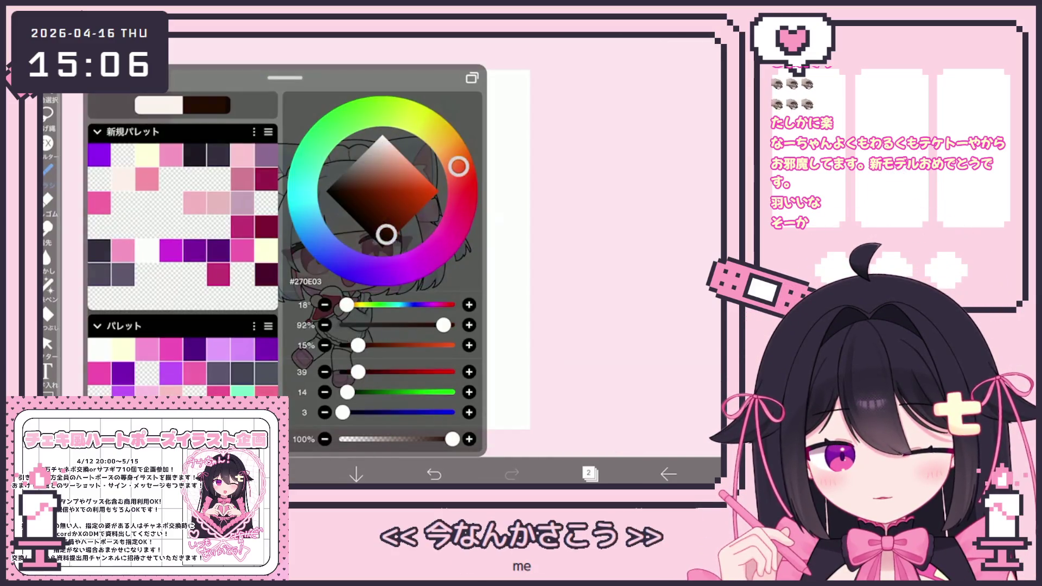
{"action": "left_click", "coordinate": [589, 473]}
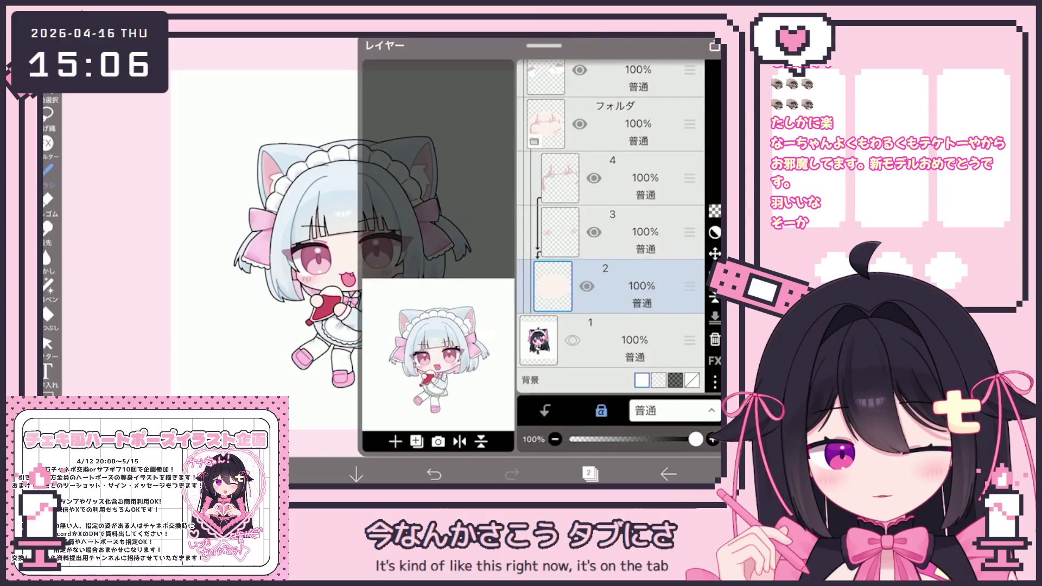
{"action": "left_click", "coordinate": [590, 473]}
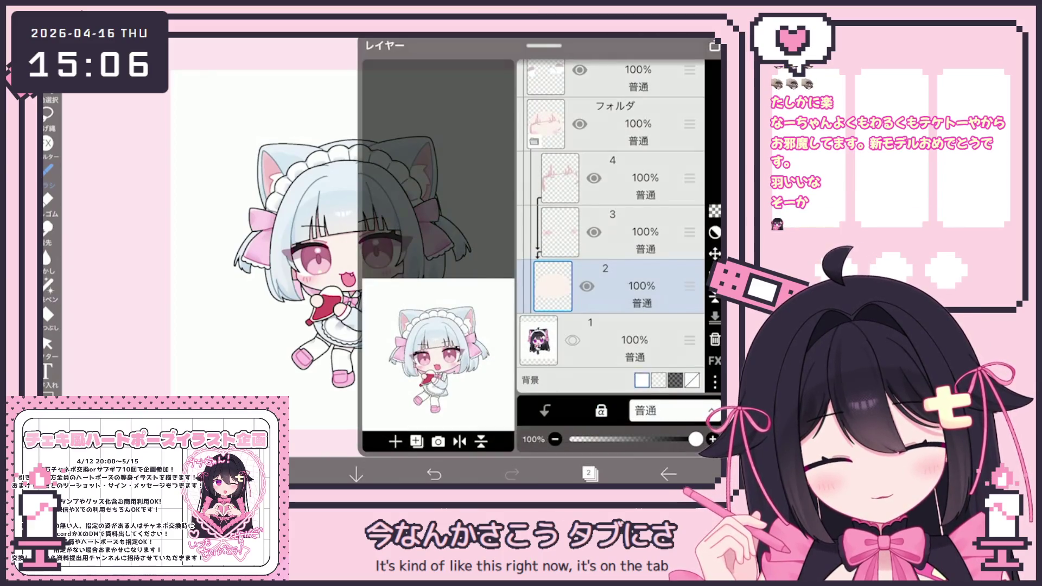
{"action": "left_click", "coordinate": [590, 474]}
{"action": "scroll", "coordinate": [305, 220], "scroll_direction": "up", "scroll_amount": 3}
Step: Sketch the first boxed diagram: tall rectangle, inner shapes, face details and a surrounding outline
{"action": "mouse_move", "coordinate": [333, 206]}
{"action": "left_mouse_down"}
{"action": "mouse_move", "coordinate": [342, 303]}
{"action": "mouse_move", "coordinate": [413, 199]}
{"action": "mouse_move", "coordinate": [363, 210]}
{"action": "left_mouse_up"}
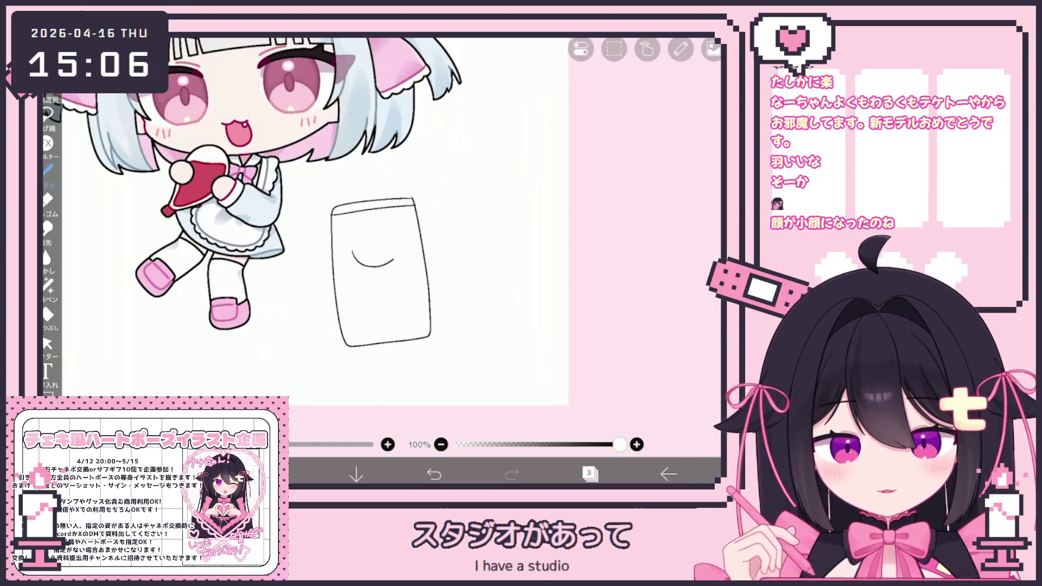
{"action": "left_click_drag", "start_coordinate": [353, 248], "coordinate": [395, 254]}
{"action": "left_click_drag", "start_coordinate": [357, 274], "coordinate": [405, 273]}
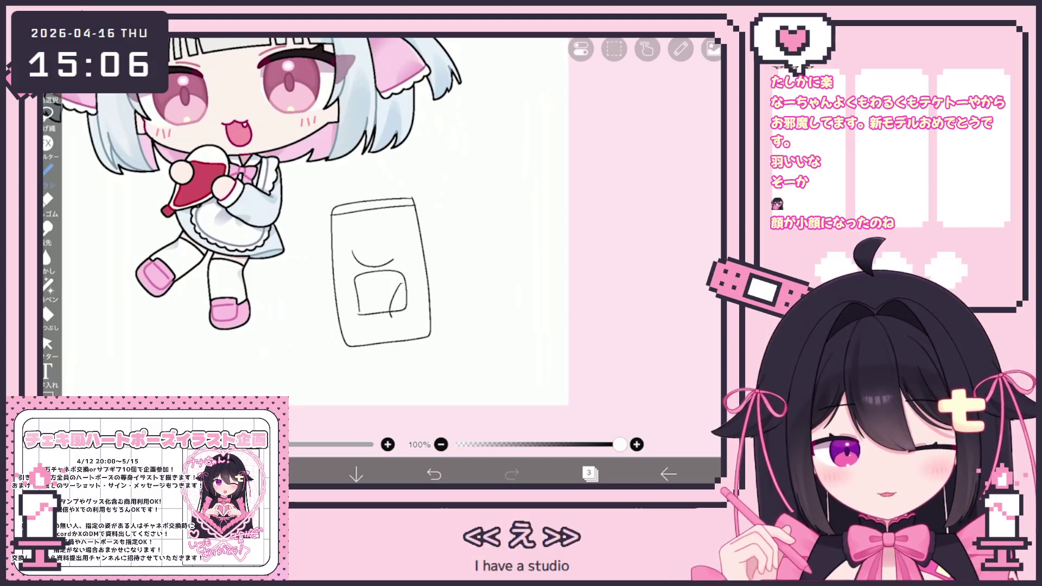
{"action": "left_click_drag", "start_coordinate": [370, 319], "coordinate": [370, 345]}
{"action": "left_click_drag", "start_coordinate": [407, 317], "coordinate": [408, 337]}
{"action": "left_click_drag", "start_coordinate": [365, 228], "coordinate": [381, 244]}
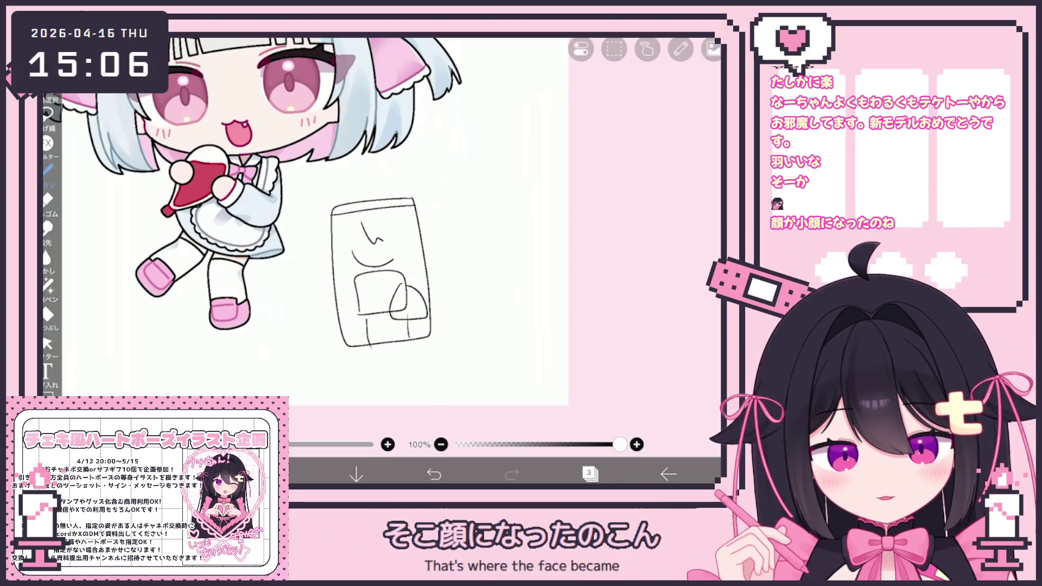
{"action": "left_click_drag", "start_coordinate": [310, 191], "coordinate": [310, 335]}
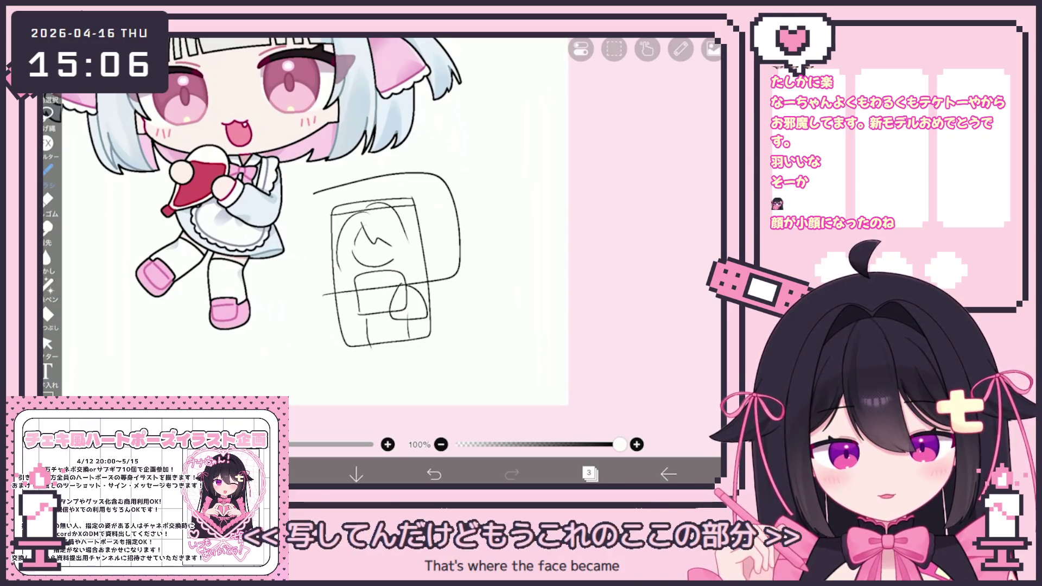
{"action": "scroll", "coordinate": [325, 244], "scroll_direction": "up", "scroll_amount": 3}
Step: Sketch a second box to the right with a small body, undoing and redrawing the hooked body line
{"action": "left_click_drag", "start_coordinate": [400, 212], "coordinate": [511, 243]}
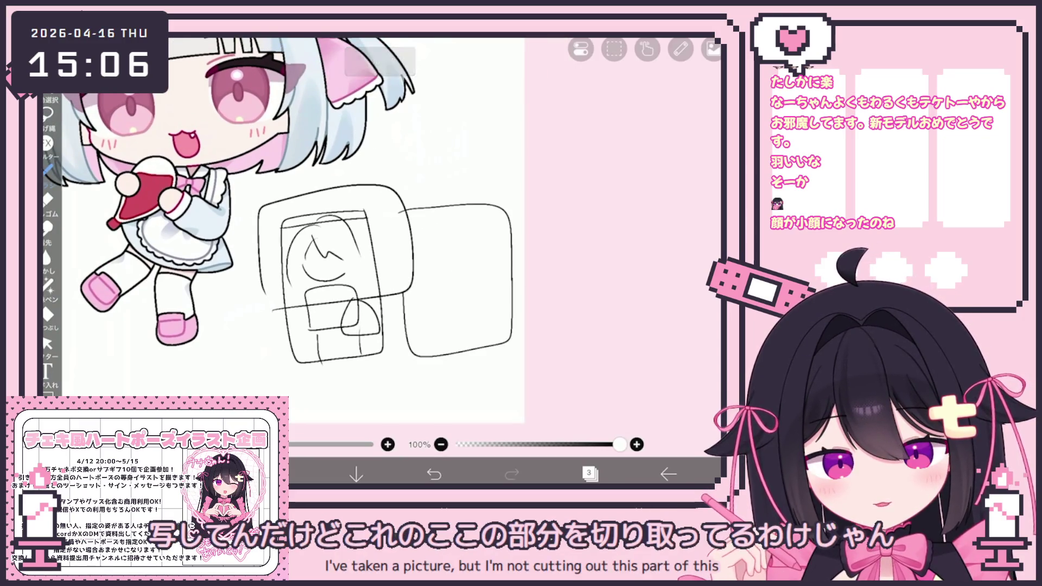
{"action": "left_click_drag", "start_coordinate": [401, 220], "coordinate": [457, 216]}
{"action": "left_click_drag", "start_coordinate": [422, 269], "coordinate": [479, 266]}
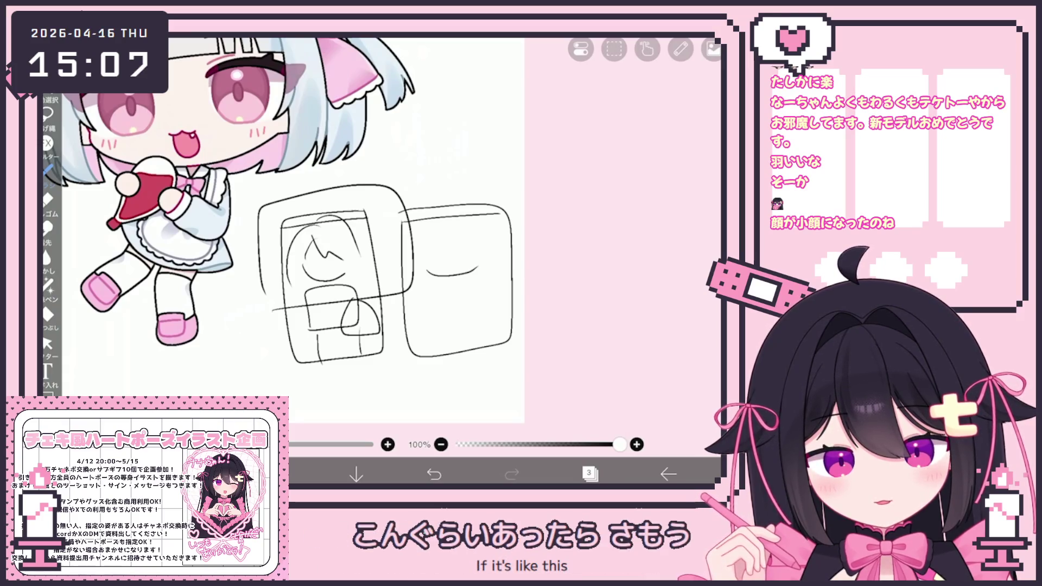
{"action": "left_click_drag", "start_coordinate": [420, 281], "coordinate": [454, 341]}
{"action": "left_click", "coordinate": [434, 473]}
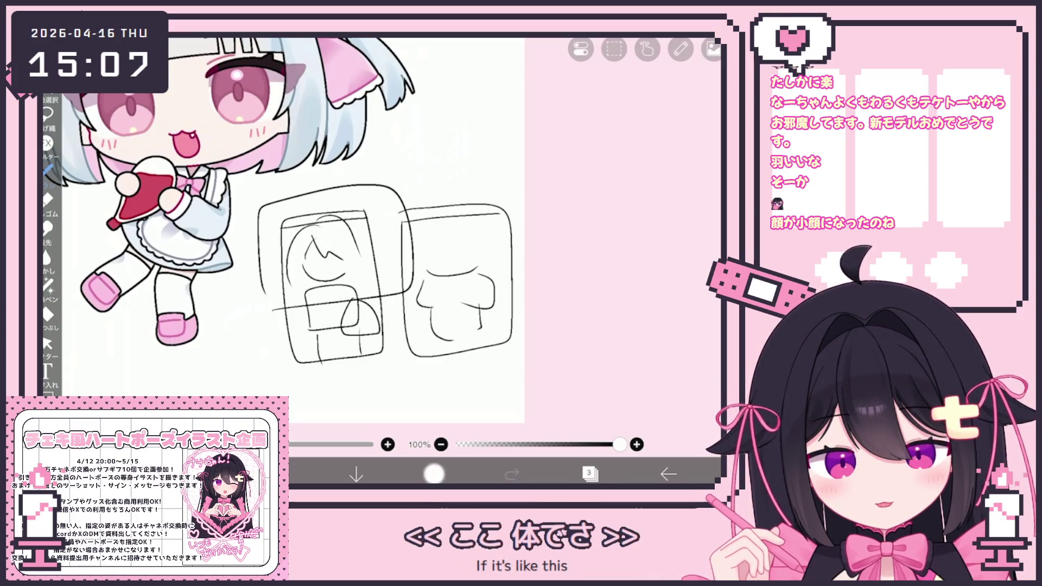
{"action": "left_click", "coordinate": [433, 474]}
{"action": "left_click_drag", "start_coordinate": [461, 270], "coordinate": [490, 292]}
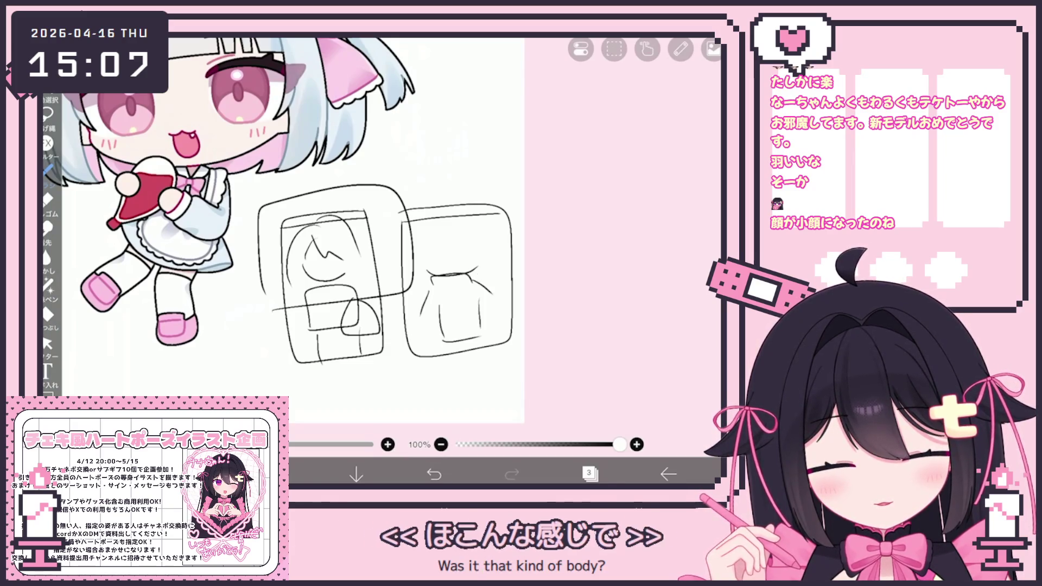
{"action": "left_click_drag", "start_coordinate": [442, 341], "coordinate": [476, 340]}
{"action": "left_click_drag", "start_coordinate": [440, 253], "coordinate": [468, 254]}
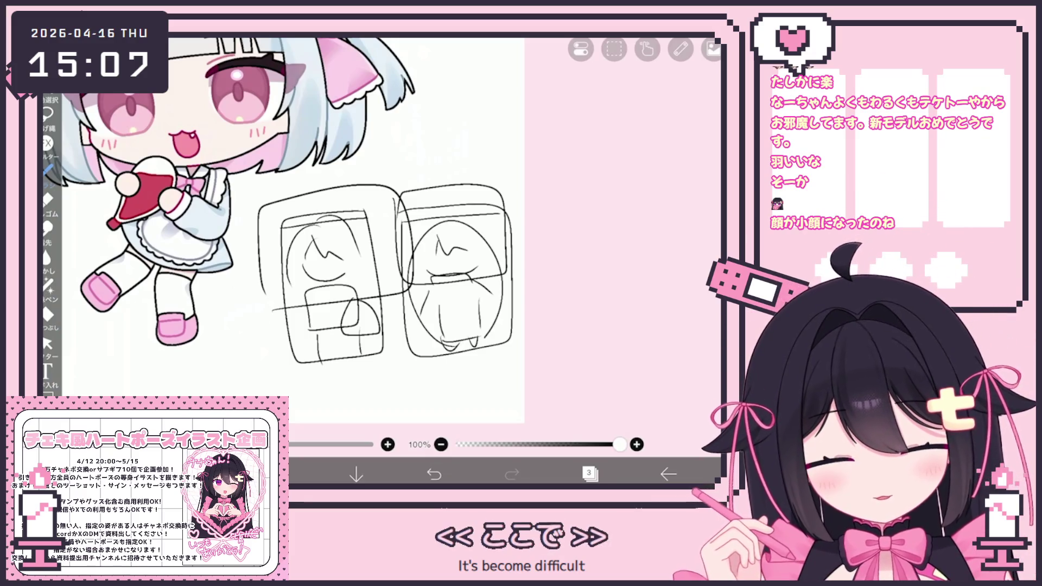
{"action": "scroll", "coordinate": [276, 211], "scroll_direction": "down", "scroll_amount": 3}
Step: Outline the left figure, extend long body lines, then undo the overlong lines
{"action": "mouse_move", "coordinate": [317, 210]}
{"action": "left_mouse_down"}
{"action": "mouse_move", "coordinate": [400, 167]}
{"action": "mouse_move", "coordinate": [298, 319]}
{"action": "left_mouse_up"}
{"action": "left_click_drag", "start_coordinate": [386, 175], "coordinate": [422, 320]}
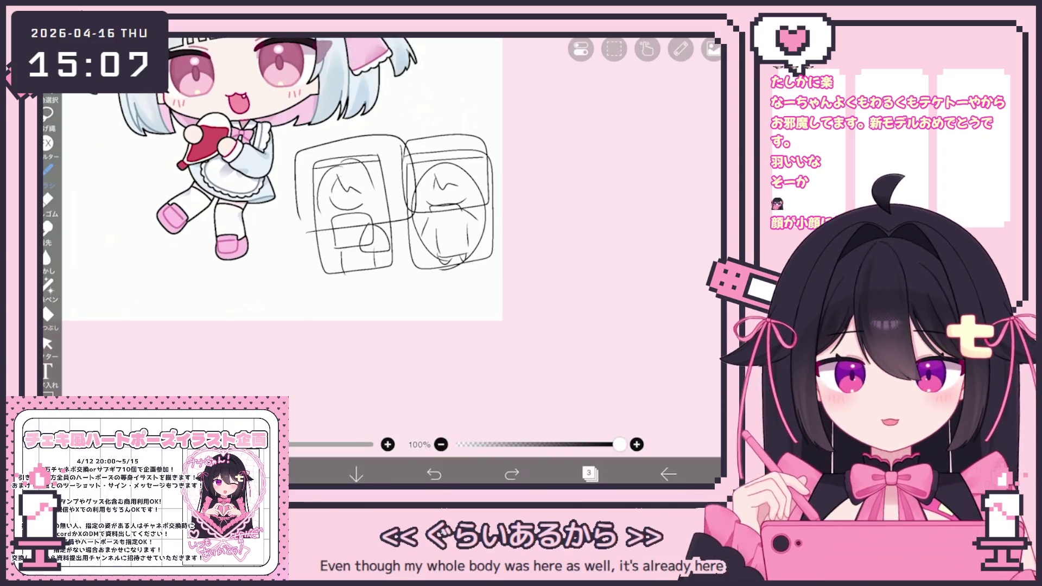
{"action": "key", "text": "ctrl+z"}
{"action": "key", "text": "ctrl+z"}
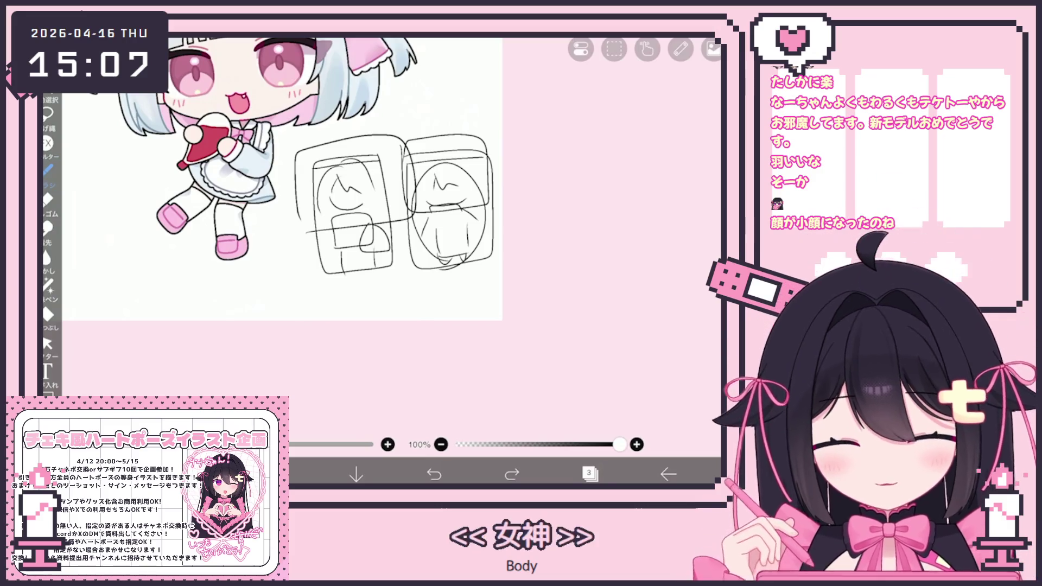
Step: Delete the rough sketch layer and bring up the options for leaving the canvas
{"action": "left_click", "coordinate": [589, 473]}
{"action": "left_click", "coordinate": [715, 340]}
{"action": "left_click", "coordinate": [589, 473]}
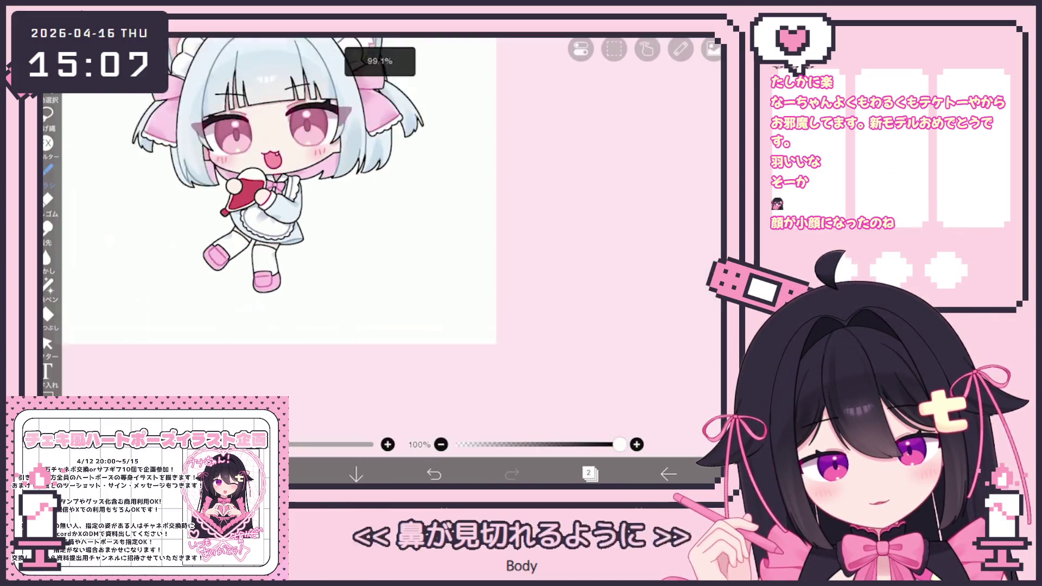
{"action": "scroll", "coordinate": [350, 236], "scroll_direction": "up", "scroll_amount": 5}
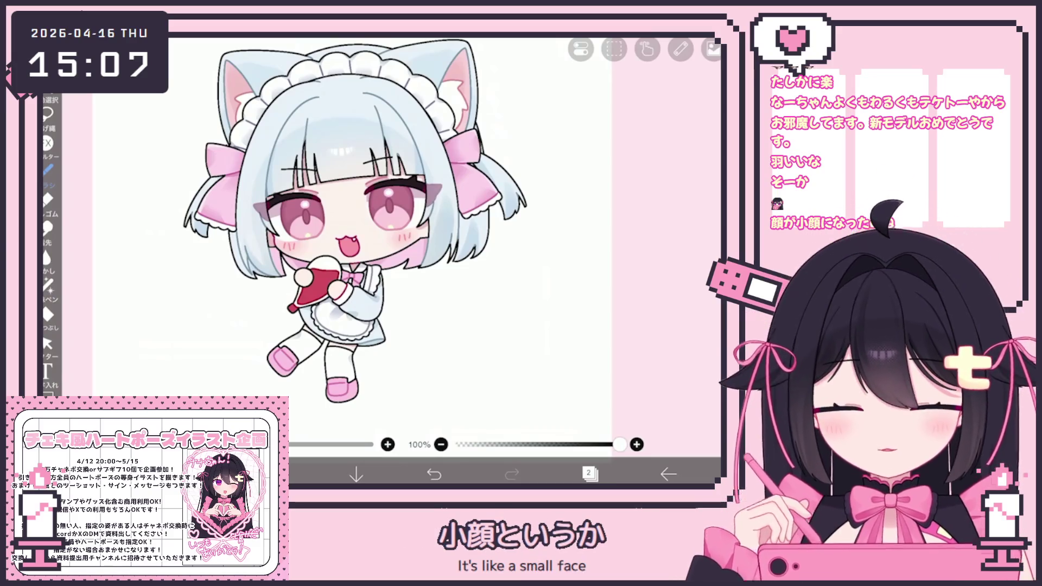
{"action": "scroll", "coordinate": [380, 245], "scroll_direction": "down", "scroll_amount": 2}
{"action": "scroll", "coordinate": [380, 244], "scroll_direction": "up", "scroll_amount": 2}
{"action": "left_click", "coordinate": [668, 474]}
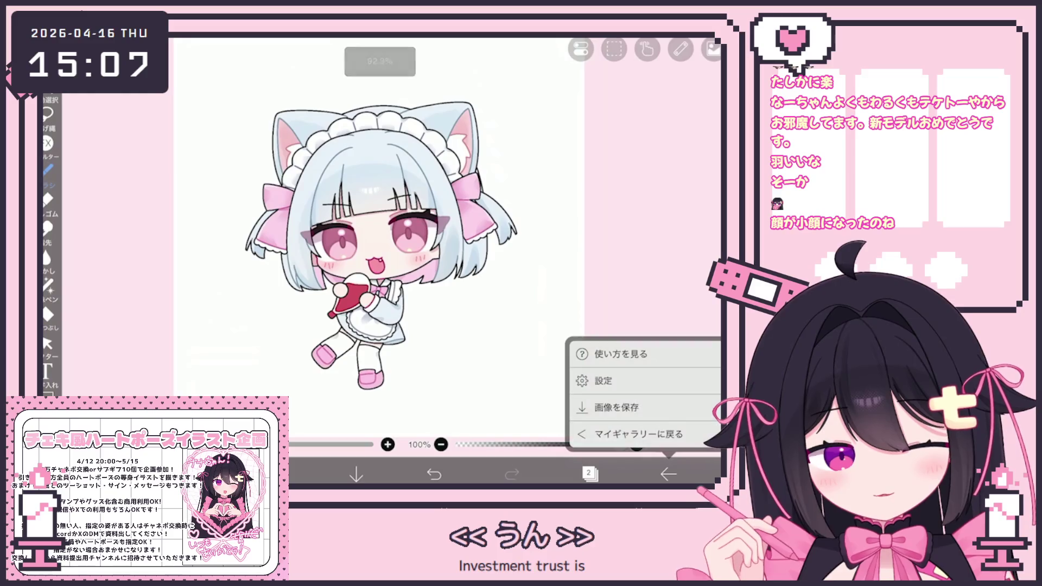
Step: Go back to My Gallery to reach the cat-eared maid artwork
{"action": "left_click", "coordinate": [639, 434]}
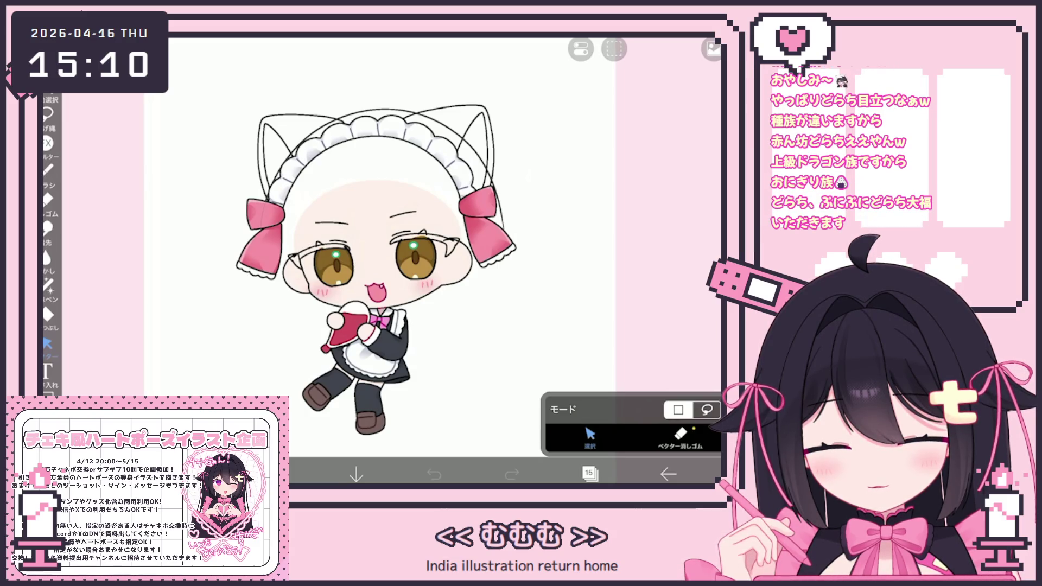
Step: Choose the line-art pen from the brush list, ready to draw the forehead hair strand
{"action": "left_click", "coordinate": [590, 474]}
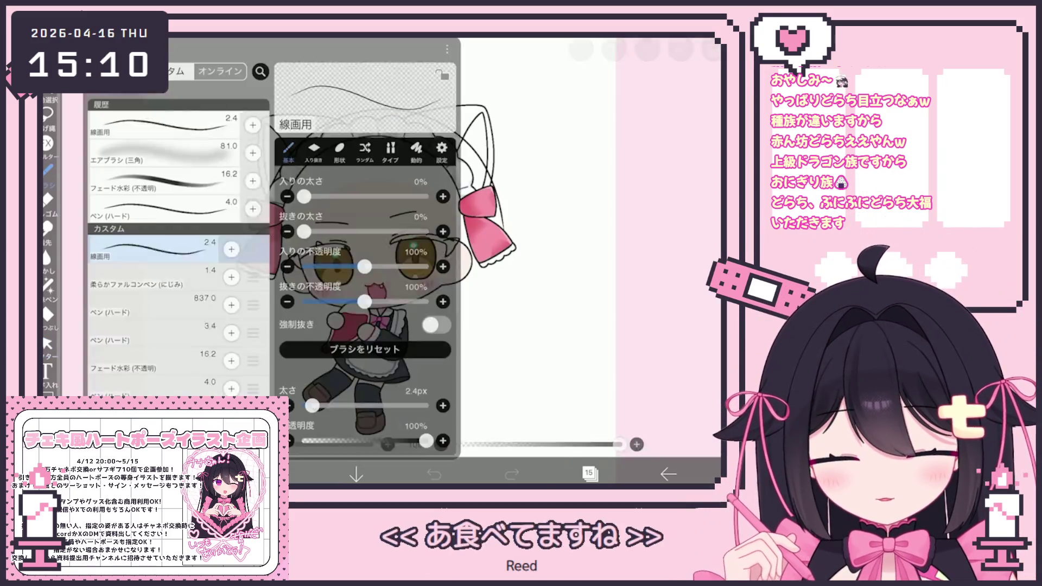
{"action": "left_click", "coordinate": [47, 171]}
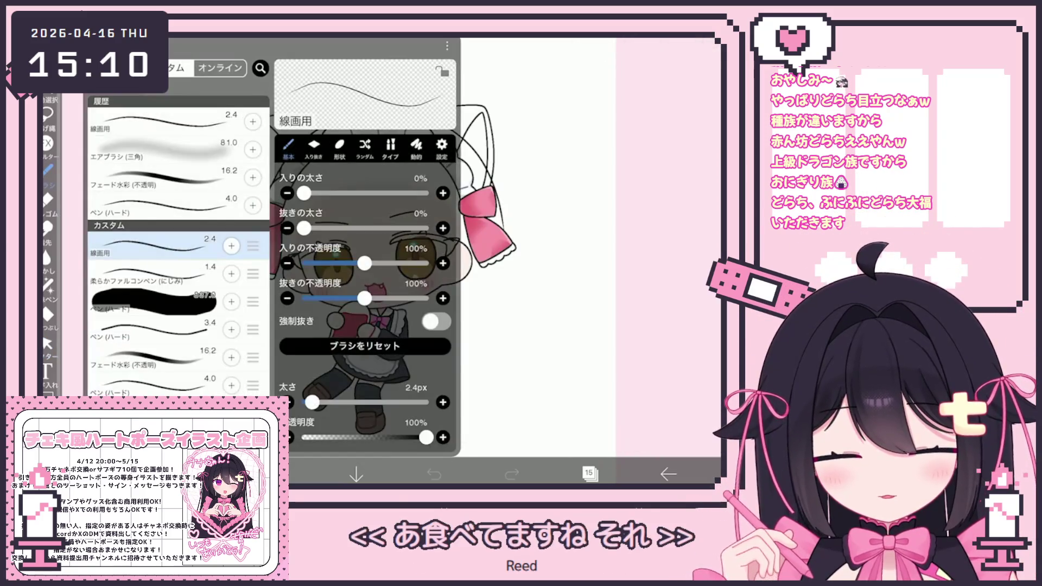
{"action": "left_click", "coordinate": [163, 385]}
{"action": "left_click", "coordinate": [537, 326]}
{"action": "scroll", "coordinate": [366, 286], "scroll_direction": "up", "scroll_amount": 5}
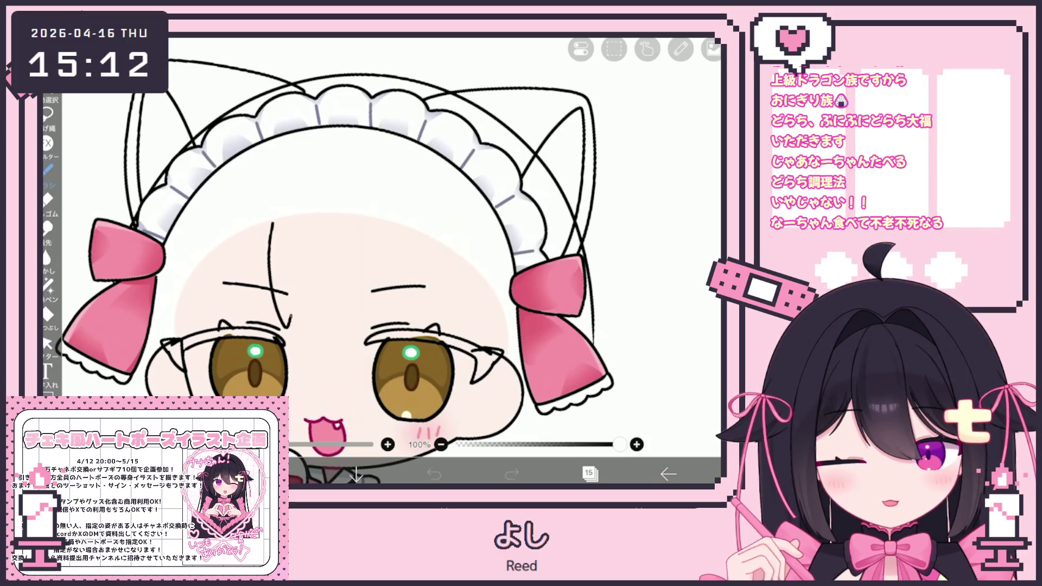
{"action": "scroll", "coordinate": [383, 260], "scroll_direction": "up", "scroll_amount": 3}
Step: Rough in two bang strands on the forehead, redoing the right one several times before undoing both
{"action": "key", "text": "ctrl+z"}
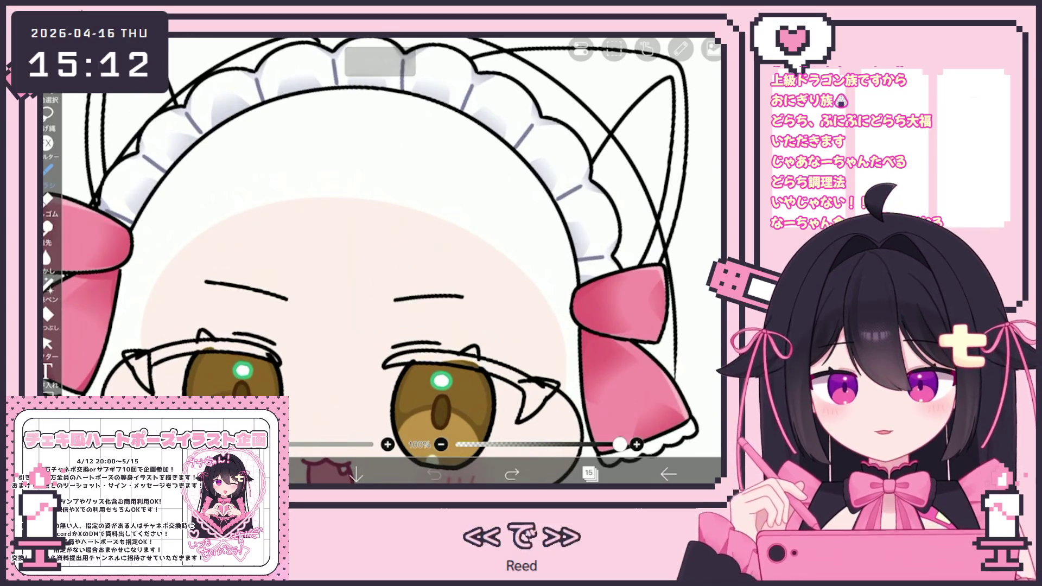
{"action": "mouse_move", "coordinate": [269, 206]}
{"action": "left_mouse_down"}
{"action": "mouse_move", "coordinate": [276, 341]}
{"action": "mouse_move", "coordinate": [353, 360]}
{"action": "left_mouse_up"}
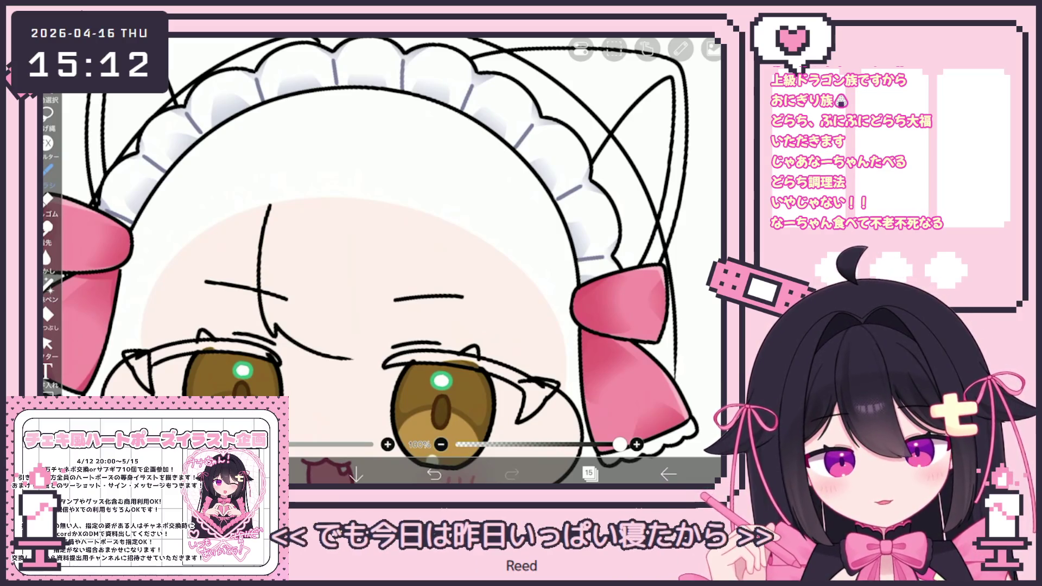
{"action": "left_click_drag", "start_coordinate": [421, 204], "coordinate": [423, 297]}
{"action": "left_click", "coordinate": [434, 473]}
{"action": "left_click_drag", "start_coordinate": [422, 204], "coordinate": [430, 342]}
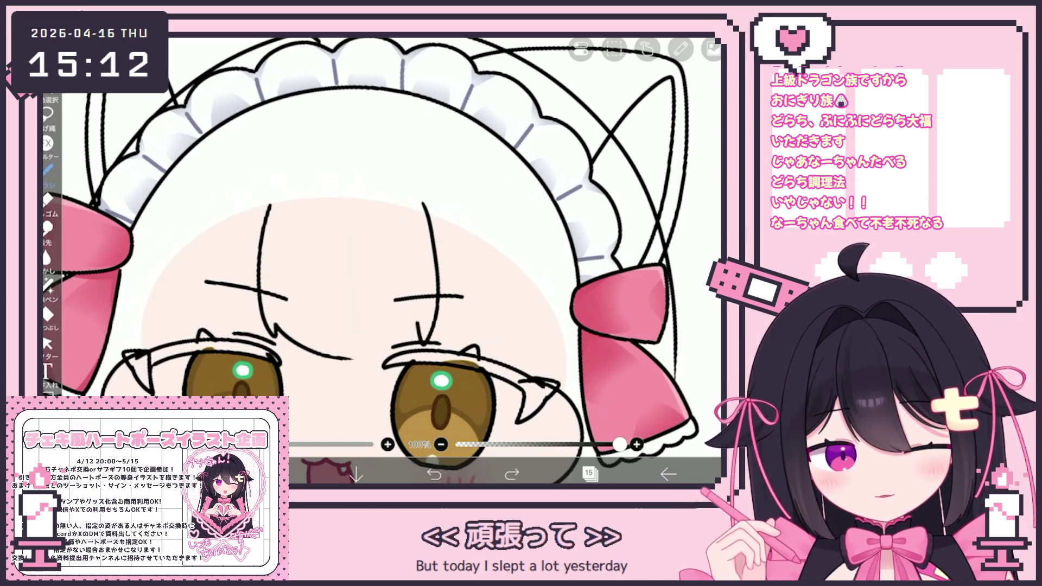
{"action": "left_click", "coordinate": [435, 472]}
{"action": "left_click_drag", "start_coordinate": [421, 208], "coordinate": [423, 326]}
{"action": "key", "text": "ctrl+z"}
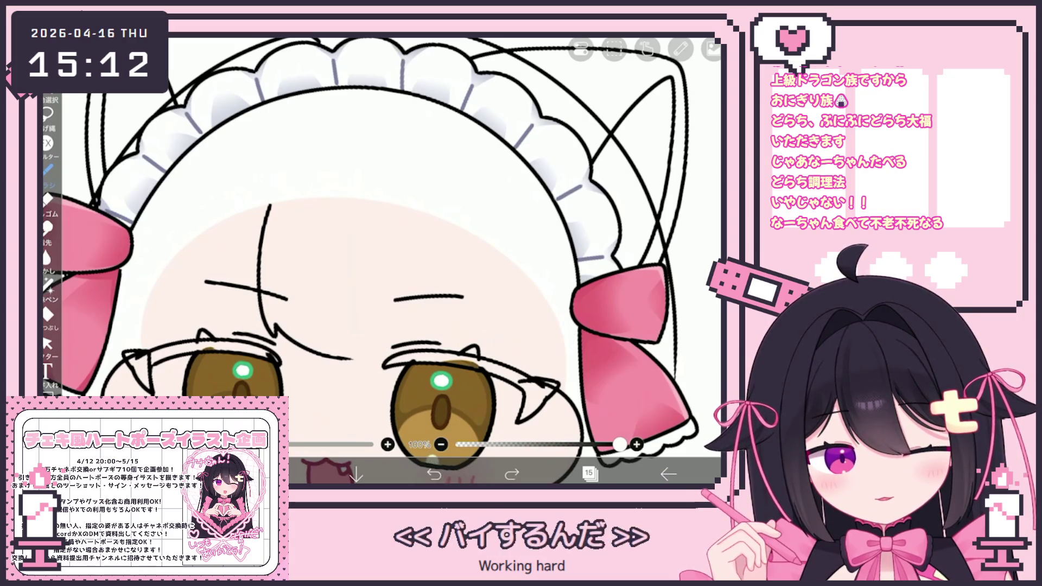
{"action": "key", "text": "ctrl+z"}
{"action": "key", "text": "ctrl+z"}
Step: Redraw the left strand with a curve over the left eye and retry the right strand's shape
{"action": "left_click_drag", "start_coordinate": [261, 200], "coordinate": [254, 289]}
{"action": "left_click_drag", "start_coordinate": [285, 338], "coordinate": [339, 357]}
{"action": "left_click_drag", "start_coordinate": [420, 204], "coordinate": [424, 336]}
{"action": "key", "text": "ctrl+z"}
{"action": "left_click_drag", "start_coordinate": [419, 200], "coordinate": [412, 343]}
{"action": "key", "text": "ctrl+z"}
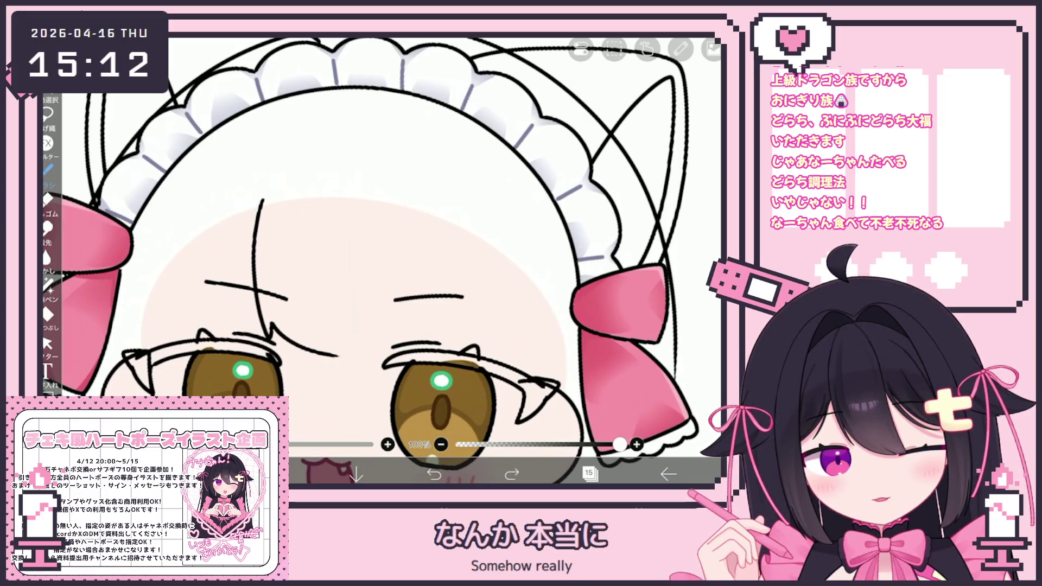
{"action": "key", "text": "ctrl+z"}
{"action": "key", "text": "ctrl+z"}
{"action": "mouse_move", "coordinate": [269, 196]}
{"action": "left_mouse_down"}
{"action": "mouse_move", "coordinate": [258, 300]}
{"action": "mouse_move", "coordinate": [303, 357]}
{"action": "mouse_move", "coordinate": [349, 375]}
{"action": "left_mouse_up"}
{"action": "left_click_drag", "start_coordinate": [423, 199], "coordinate": [412, 342]}
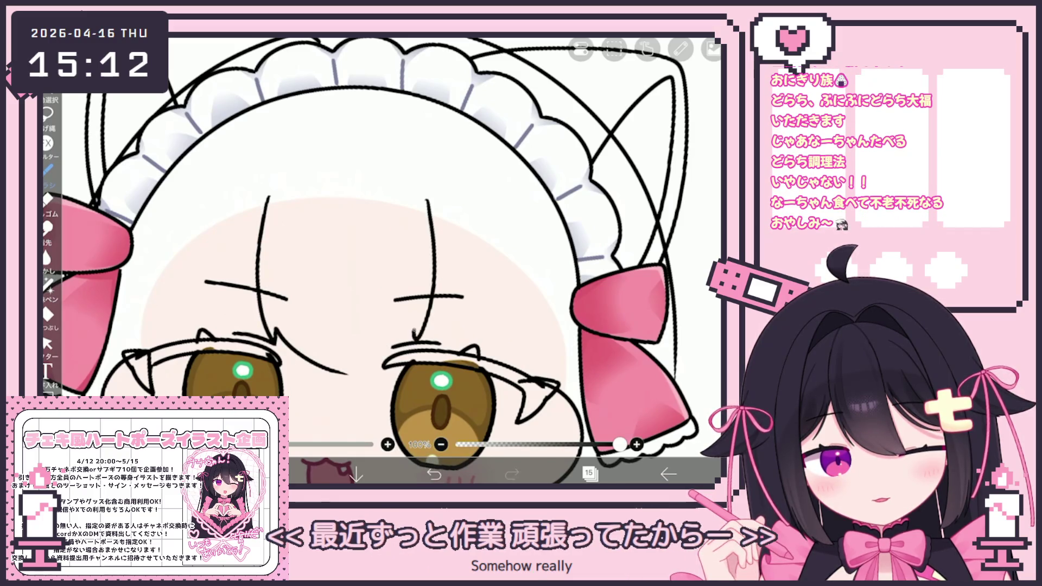
{"action": "key", "text": "ctrl+z"}
{"action": "left_click_drag", "start_coordinate": [419, 322], "coordinate": [342, 375]}
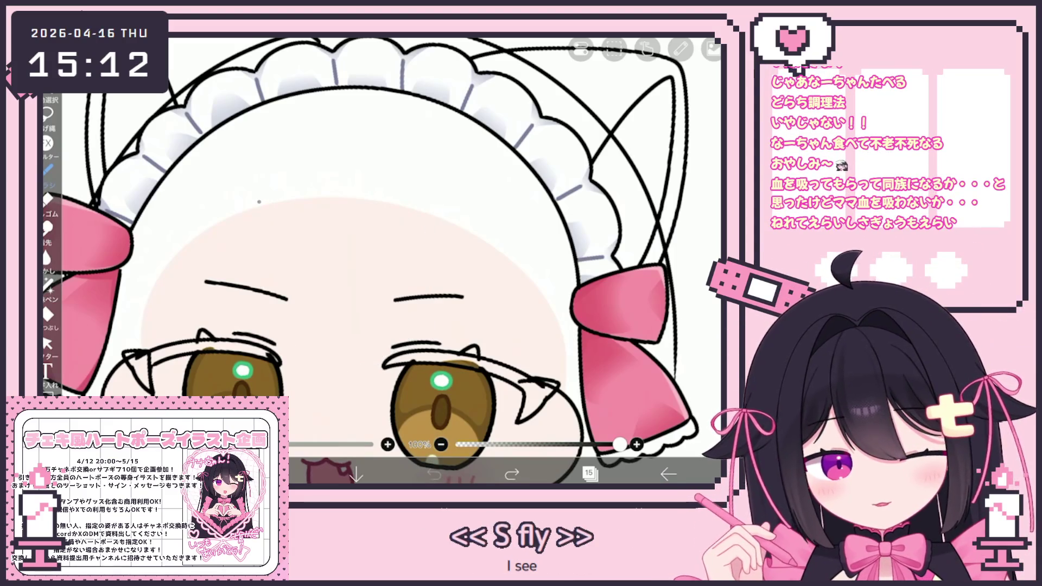
Step: Settle the right strand as a long line curving toward the left eye and lasso-select it for adjusting
{"action": "key", "text": "ctrl+z"}
{"action": "key", "text": "ctrl+z"}
{"action": "left_click_drag", "start_coordinate": [412, 192], "coordinate": [363, 377]}
{"action": "key", "text": "ctrl+z"}
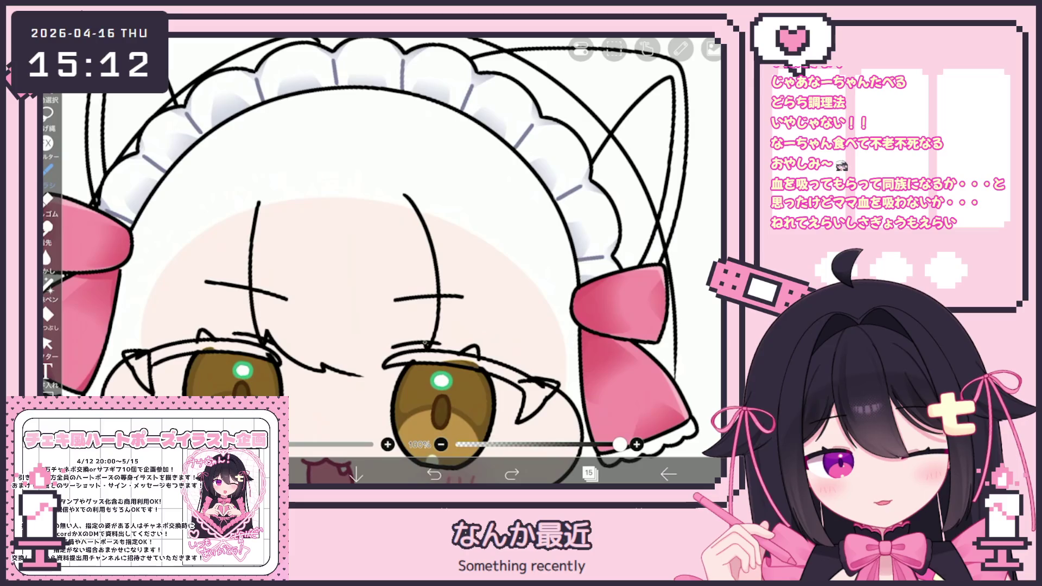
{"action": "key", "text": "ctrl+z"}
{"action": "left_click_drag", "start_coordinate": [412, 194], "coordinate": [359, 375]}
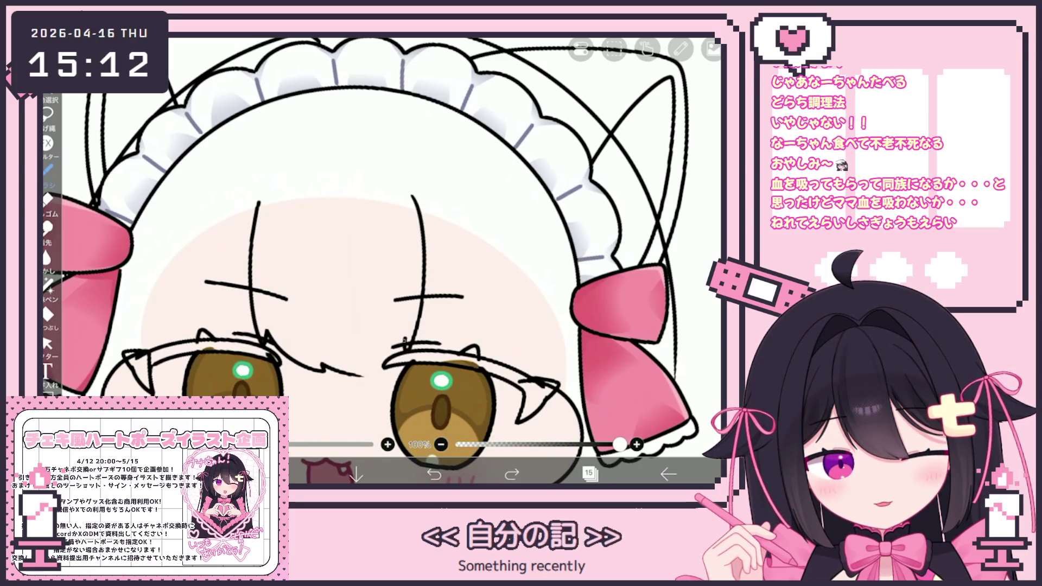
{"action": "key", "text": "ctrl+z"}
{"action": "left_click_drag", "start_coordinate": [412, 195], "coordinate": [424, 297]}
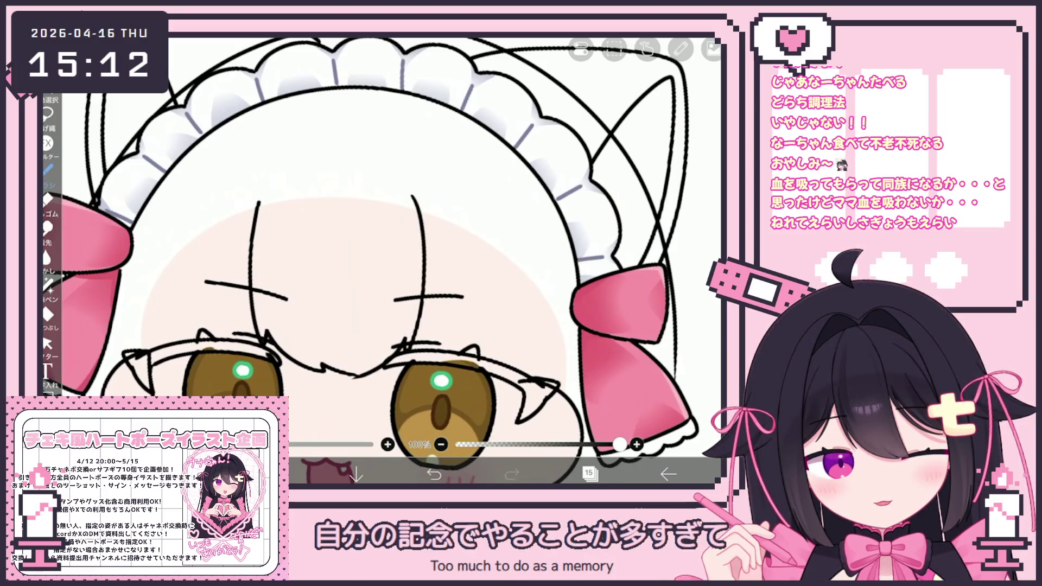
{"action": "left_click_drag", "start_coordinate": [383, 188], "coordinate": [355, 382]}
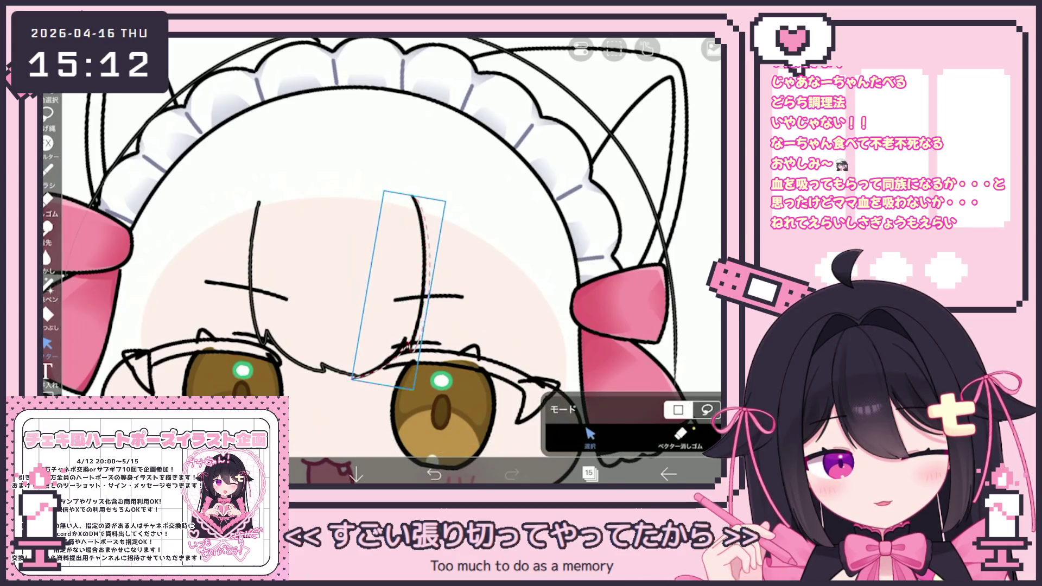
Step: Nudge and reshape the selected bang strokes on the face, then return to the brush
{"action": "left_click_drag", "start_coordinate": [430, 296], "coordinate": [425, 301]}
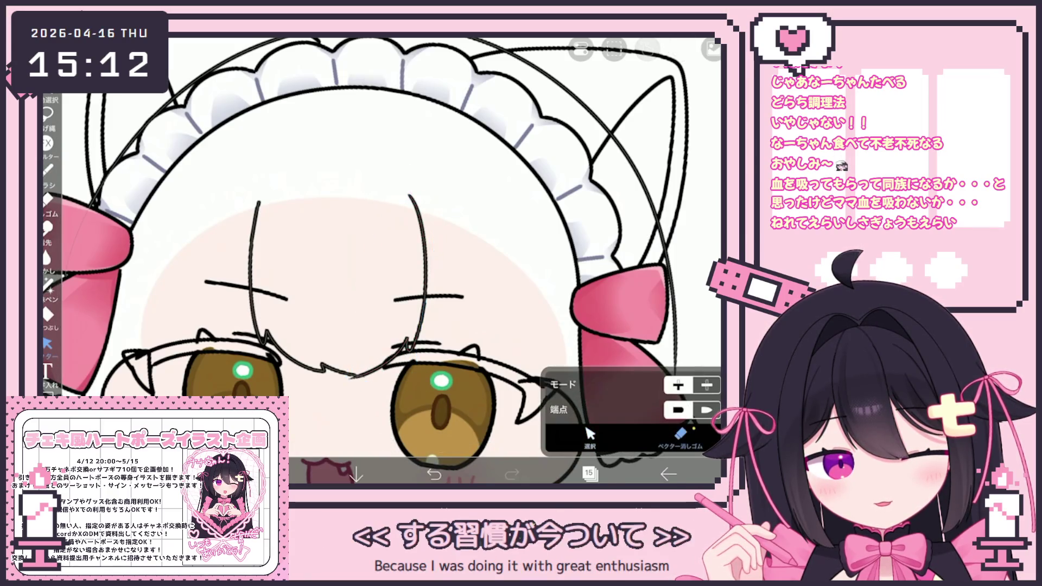
{"action": "left_click", "coordinate": [682, 432]}
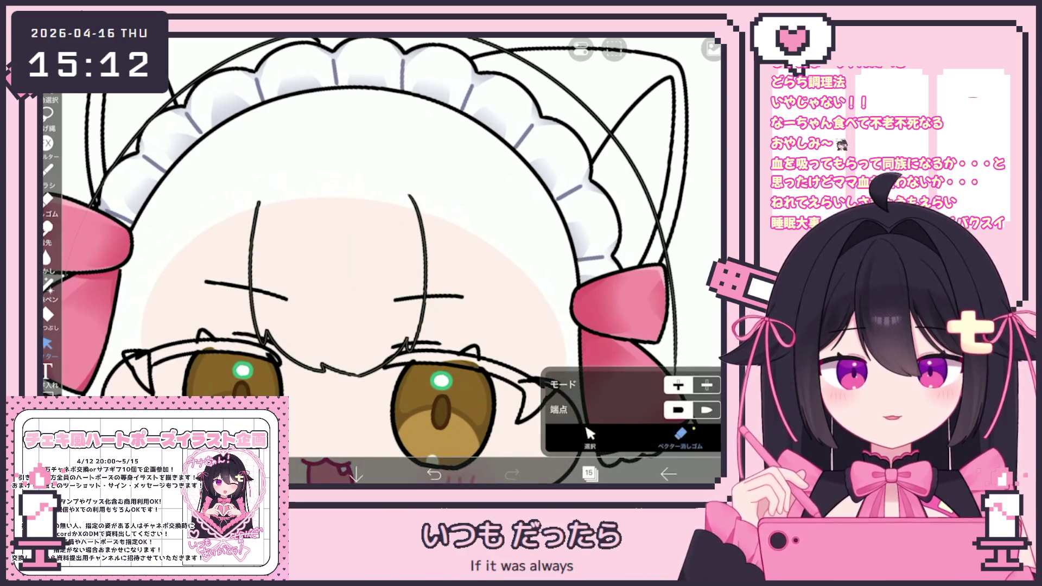
{"action": "left_click", "coordinate": [591, 436]}
{"action": "left_click", "coordinate": [338, 269]}
{"action": "left_click", "coordinate": [489, 123]}
{"action": "left_click_drag", "start_coordinate": [244, 194], "coordinate": [442, 373]}
{"action": "left_click", "coordinate": [489, 123]}
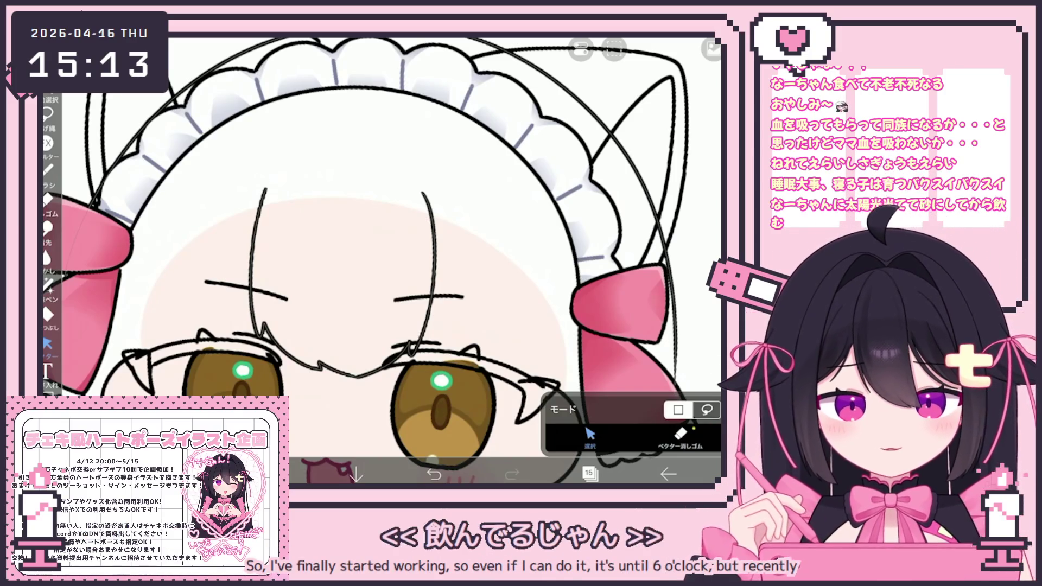
{"action": "key", "text": "b"}
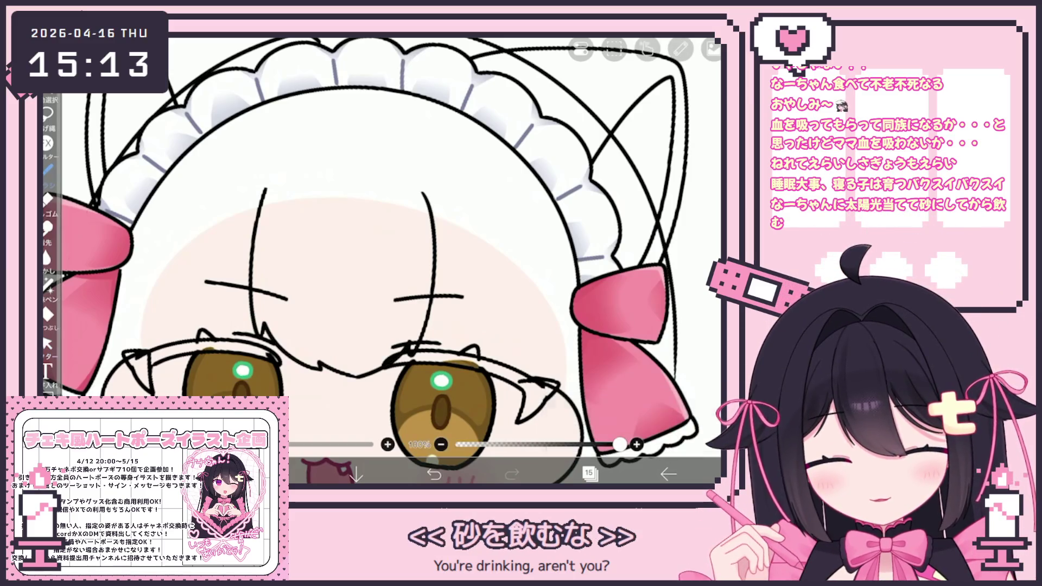
{"action": "scroll", "coordinate": [383, 260], "scroll_direction": "up", "scroll_amount": 2}
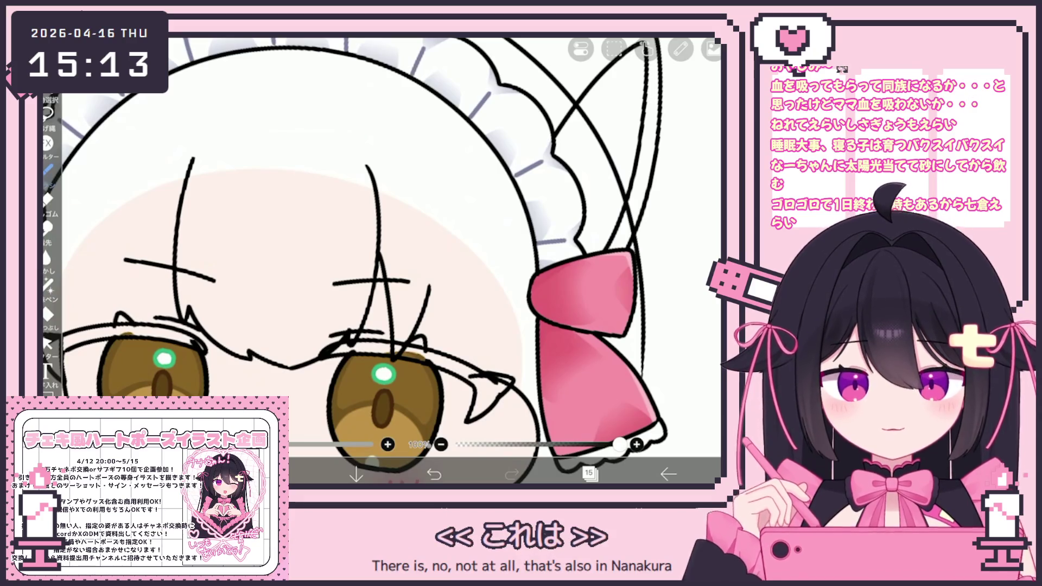
Step: Restore the curved stroke beside the right eye and add a short hair line near the left eye
{"action": "left_click_drag", "start_coordinate": [411, 308], "coordinate": [438, 327]}
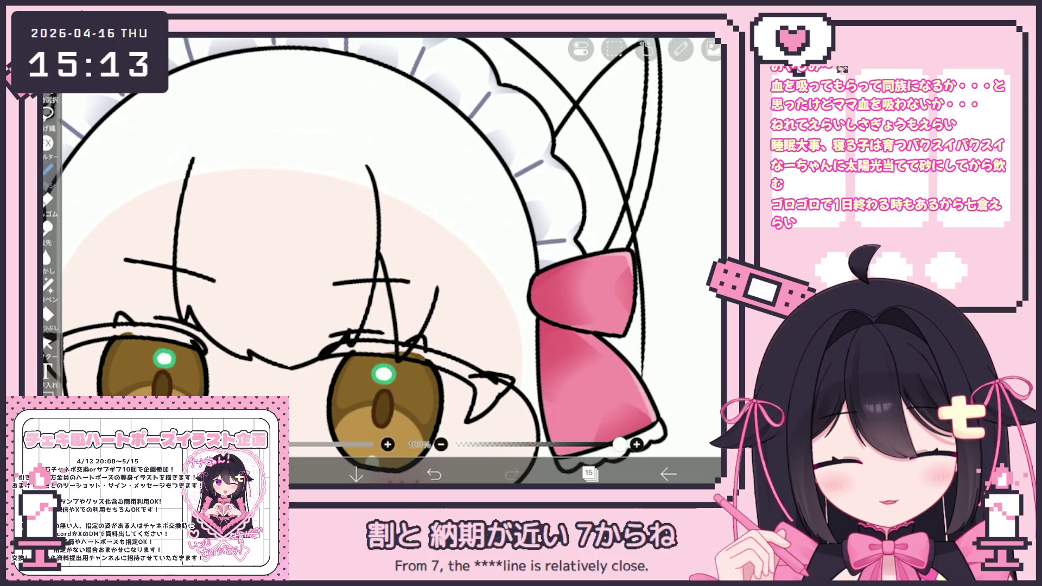
{"action": "scroll", "coordinate": [383, 261], "scroll_direction": "down", "scroll_amount": 3}
{"action": "key", "text": "ctrl+z"}
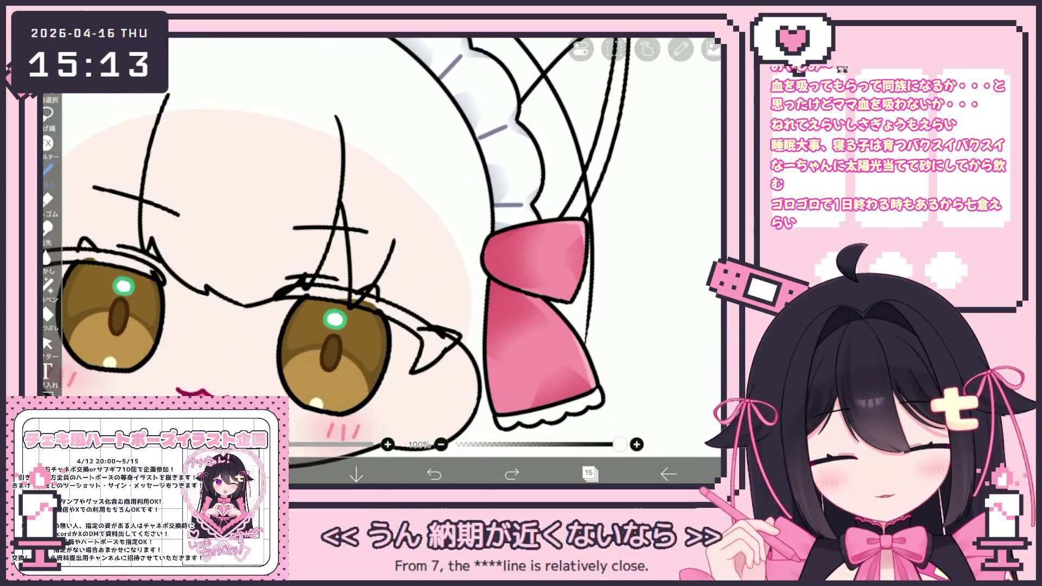
{"action": "key", "text": "ctrl+y"}
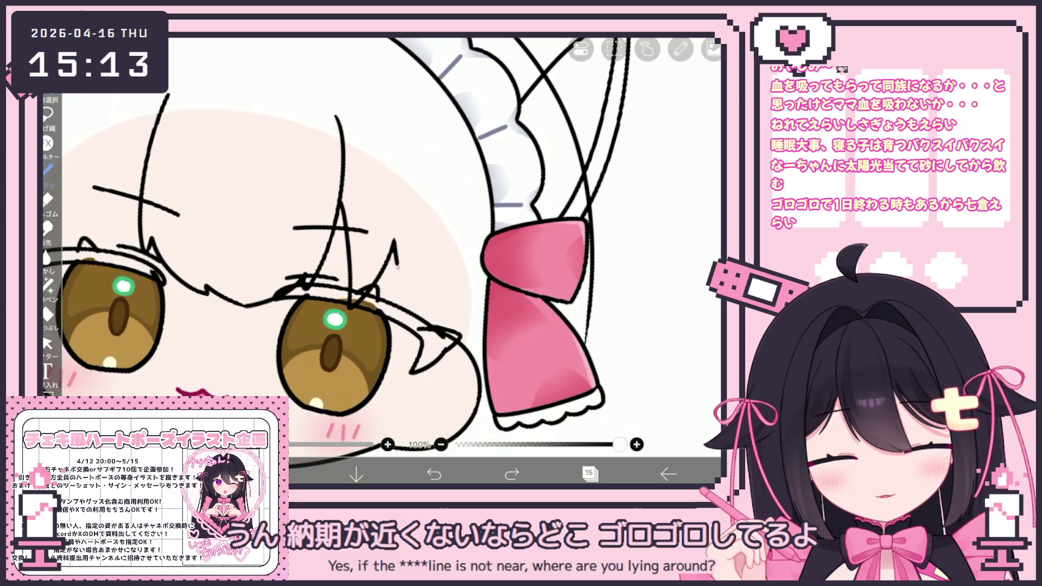
{"action": "key", "text": "ctrl+y"}
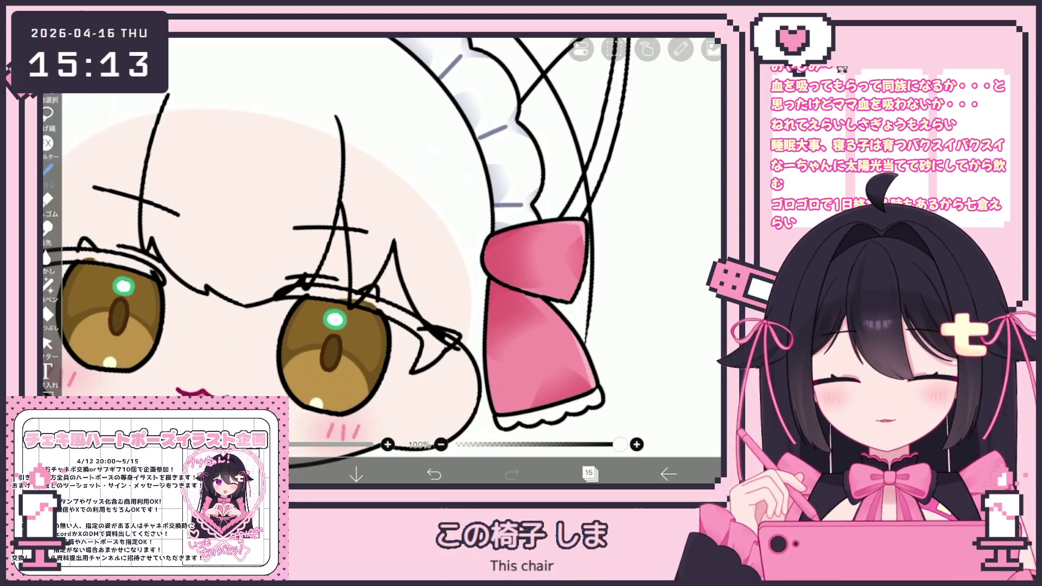
{"action": "scroll", "coordinate": [383, 260], "scroll_direction": "down", "scroll_amount": 3}
{"action": "scroll", "coordinate": [382, 261], "scroll_direction": "up", "scroll_amount": 5}
{"action": "mouse_move", "coordinate": [277, 265]}
{"action": "left_mouse_down"}
{"action": "mouse_move", "coordinate": [261, 325]}
{"action": "mouse_move", "coordinate": [235, 359]}
{"action": "left_mouse_up"}
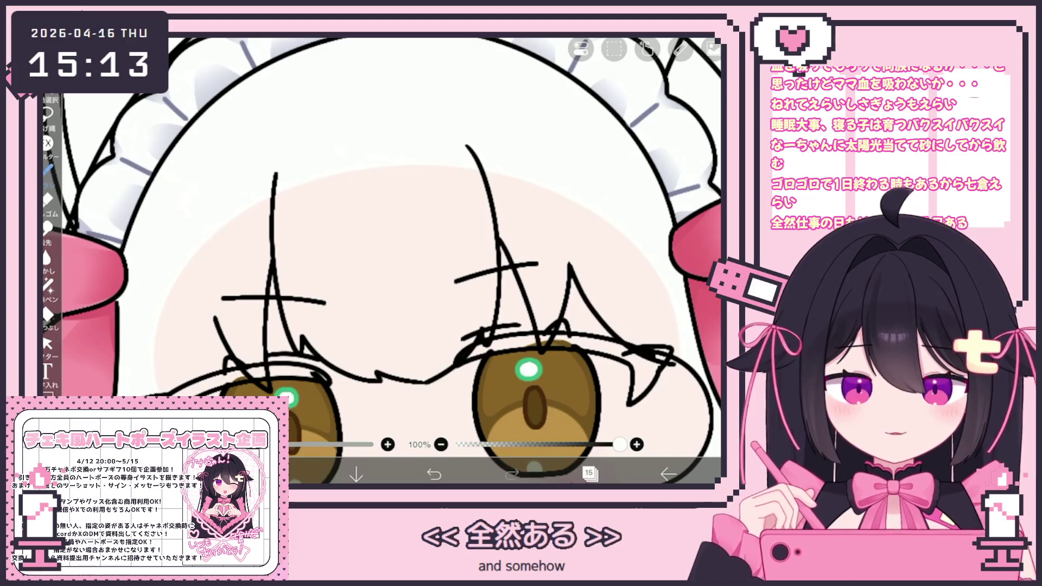
{"action": "scroll", "coordinate": [382, 260], "scroll_direction": "down", "scroll_amount": 1}
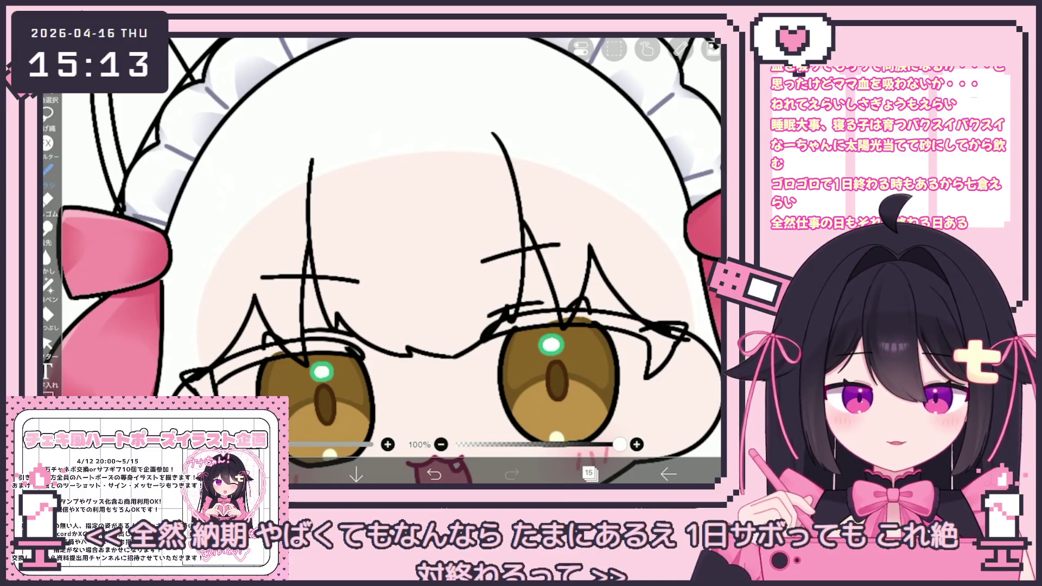
{"action": "scroll", "coordinate": [383, 261], "scroll_direction": "down", "scroll_amount": 3}
Step: Add a new vector layer above layer 22 in the Layers panel
{"action": "left_click", "coordinate": [590, 474]}
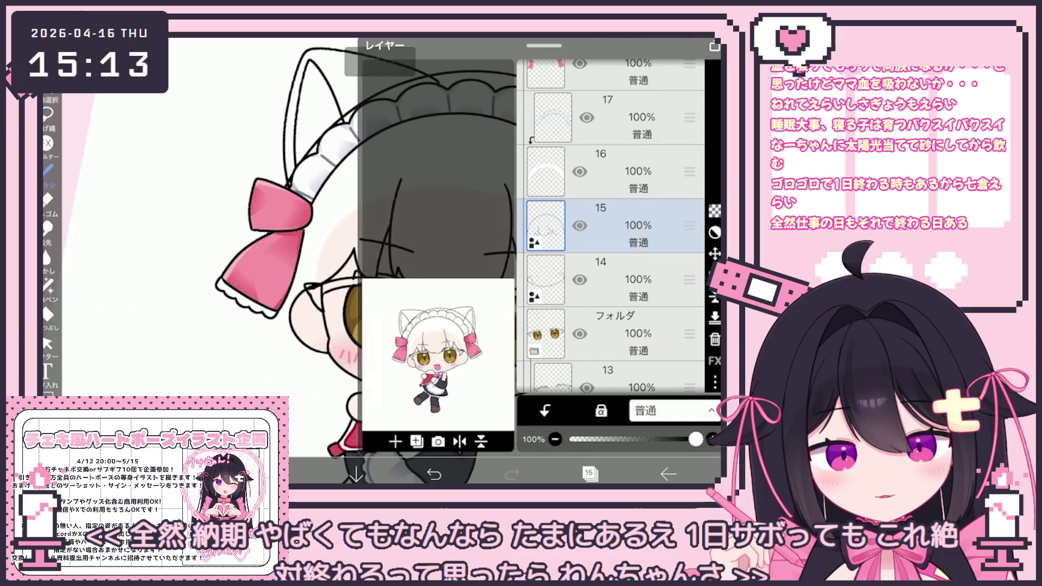
{"action": "scroll", "coordinate": [611, 228], "scroll_direction": "up", "scroll_amount": 10}
{"action": "left_click", "coordinate": [611, 220]}
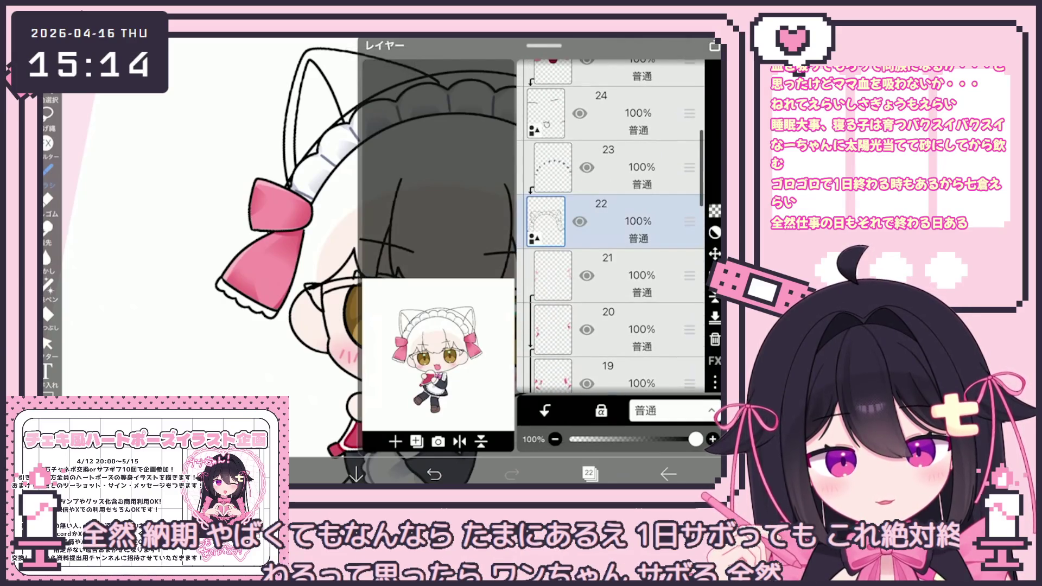
{"action": "scroll", "coordinate": [611, 229], "scroll_direction": "up", "scroll_amount": 2}
{"action": "left_click", "coordinate": [395, 442]}
{"action": "left_click", "coordinate": [589, 474]}
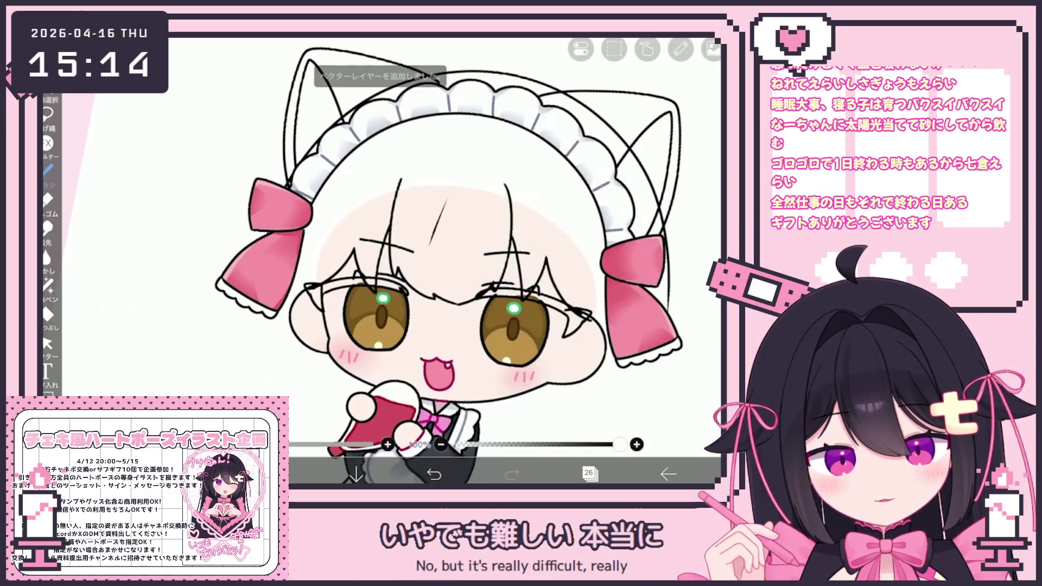
Step: Clear the current layer and draw a hair strand along the left cheek
{"action": "left_click", "coordinate": [614, 48]}
{"action": "key", "text": "Escape"}
{"action": "key", "text": "Delete"}
{"action": "scroll", "coordinate": [445, 261], "scroll_direction": "up", "scroll_amount": 3}
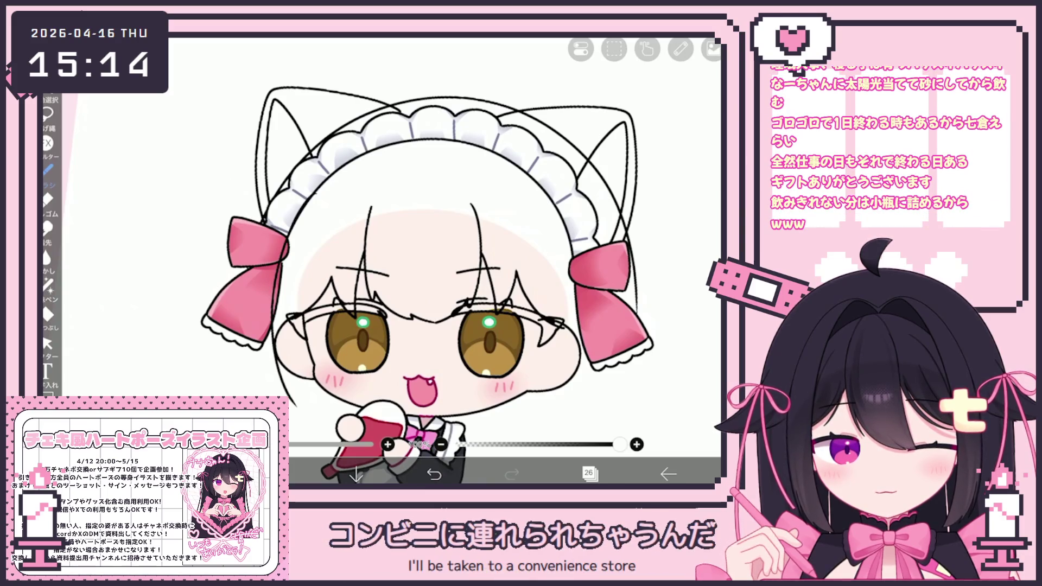
{"action": "scroll", "coordinate": [439, 264], "scroll_direction": "up", "scroll_amount": 2}
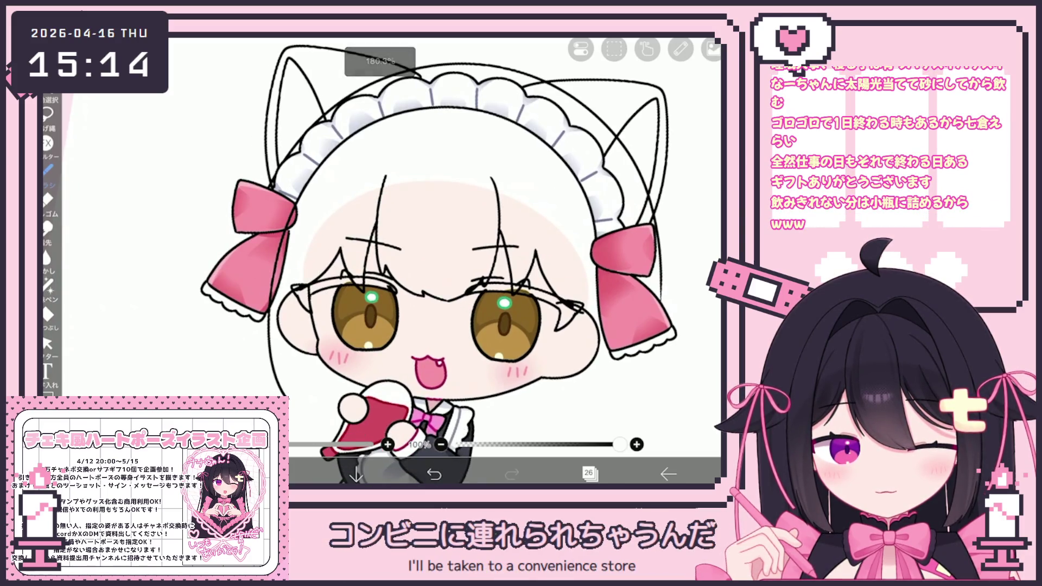
{"action": "key", "text": "ctrl+z"}
{"action": "left_click_drag", "start_coordinate": [326, 222], "coordinate": [307, 284]}
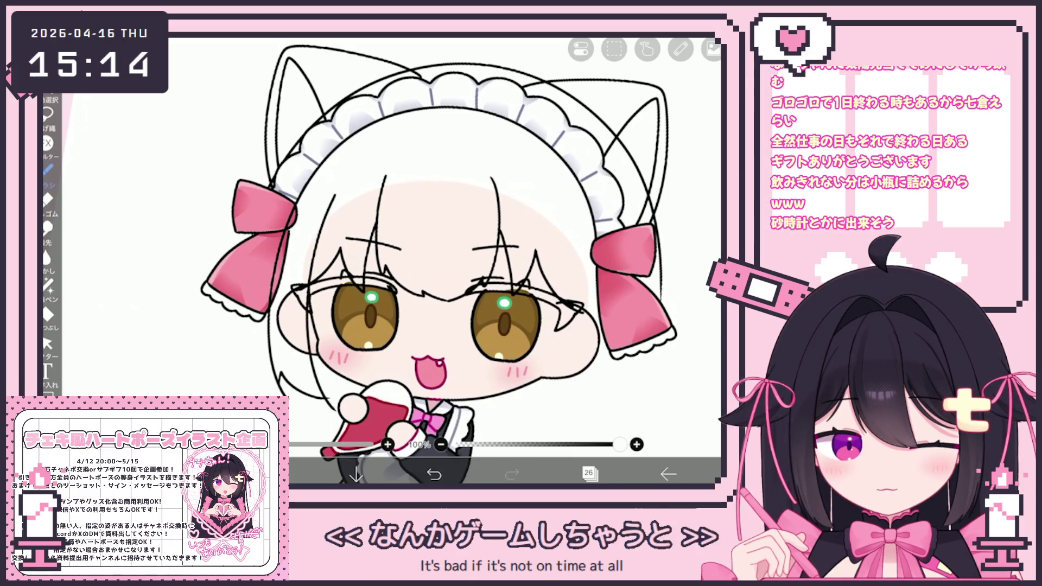
{"action": "scroll", "coordinate": [433, 266], "scroll_direction": "up", "scroll_amount": 2}
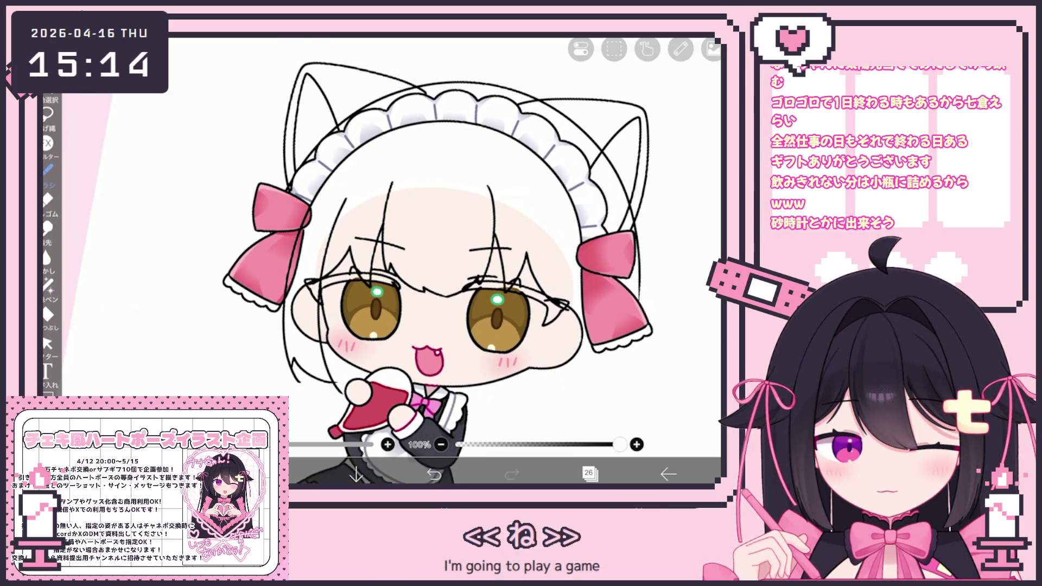
Step: Draw a curved hair strand right of the face, undoing and restoring it
{"action": "left_click_drag", "start_coordinate": [434, 266], "coordinate": [399, 239]}
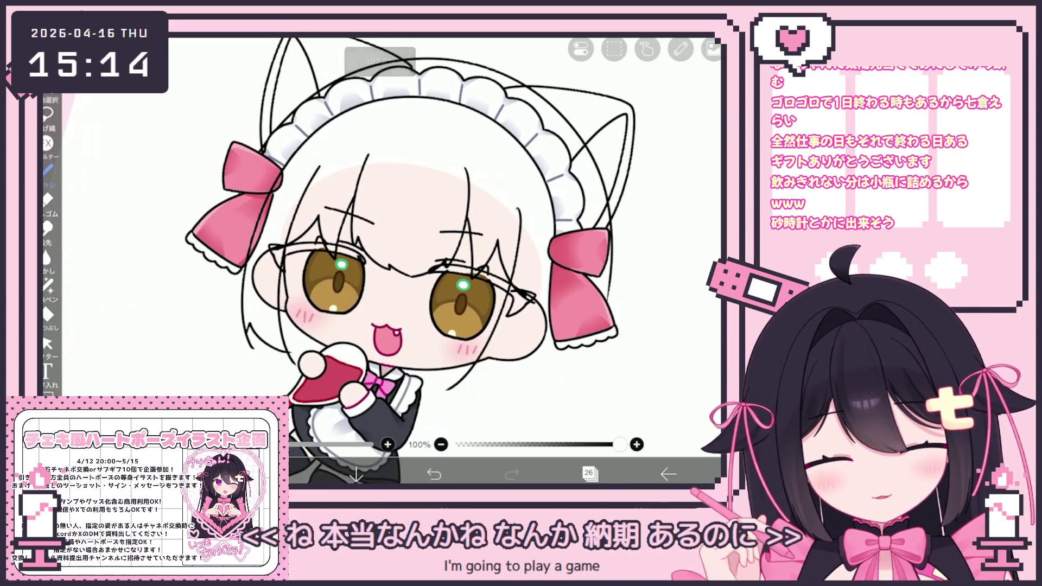
{"action": "left_click_drag", "start_coordinate": [481, 358], "coordinate": [455, 403]}
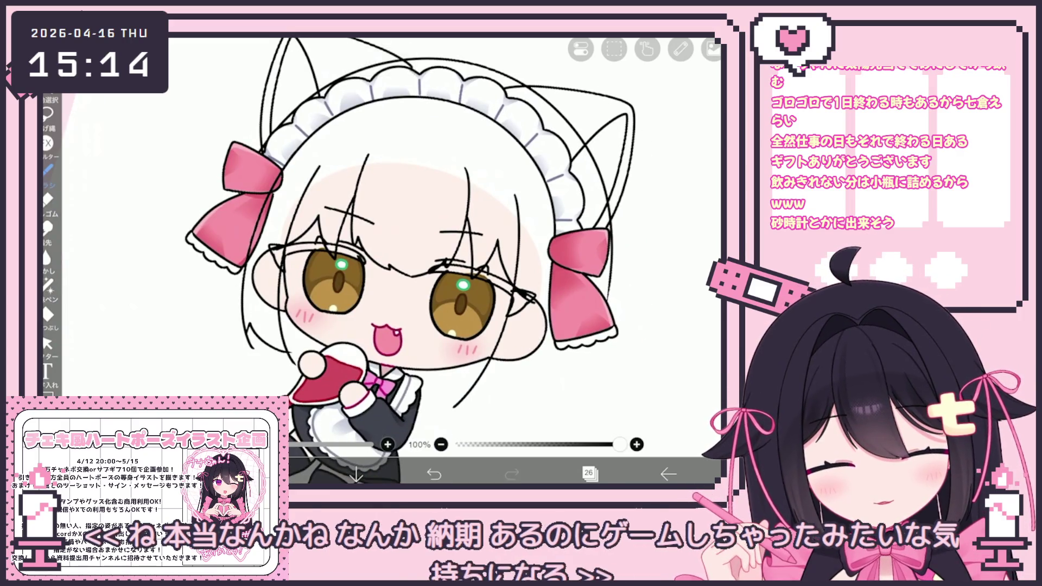
{"action": "left_click_drag", "start_coordinate": [390, 261], "coordinate": [363, 256]}
{"action": "key", "text": "ctrl+z"}
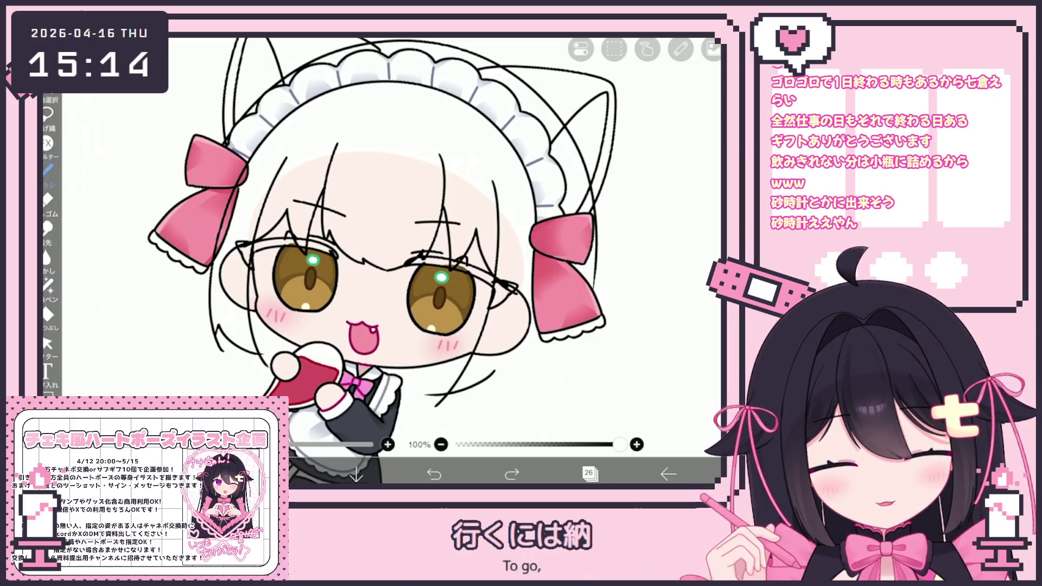
{"action": "key", "text": "ctrl+y"}
{"action": "left_click", "coordinate": [47, 344]}
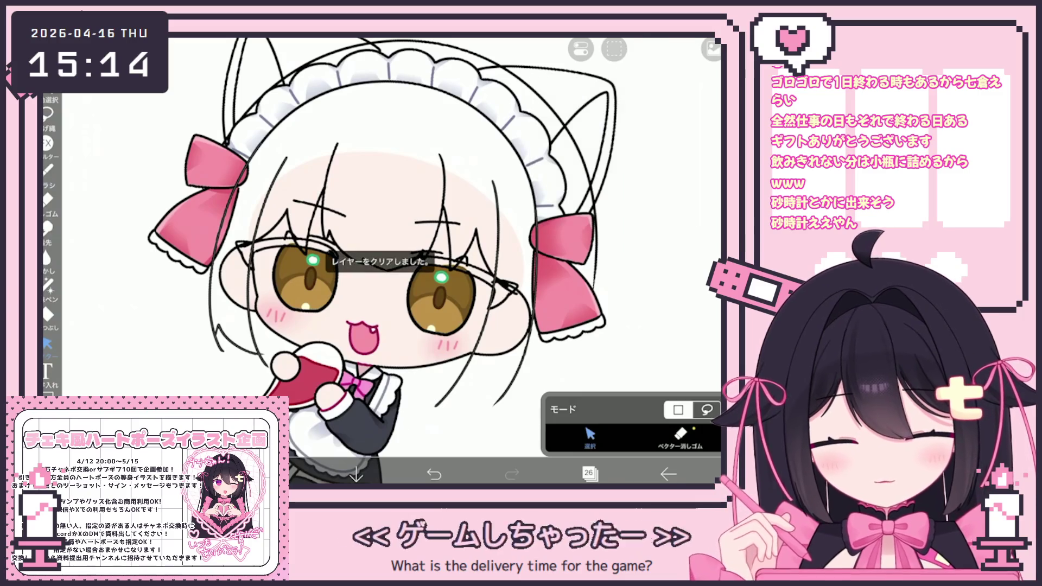
Step: Box-select and delete the two strands right of the face, then undo the deletion
{"action": "left_click_drag", "start_coordinate": [435, 180], "coordinate": [537, 407]}
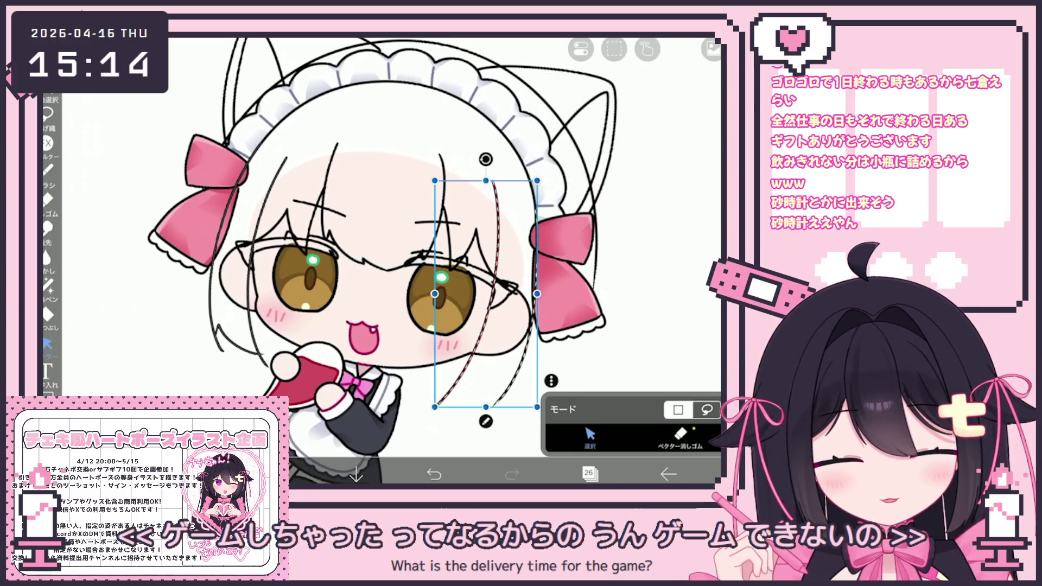
{"action": "left_click", "coordinate": [521, 342]}
{"action": "left_click", "coordinate": [615, 114]}
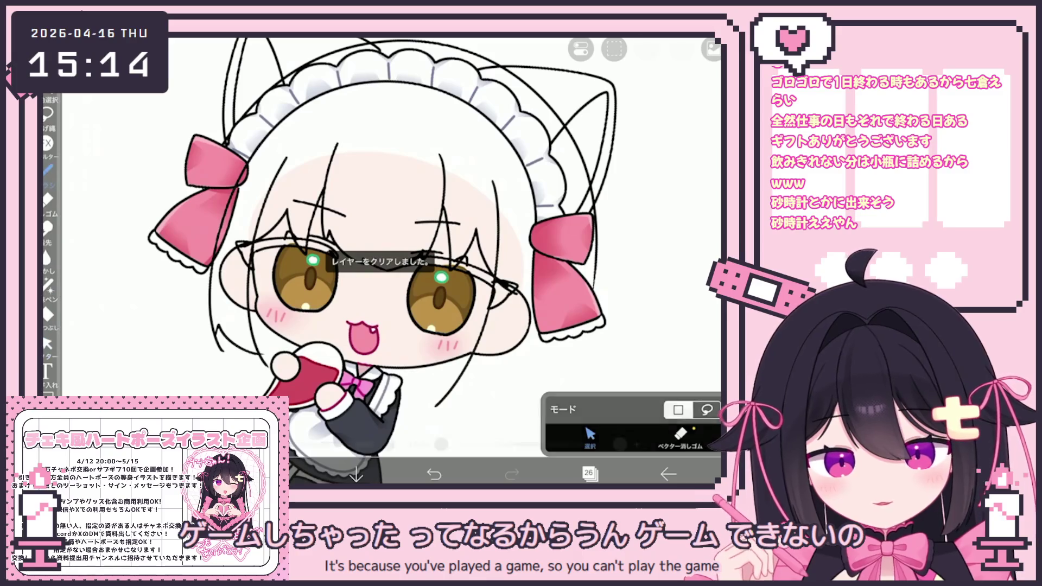
{"action": "left_click", "coordinate": [47, 168]}
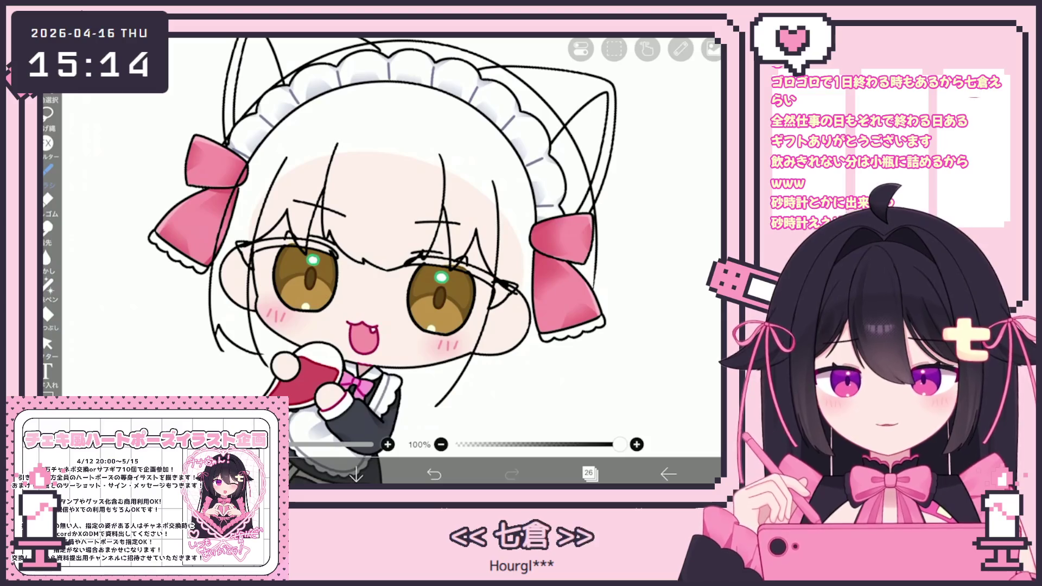
{"action": "key", "text": "ctrl+z"}
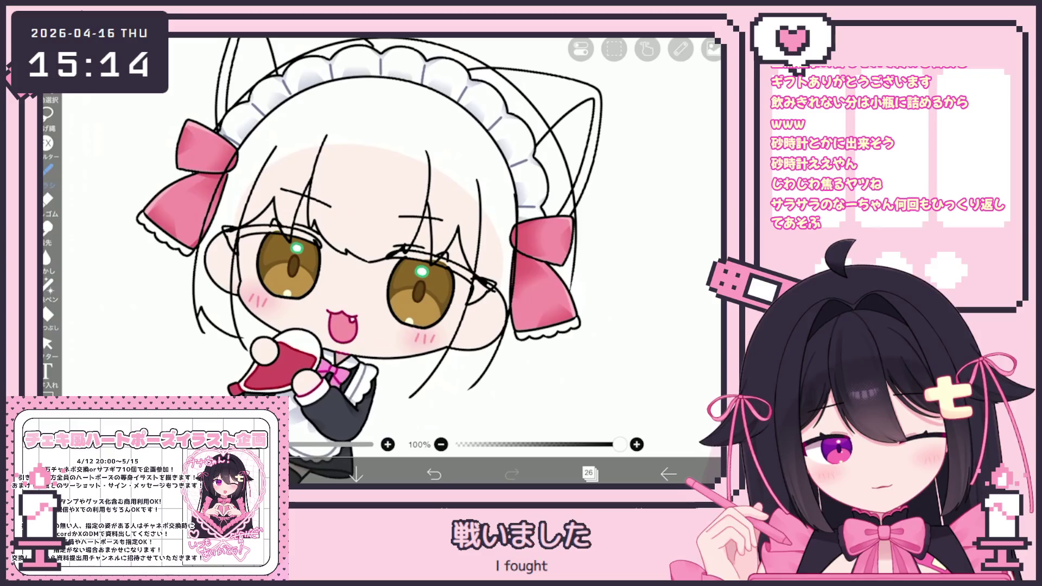
{"action": "scroll", "coordinate": [367, 240], "scroll_direction": "up", "scroll_amount": 3}
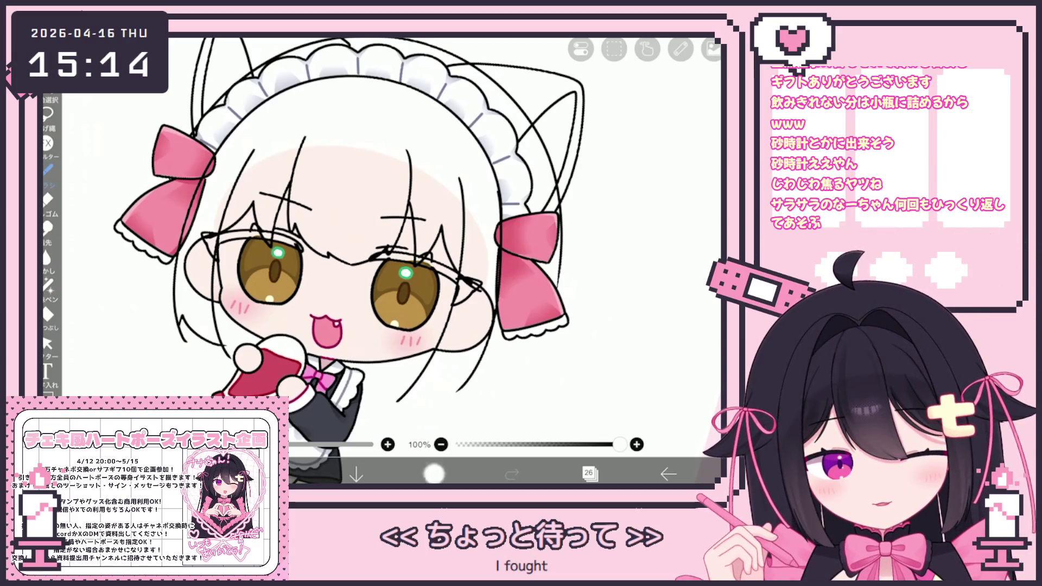
Step: Redraw the right-cheek strand as a flatter curve, then take it back off
{"action": "key", "text": "ctrl+z"}
{"action": "left_click_drag", "start_coordinate": [393, 395], "coordinate": [464, 360]}
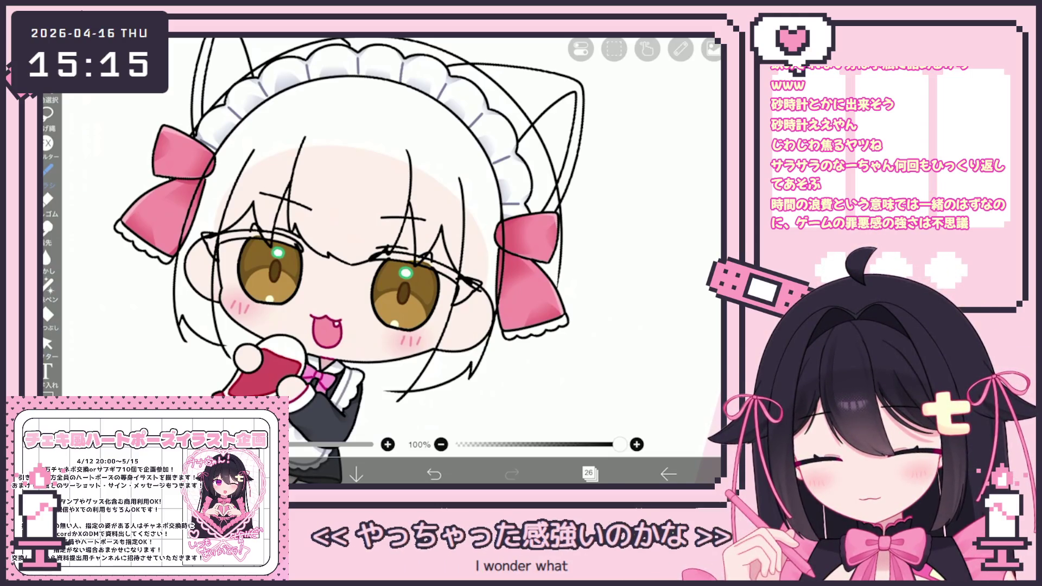
{"action": "key", "text": "ctrl+z"}
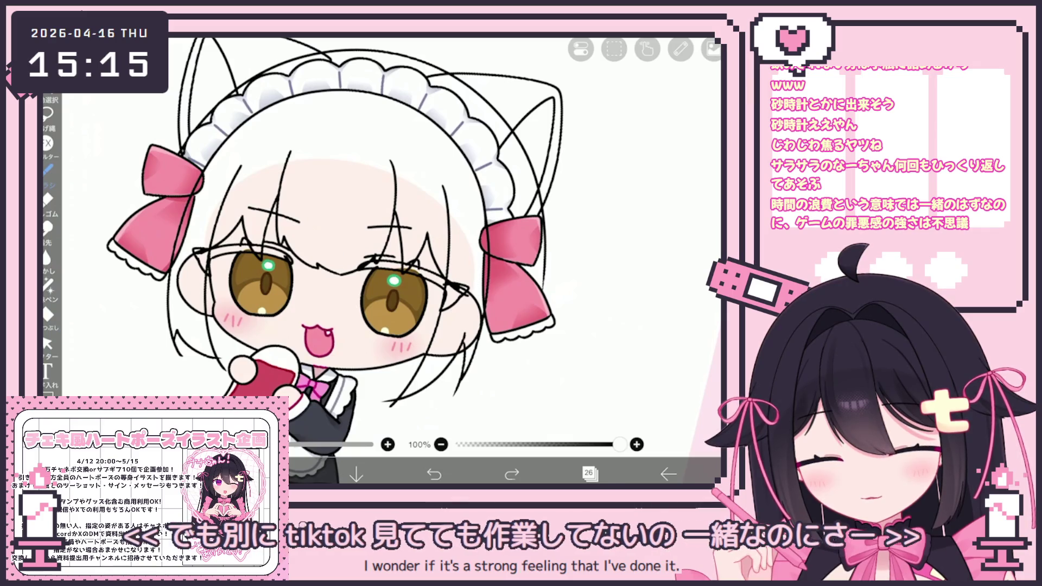
{"action": "left_click", "coordinate": [47, 344]}
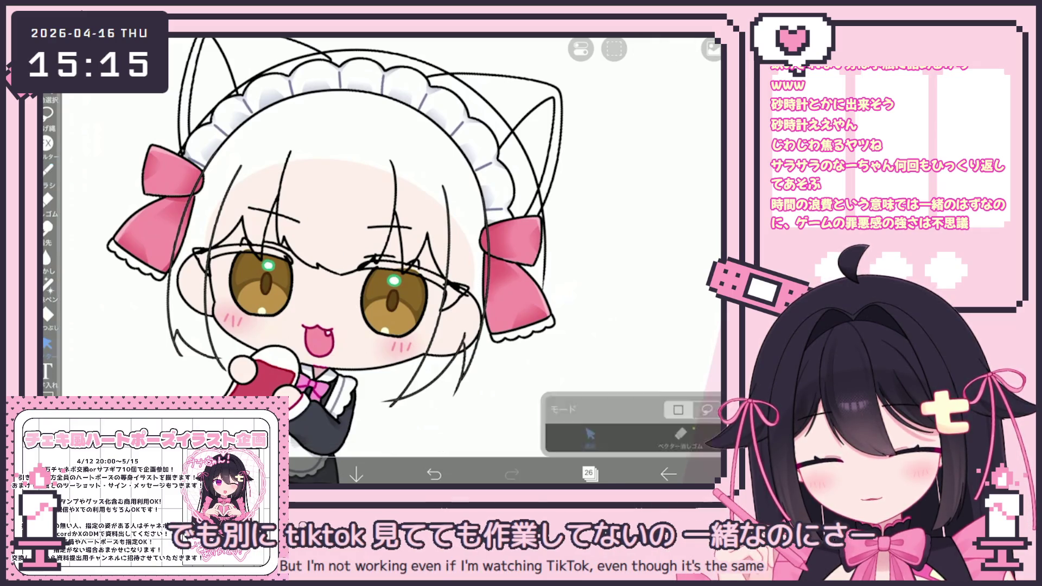
Step: Lasso and delete the stray strokes near the lower left
{"action": "left_click_drag", "start_coordinate": [173, 330], "coordinate": [227, 358]}
{"action": "left_click", "coordinate": [614, 49]}
{"action": "left_click", "coordinate": [652, 187]}
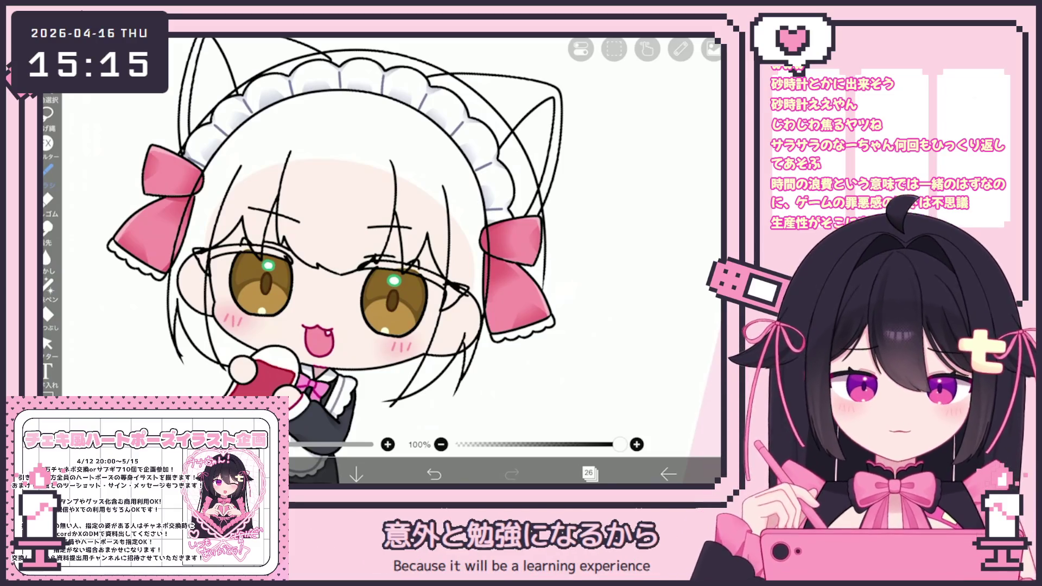
{"action": "scroll", "coordinate": [322, 240], "scroll_direction": "up", "scroll_amount": 3}
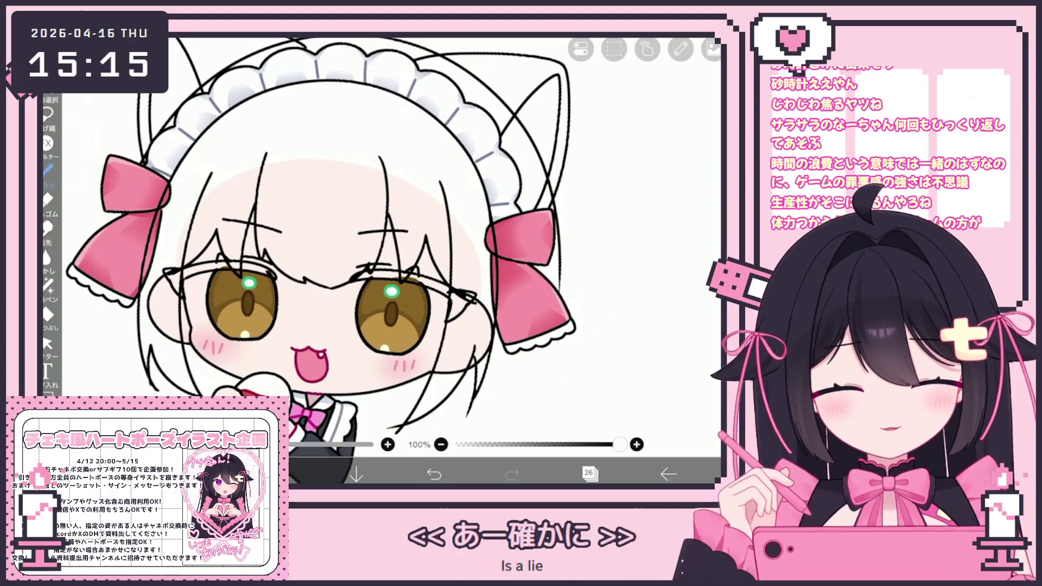
{"action": "key", "text": "v"}
Step: Delete the lower-right hair-tip strokes and draw a new strand in their place
{"action": "left_click", "coordinate": [435, 390]}
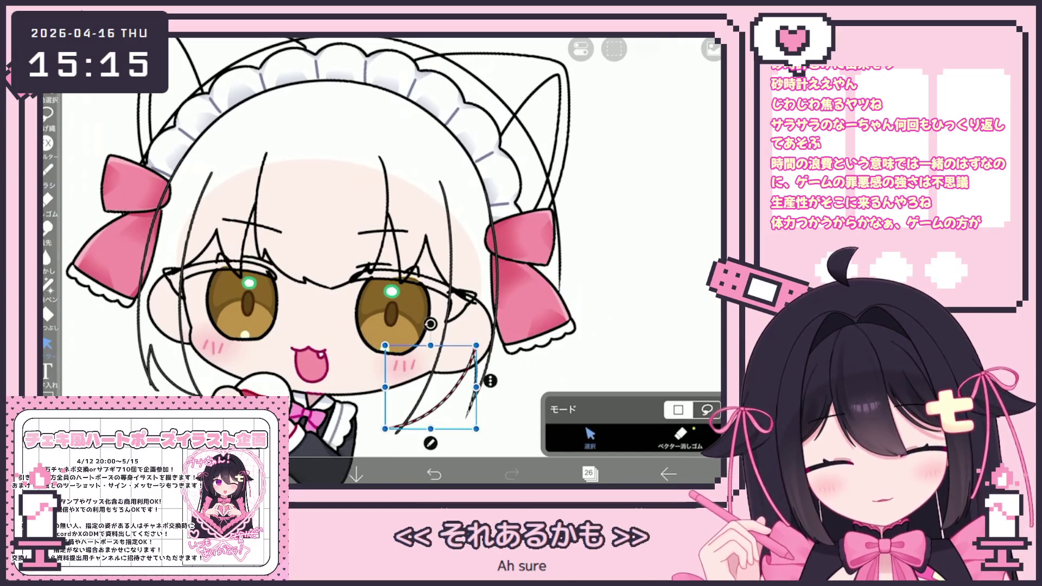
{"action": "left_click", "coordinate": [440, 391]}
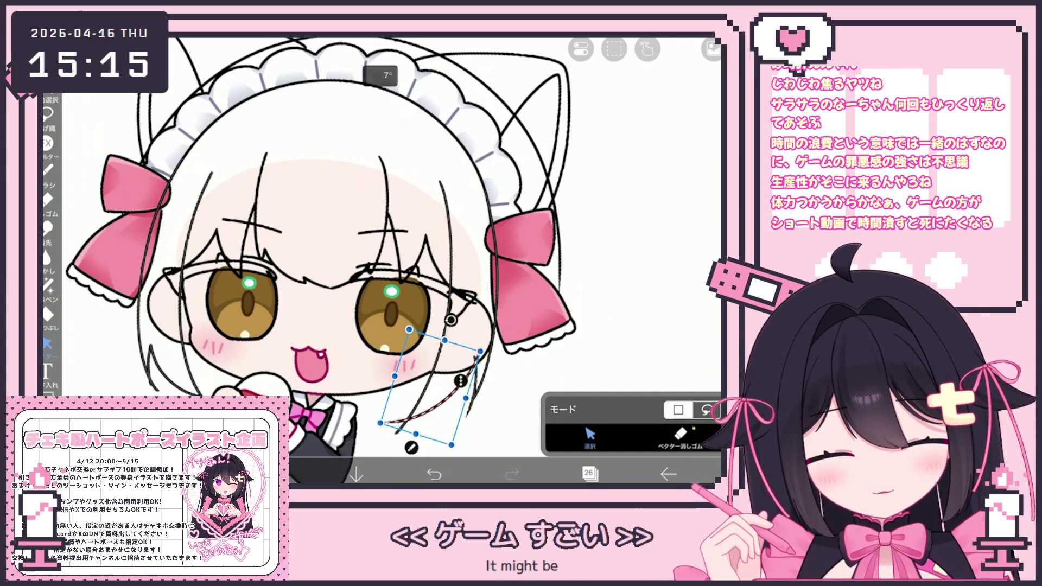
{"action": "left_click", "coordinate": [456, 383]}
{"action": "left_click", "coordinate": [440, 179]}
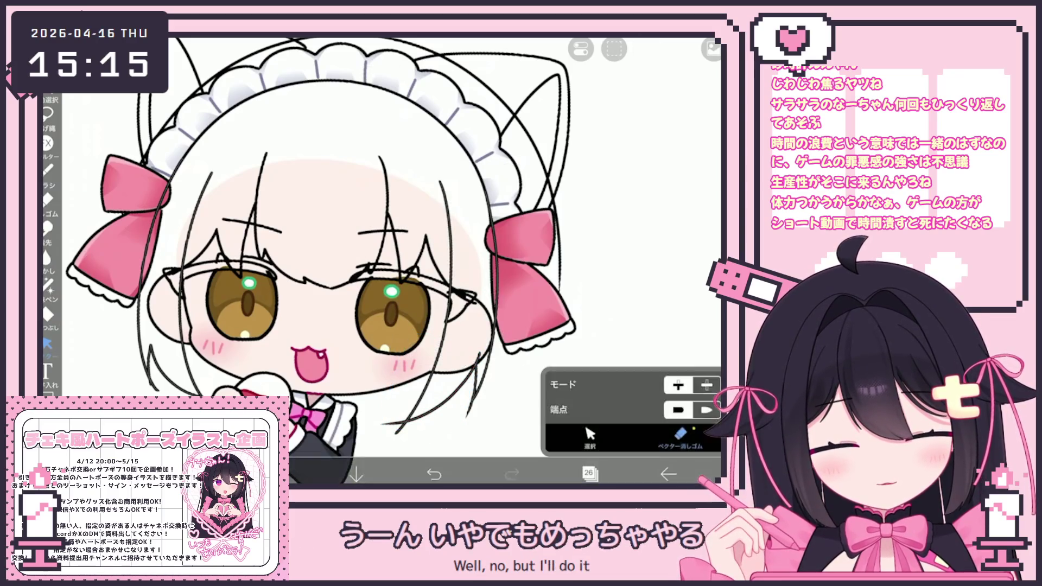
{"action": "left_click_drag", "start_coordinate": [479, 359], "coordinate": [403, 421]}
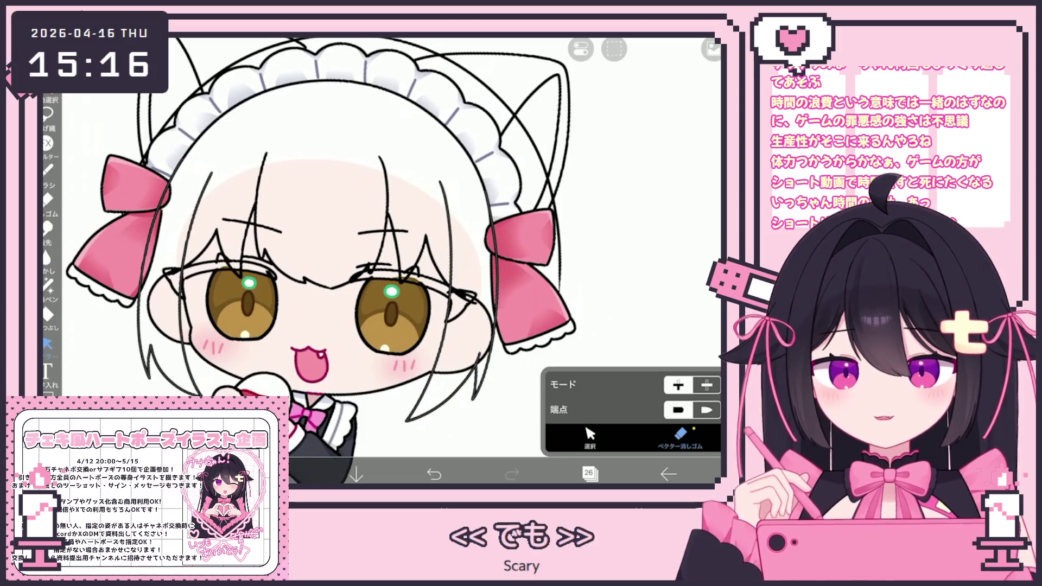
{"action": "key", "text": "b"}
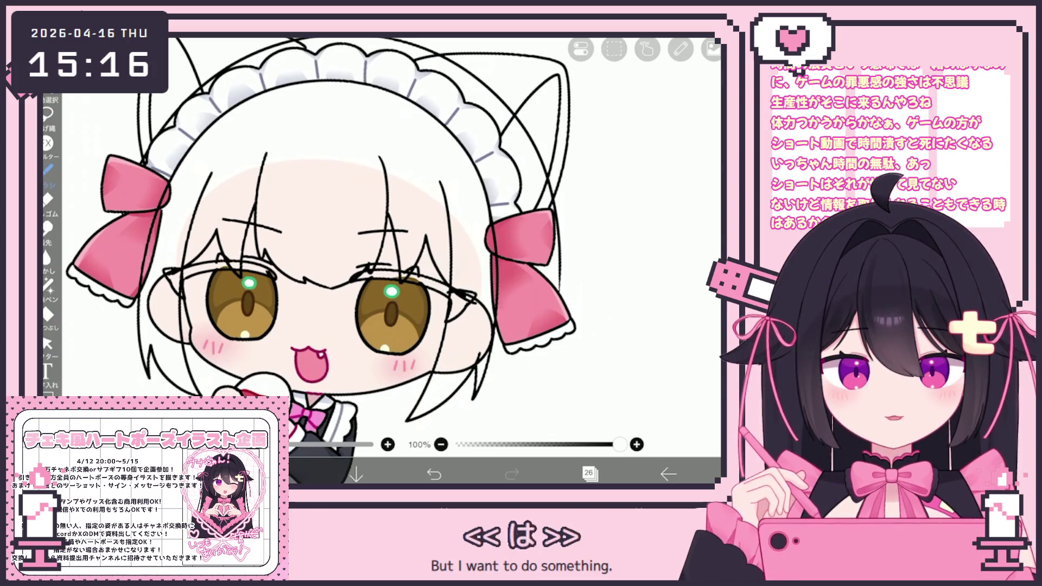
{"action": "scroll", "coordinate": [322, 240], "scroll_direction": "down", "scroll_amount": 2}
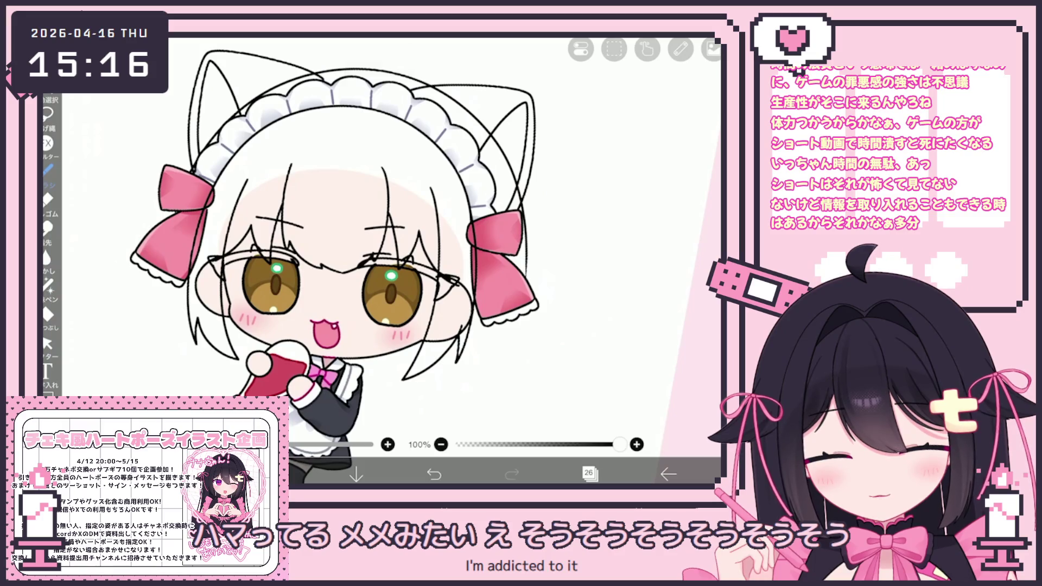
Step: Make layer 15 the working layer via layer 16 in the Layers panel
{"action": "left_click", "coordinate": [588, 473]}
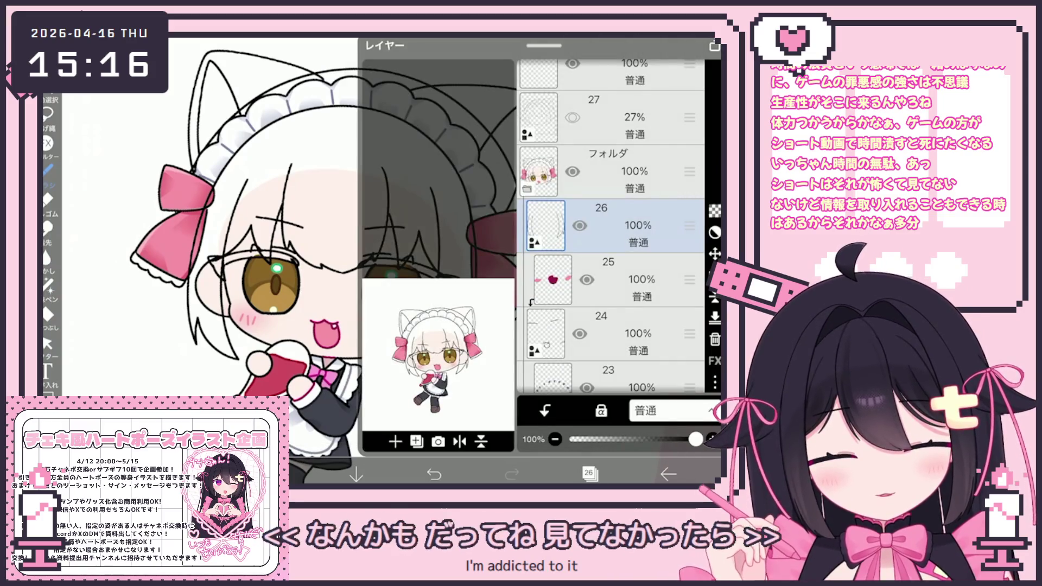
{"action": "scroll", "coordinate": [611, 244], "scroll_direction": "down", "scroll_amount": 10}
{"action": "left_click", "coordinate": [620, 265]}
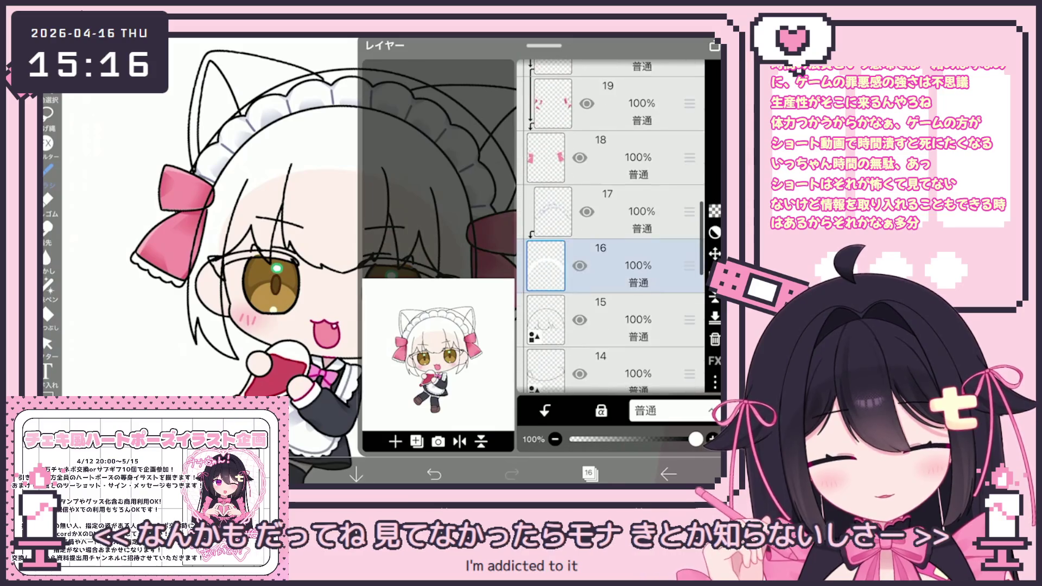
{"action": "scroll", "coordinate": [611, 245], "scroll_direction": "up", "scroll_amount": 2}
{"action": "left_click", "coordinate": [619, 199]}
{"action": "left_click", "coordinate": [589, 473]}
{"action": "scroll", "coordinate": [367, 244], "scroll_direction": "down", "scroll_amount": 2}
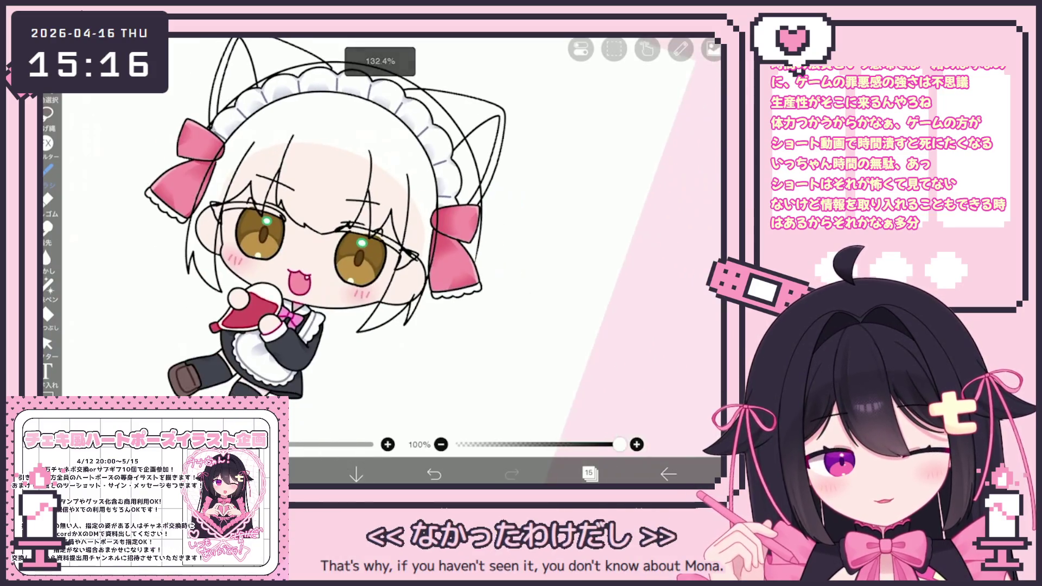
{"action": "scroll", "coordinate": [317, 232], "scroll_direction": "down", "scroll_amount": 1}
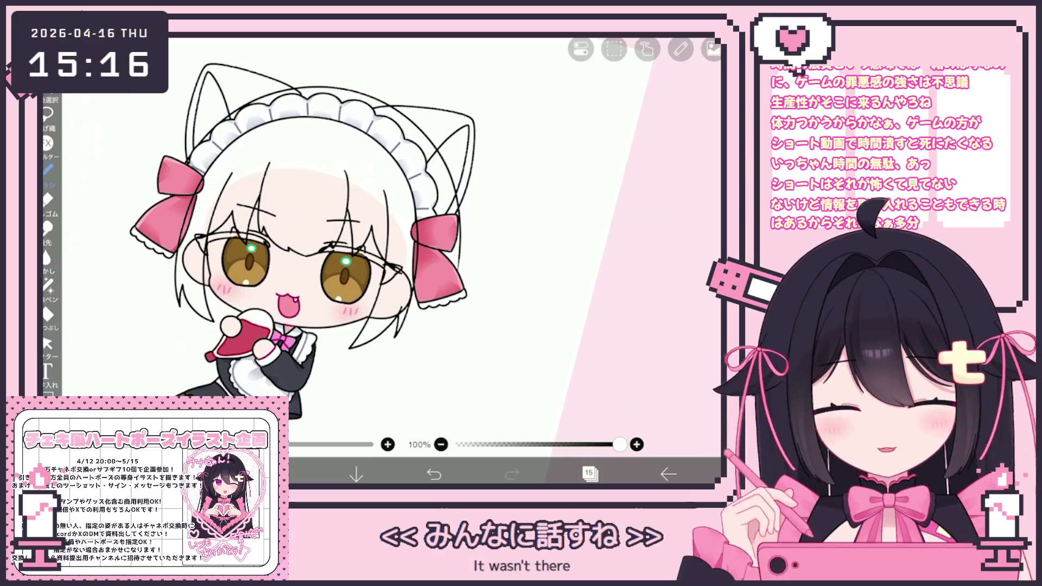
{"action": "scroll", "coordinate": [253, 220], "scroll_direction": "up", "scroll_amount": 2}
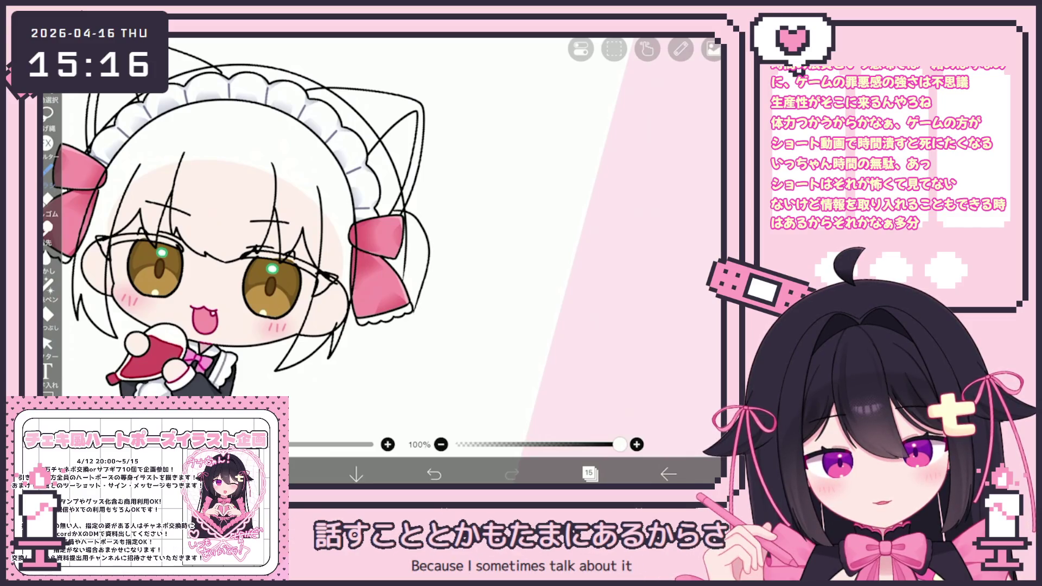
Step: Stroke wavy ponytail strands below the right bow, undoing strays and picking the vector eraser
{"action": "left_click_drag", "start_coordinate": [419, 209], "coordinate": [427, 239]}
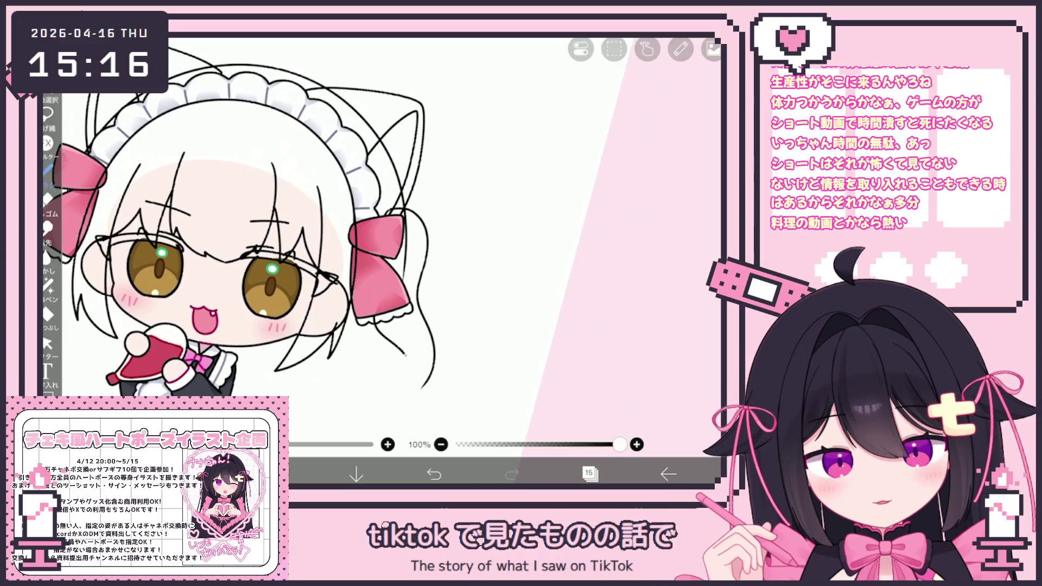
{"action": "left_click_drag", "start_coordinate": [405, 352], "coordinate": [415, 395]}
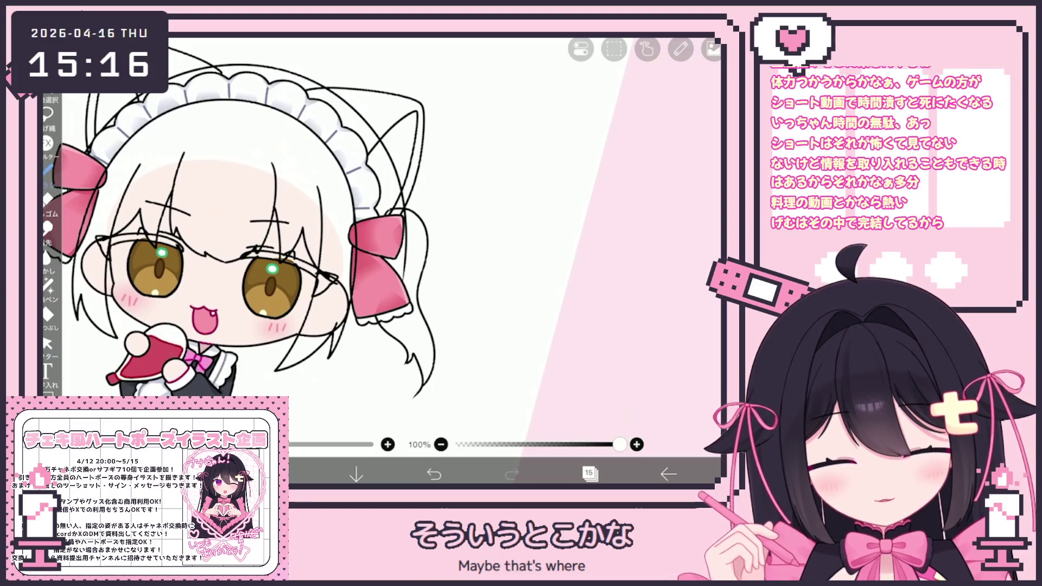
{"action": "left_click", "coordinate": [434, 474]}
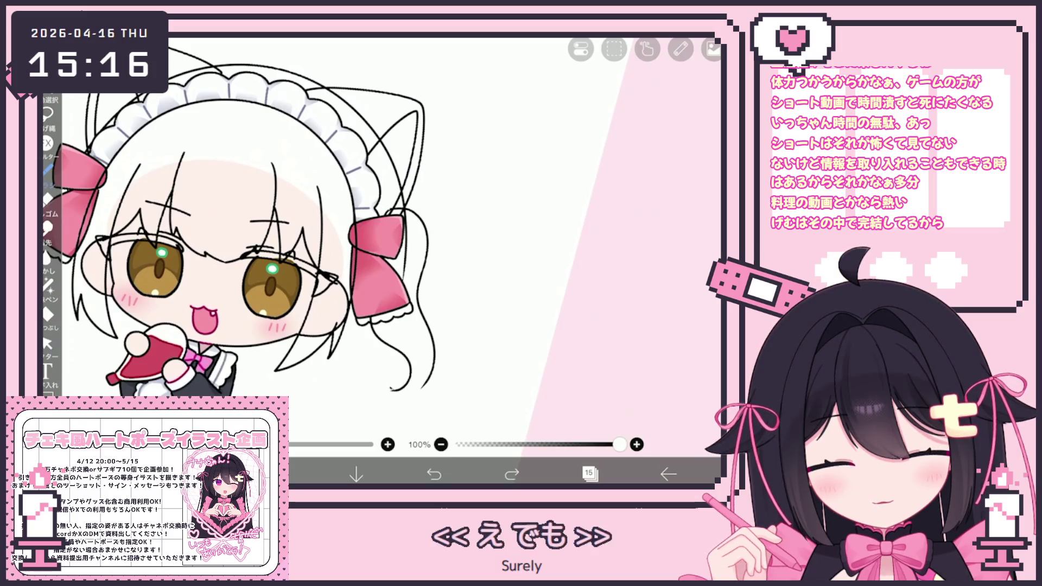
{"action": "scroll", "coordinate": [452, 386], "scroll_direction": "up", "scroll_amount": 3}
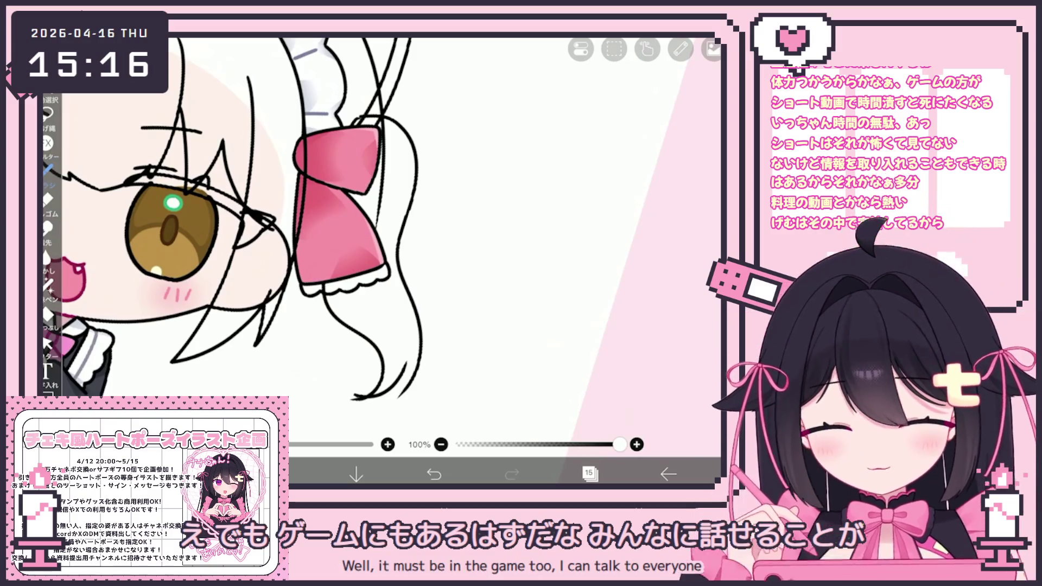
{"action": "key", "text": "ctrl+z"}
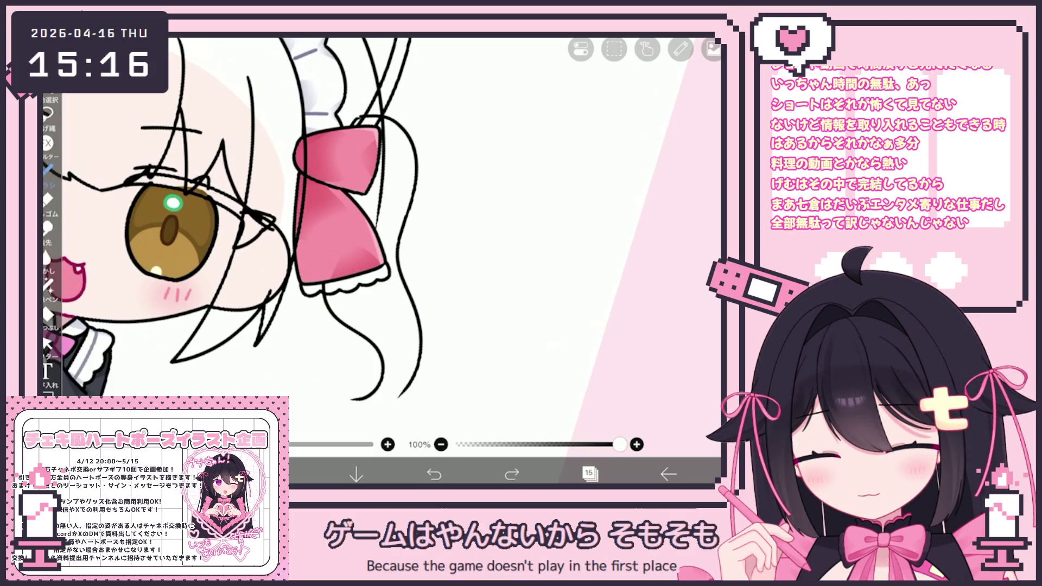
{"action": "left_click", "coordinate": [47, 343]}
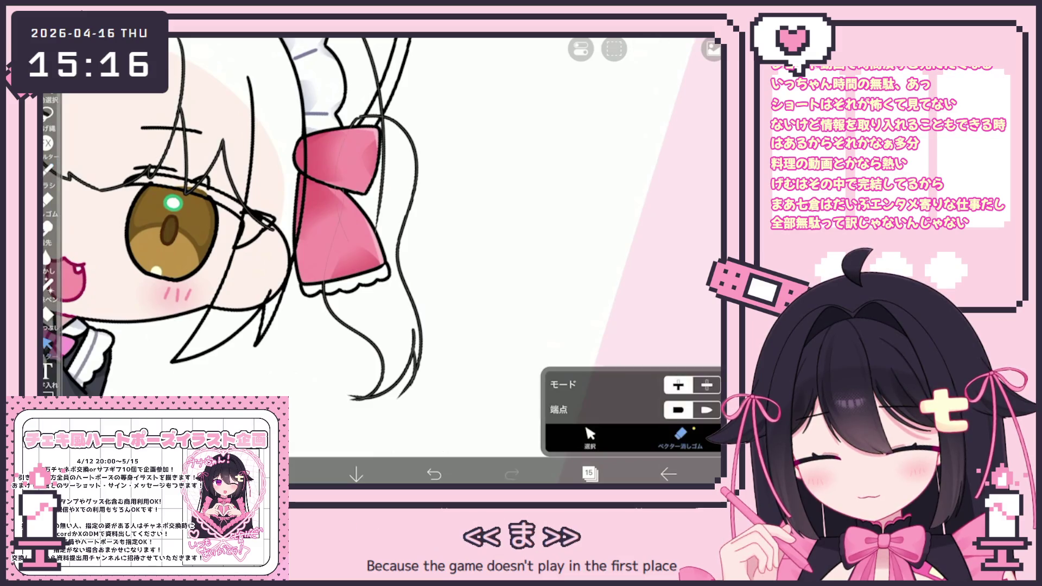
{"action": "scroll", "coordinate": [383, 244], "scroll_direction": "down", "scroll_amount": 5}
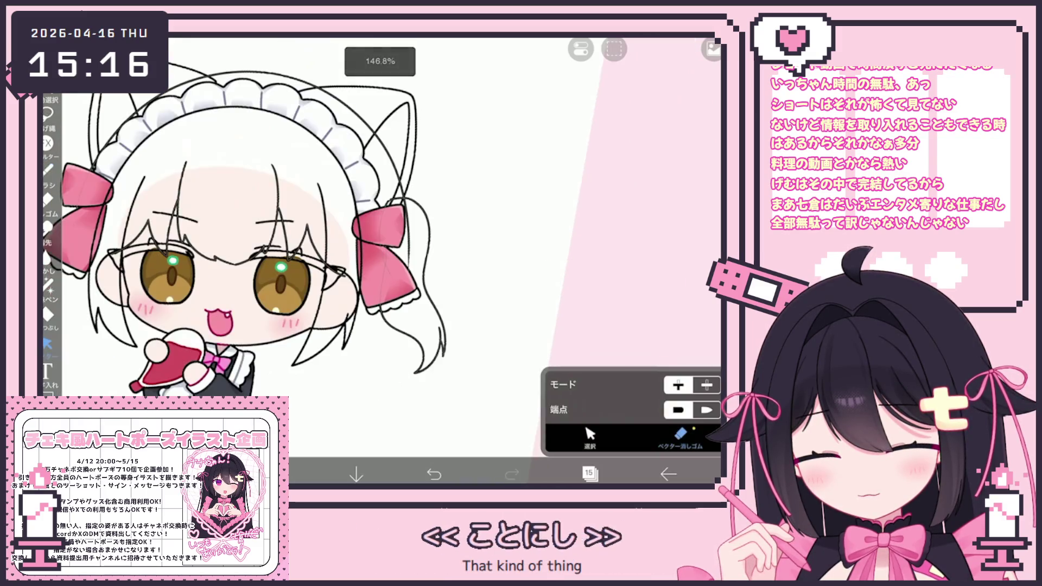
{"action": "scroll", "coordinate": [383, 244], "scroll_direction": "down", "scroll_amount": 2}
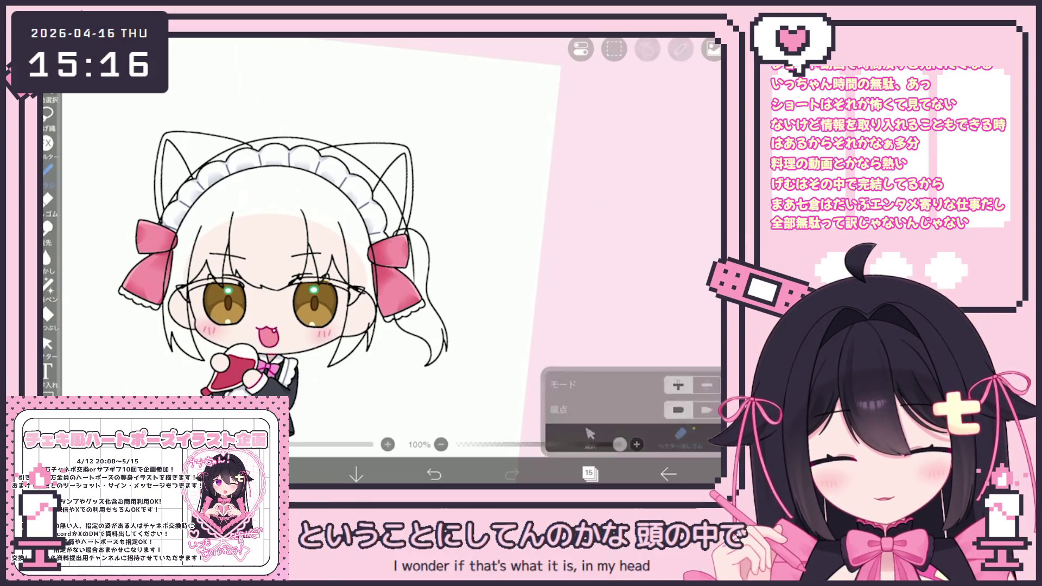
{"action": "scroll", "coordinate": [325, 228], "scroll_direction": "up", "scroll_amount": 5}
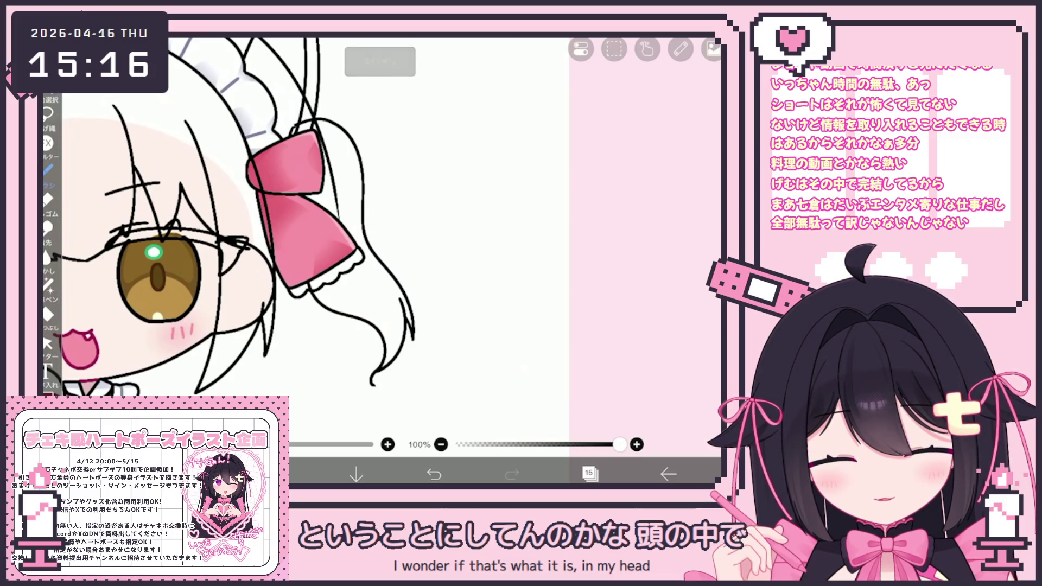
{"action": "key", "text": "ctrl+z"}
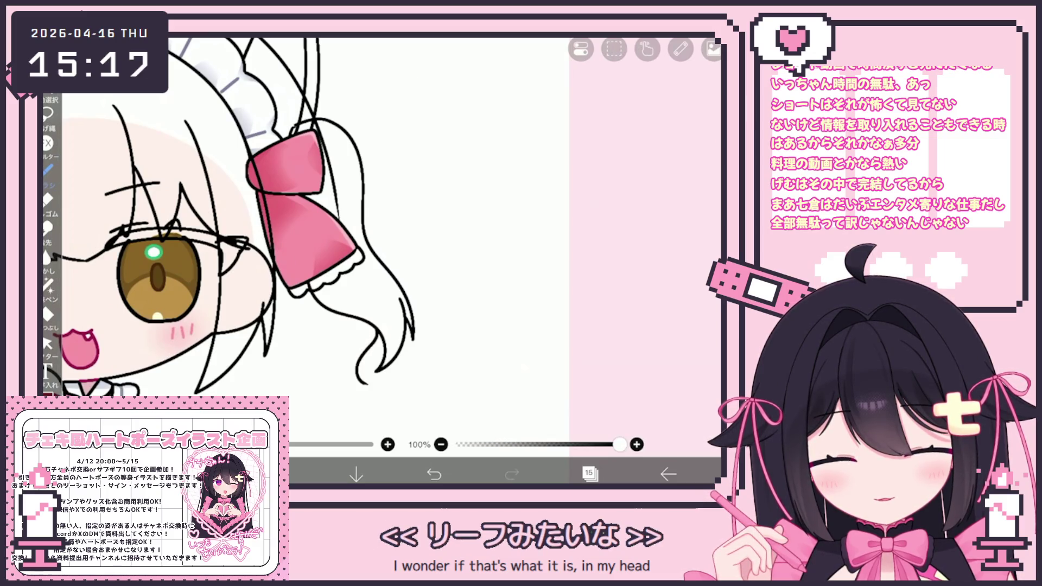
{"action": "scroll", "coordinate": [233, 218], "scroll_direction": "up", "scroll_amount": 2}
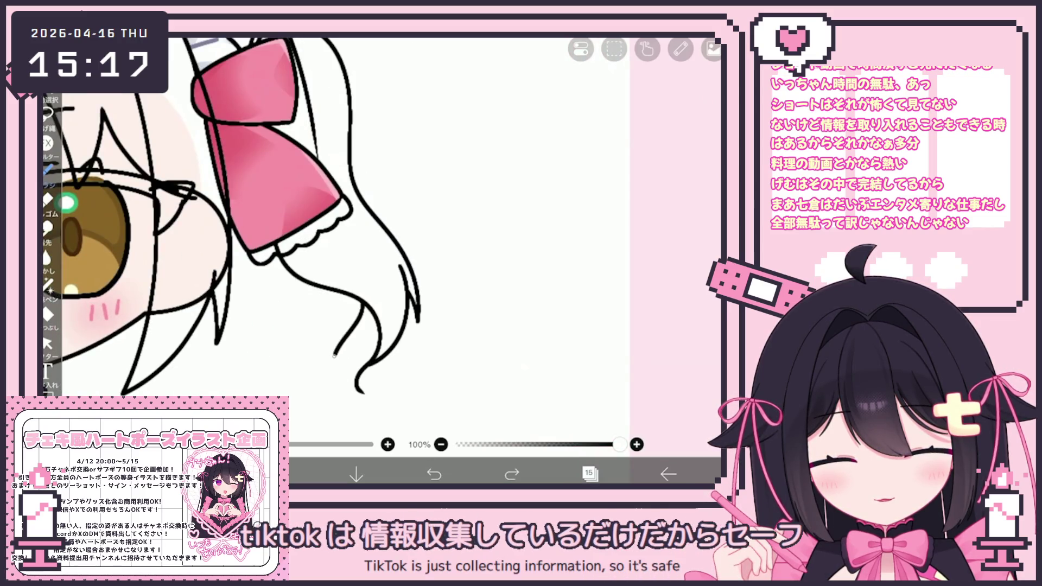
{"action": "scroll", "coordinate": [239, 217], "scroll_direction": "down", "scroll_amount": 3}
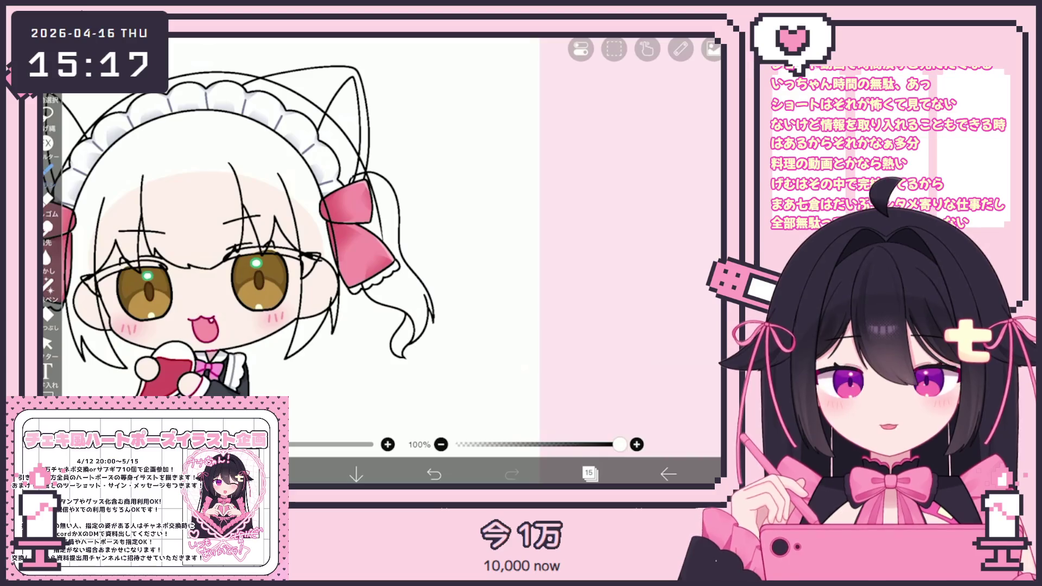
{"action": "scroll", "coordinate": [452, 360], "scroll_direction": "up", "scroll_amount": 3}
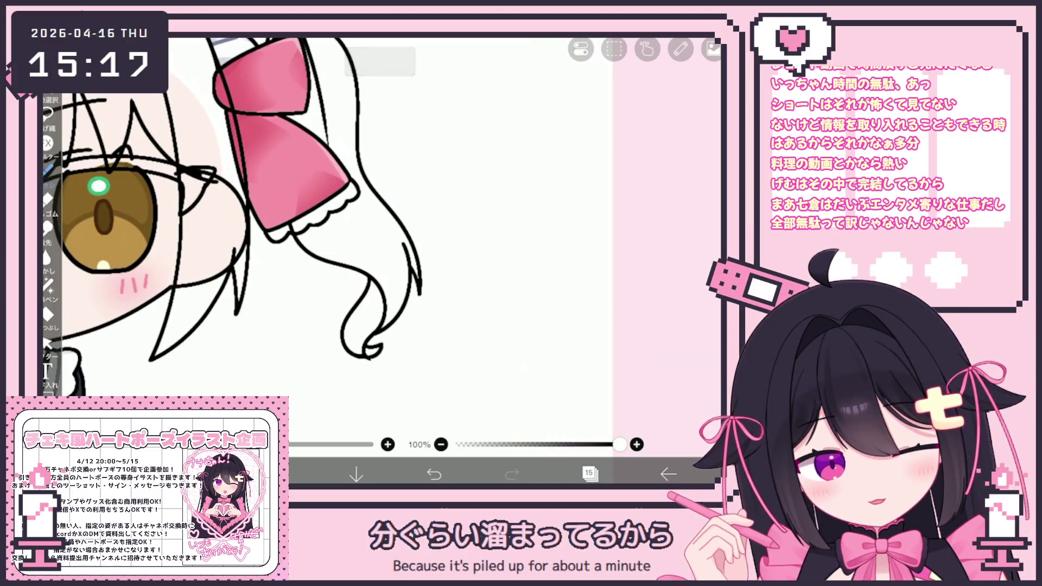
Step: Undo the last curl strokes at the ponytail tip with the vector eraser selected
{"action": "key", "text": "ctrl+z"}
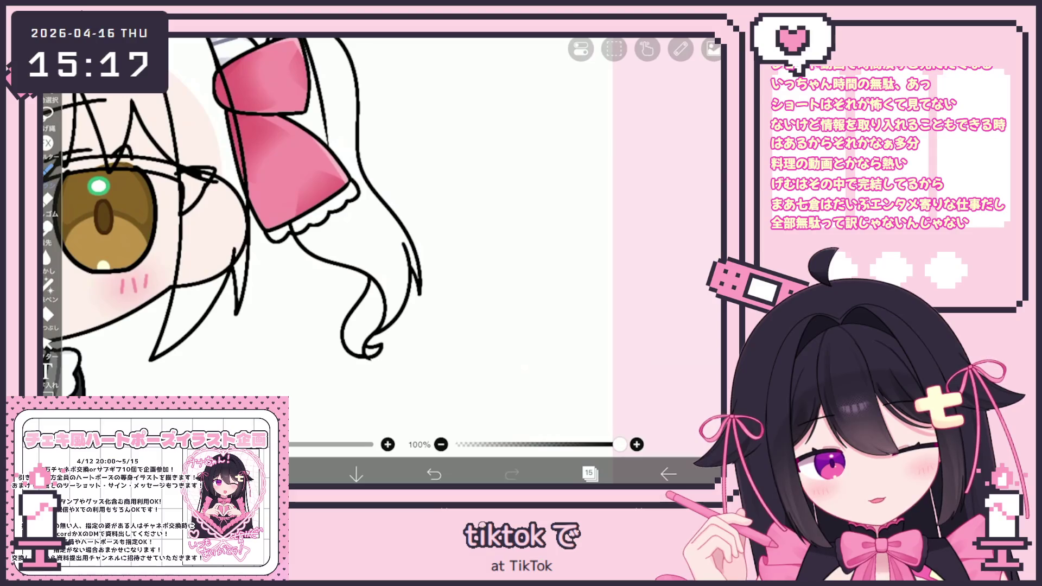
{"action": "key", "text": "e"}
{"action": "scroll", "coordinate": [326, 244], "scroll_direction": "up", "scroll_amount": 3}
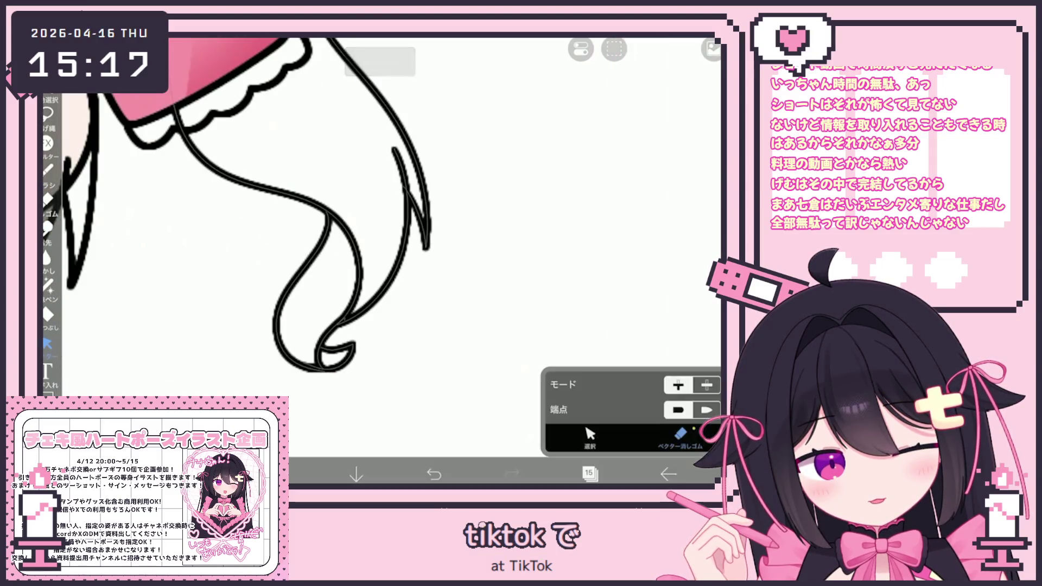
{"action": "scroll", "coordinate": [383, 245], "scroll_direction": "down", "scroll_amount": 3}
{"action": "scroll", "coordinate": [383, 245], "scroll_direction": "down", "scroll_amount": 3}
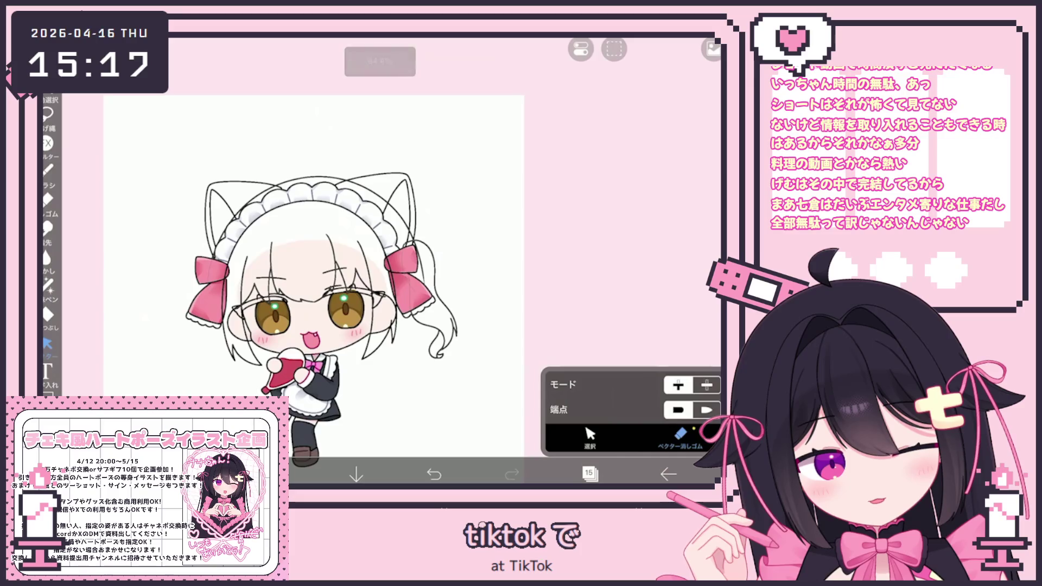
{"action": "scroll", "coordinate": [504, 335], "scroll_direction": "up", "scroll_amount": 3}
{"action": "scroll", "coordinate": [506, 334], "scroll_direction": "up", "scroll_amount": 2}
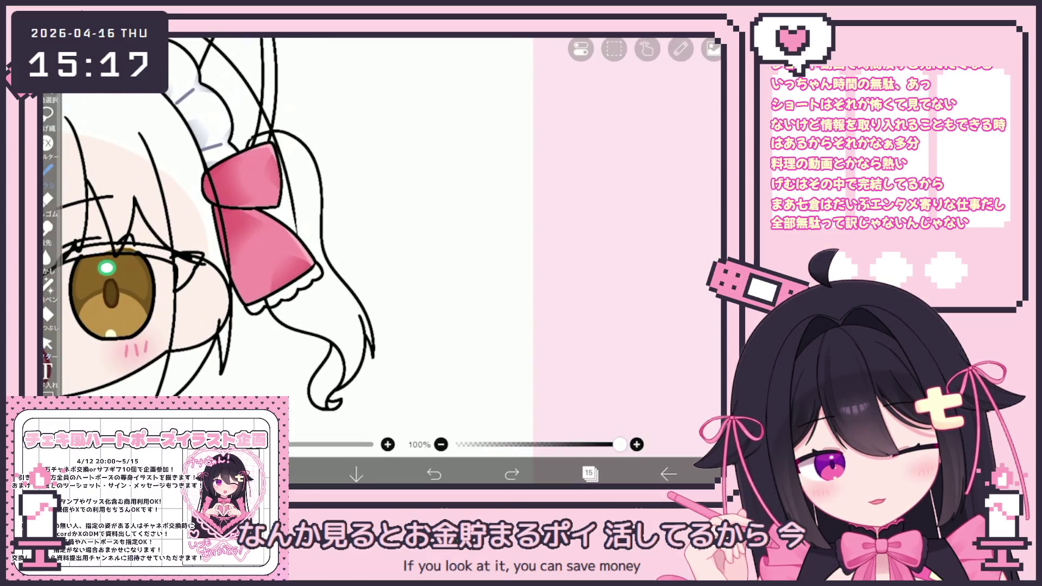
{"action": "scroll", "coordinate": [382, 327], "scroll_direction": "up", "scroll_amount": 2}
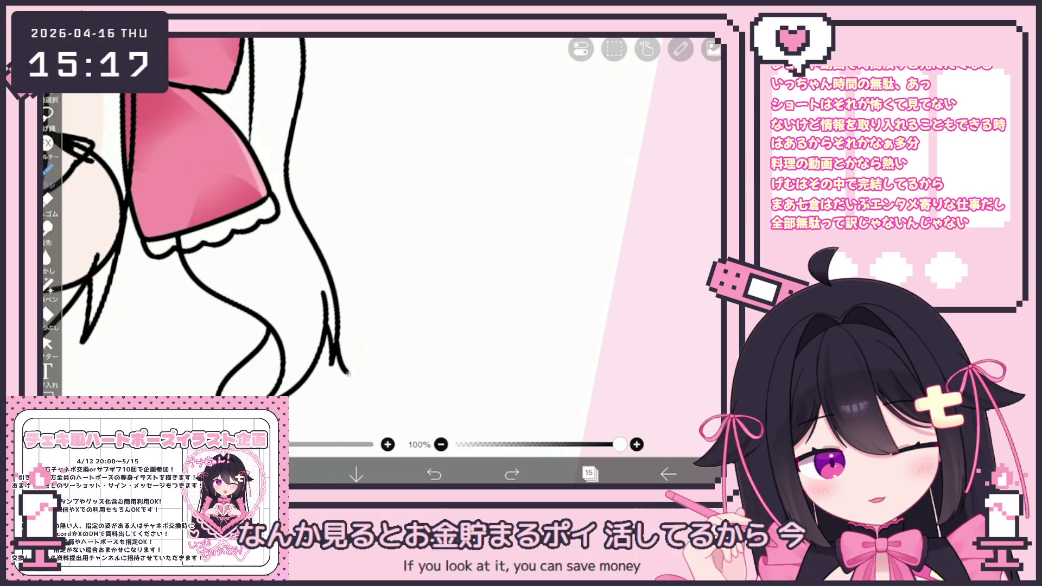
{"action": "key", "text": "ctrl+z"}
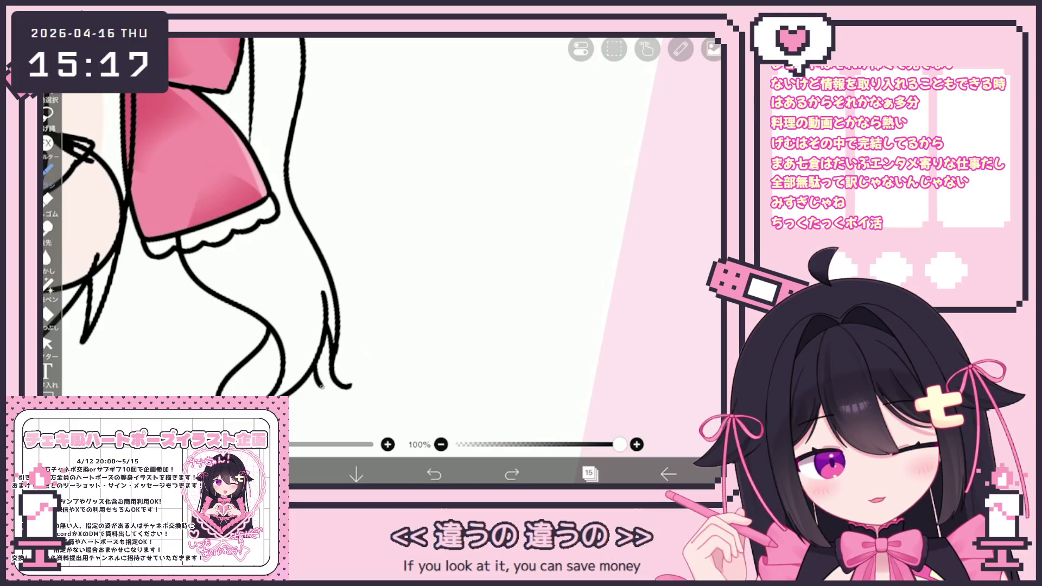
{"action": "scroll", "coordinate": [326, 244], "scroll_direction": "down", "scroll_amount": 2}
{"action": "scroll", "coordinate": [294, 268], "scroll_direction": "down", "scroll_amount": 2}
{"action": "scroll", "coordinate": [293, 269], "scroll_direction": "down", "scroll_amount": 1}
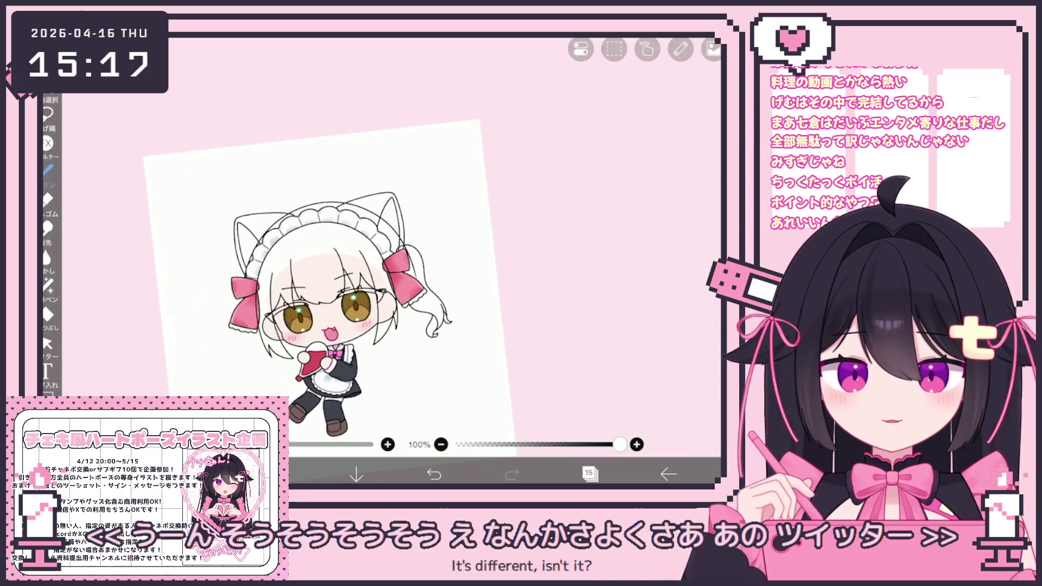
{"action": "scroll", "coordinate": [269, 244], "scroll_direction": "up", "scroll_amount": 2}
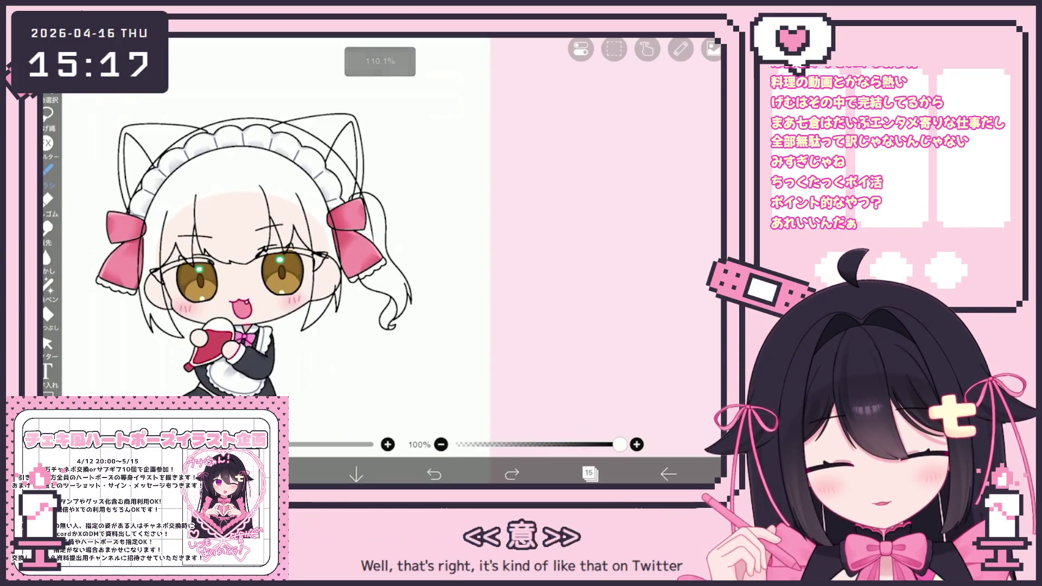
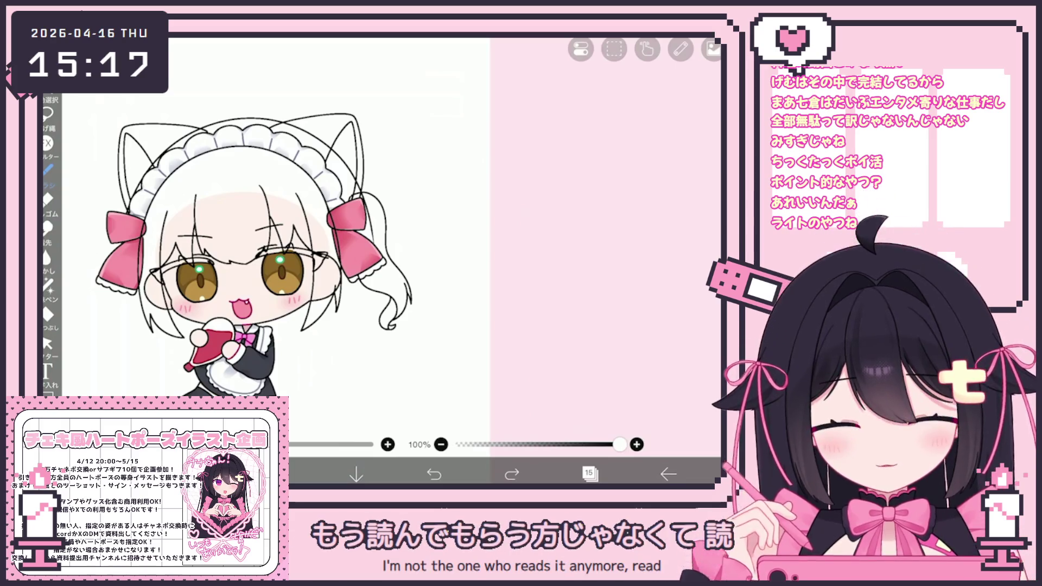
{"action": "scroll", "coordinate": [399, 310], "scroll_direction": "up", "scroll_amount": 5}
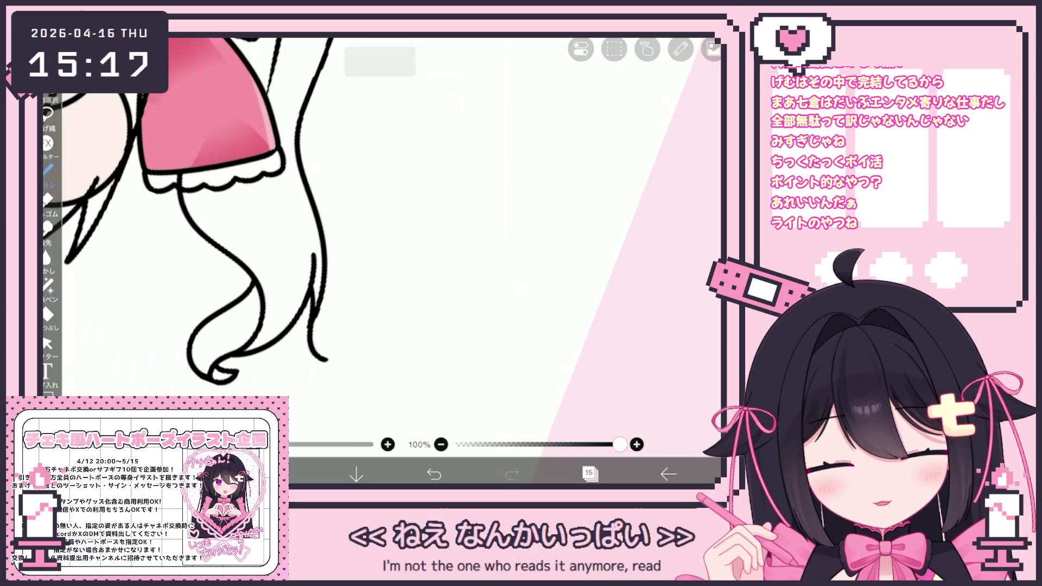
Step: Ink a short extension and a curving bottom line along the right pigtail's strand tip
{"action": "mouse_move", "coordinate": [313, 325]}
{"action": "left_mouse_down"}
{"action": "mouse_move", "coordinate": [309, 338]}
{"action": "mouse_move", "coordinate": [330, 356]}
{"action": "left_mouse_up"}
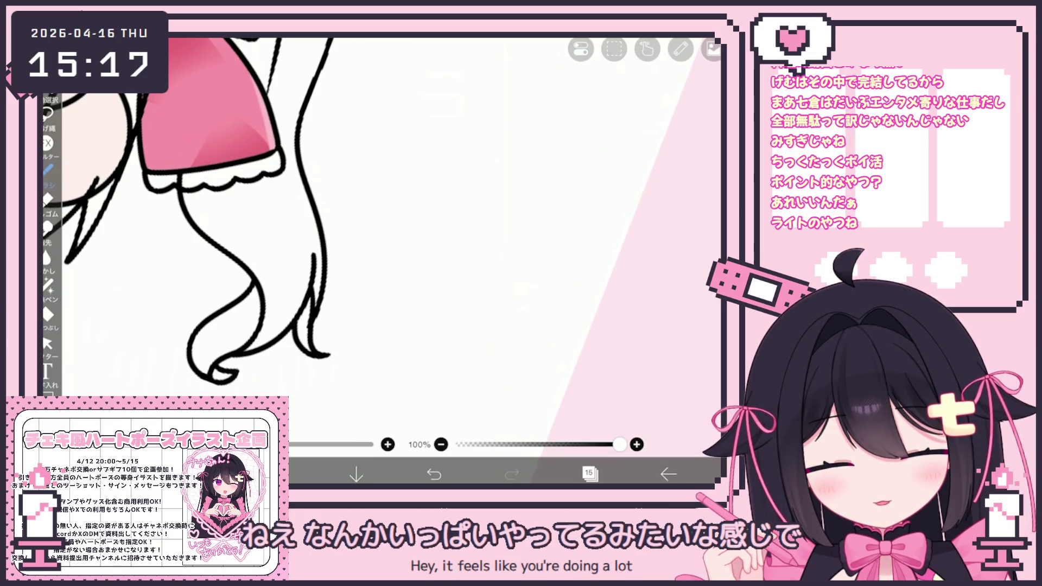
{"action": "left_click", "coordinate": [307, 334]}
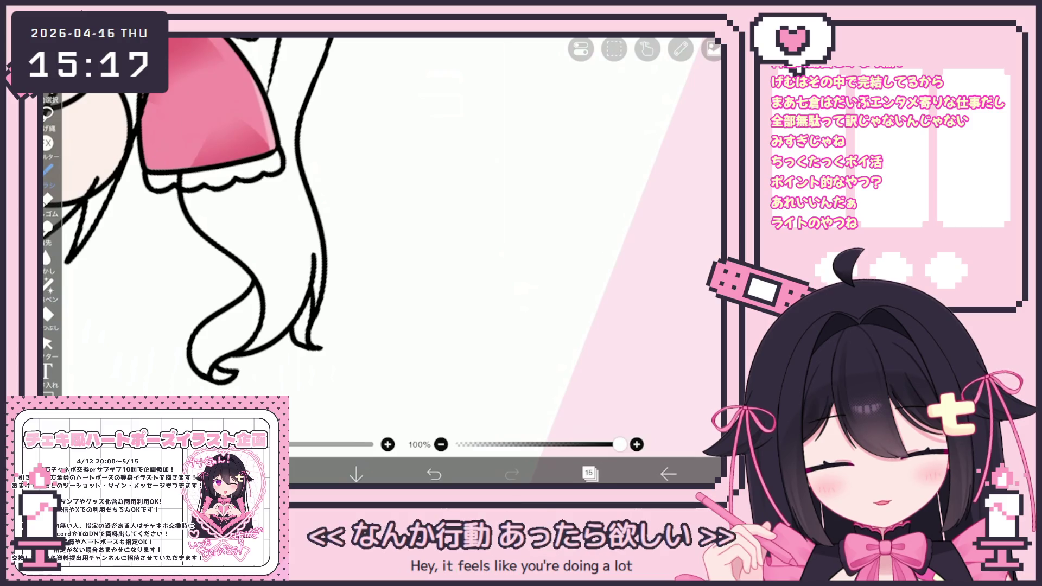
{"action": "left_click", "coordinate": [434, 474]}
{"action": "left_click_drag", "start_coordinate": [289, 327], "coordinate": [324, 356]}
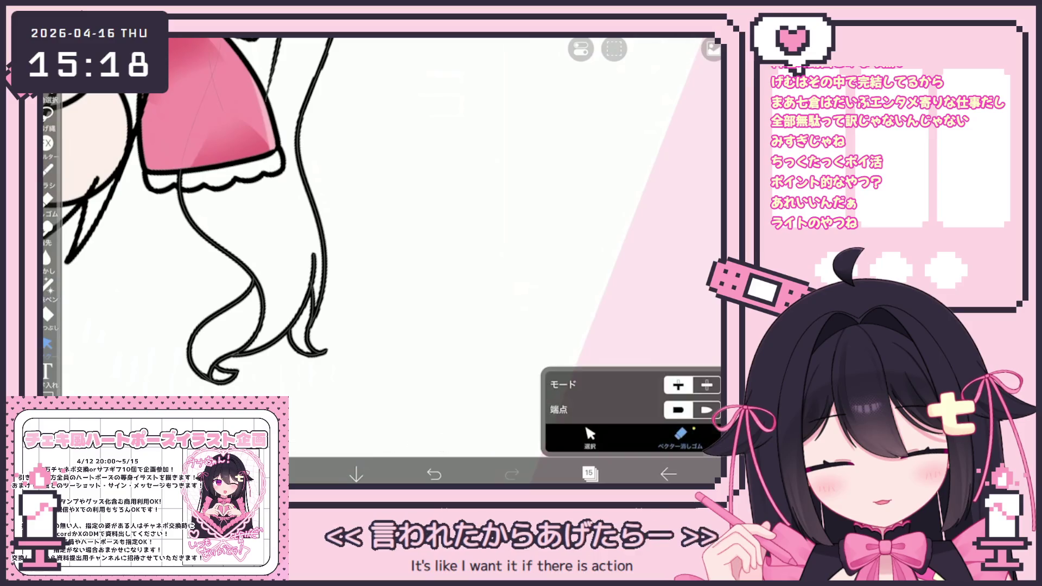
Step: Switch to vector stroke selection with the rectangular selection mode for the curl stroke
{"action": "left_click", "coordinate": [48, 343]}
{"action": "scroll", "coordinate": [245, 245], "scroll_direction": "down", "scroll_amount": 5}
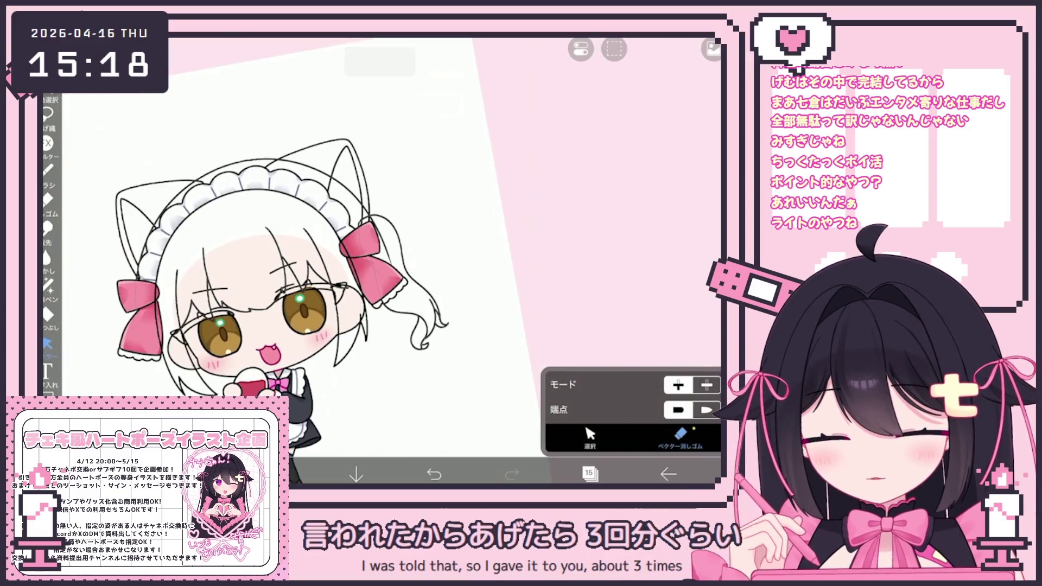
{"action": "scroll", "coordinate": [229, 219], "scroll_direction": "up", "scroll_amount": 3}
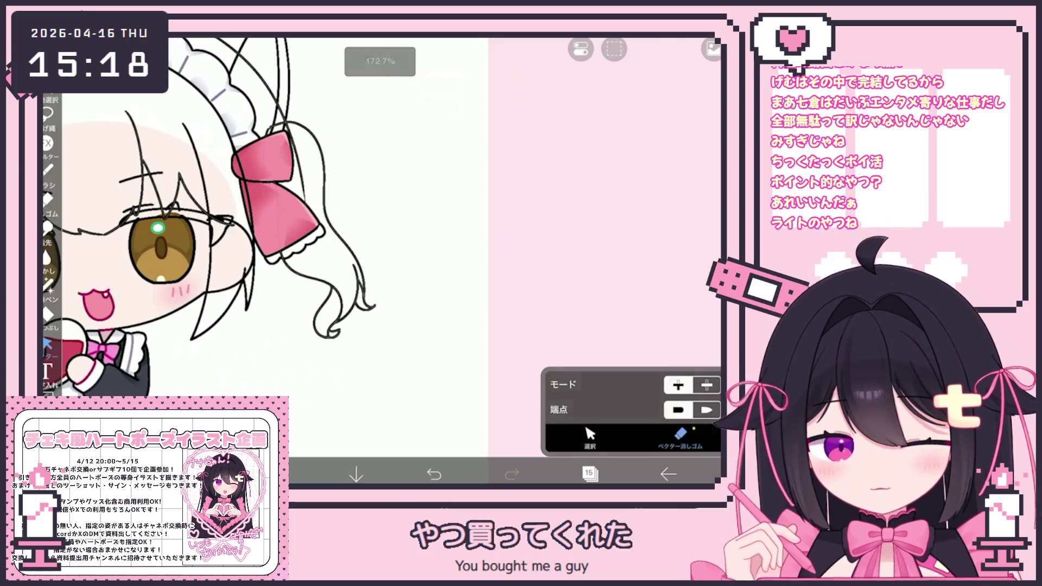
{"action": "left_click", "coordinate": [49, 169]}
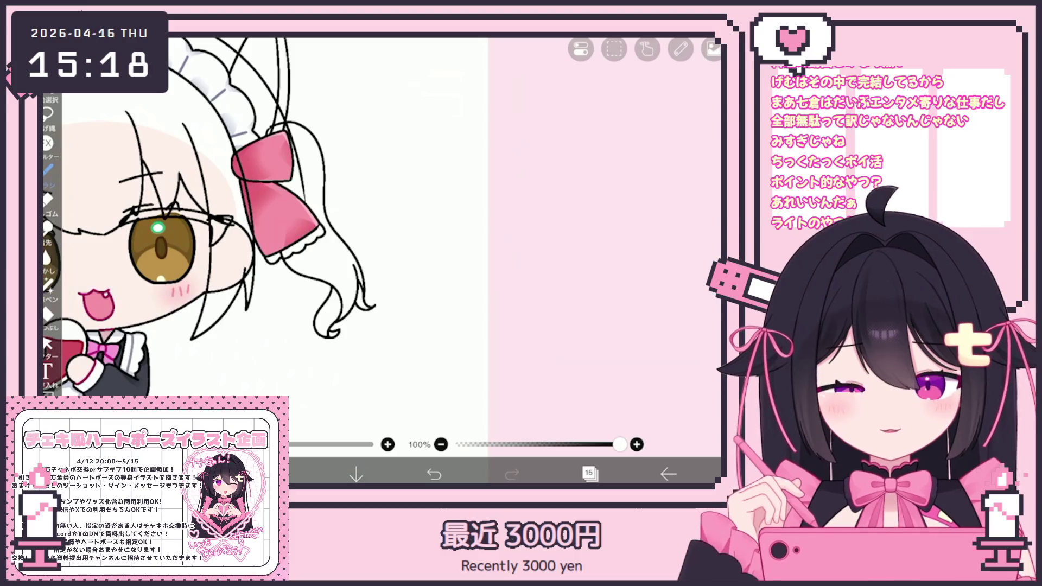
{"action": "scroll", "coordinate": [285, 244], "scroll_direction": "up", "scroll_amount": 5}
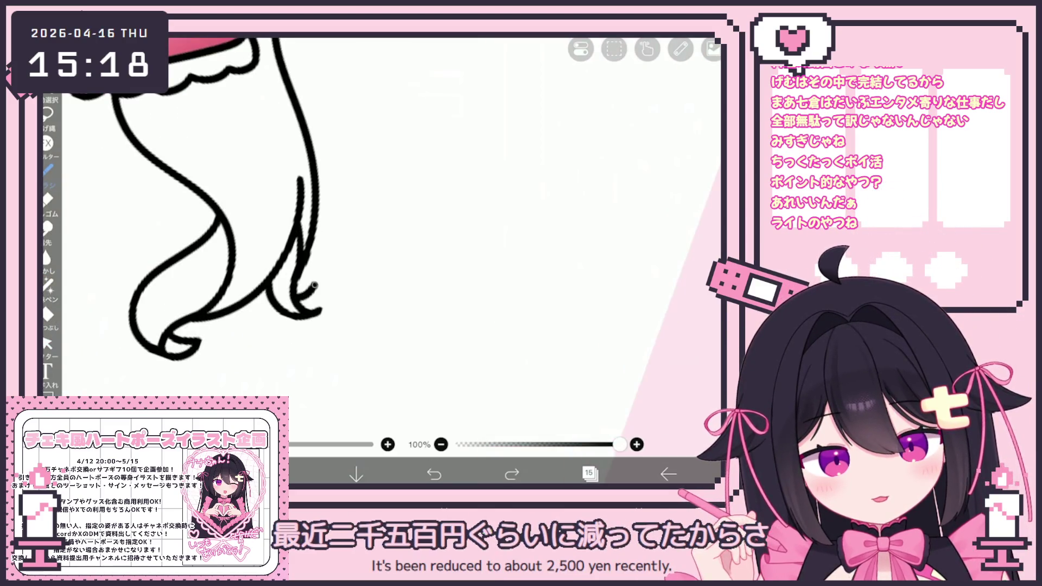
{"action": "scroll", "coordinate": [286, 244], "scroll_direction": "down", "scroll_amount": 5}
{"action": "scroll", "coordinate": [285, 245], "scroll_direction": "down", "scroll_amount": 2}
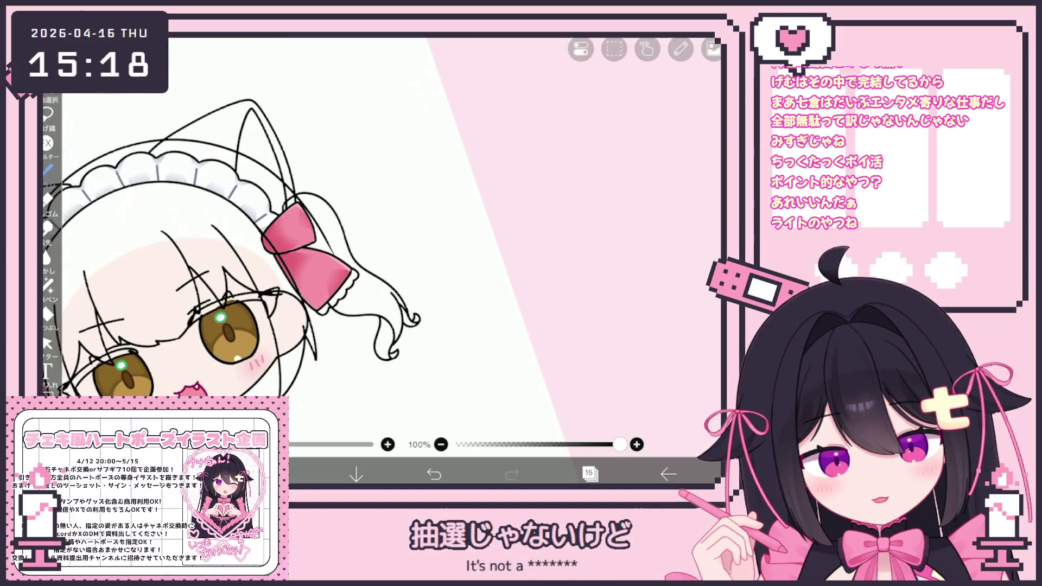
{"action": "scroll", "coordinate": [277, 220], "scroll_direction": "down", "scroll_amount": 5}
{"action": "scroll", "coordinate": [276, 220], "scroll_direction": "up", "scroll_amount": 2}
{"action": "scroll", "coordinate": [277, 221], "scroll_direction": "up", "scroll_amount": 2}
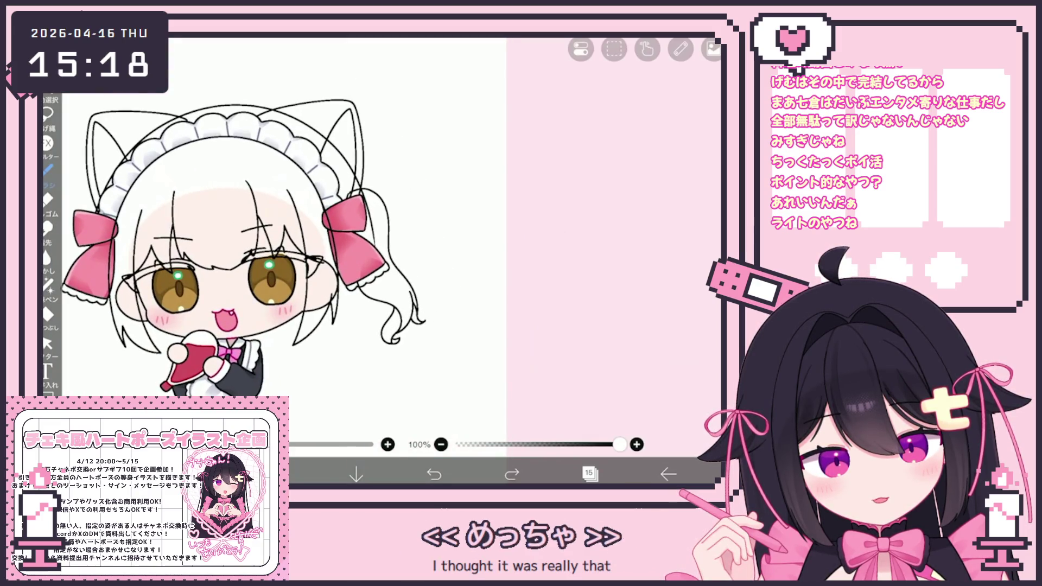
{"action": "scroll", "coordinate": [231, 217], "scroll_direction": "up", "scroll_amount": 4}
{"action": "left_click", "coordinate": [47, 344]}
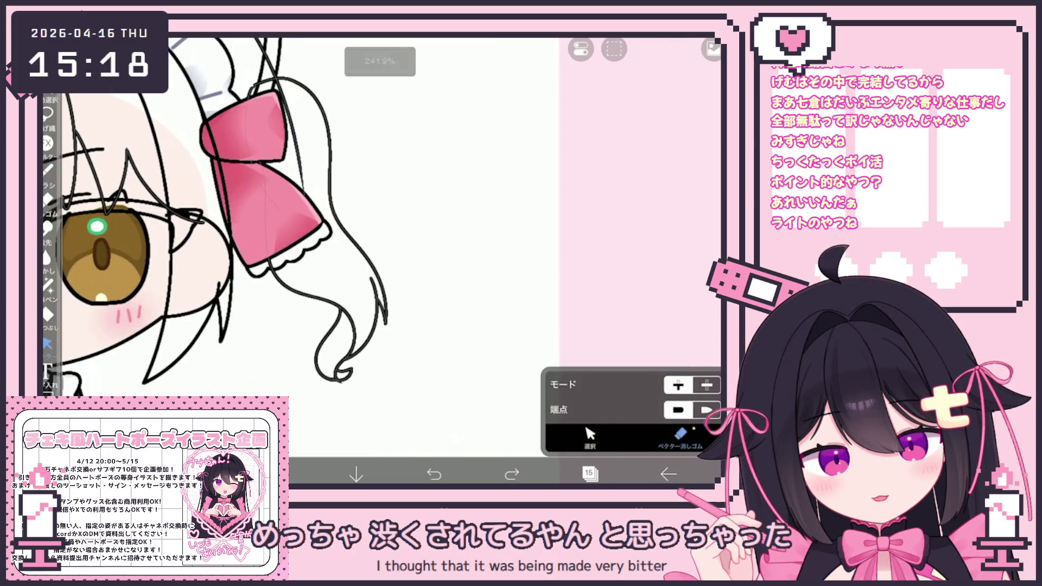
{"action": "left_click", "coordinate": [362, 322]}
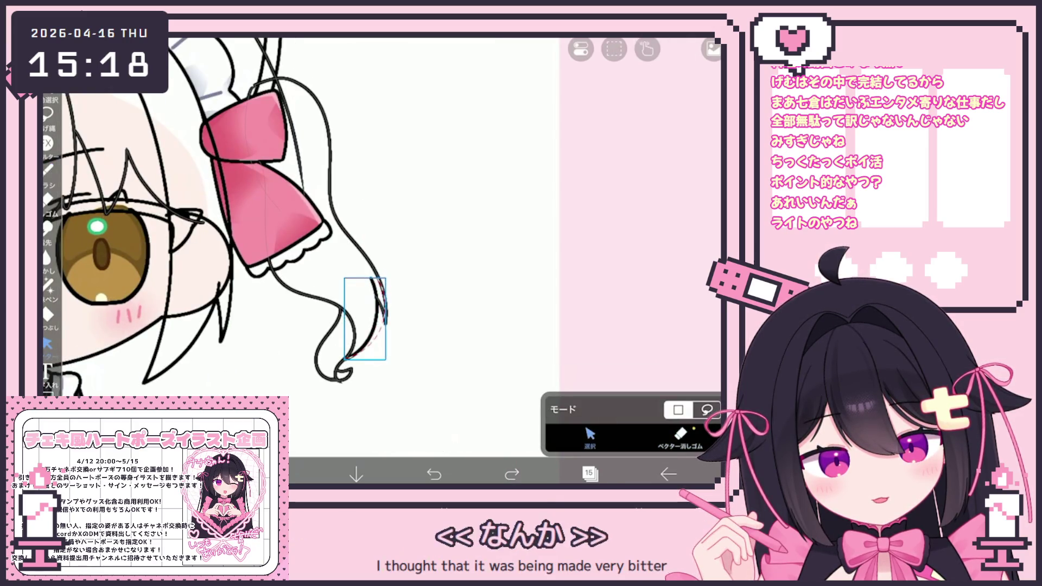
Step: Select the whole wavy pigtail on the right and copy it
{"action": "left_click_drag", "start_coordinate": [345, 279], "coordinate": [385, 359]}
{"action": "scroll", "coordinate": [362, 322], "scroll_direction": "up", "scroll_amount": 5}
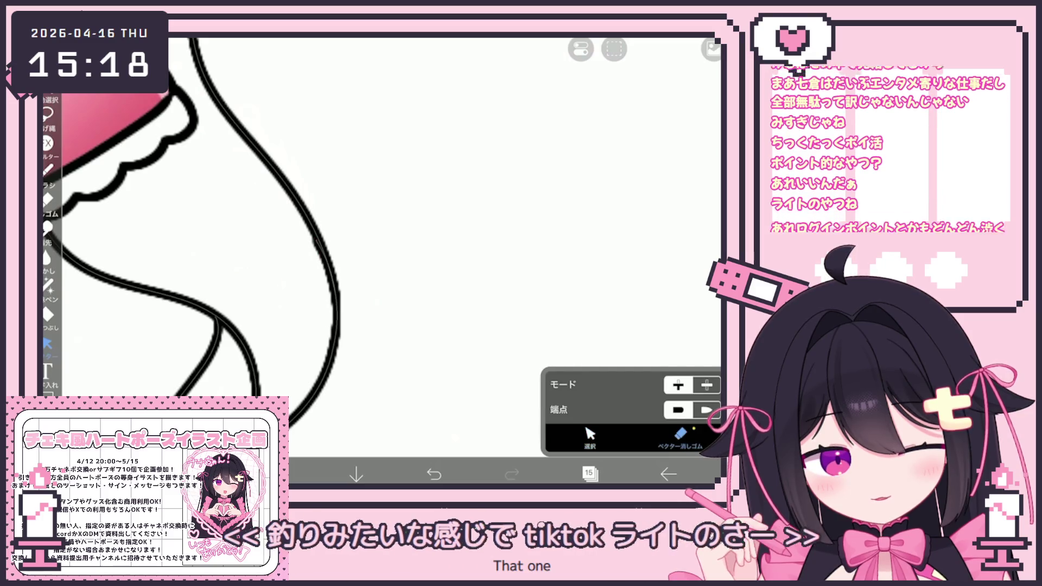
{"action": "key", "text": "ctrl+z"}
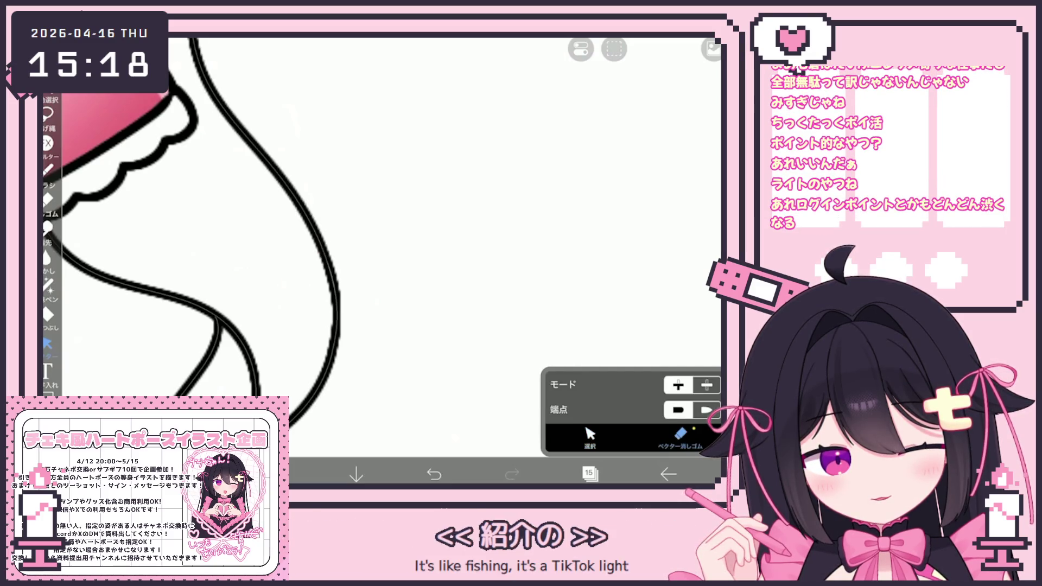
{"action": "scroll", "coordinate": [383, 261], "scroll_direction": "down", "scroll_amount": 3}
{"action": "scroll", "coordinate": [383, 260], "scroll_direction": "down", "scroll_amount": 2}
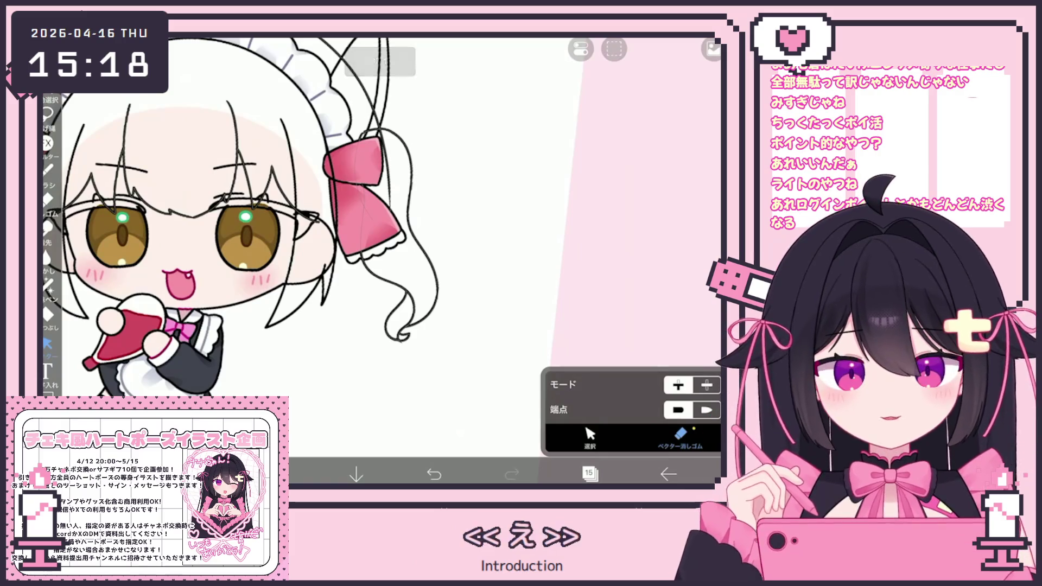
{"action": "scroll", "coordinate": [244, 220], "scroll_direction": "down", "scroll_amount": 2}
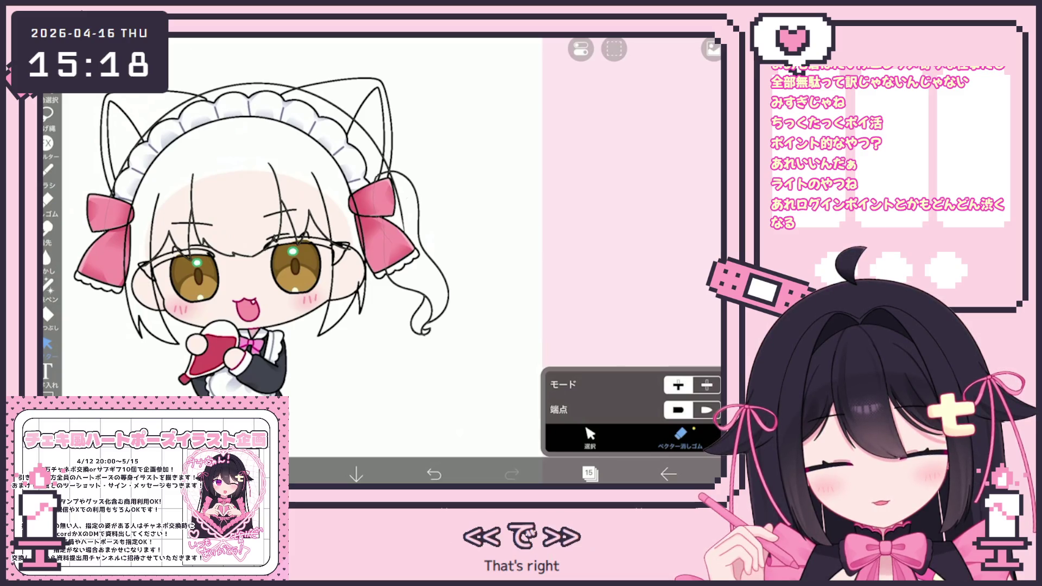
{"action": "scroll", "coordinate": [354, 269], "scroll_direction": "down", "scroll_amount": 3}
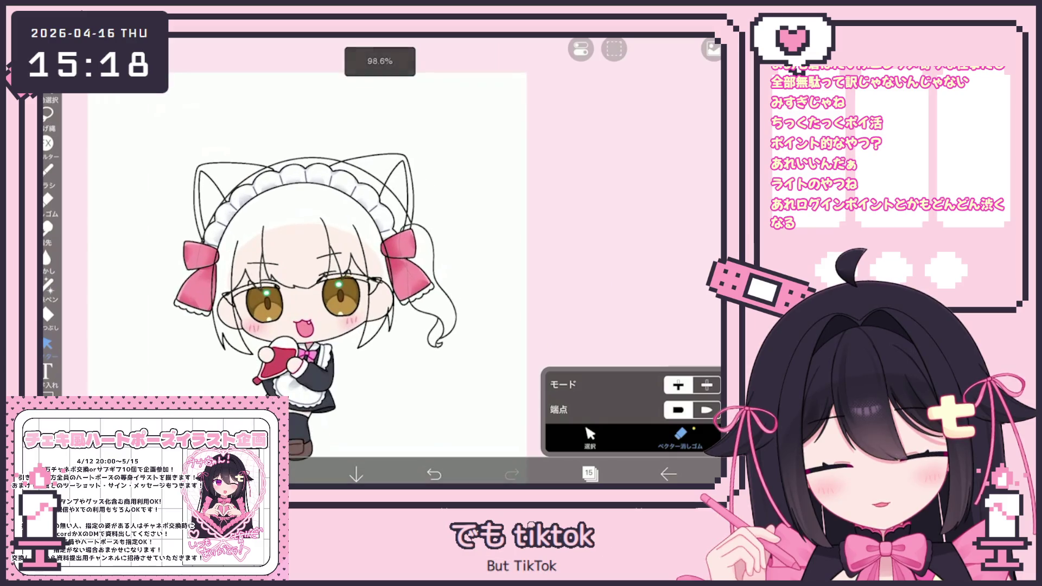
{"action": "scroll", "coordinate": [354, 270], "scroll_direction": "up", "scroll_amount": 5}
{"action": "scroll", "coordinate": [354, 268], "scroll_direction": "down", "scroll_amount": 2}
{"action": "scroll", "coordinate": [354, 269], "scroll_direction": "up", "scroll_amount": 1}
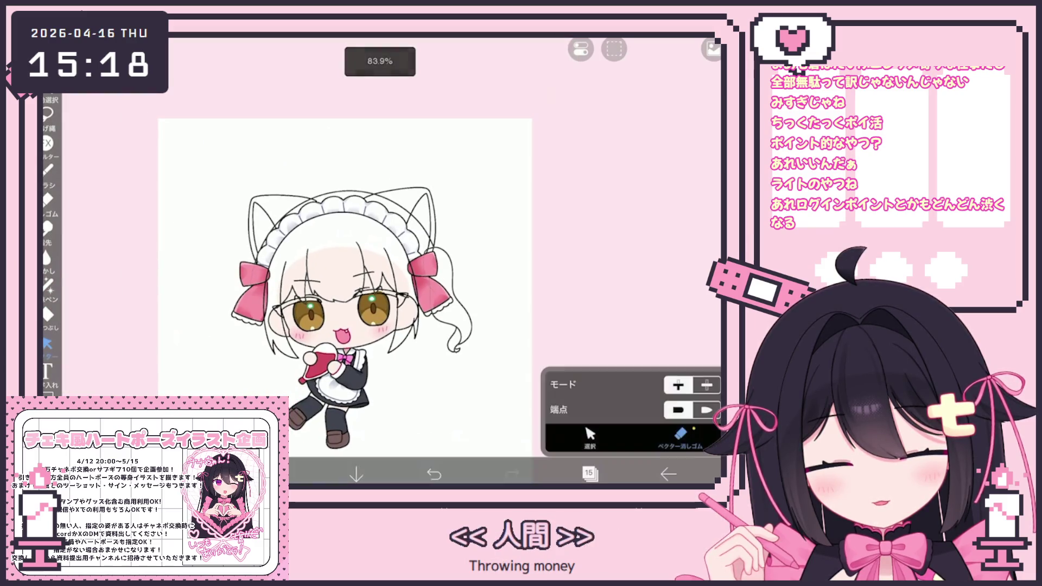
{"action": "left_click", "coordinate": [48, 347]}
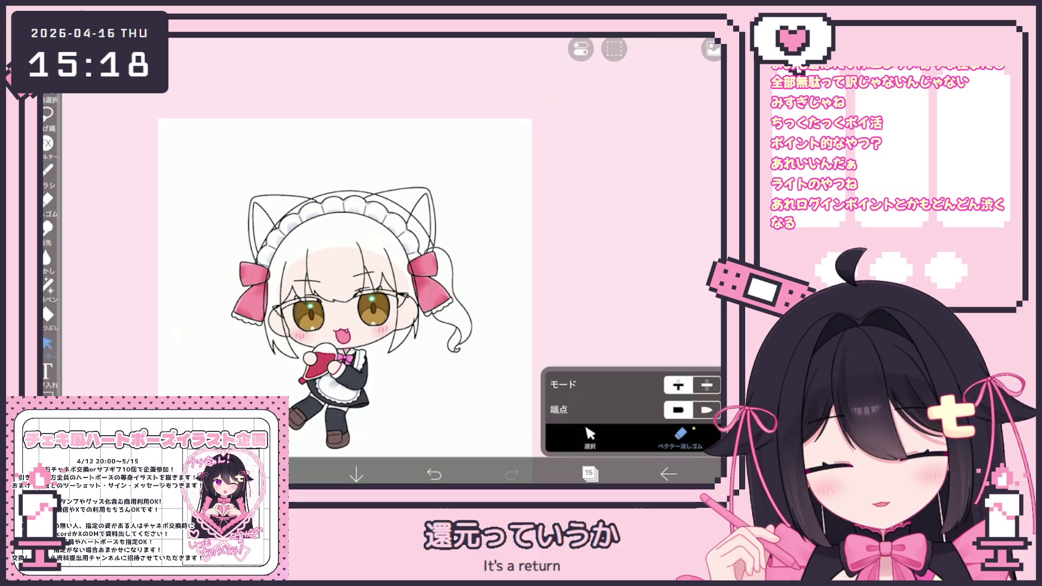
{"action": "left_click_drag", "start_coordinate": [425, 253], "coordinate": [432, 248]}
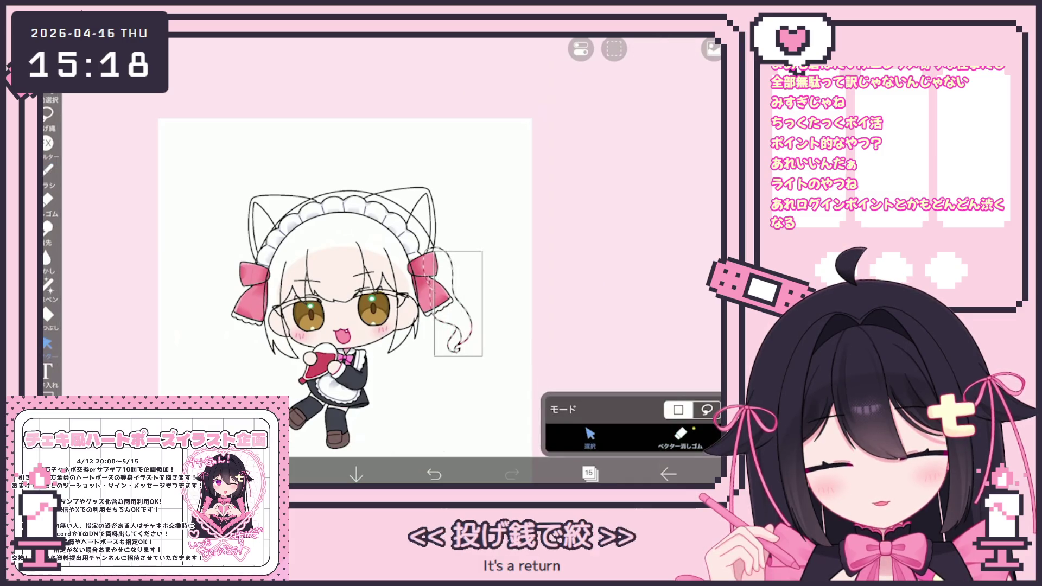
{"action": "left_click", "coordinate": [614, 191]}
Step: Paste the copied pigtail onto a new layer and flip it horizontally onto the left side
{"action": "left_click", "coordinate": [589, 475]}
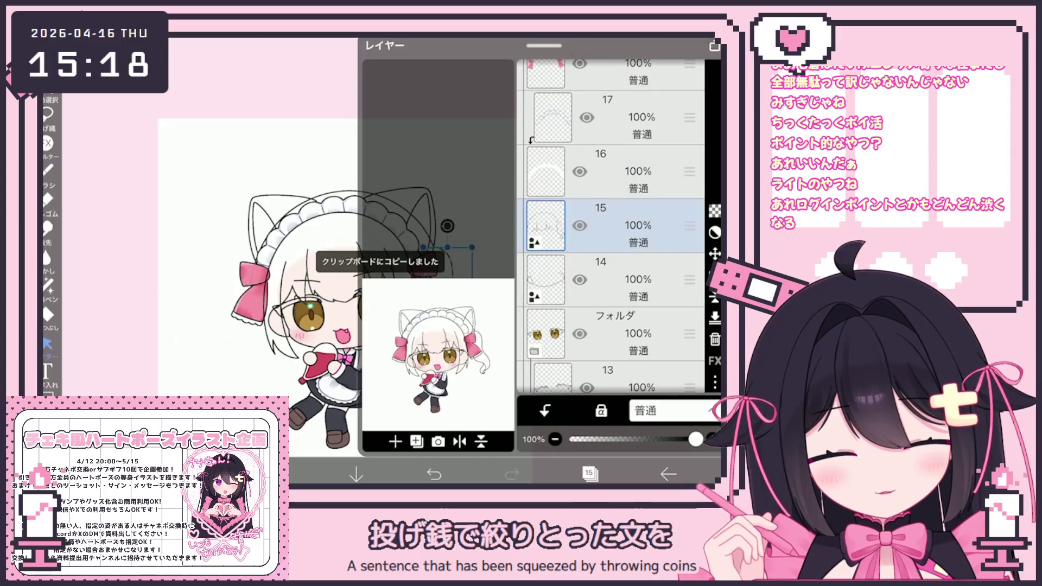
{"action": "left_click", "coordinate": [417, 441]}
{"action": "left_click", "coordinate": [589, 475]}
{"action": "left_click", "coordinate": [684, 423]}
{"action": "left_click", "coordinate": [619, 122]}
{"action": "left_click", "coordinate": [589, 475]}
{"action": "left_click", "coordinate": [460, 441]}
{"action": "left_click", "coordinate": [589, 475]}
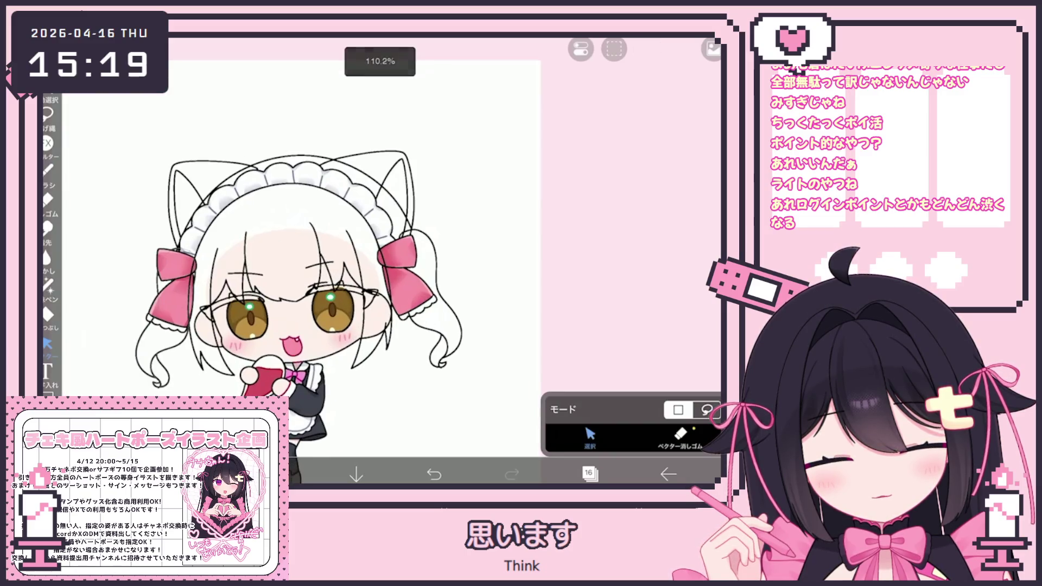
Step: Merge the mirrored pigtail into the line layer below and add a new empty layer
{"action": "left_click", "coordinate": [589, 475]}
{"action": "left_click", "coordinate": [715, 317]}
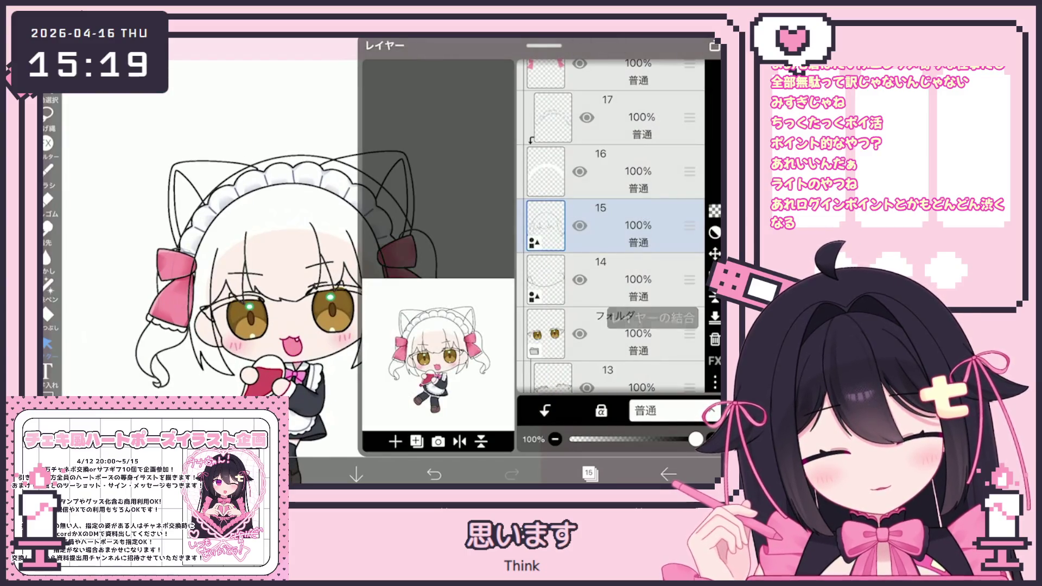
{"action": "left_click", "coordinate": [394, 442]}
{"action": "left_click", "coordinate": [400, 350]}
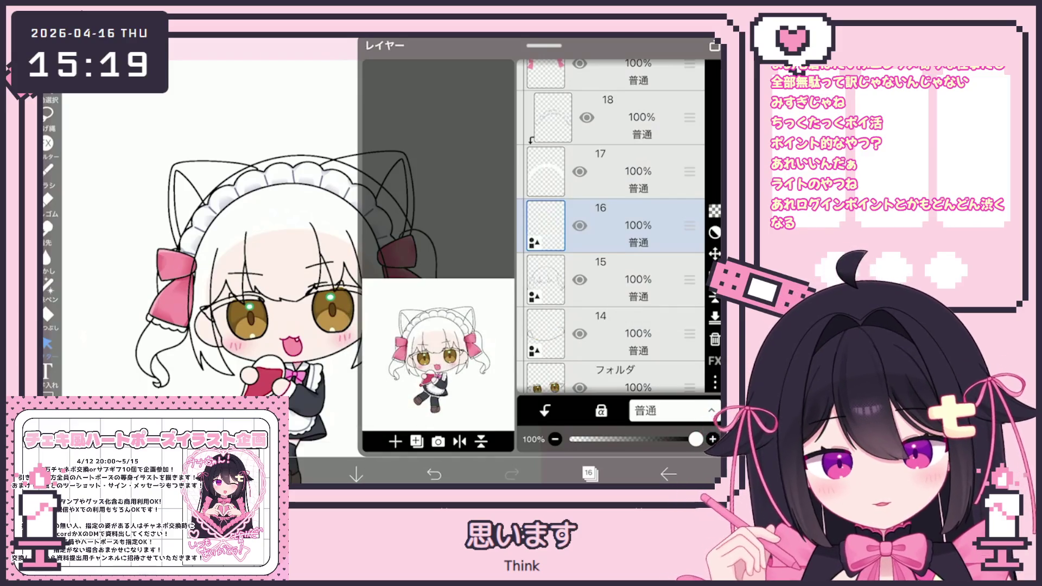
{"action": "left_click", "coordinate": [589, 475]}
{"action": "scroll", "coordinate": [286, 245], "scroll_direction": "up", "scroll_amount": 2}
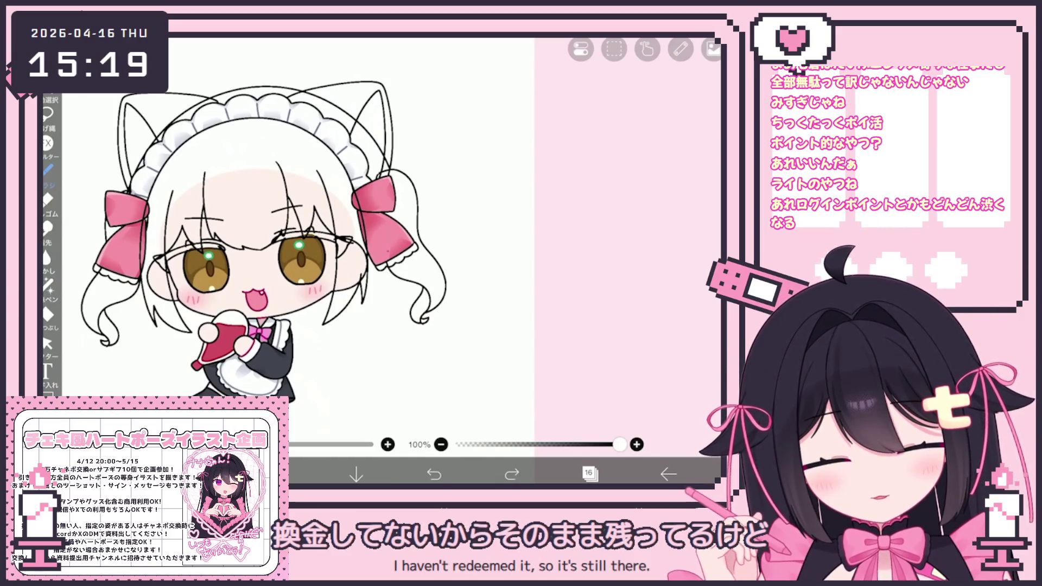
Step: Try curved strand strokes on the right hair, undoing each unsatisfactory attempt
{"action": "key", "text": "ctrl+z"}
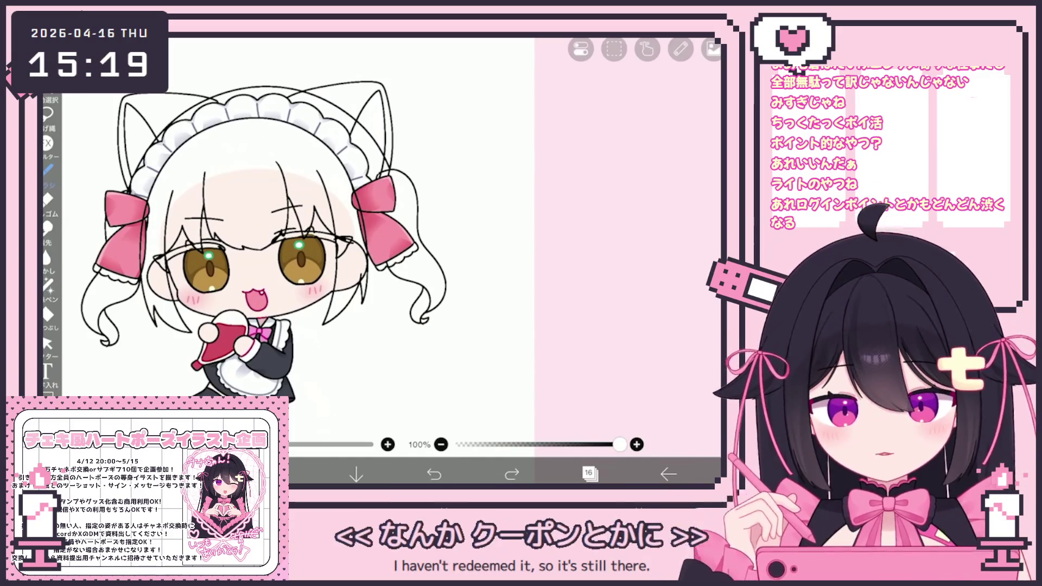
{"action": "key", "text": "ctrl+y"}
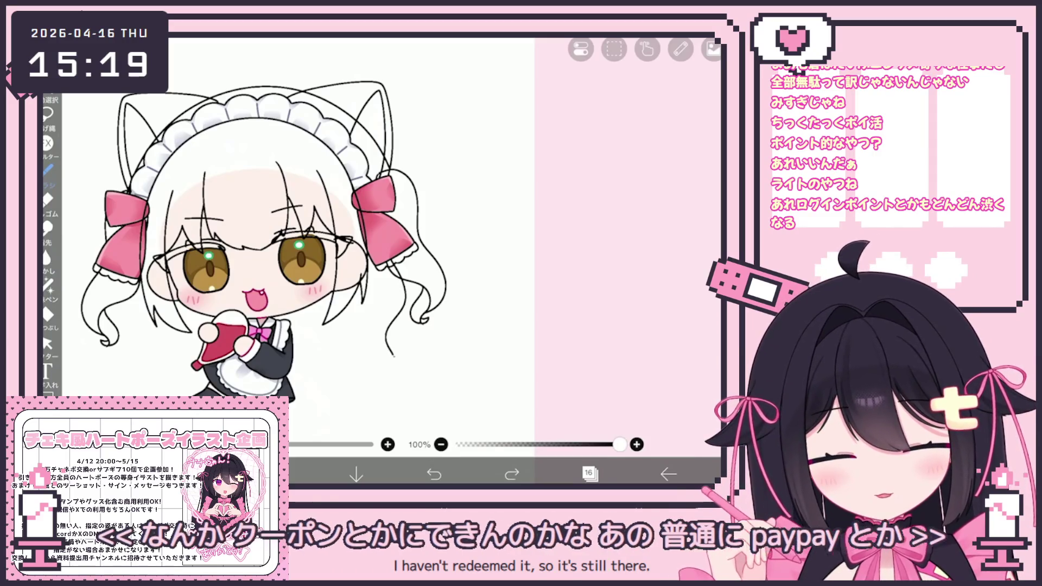
{"action": "left_click_drag", "start_coordinate": [400, 269], "coordinate": [389, 350]}
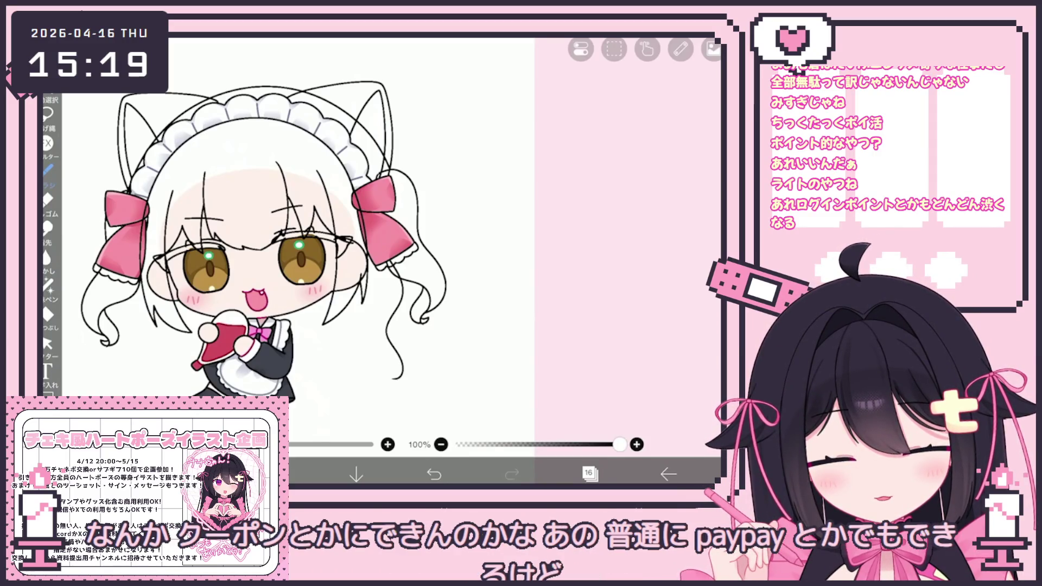
{"action": "scroll", "coordinate": [269, 244], "scroll_direction": "up", "scroll_amount": 1}
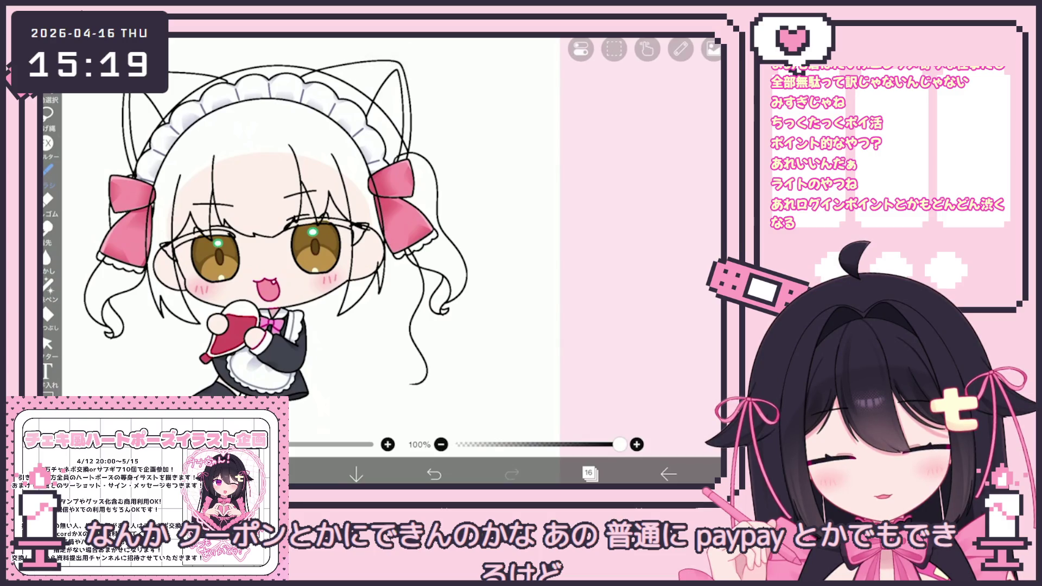
{"action": "key", "text": "ctrl+z"}
{"action": "scroll", "coordinate": [277, 220], "scroll_direction": "up", "scroll_amount": 1}
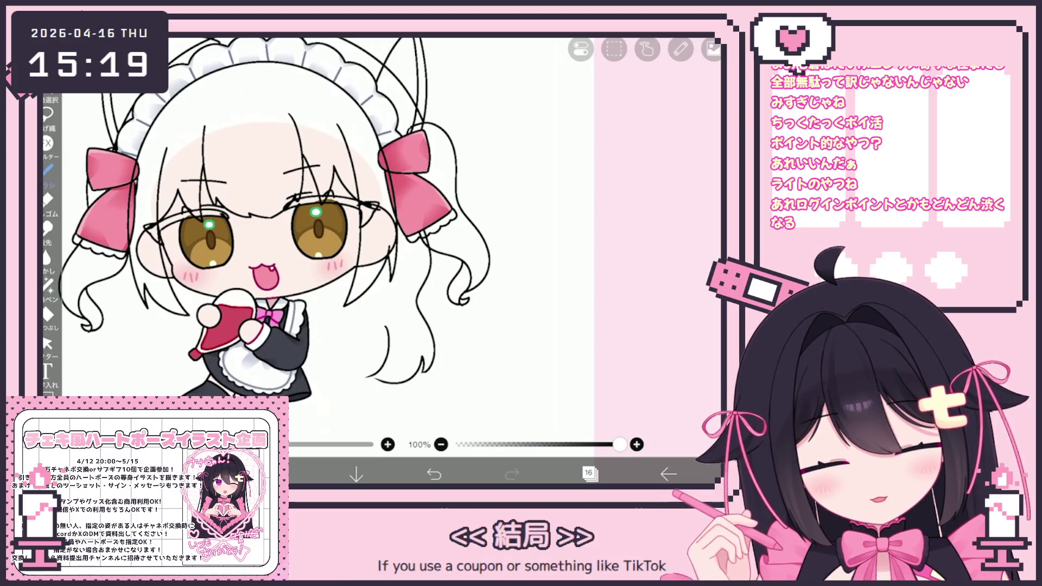
{"action": "left_click_drag", "start_coordinate": [391, 324], "coordinate": [381, 379]}
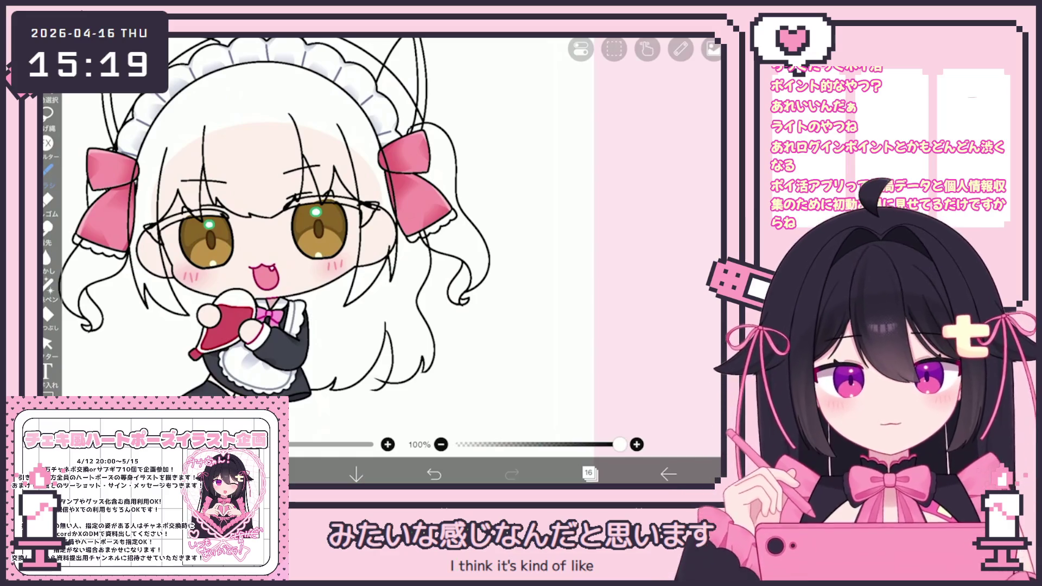
{"action": "key", "text": "ctrl+z"}
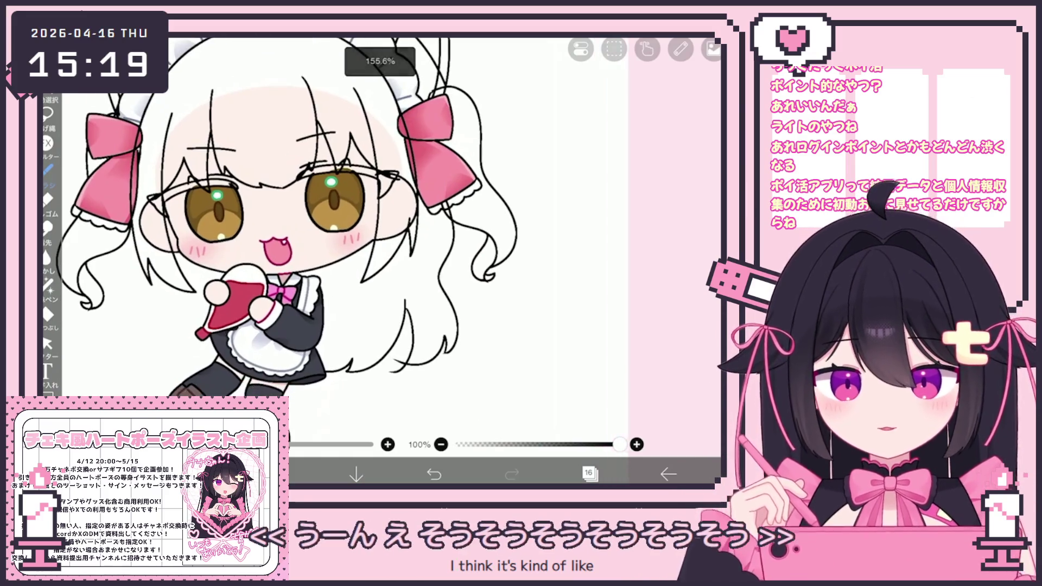
Step: Redraw the lower-right strand repeatedly until it ends in a curl
{"action": "left_click_drag", "start_coordinate": [370, 356], "coordinate": [338, 374]}
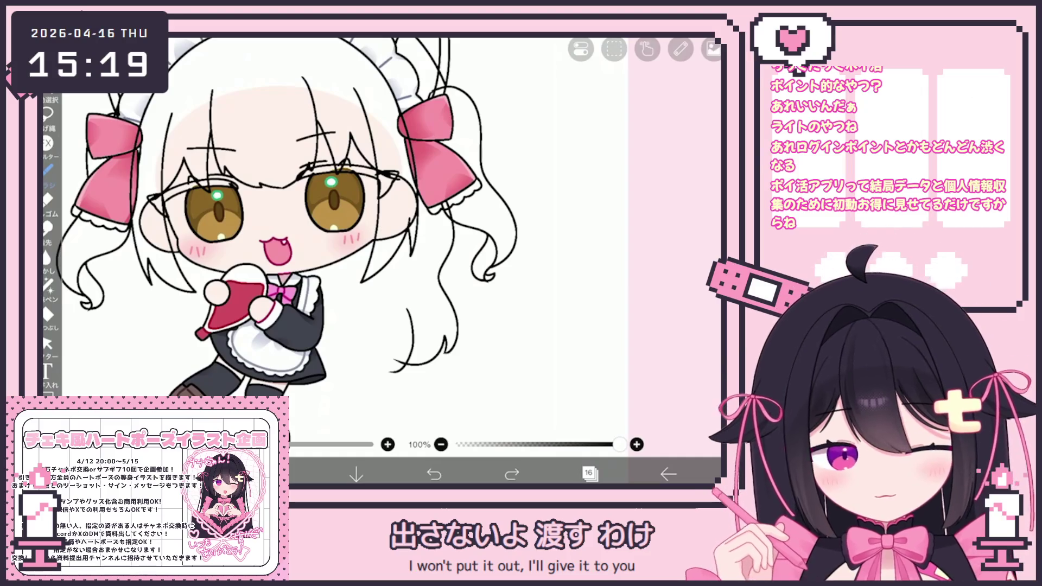
{"action": "left_click_drag", "start_coordinate": [410, 299], "coordinate": [406, 351]}
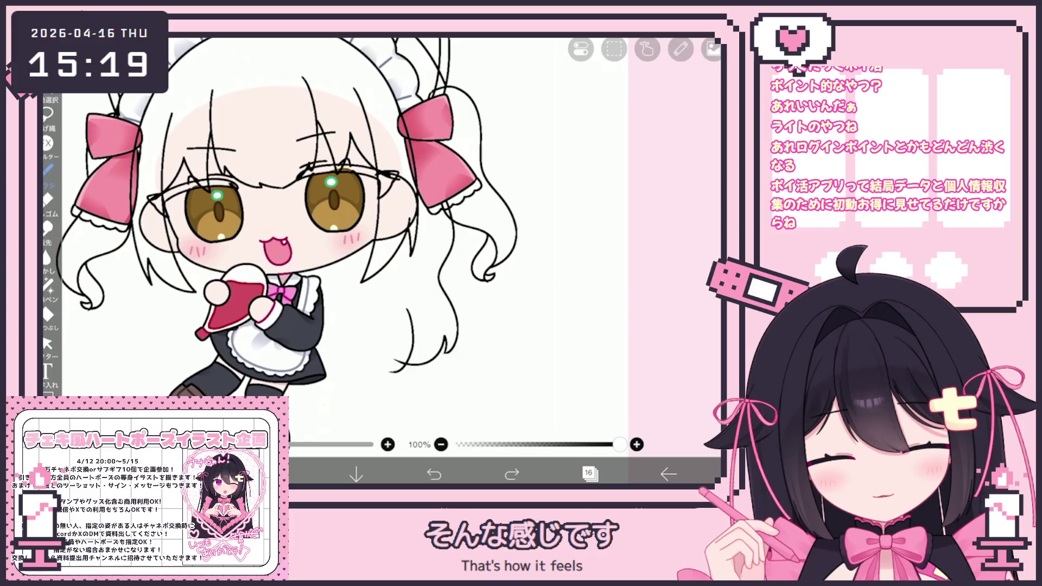
{"action": "left_click_drag", "start_coordinate": [413, 310], "coordinate": [396, 361]}
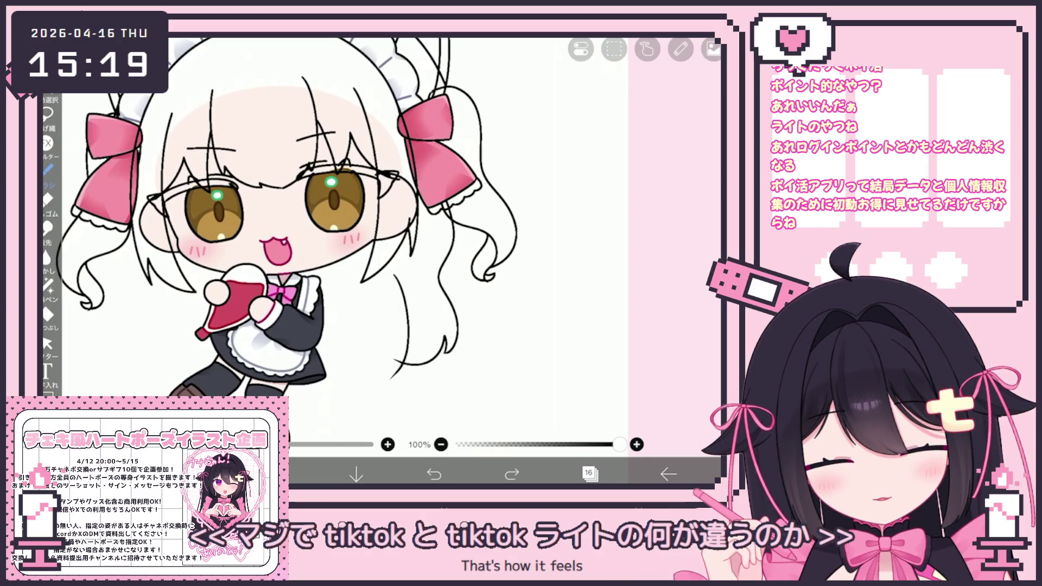
{"action": "left_click_drag", "start_coordinate": [410, 275], "coordinate": [396, 365]}
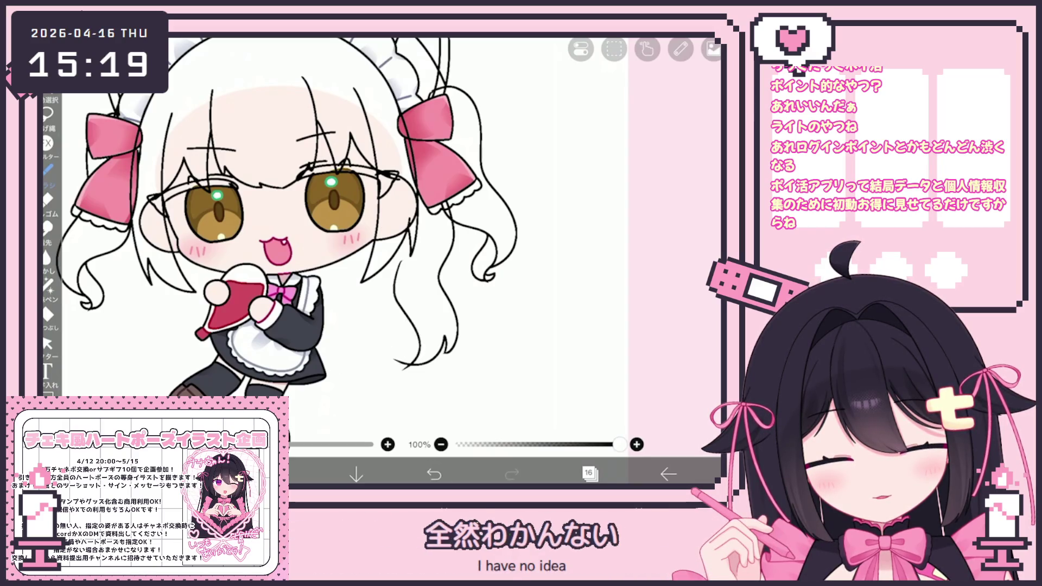
{"action": "key", "text": "e"}
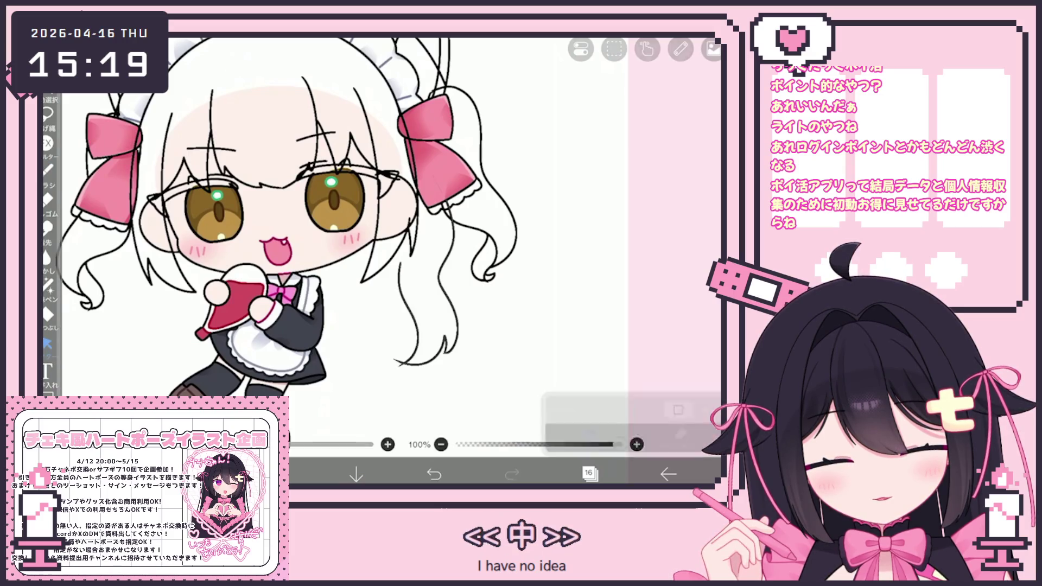
Step: Draw and undo trial strand lines on the lower-left hair with the pen
{"action": "key", "text": "p"}
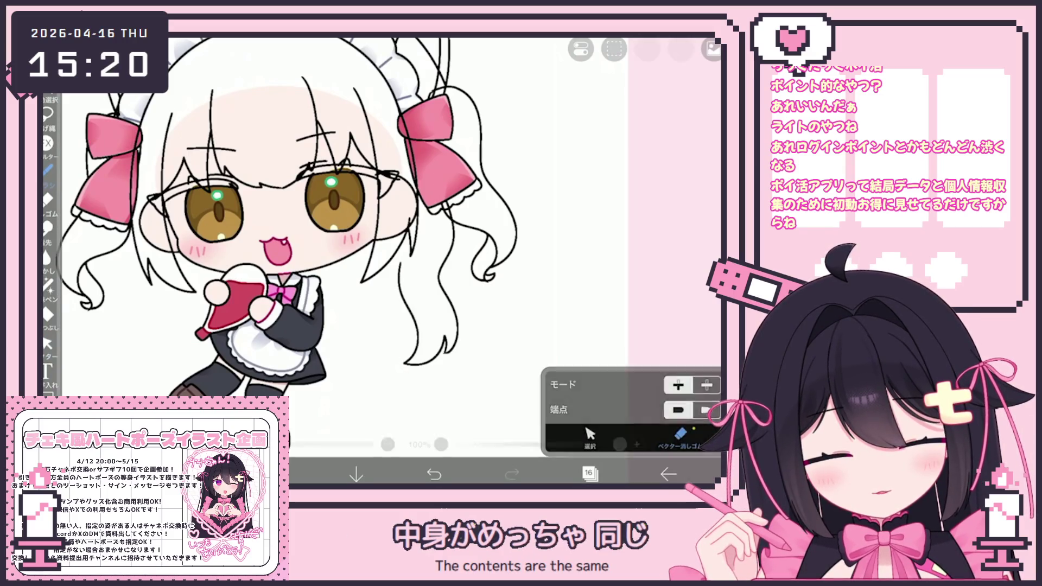
{"action": "key", "text": "ctrl+z"}
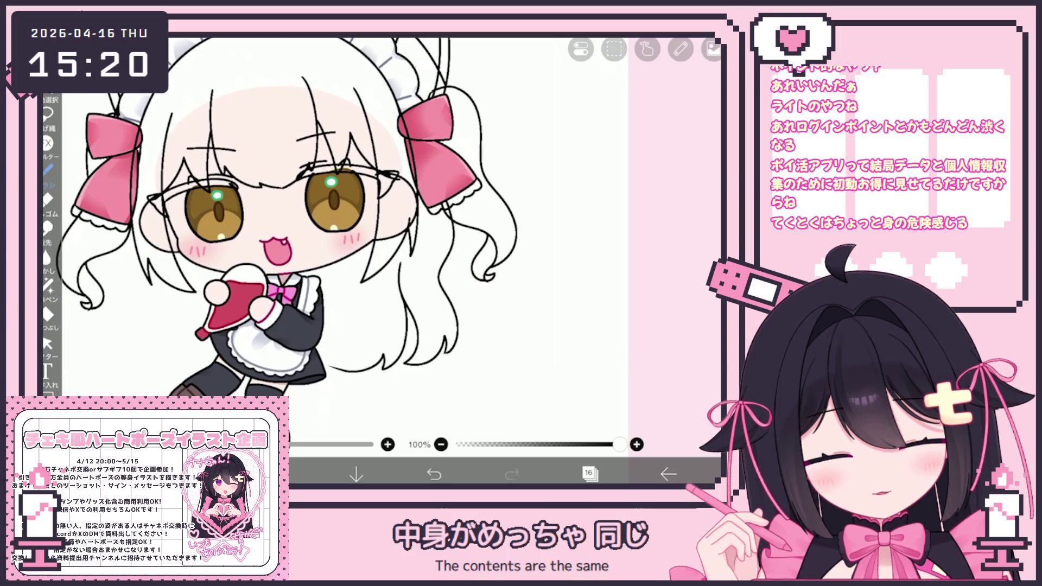
{"action": "scroll", "coordinate": [293, 220], "scroll_direction": "up", "scroll_amount": 2}
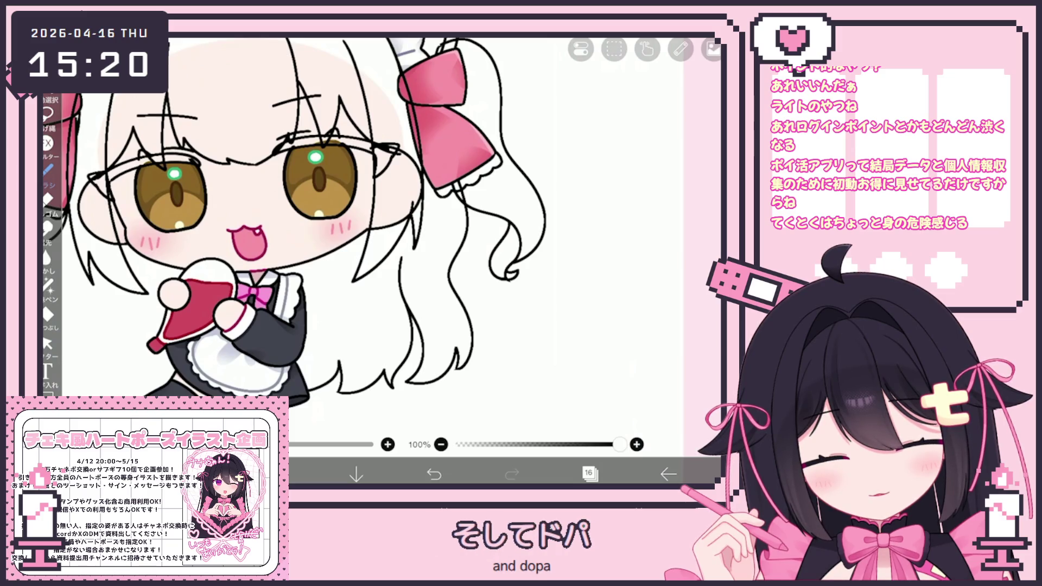
{"action": "scroll", "coordinate": [293, 236], "scroll_direction": "down", "scroll_amount": 2}
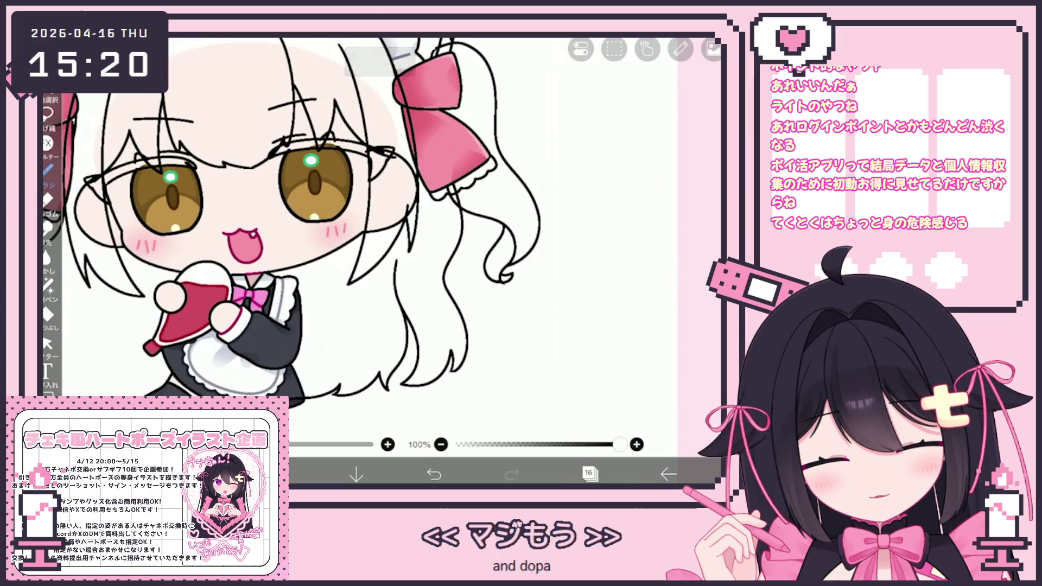
{"action": "scroll", "coordinate": [367, 245], "scroll_direction": "down", "scroll_amount": 3}
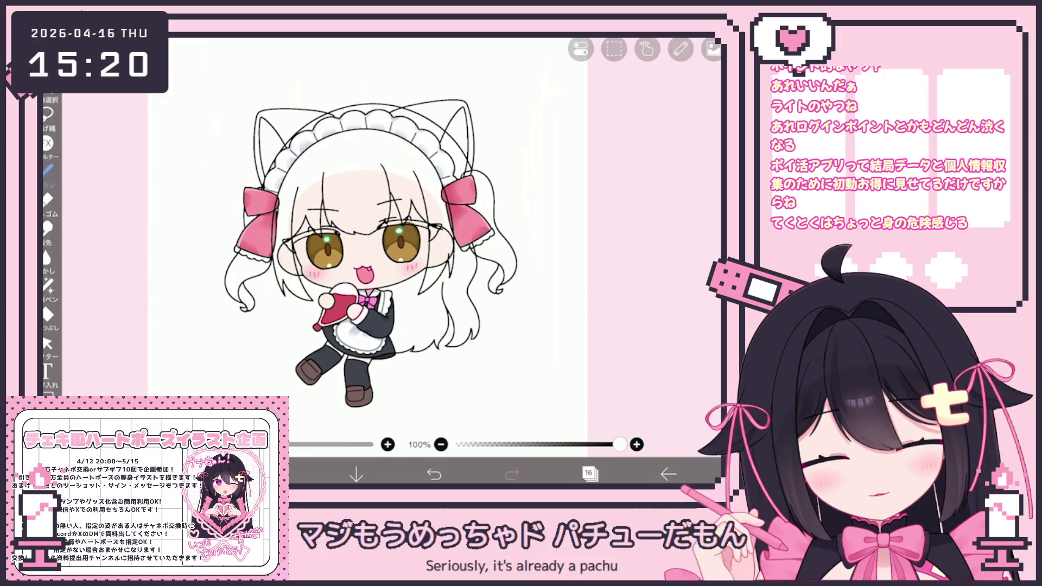
{"action": "scroll", "coordinate": [376, 244], "scroll_direction": "up", "scroll_amount": 1}
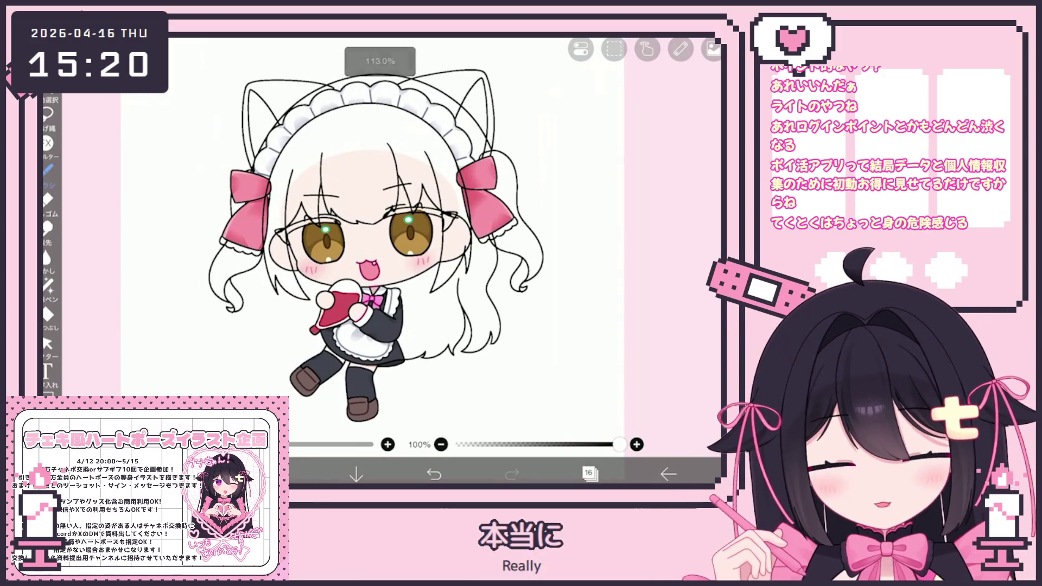
{"action": "scroll", "coordinate": [382, 240], "scroll_direction": "up", "scroll_amount": 1}
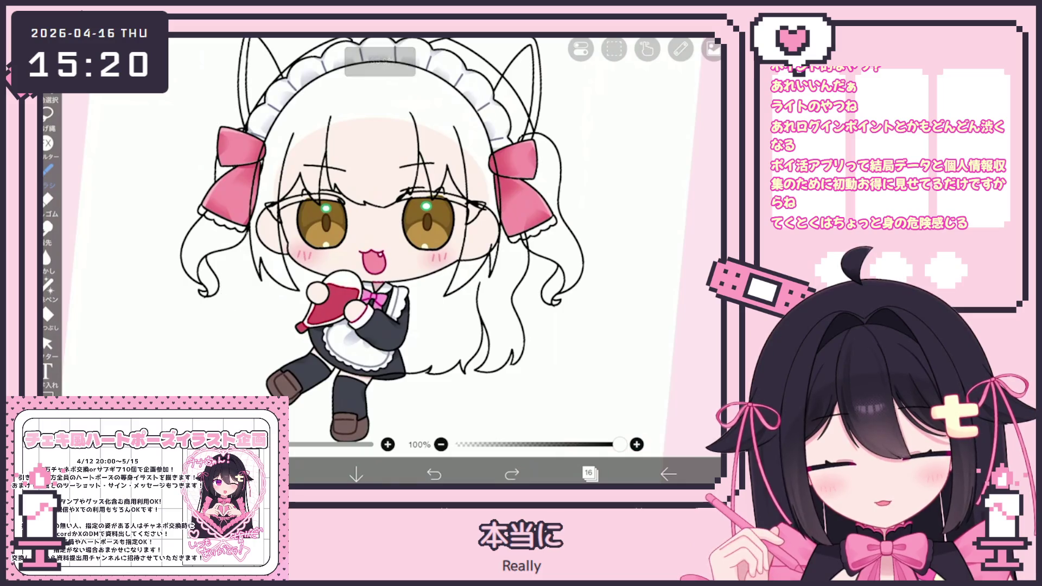
{"action": "scroll", "coordinate": [383, 245], "scroll_direction": "up", "scroll_amount": 1}
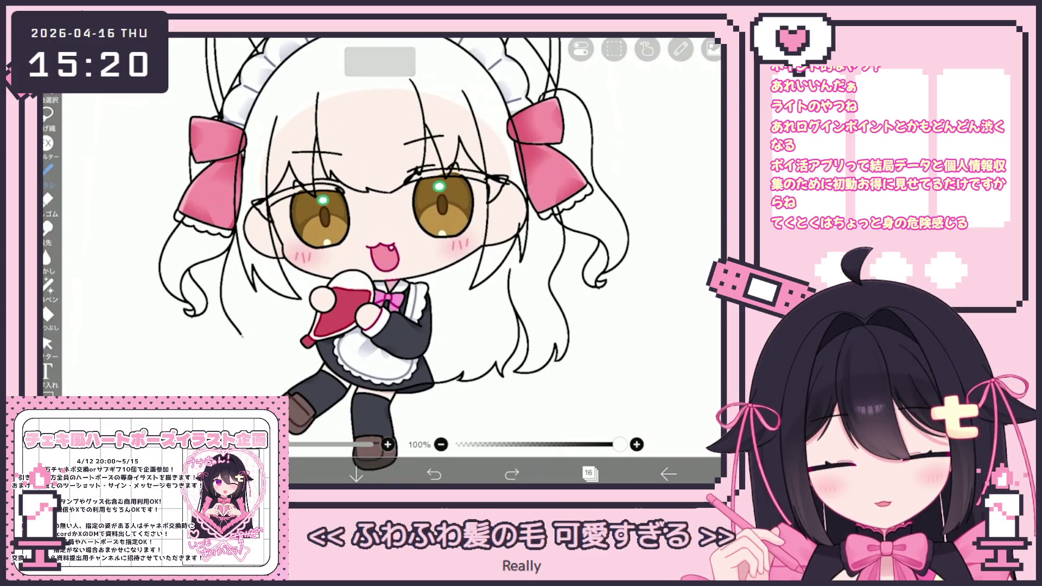
{"action": "left_click", "coordinate": [434, 473]}
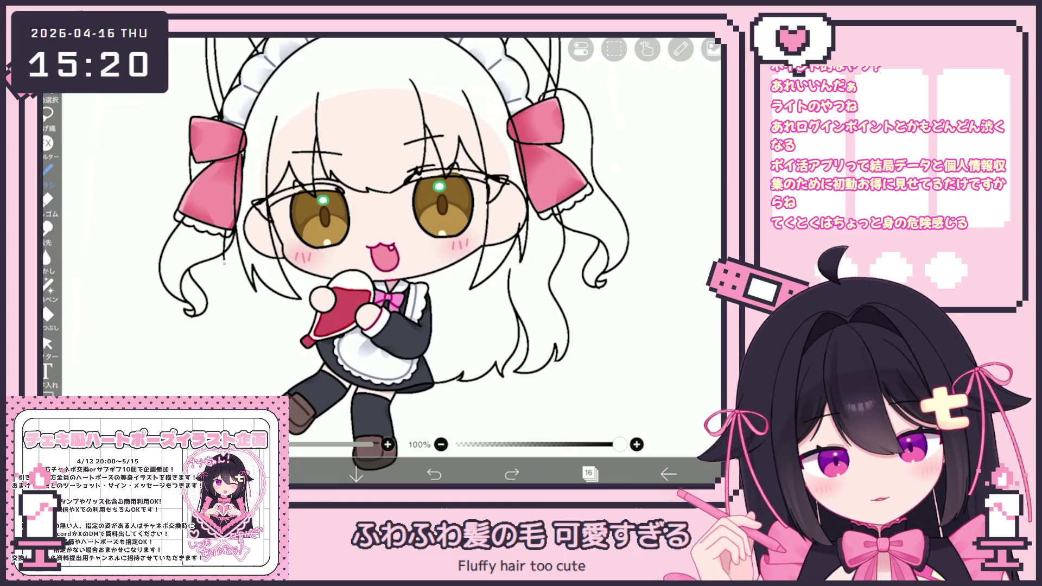
{"action": "scroll", "coordinate": [406, 255], "scroll_direction": "up", "scroll_amount": 1}
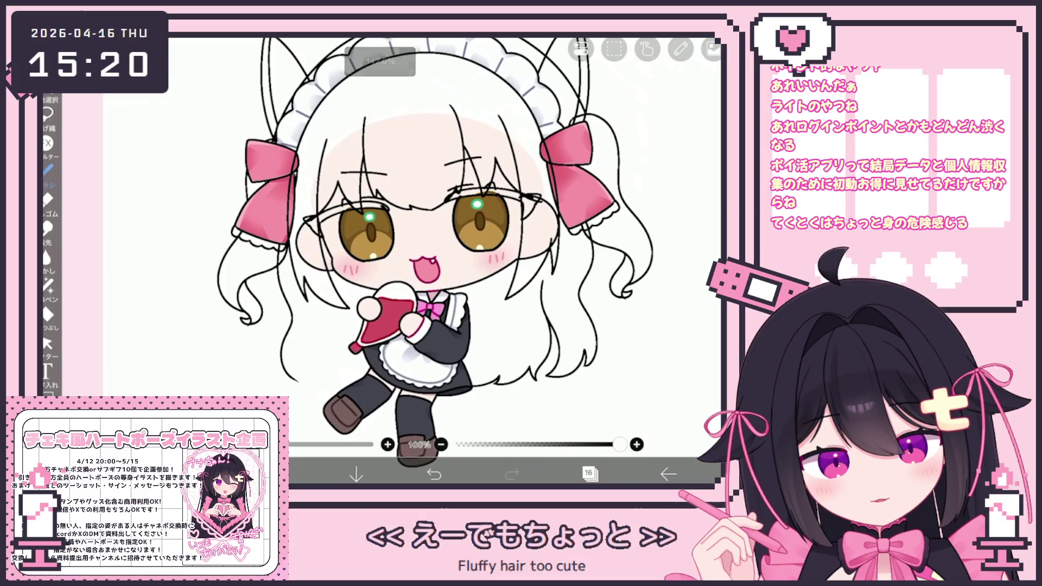
{"action": "left_click_drag", "start_coordinate": [276, 244], "coordinate": [287, 321]}
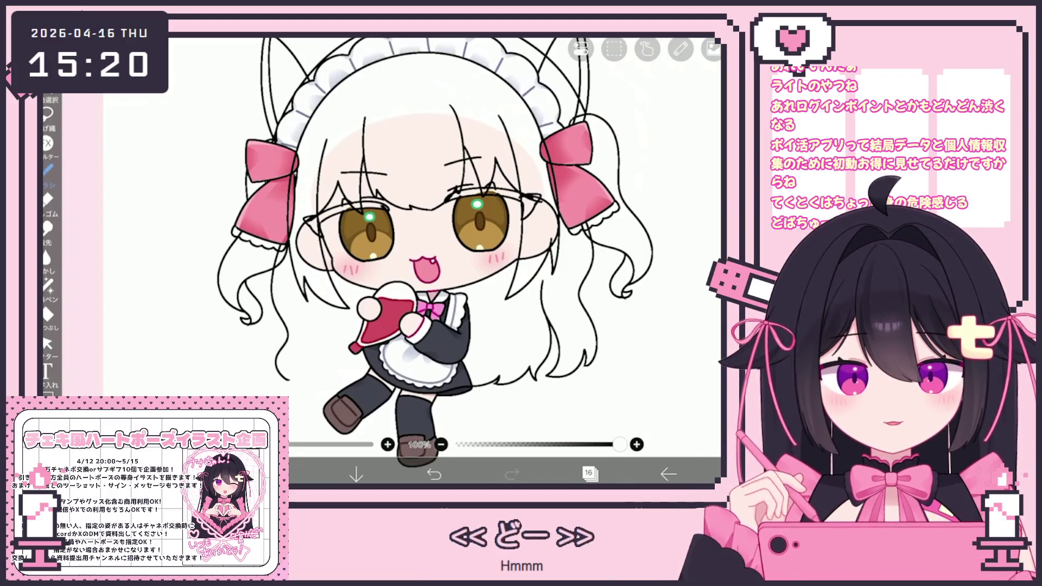
{"action": "key", "text": "ctrl+z"}
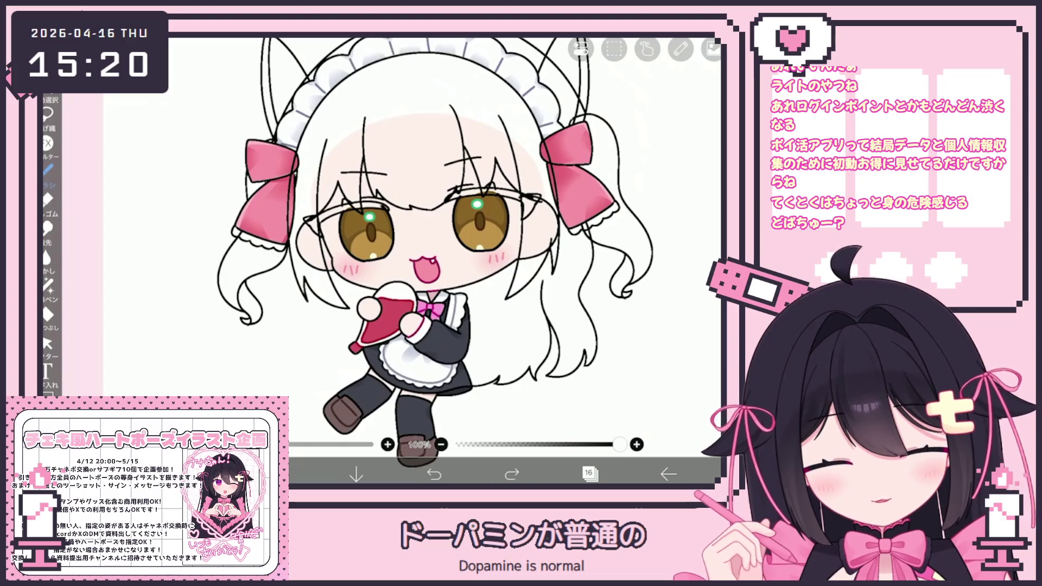
{"action": "left_click_drag", "start_coordinate": [288, 363], "coordinate": [318, 383]}
{"action": "key", "text": "ctrl+z"}
Step: Ink three wavy strand lines on the lower-left hair
{"action": "left_click_drag", "start_coordinate": [330, 308], "coordinate": [325, 381]}
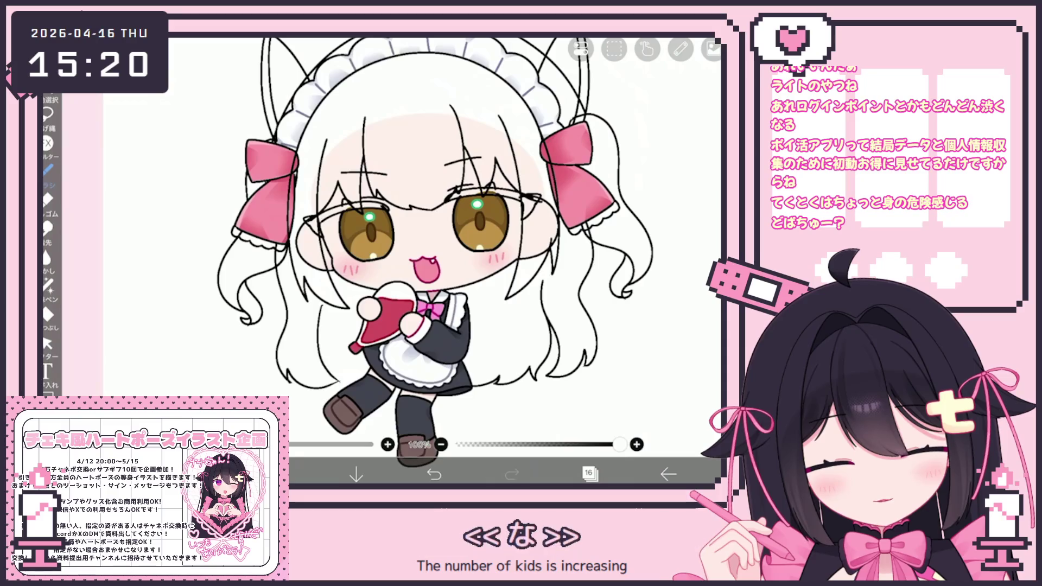
{"action": "left_click_drag", "start_coordinate": [325, 324], "coordinate": [314, 385]}
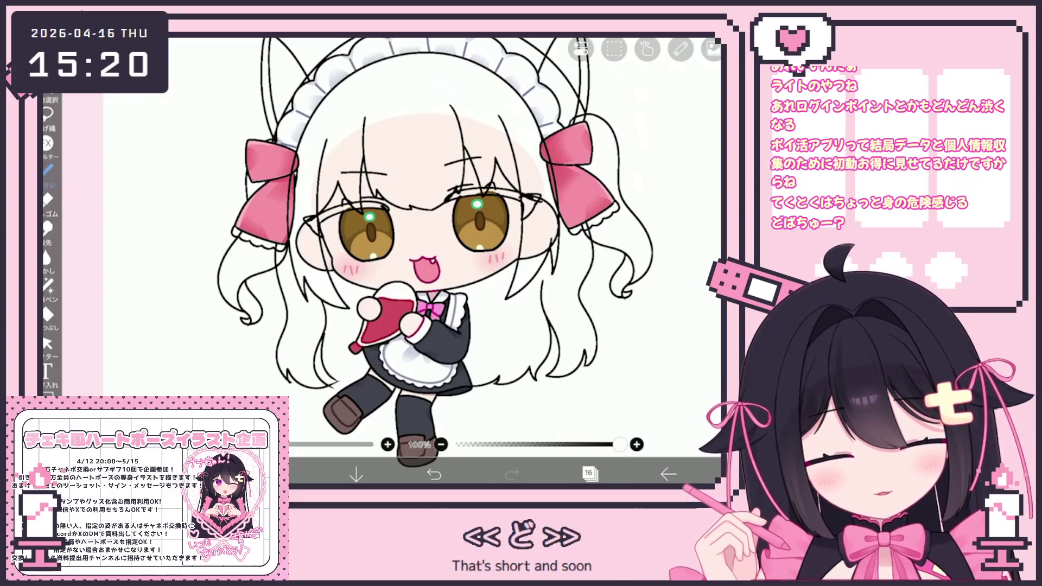
{"action": "mouse_move", "coordinate": [319, 332]}
{"action": "left_mouse_down"}
{"action": "mouse_move", "coordinate": [334, 380]}
{"action": "mouse_move", "coordinate": [364, 379]}
{"action": "left_mouse_up"}
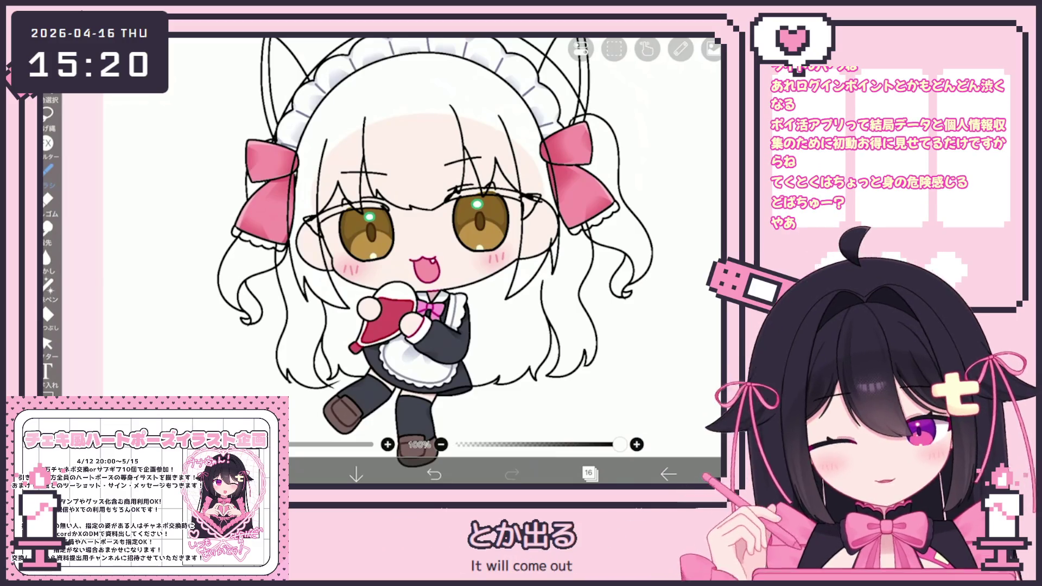
{"action": "scroll", "coordinate": [420, 260], "scroll_direction": "up", "scroll_amount": 1}
{"action": "scroll", "coordinate": [419, 261], "scroll_direction": "up", "scroll_amount": 3}
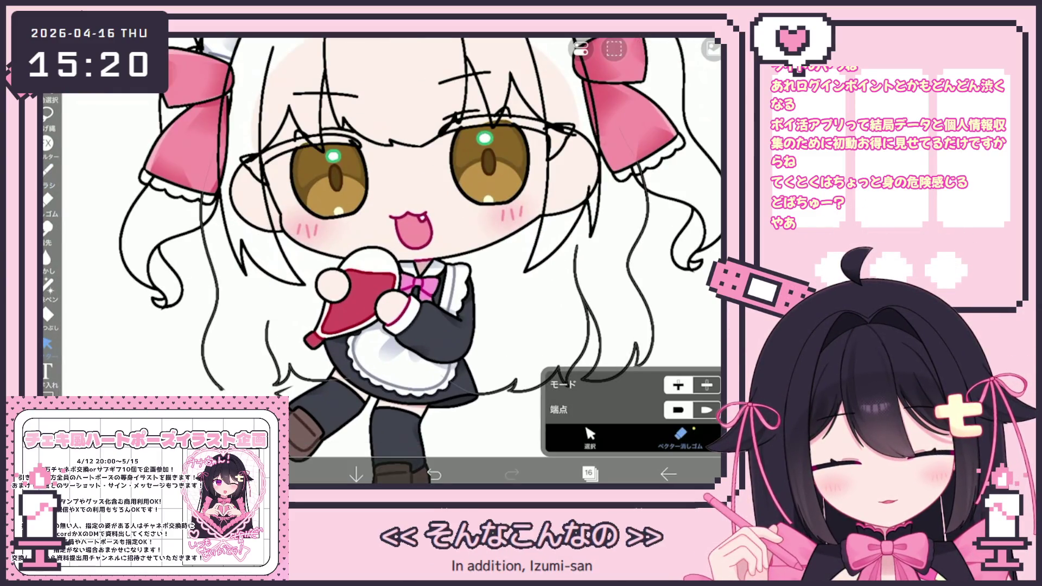
Step: Undo the latest left-hair stroke, clear the current layer, and end in vector stroke selection
{"action": "key", "text": "ctrl+z"}
{"action": "scroll", "coordinate": [439, 261], "scroll_direction": "down", "scroll_amount": 2}
{"action": "scroll", "coordinate": [440, 261], "scroll_direction": "down", "scroll_amount": 2}
{"action": "scroll", "coordinate": [439, 261], "scroll_direction": "down", "scroll_amount": 2}
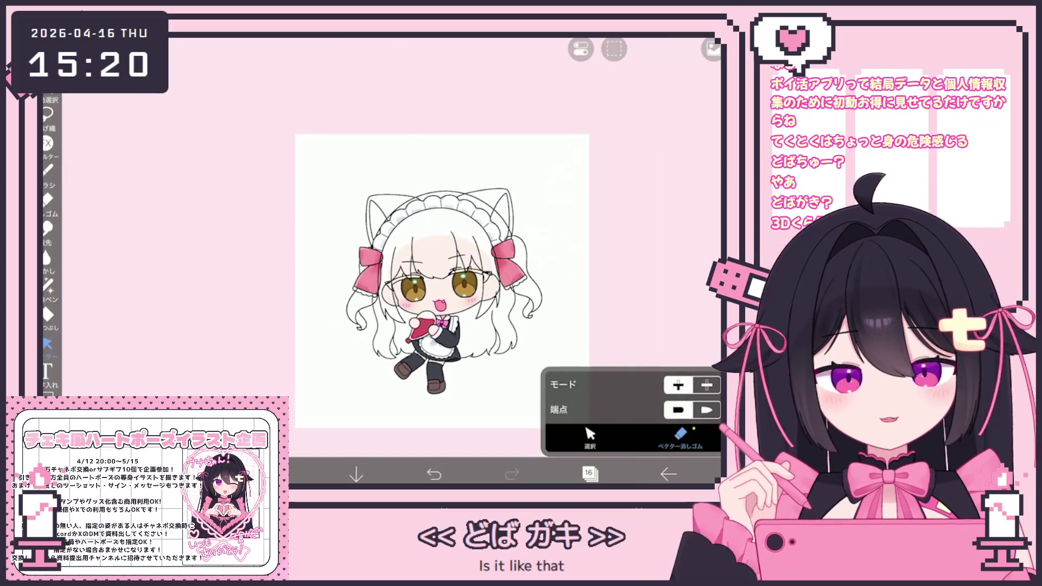
{"action": "scroll", "coordinate": [439, 270], "scroll_direction": "up", "scroll_amount": 2}
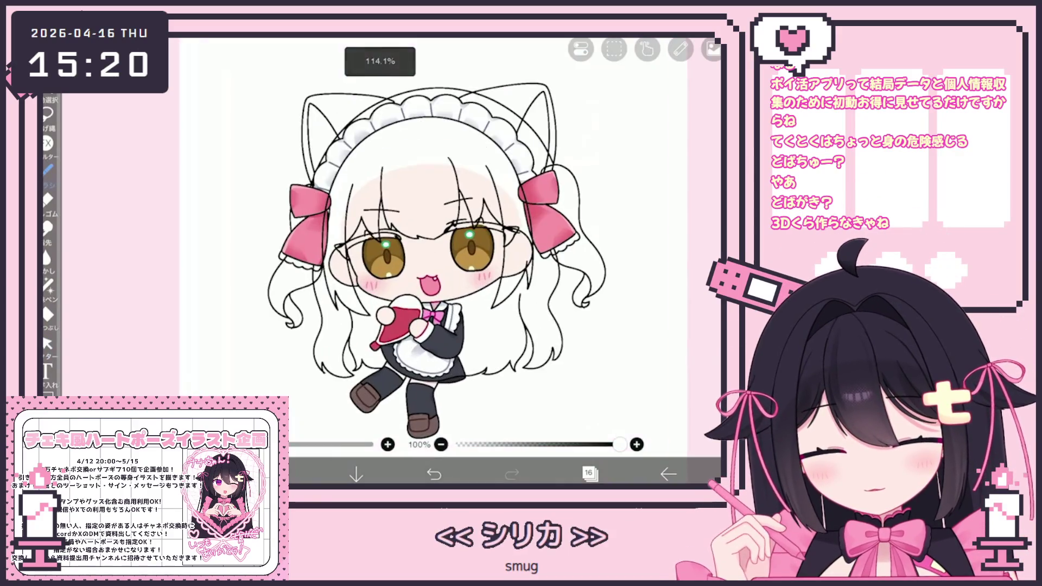
{"action": "scroll", "coordinate": [440, 269], "scroll_direction": "up", "scroll_amount": 3}
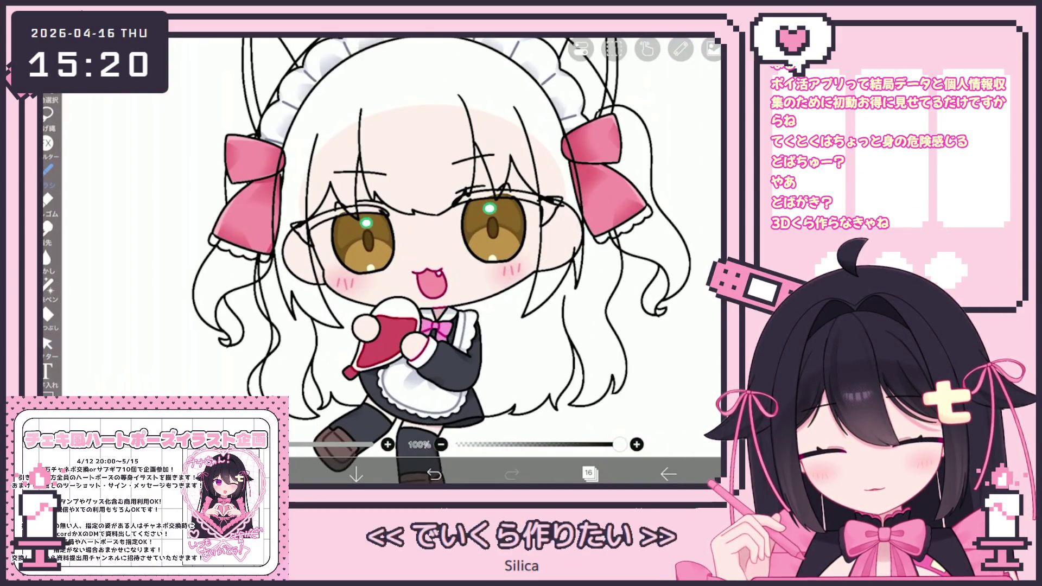
{"action": "left_click", "coordinate": [49, 344]}
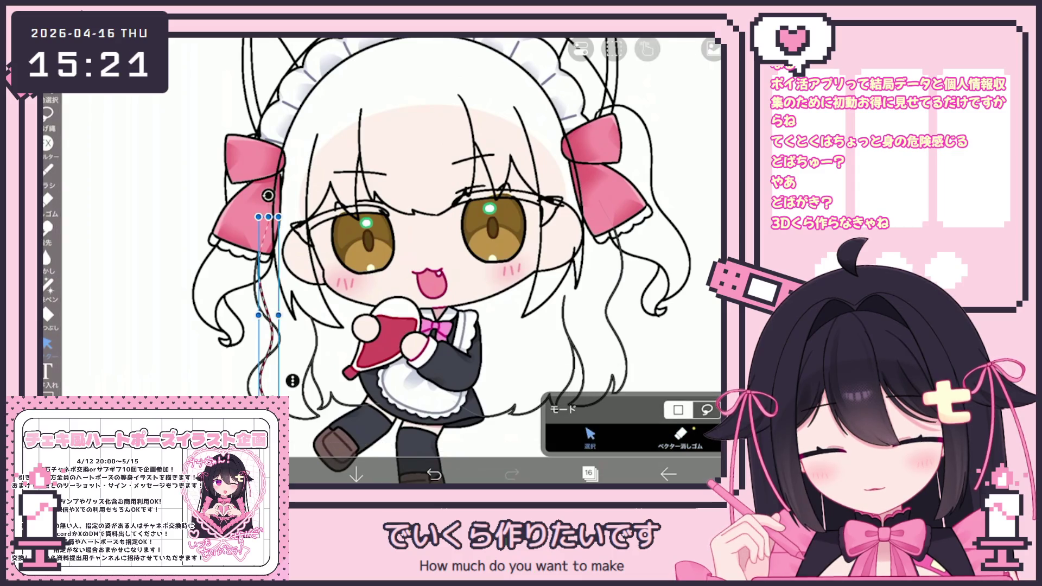
{"action": "key", "text": "Delete"}
{"action": "scroll", "coordinate": [453, 261], "scroll_direction": "up", "scroll_amount": 1}
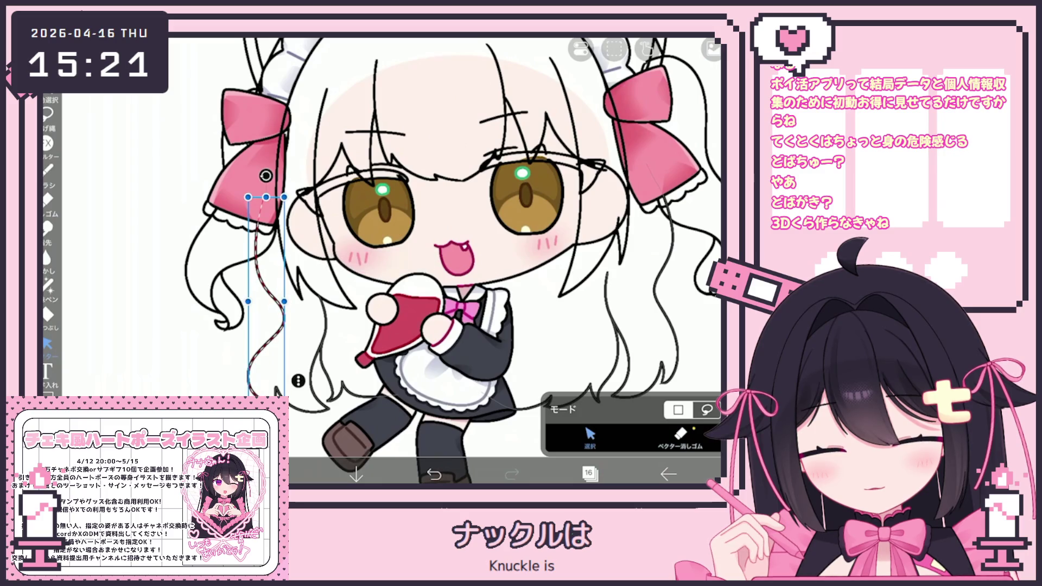
{"action": "left_click", "coordinate": [680, 436]}
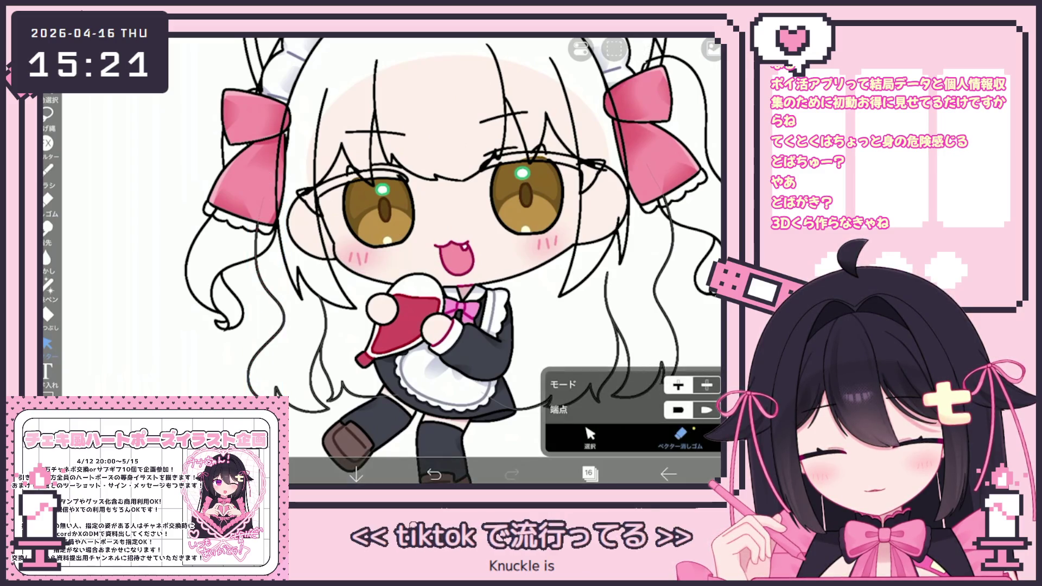
{"action": "scroll", "coordinate": [391, 261], "scroll_direction": "down", "scroll_amount": 2}
{"action": "scroll", "coordinate": [391, 261], "scroll_direction": "up", "scroll_amount": 2}
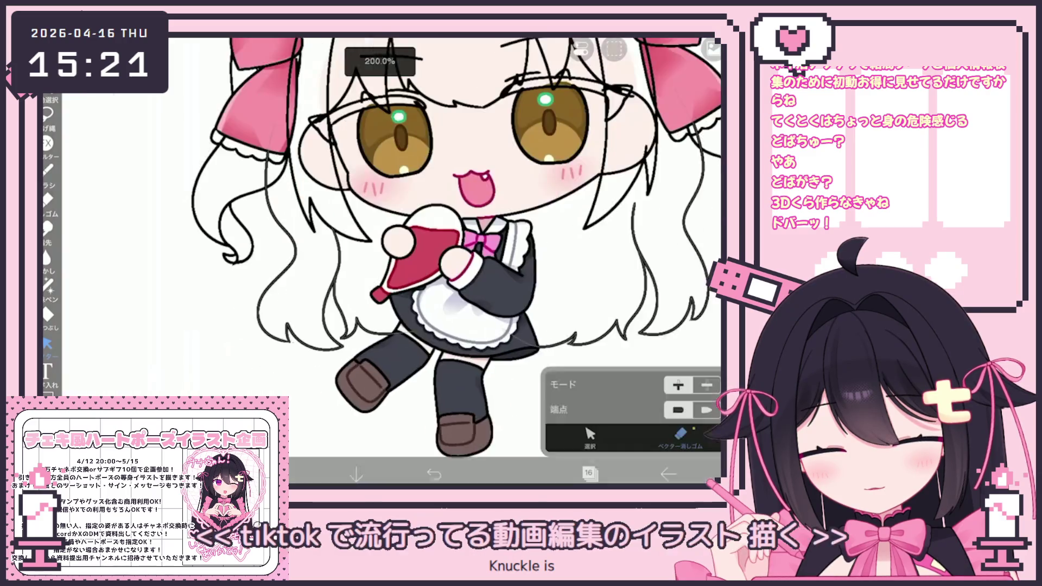
{"action": "scroll", "coordinate": [391, 261], "scroll_direction": "up", "scroll_amount": 2}
{"action": "scroll", "coordinate": [391, 262], "scroll_direction": "up", "scroll_amount": 1}
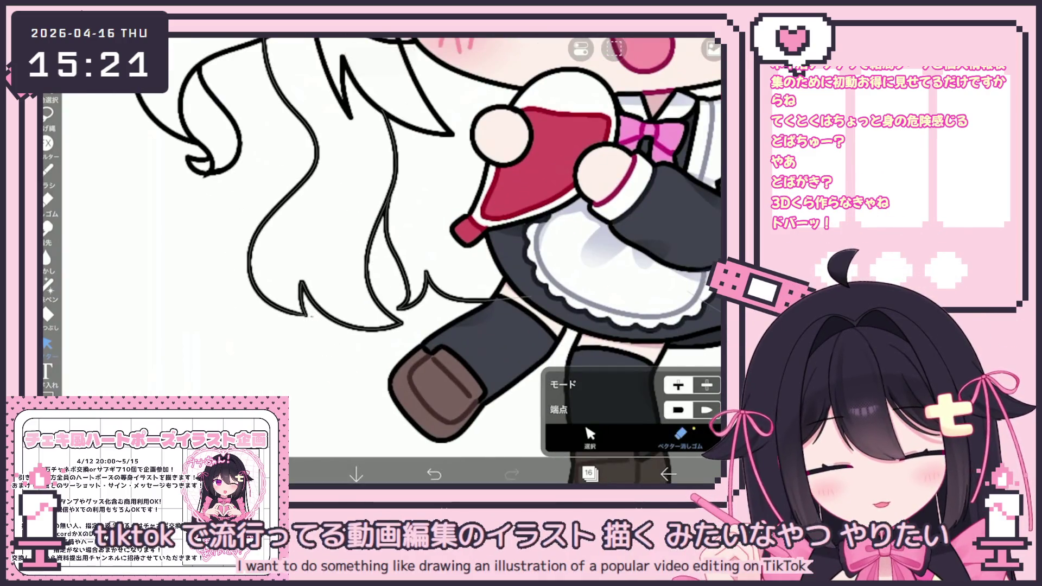
{"action": "scroll", "coordinate": [383, 244], "scroll_direction": "down", "scroll_amount": 3}
{"action": "scroll", "coordinate": [382, 244], "scroll_direction": "down", "scroll_amount": 1}
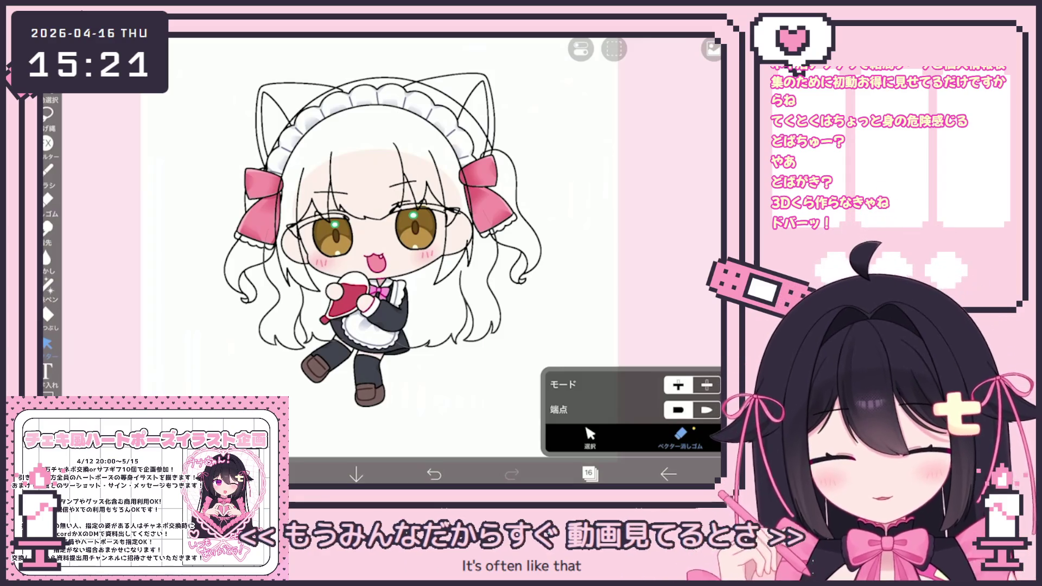
{"action": "scroll", "coordinate": [383, 244], "scroll_direction": "up", "scroll_amount": 2}
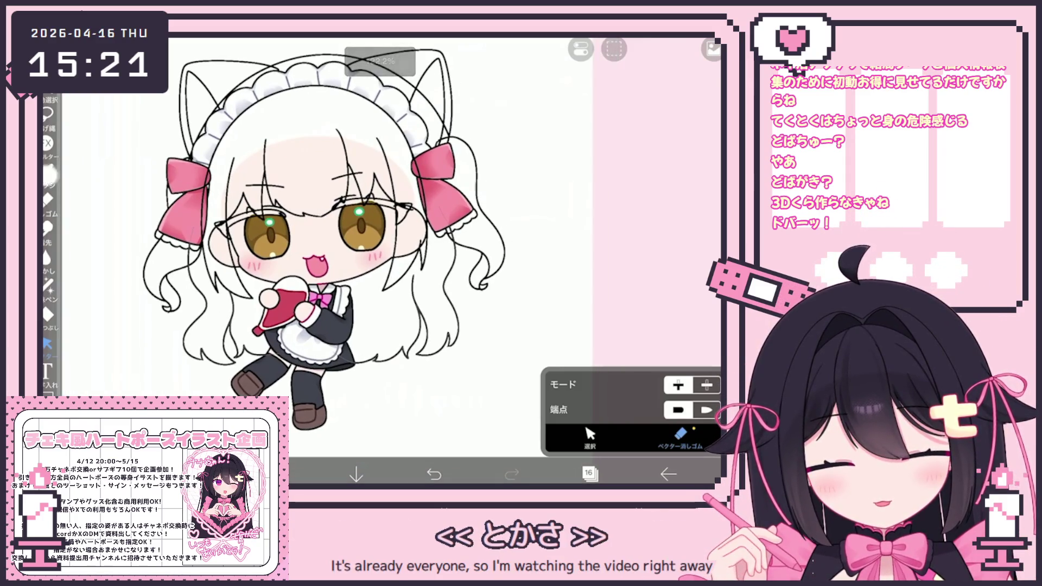
{"action": "scroll", "coordinate": [269, 224], "scroll_direction": "up", "scroll_amount": 2}
{"action": "scroll", "coordinate": [268, 225], "scroll_direction": "up", "scroll_amount": 2}
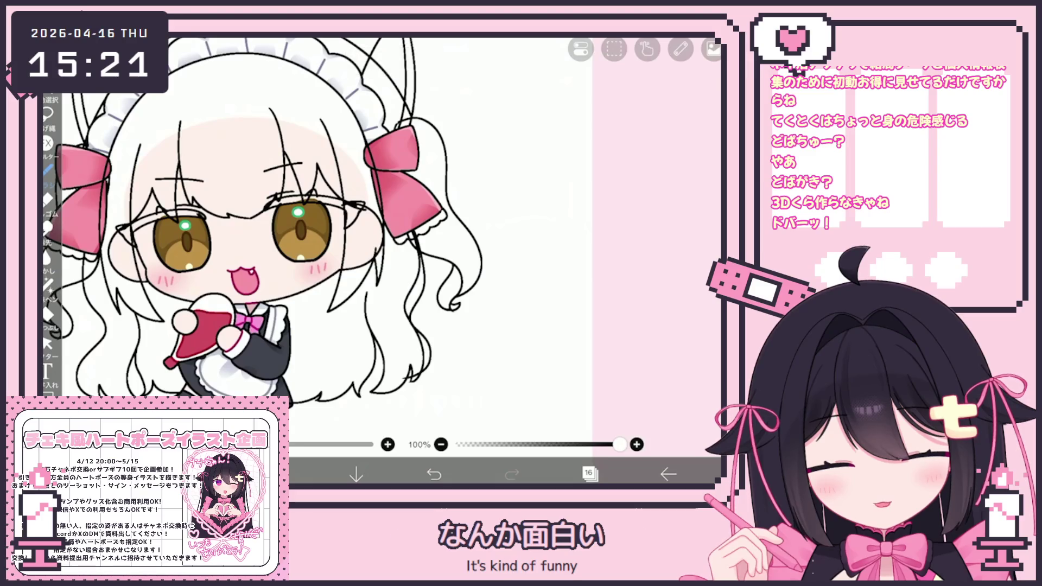
{"action": "scroll", "coordinate": [260, 224], "scroll_direction": "up", "scroll_amount": 1}
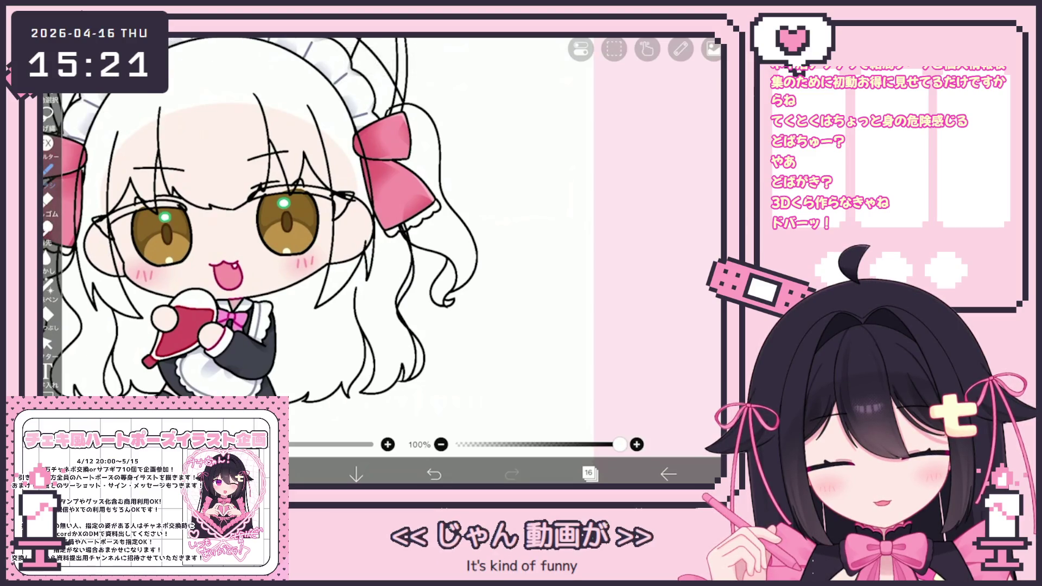
{"action": "scroll", "coordinate": [261, 237], "scroll_direction": "down", "scroll_amount": 3}
{"action": "left_click", "coordinate": [49, 342]}
{"action": "scroll", "coordinate": [261, 236], "scroll_direction": "up", "scroll_amount": 3}
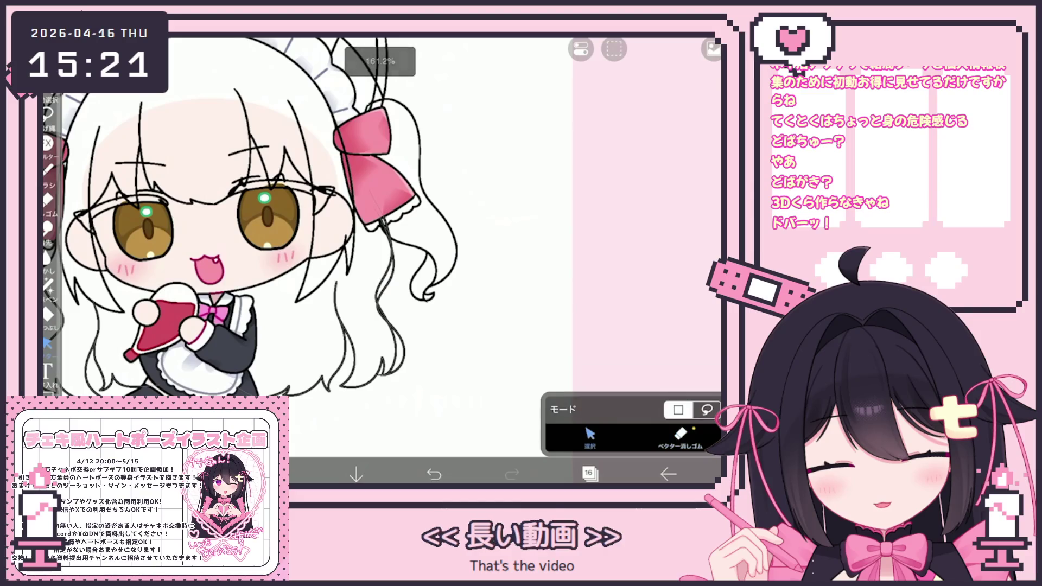
Step: Delete the stray stroke by the right ribbon and bring up the layer list
{"action": "left_click", "coordinate": [382, 285]}
{"action": "key", "text": "Delete"}
{"action": "scroll", "coordinate": [367, 340], "scroll_direction": "up", "scroll_amount": 1}
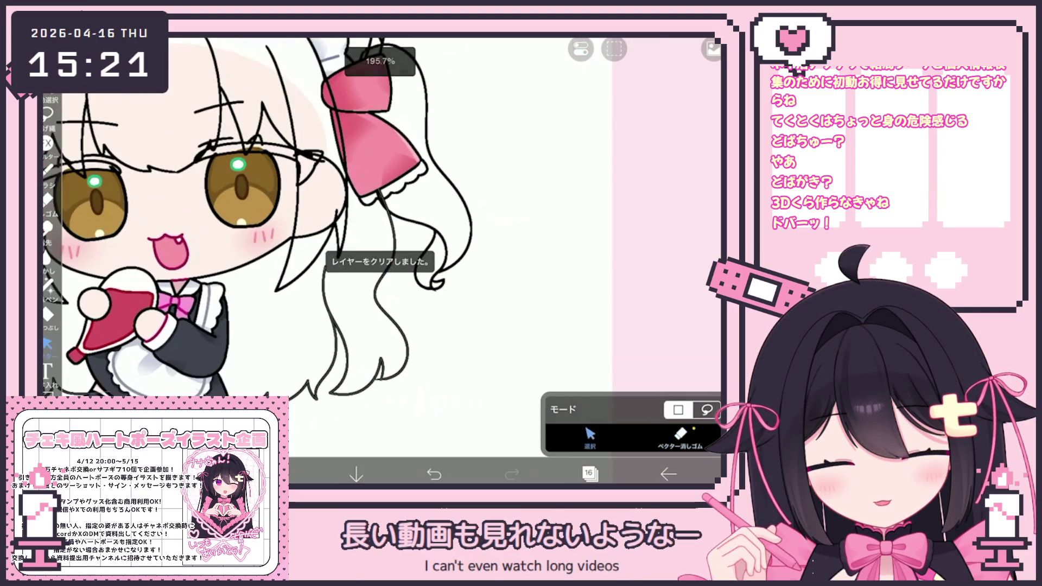
{"action": "left_click", "coordinate": [648, 49]}
{"action": "left_click", "coordinate": [562, 99]}
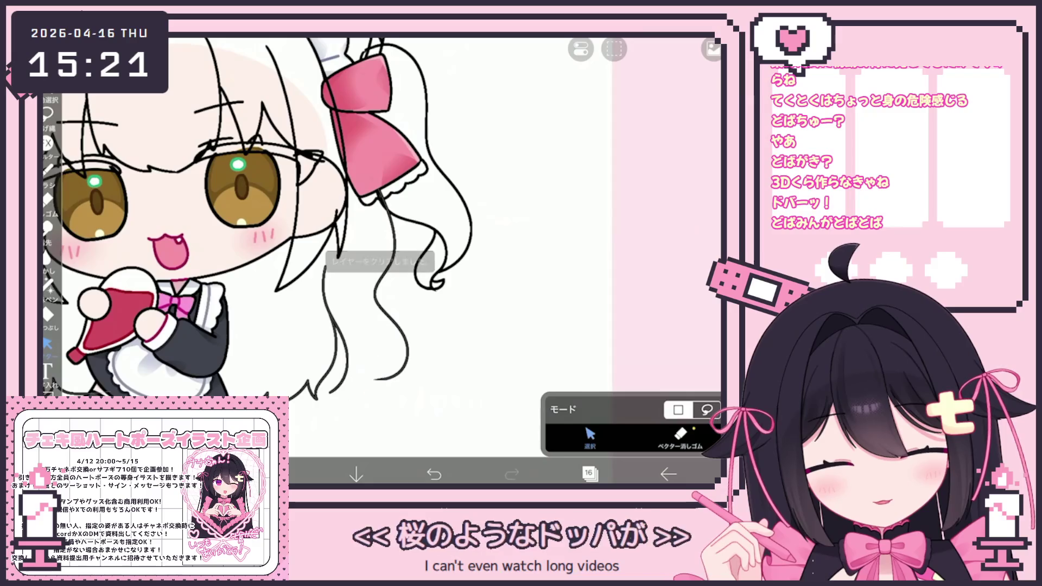
{"action": "scroll", "coordinate": [448, 375], "scroll_direction": "up", "scroll_amount": 2}
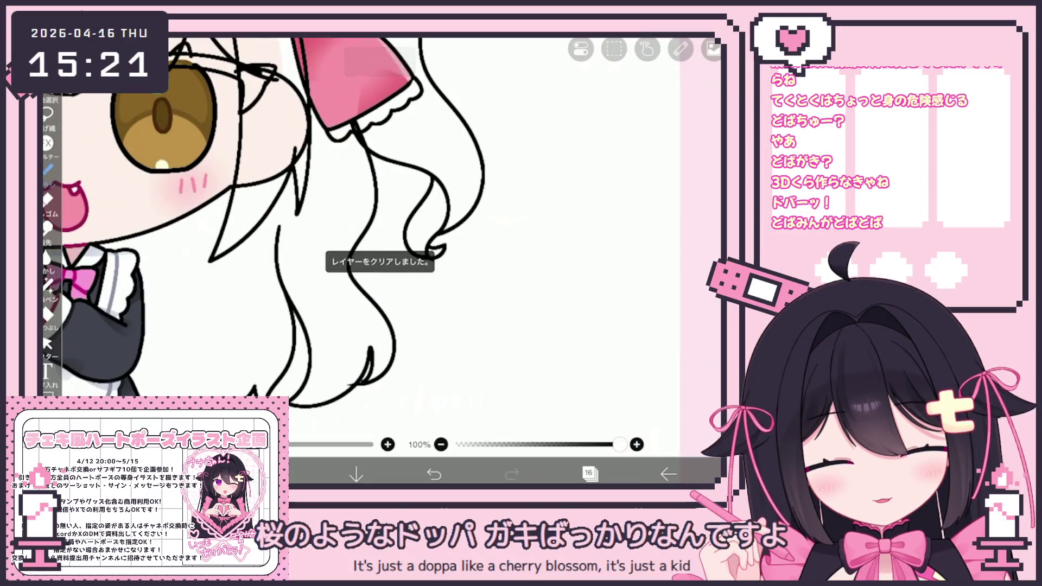
{"action": "left_click", "coordinate": [49, 344]}
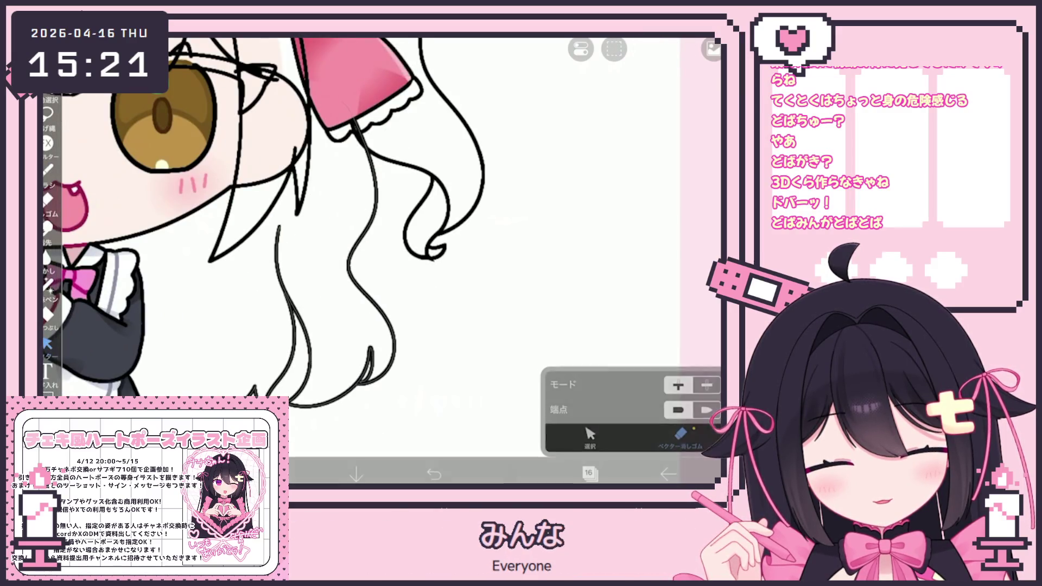
{"action": "scroll", "coordinate": [326, 244], "scroll_direction": "down", "scroll_amount": 5}
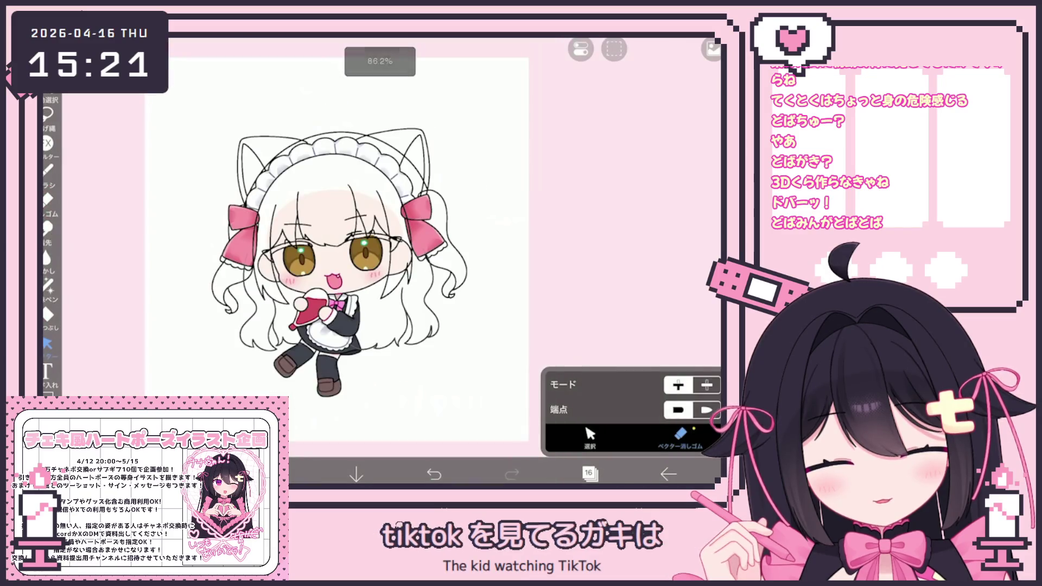
{"action": "scroll", "coordinate": [488, 209], "scroll_direction": "up", "scroll_amount": 2}
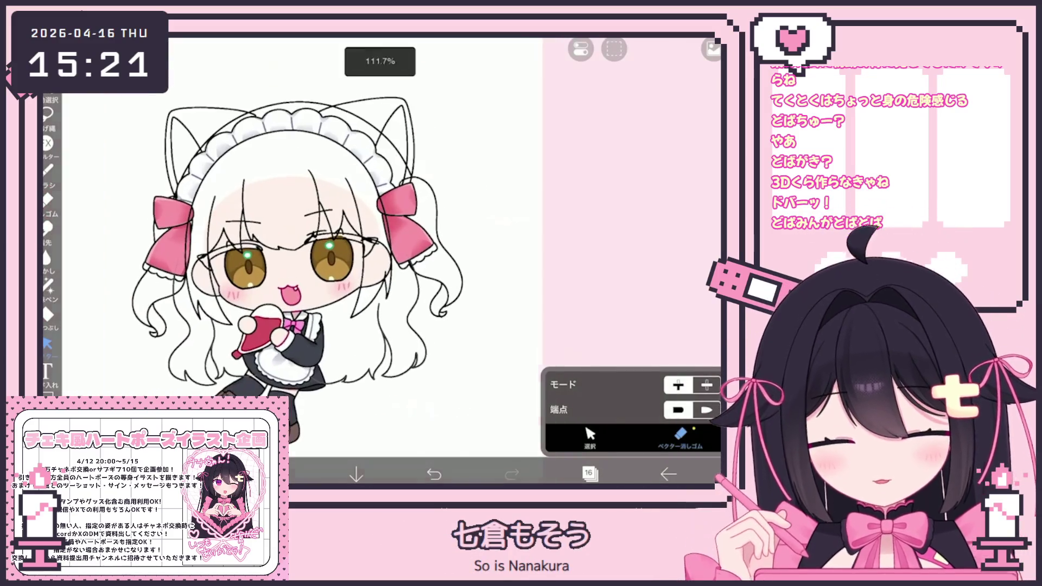
{"action": "scroll", "coordinate": [327, 245], "scroll_direction": "down", "scroll_amount": 2}
{"action": "scroll", "coordinate": [326, 244], "scroll_direction": "down", "scroll_amount": 2}
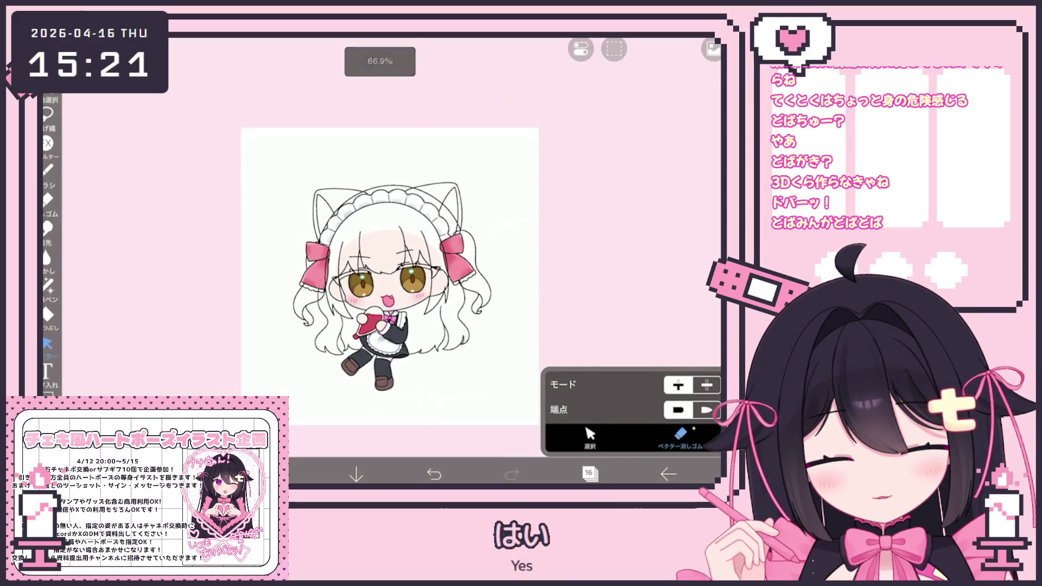
{"action": "left_click", "coordinate": [590, 473]}
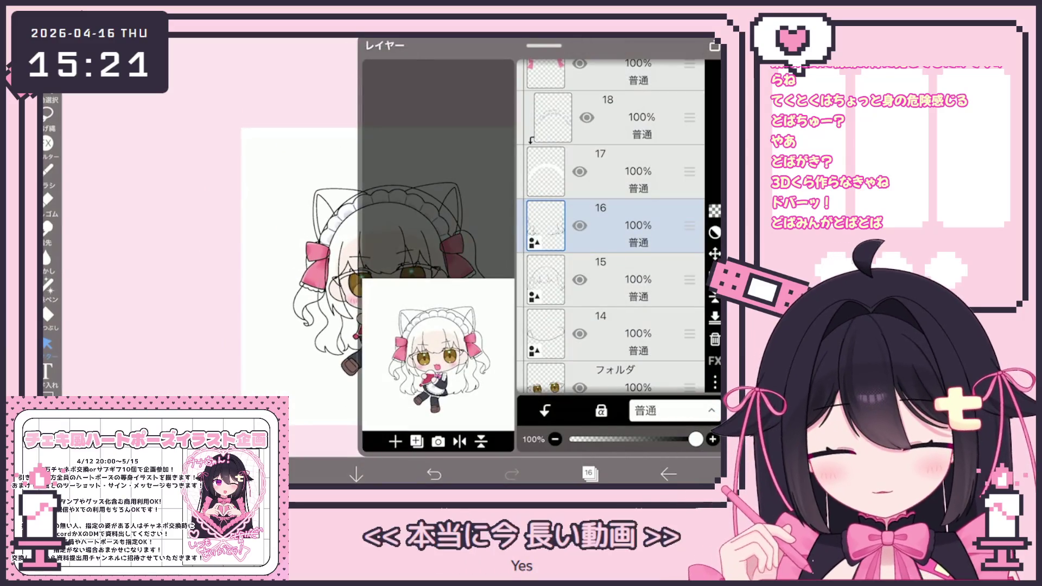
Step: On layer 15, select the right pigtail strand lines and nudge and rotate them
{"action": "left_click", "coordinate": [603, 282]}
{"action": "left_click", "coordinate": [590, 474]}
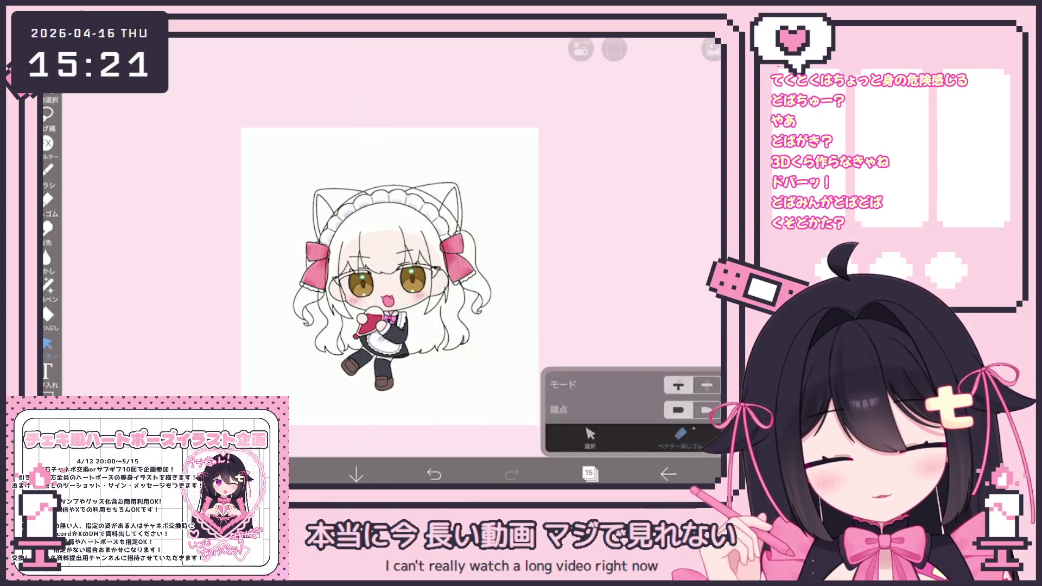
{"action": "scroll", "coordinate": [285, 245], "scroll_direction": "up", "scroll_amount": 2}
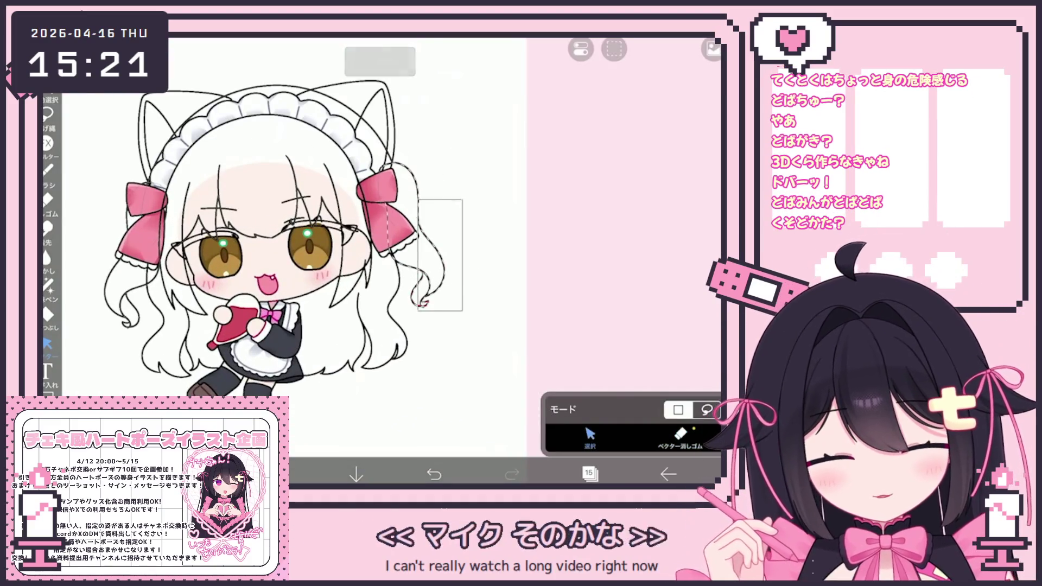
{"action": "left_click_drag", "start_coordinate": [391, 167], "coordinate": [411, 305]}
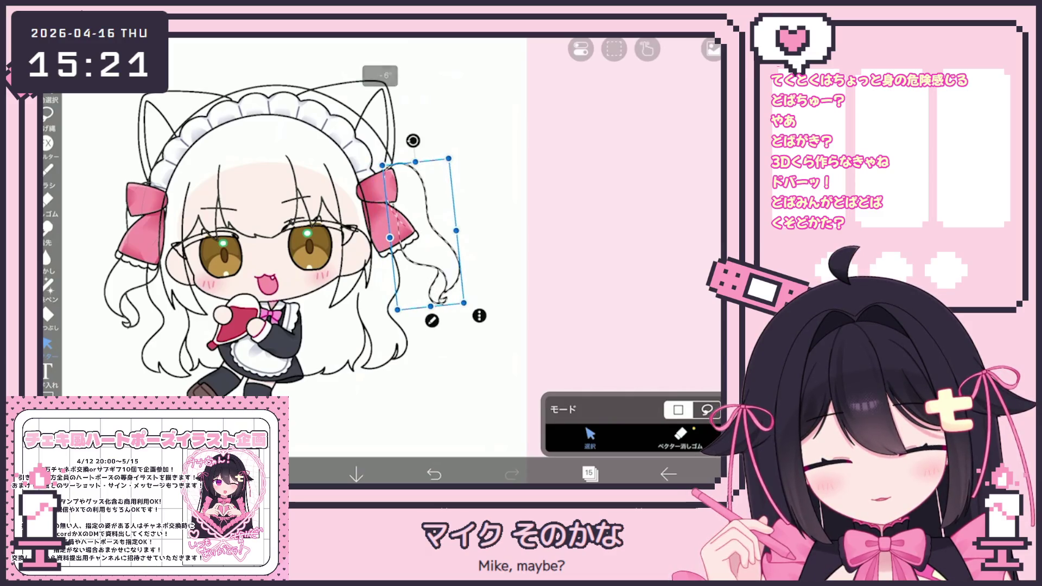
{"action": "left_click_drag", "start_coordinate": [423, 232], "coordinate": [426, 235]}
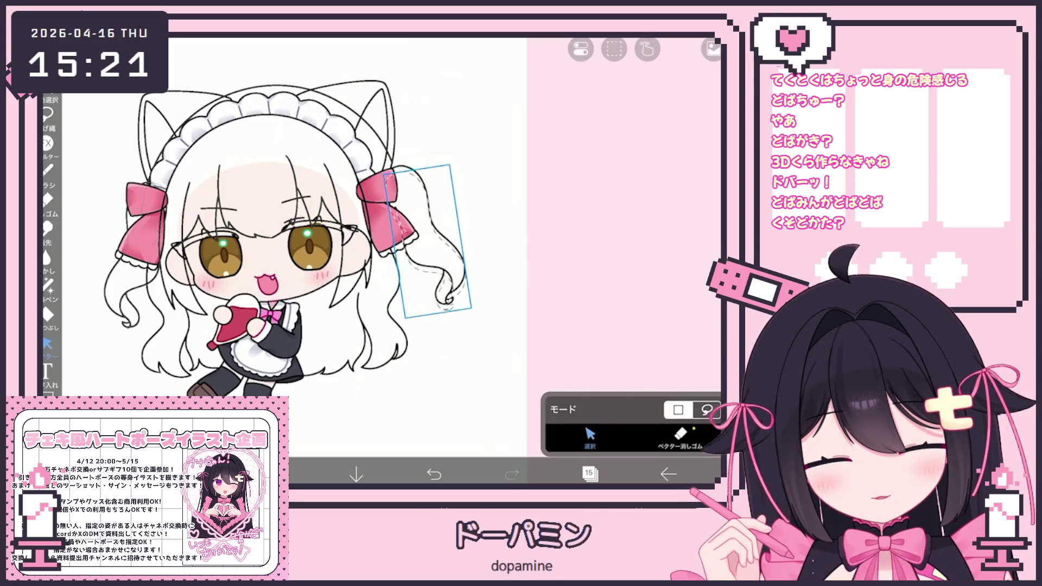
{"action": "scroll", "coordinate": [326, 244], "scroll_direction": "down", "scroll_amount": 2}
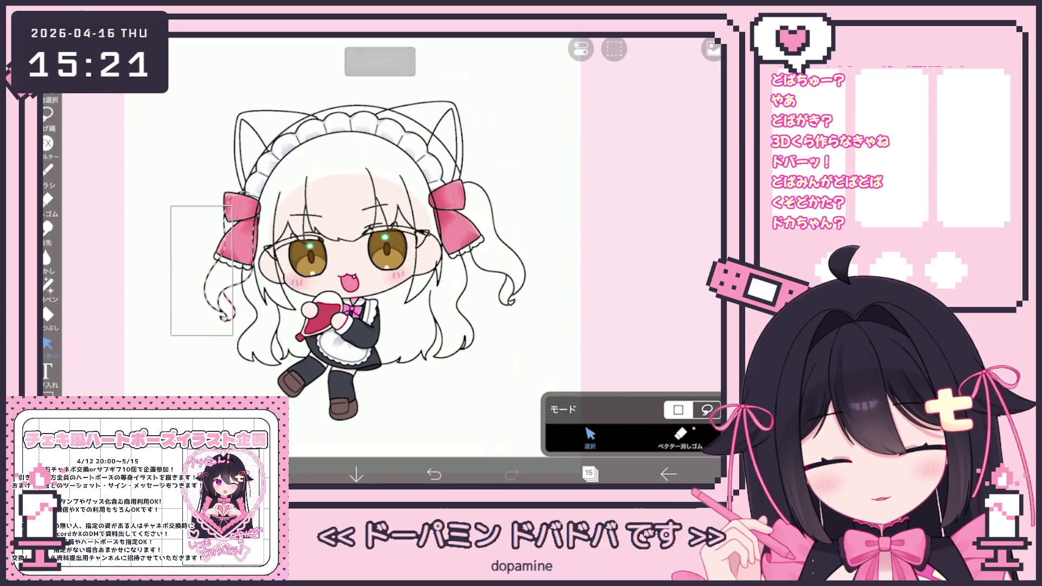
Step: Select the left pigtail strand by the ribbon and tilt it slightly
{"action": "left_click_drag", "start_coordinate": [171, 334], "coordinate": [465, 82]}
{"action": "scroll", "coordinate": [391, 245], "scroll_direction": "down", "scroll_amount": 1}
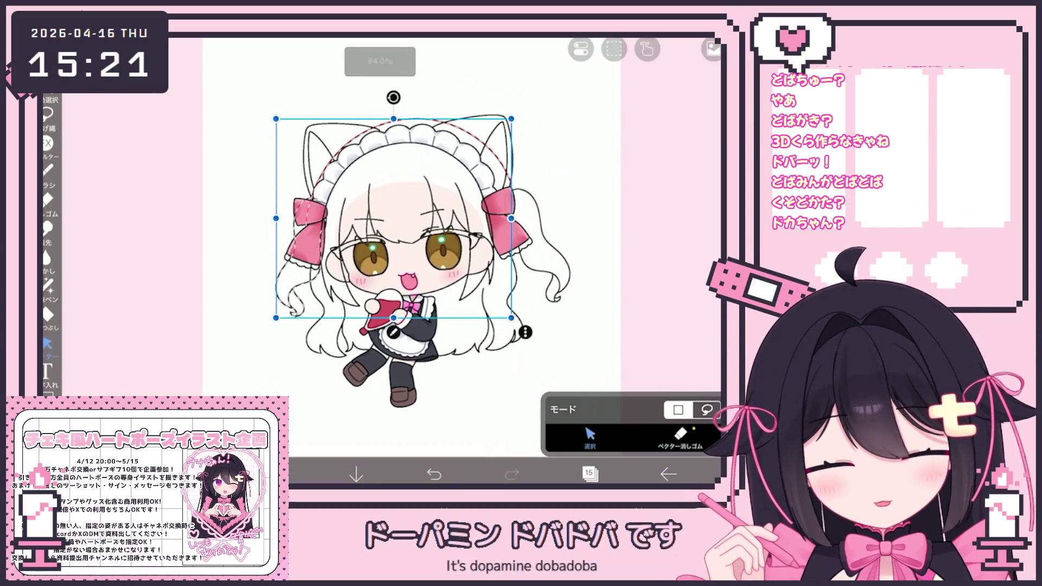
{"action": "left_click_drag", "start_coordinate": [286, 191], "coordinate": [285, 318]}
{"action": "left_click_drag", "start_coordinate": [303, 176], "coordinate": [310, 176]}
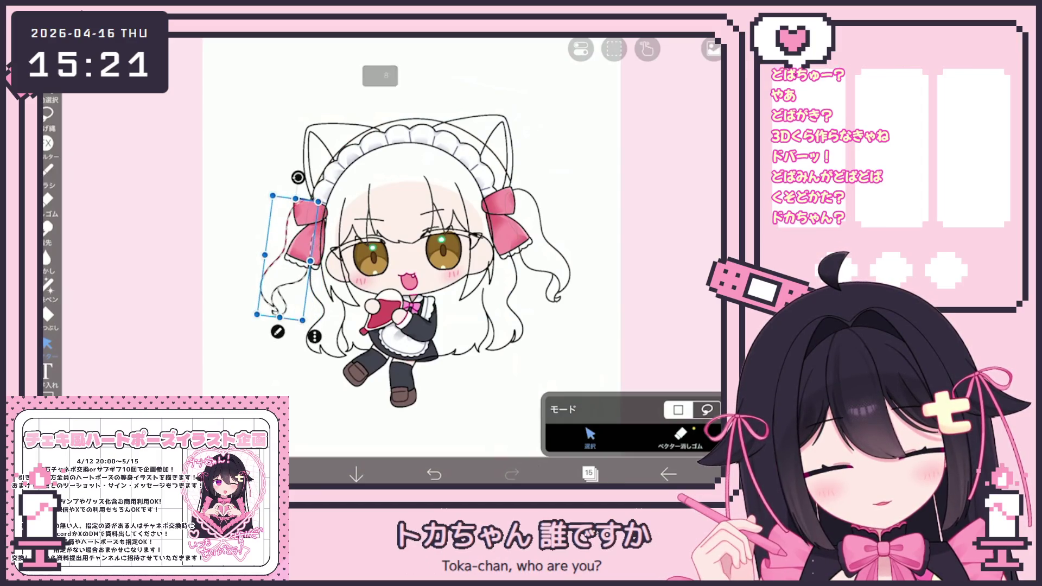
{"action": "scroll", "coordinate": [447, 260], "scroll_direction": "down", "scroll_amount": 2}
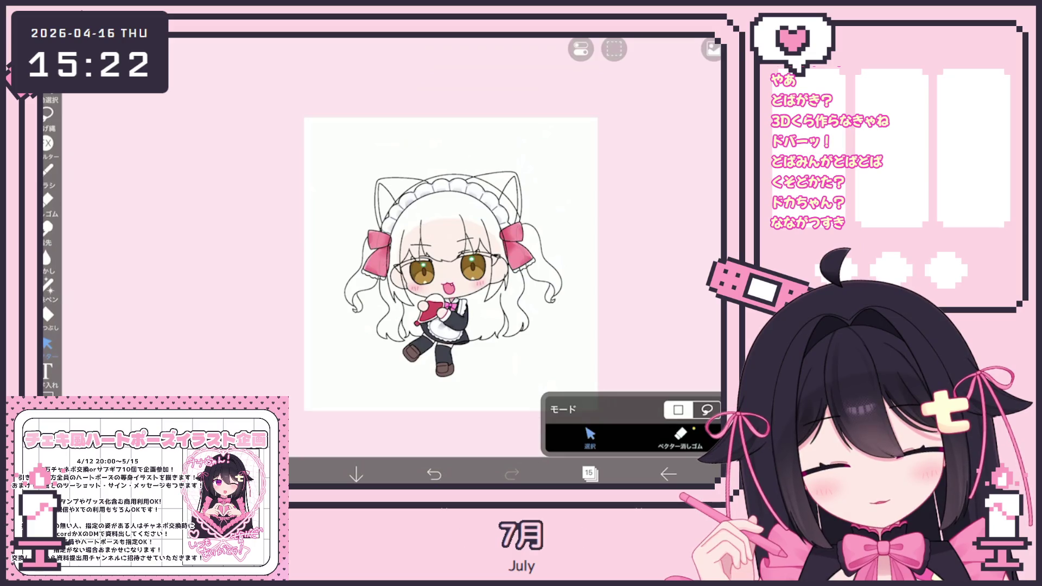
{"action": "scroll", "coordinate": [606, 311], "scroll_direction": "up", "scroll_amount": 3}
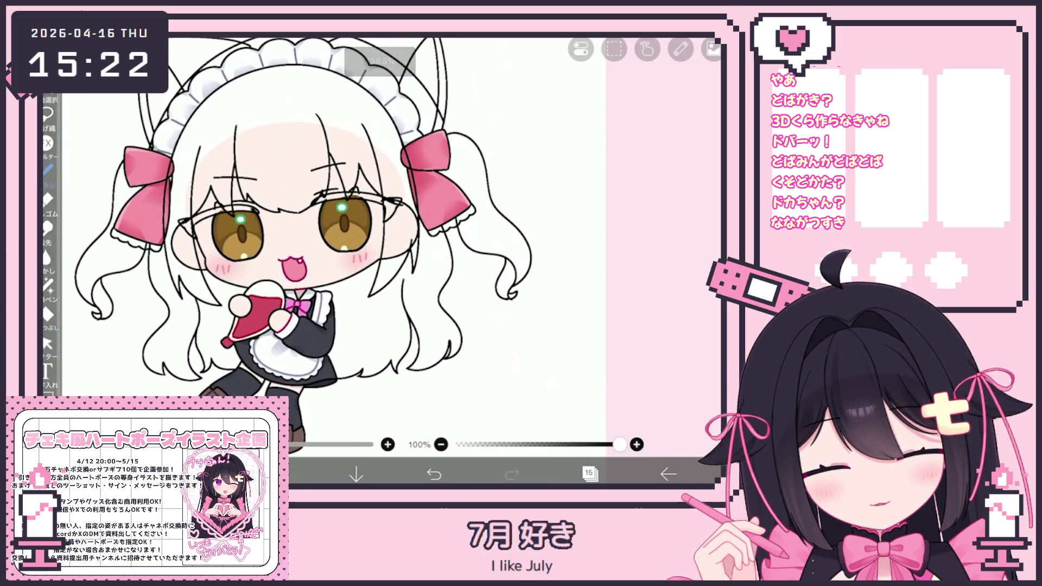
Step: Select the lines around the left eye and clear the current layer's contents
{"action": "left_click", "coordinate": [47, 169]}
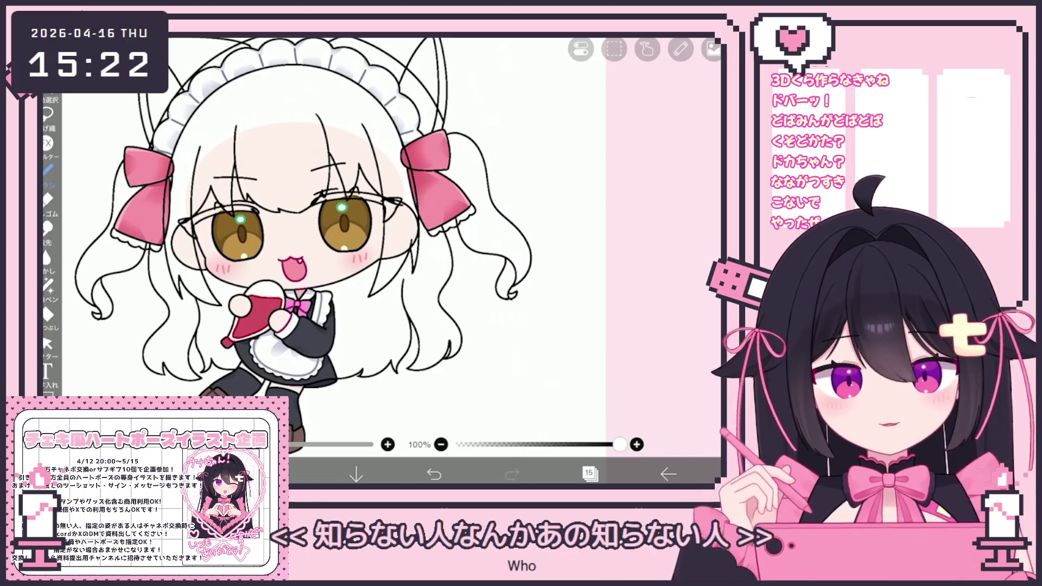
{"action": "scroll", "coordinate": [285, 240], "scroll_direction": "up", "scroll_amount": 3}
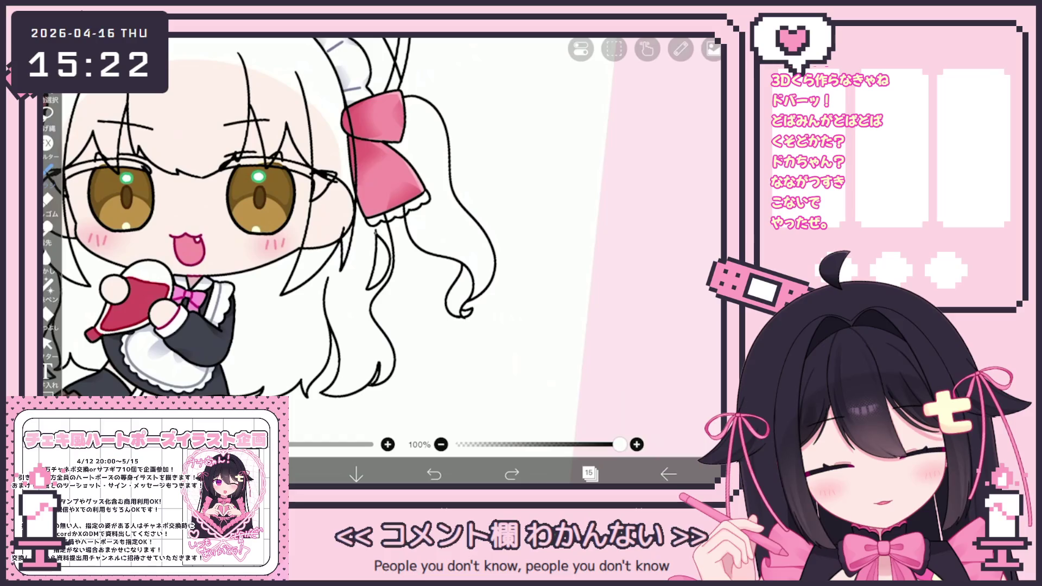
{"action": "left_click", "coordinate": [49, 343]}
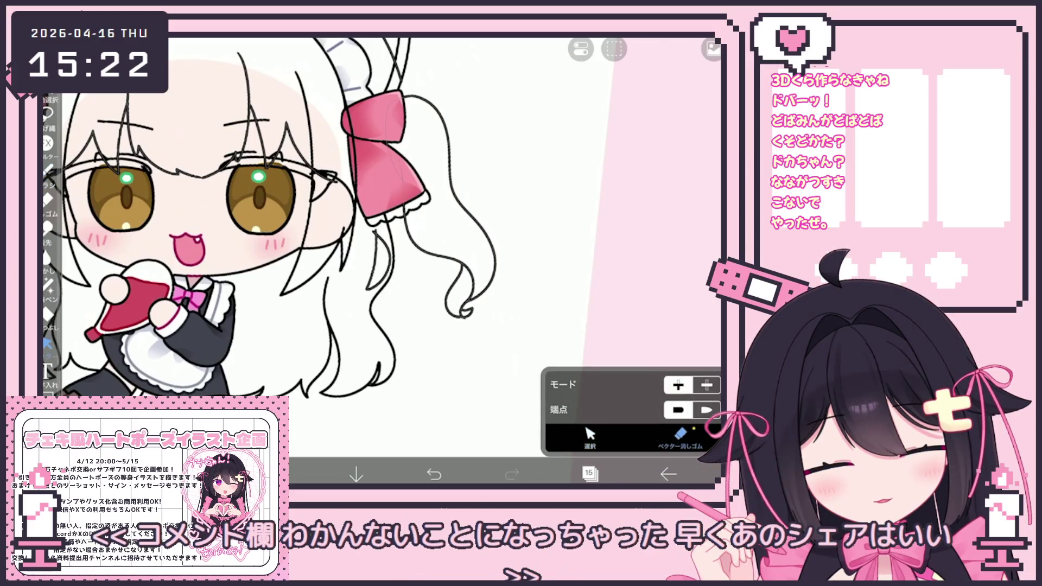
{"action": "scroll", "coordinate": [382, 245], "scroll_direction": "down", "scroll_amount": 5}
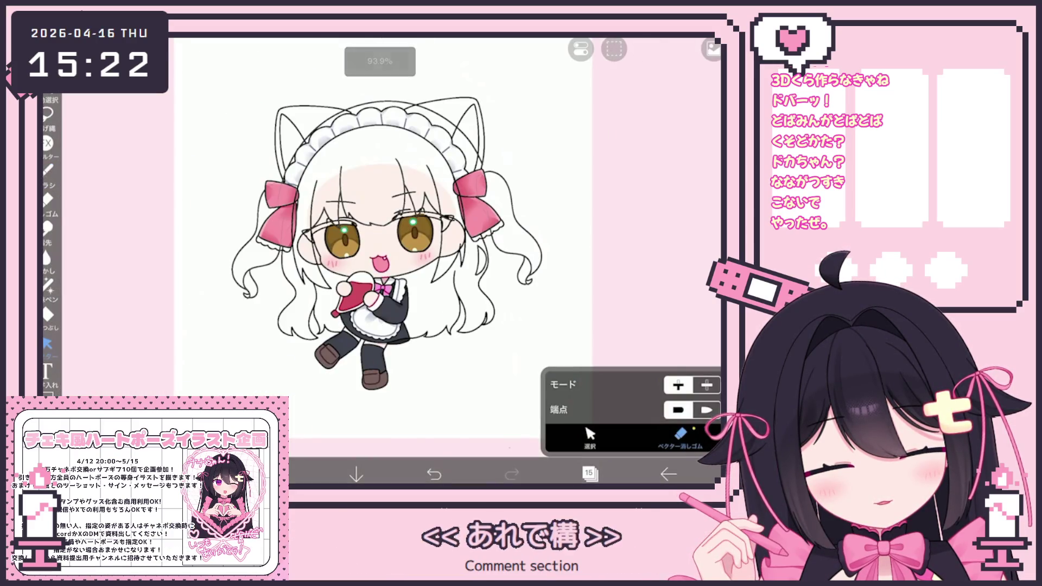
{"action": "left_click", "coordinate": [49, 169]}
{"action": "scroll", "coordinate": [383, 245], "scroll_direction": "up", "scroll_amount": 5}
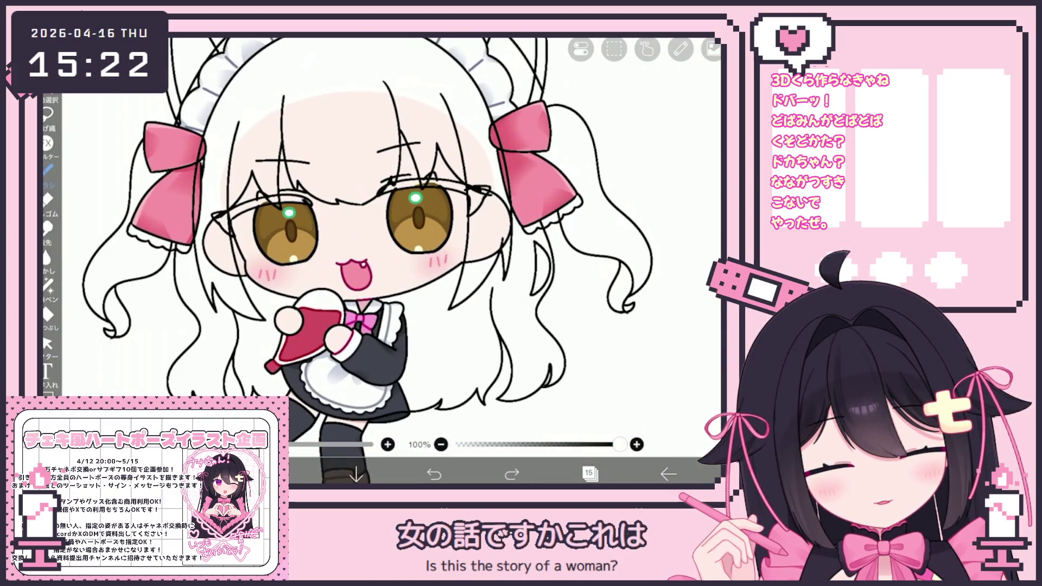
{"action": "scroll", "coordinate": [383, 245], "scroll_direction": "down", "scroll_amount": 5}
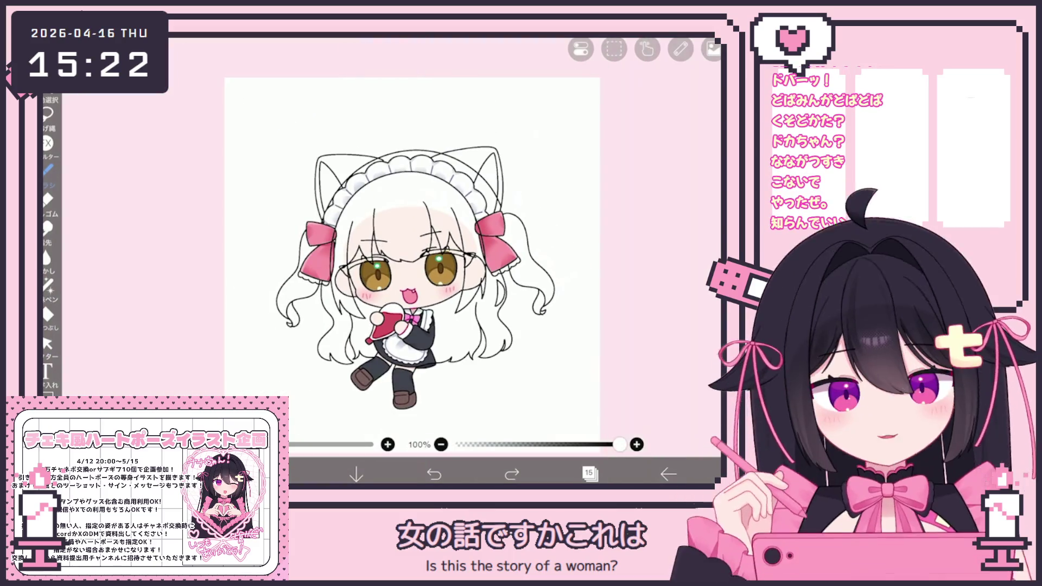
{"action": "scroll", "coordinate": [383, 244], "scroll_direction": "up", "scroll_amount": 2}
{"action": "scroll", "coordinate": [358, 269], "scroll_direction": "down", "scroll_amount": 2}
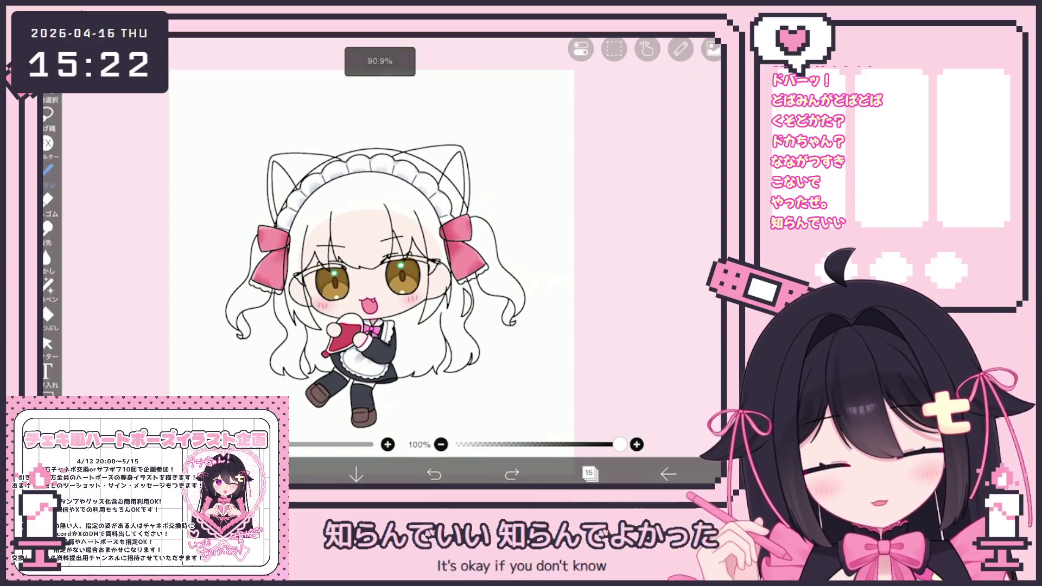
{"action": "left_click", "coordinate": [47, 342]}
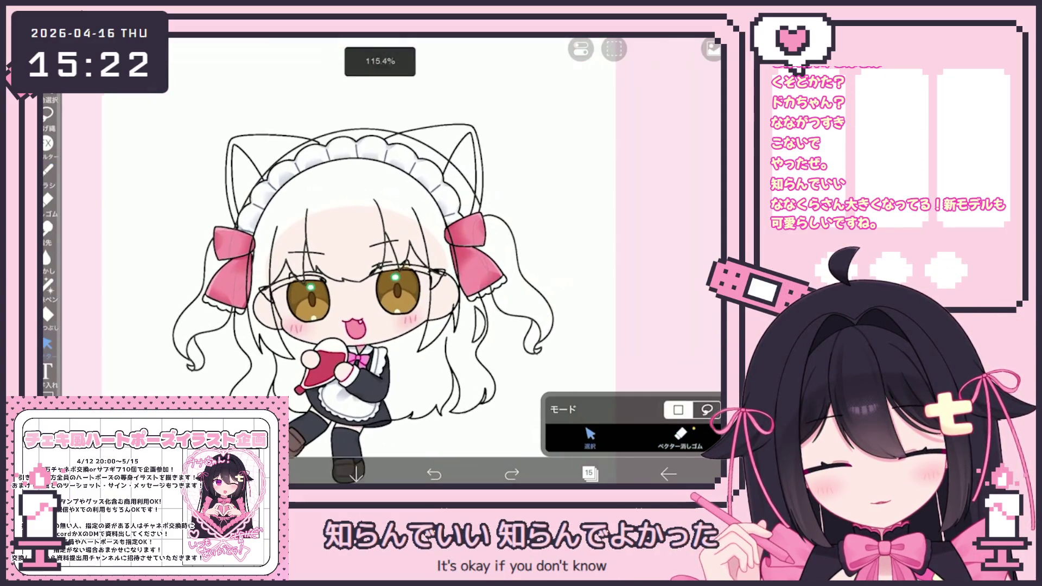
{"action": "scroll", "coordinate": [366, 269], "scroll_direction": "up", "scroll_amount": 3}
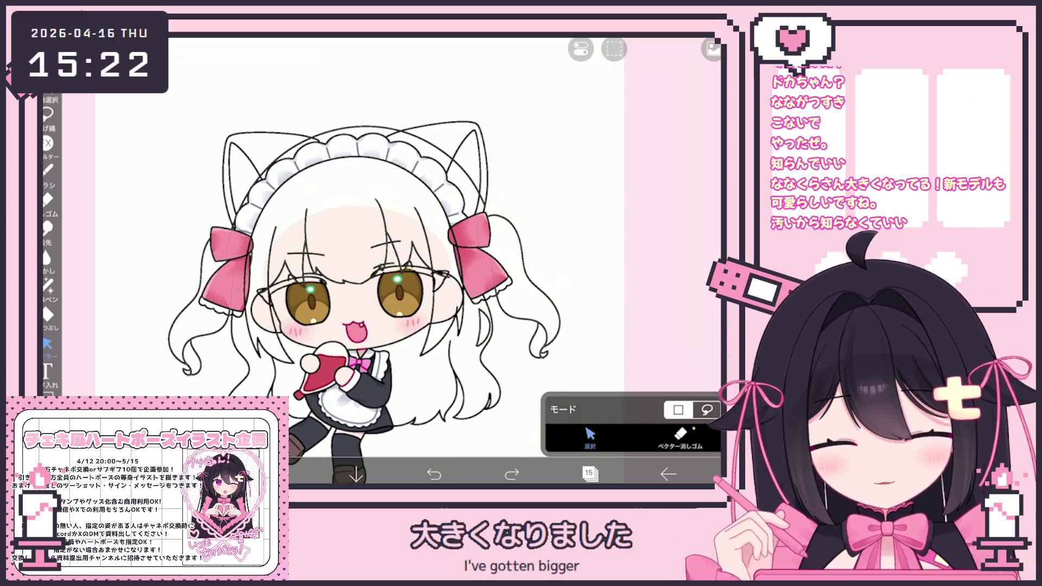
{"action": "left_click_drag", "start_coordinate": [259, 241], "coordinate": [307, 293]}
{"action": "key", "text": "Delete"}
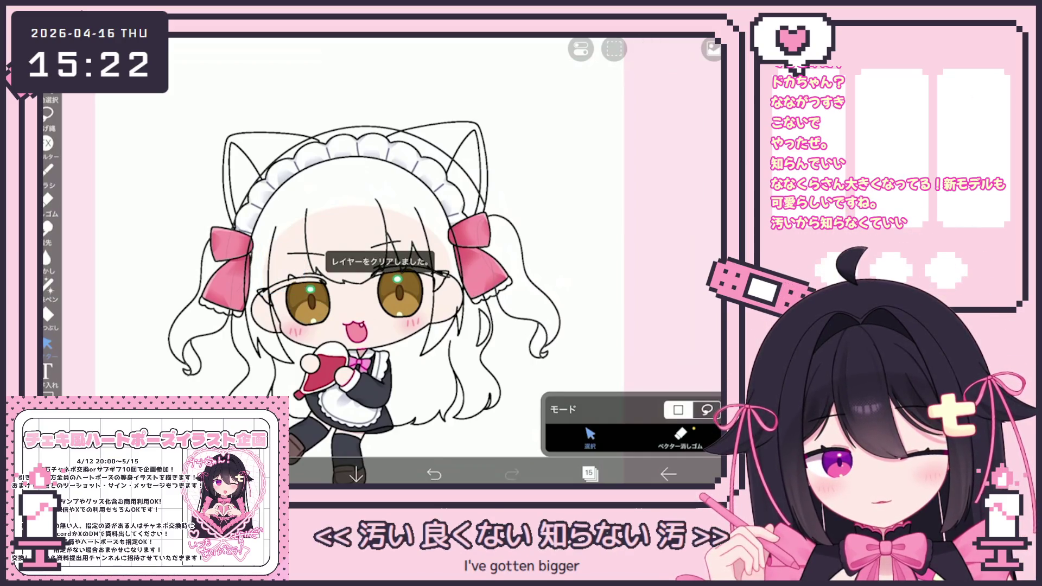
{"action": "scroll", "coordinate": [391, 261], "scroll_direction": "up", "scroll_amount": 5}
{"action": "scroll", "coordinate": [391, 260], "scroll_direction": "up", "scroll_amount": 3}
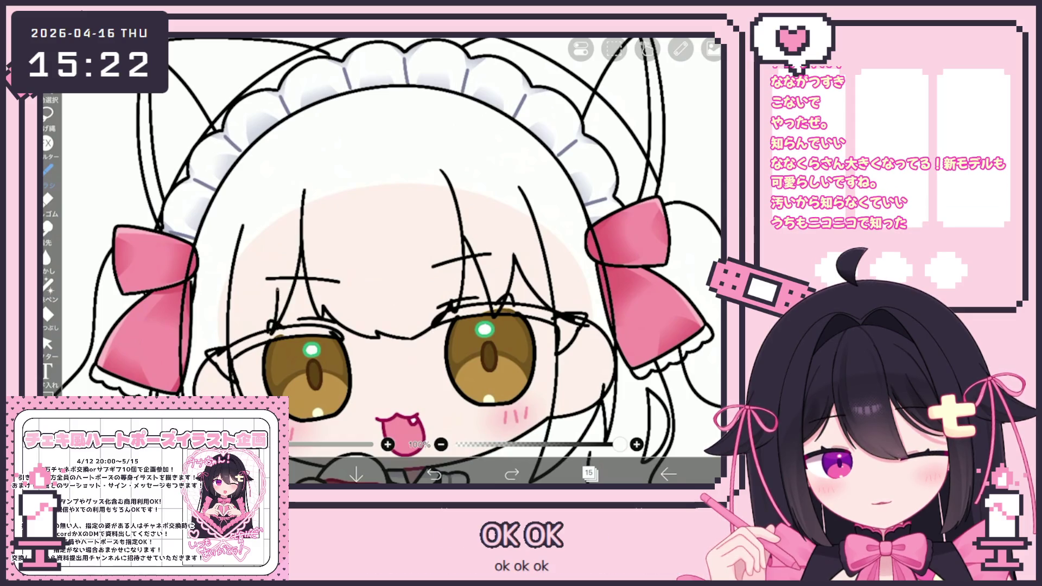
{"action": "scroll", "coordinate": [391, 261], "scroll_direction": "down", "scroll_amount": 5}
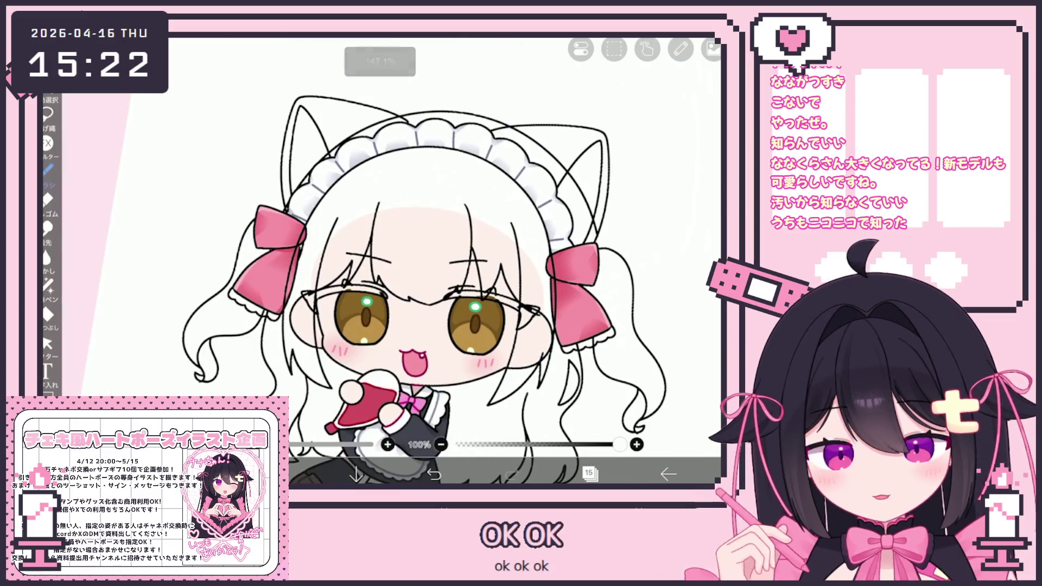
Step: Select the fringe strokes over the eyes, enlarge and tilt them, and confirm the transform
{"action": "left_click", "coordinate": [48, 344]}
{"action": "left_click_drag", "start_coordinate": [340, 252], "coordinate": [436, 306]}
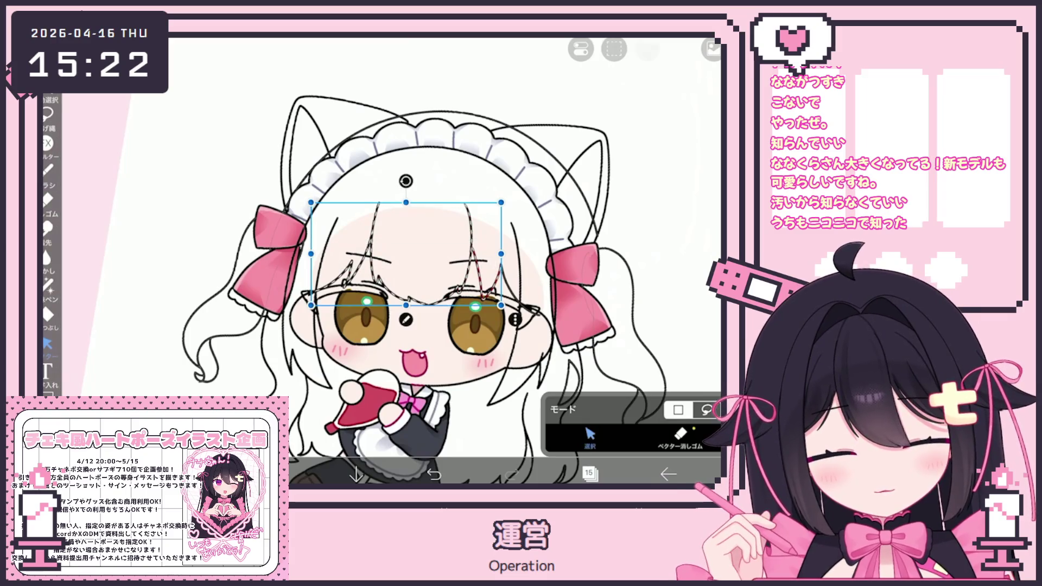
{"action": "left_click_drag", "start_coordinate": [501, 306], "coordinate": [538, 320]}
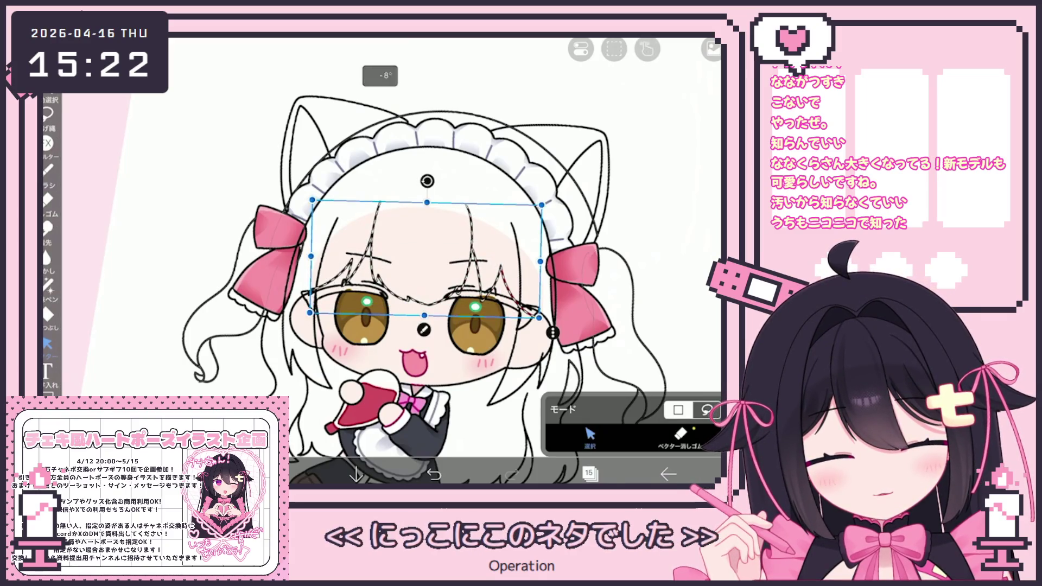
{"action": "key", "text": "Return"}
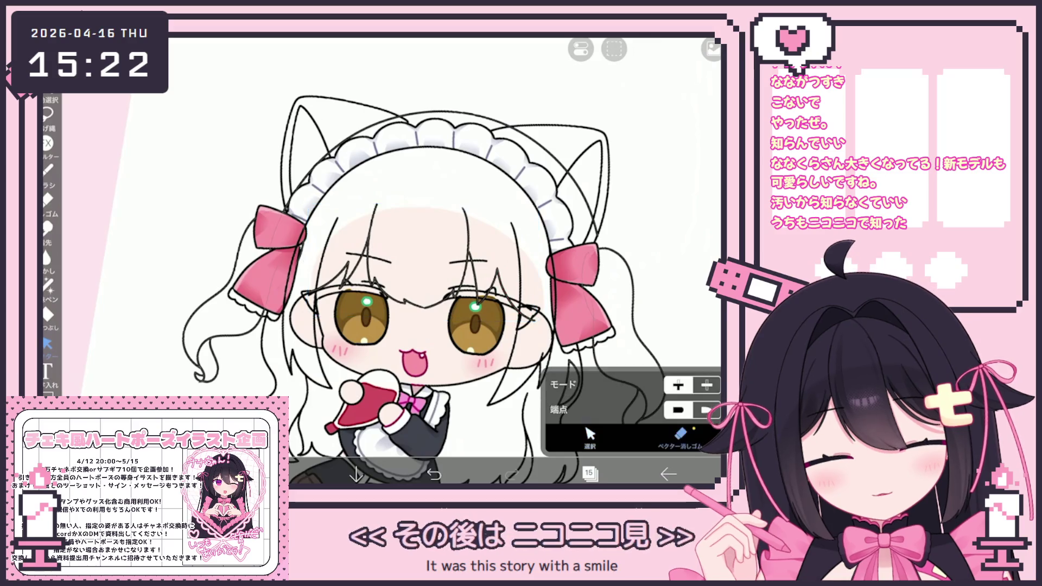
{"action": "scroll", "coordinate": [445, 261], "scroll_direction": "down", "scroll_amount": 3}
Step: Fade layer 13 to 38% opacity and add a new layer above it
{"action": "left_click", "coordinate": [590, 474]}
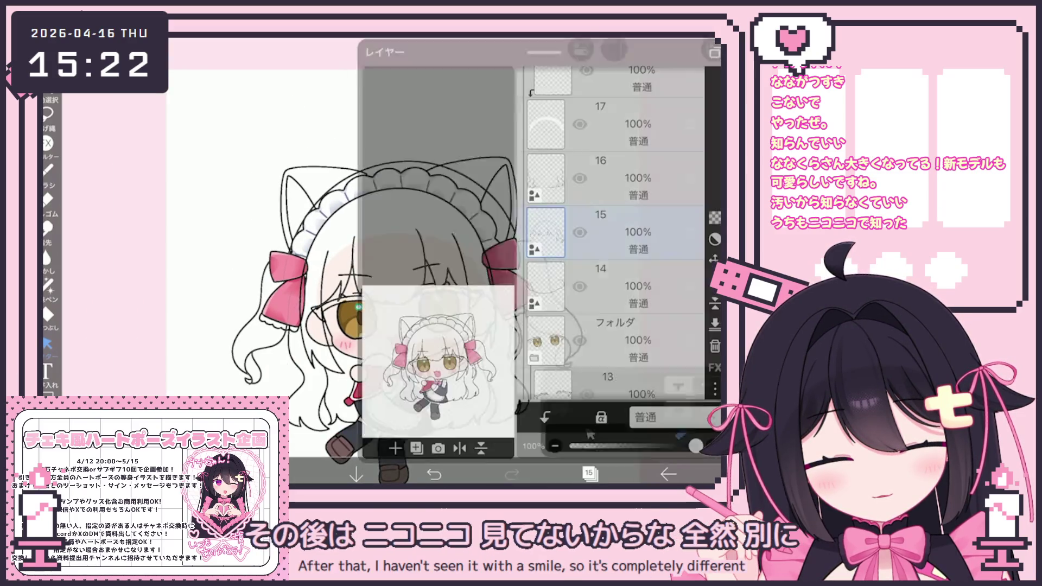
{"action": "scroll", "coordinate": [611, 245], "scroll_direction": "down", "scroll_amount": 2}
{"action": "left_click", "coordinate": [610, 261]}
{"action": "left_click_drag", "start_coordinate": [696, 439], "coordinate": [619, 439]}
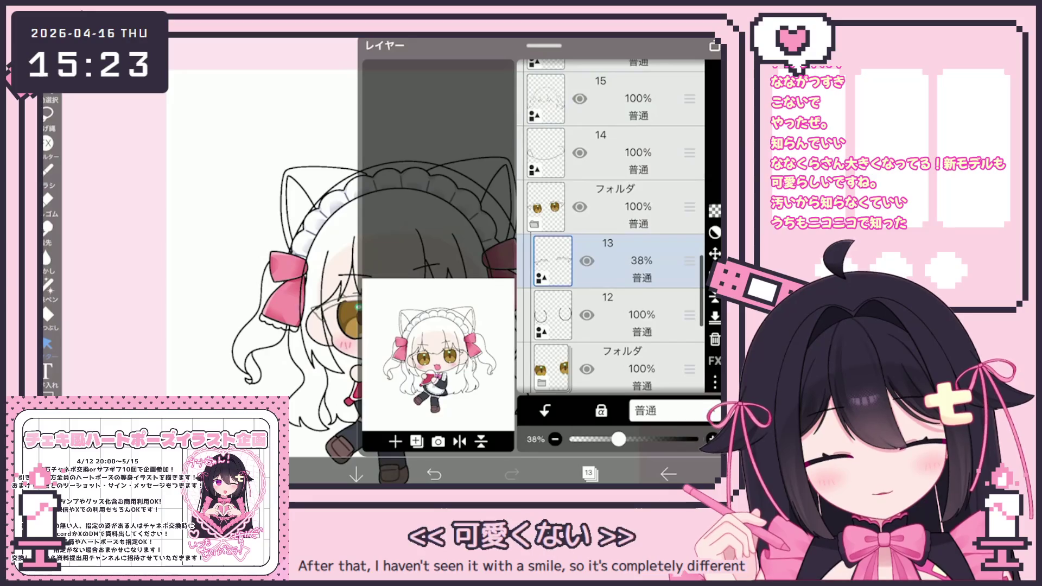
{"action": "left_click", "coordinate": [417, 443]}
{"action": "left_click", "coordinate": [417, 346]}
{"action": "left_click", "coordinate": [590, 474]}
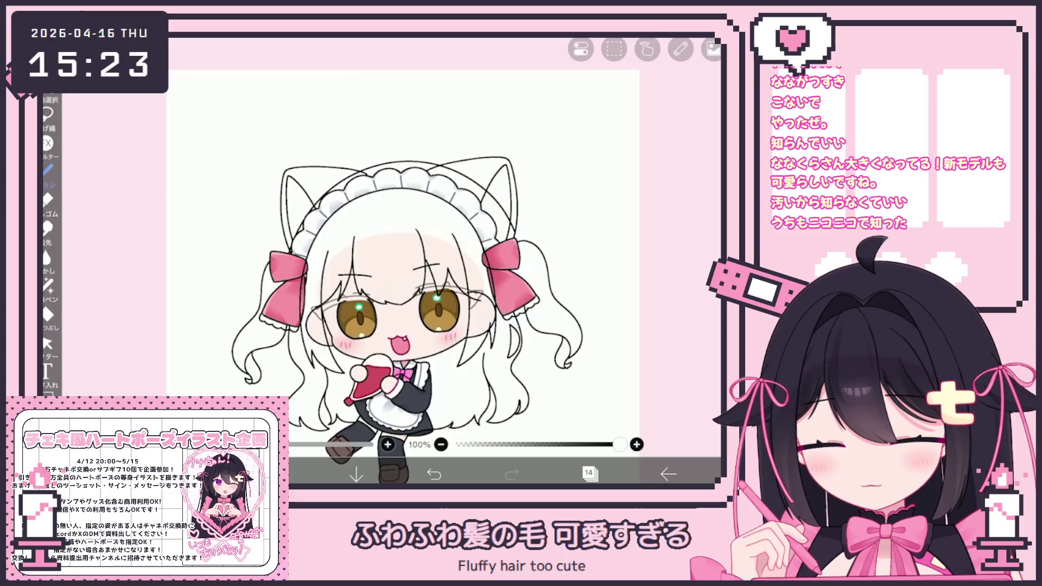
{"action": "scroll", "coordinate": [459, 296], "scroll_direction": "up", "scroll_amount": 5}
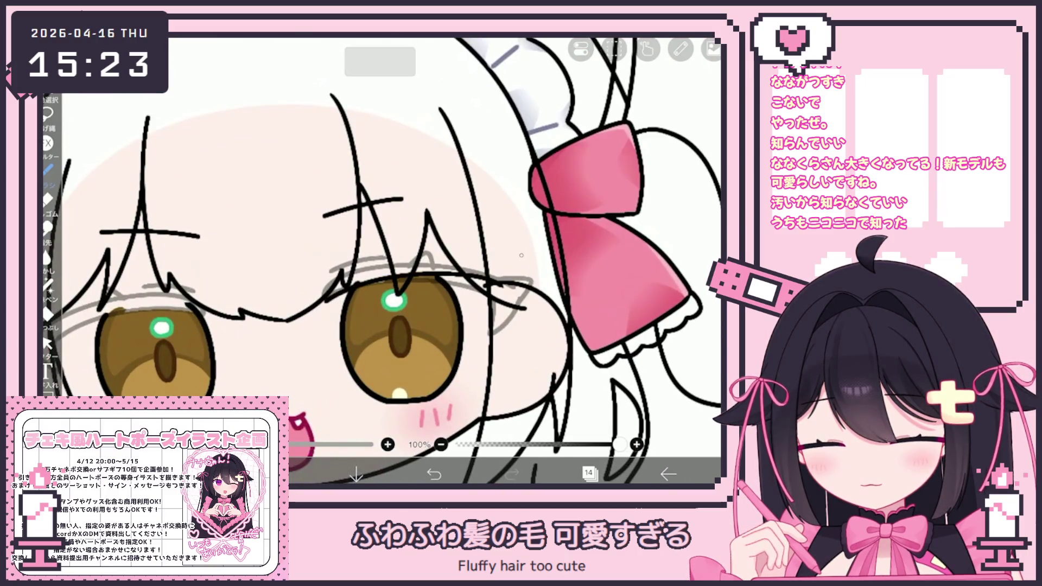
{"action": "scroll", "coordinate": [521, 255], "scroll_direction": "up", "scroll_amount": 2}
Step: Undo and redo the recent lash strokes on the eye to decide which stay
{"action": "key", "text": "ctrl+y"}
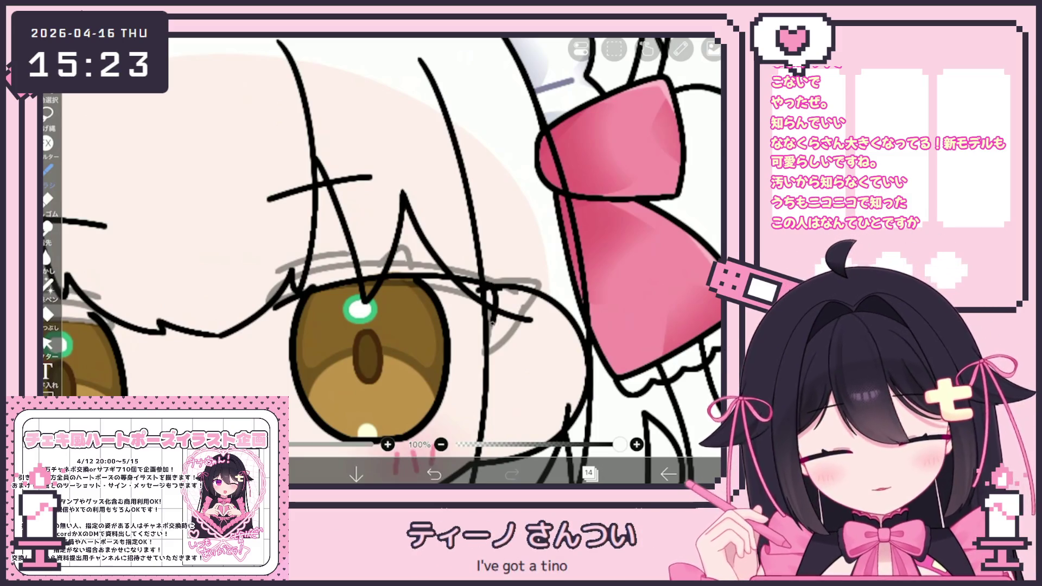
{"action": "key", "text": "ctrl+z"}
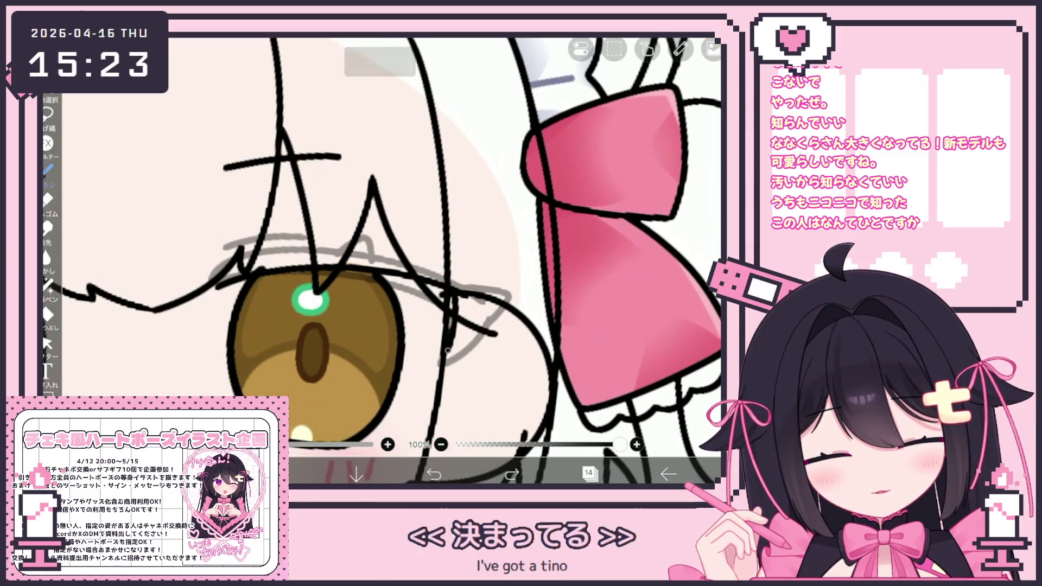
{"action": "scroll", "coordinate": [481, 268], "scroll_direction": "up", "scroll_amount": 3}
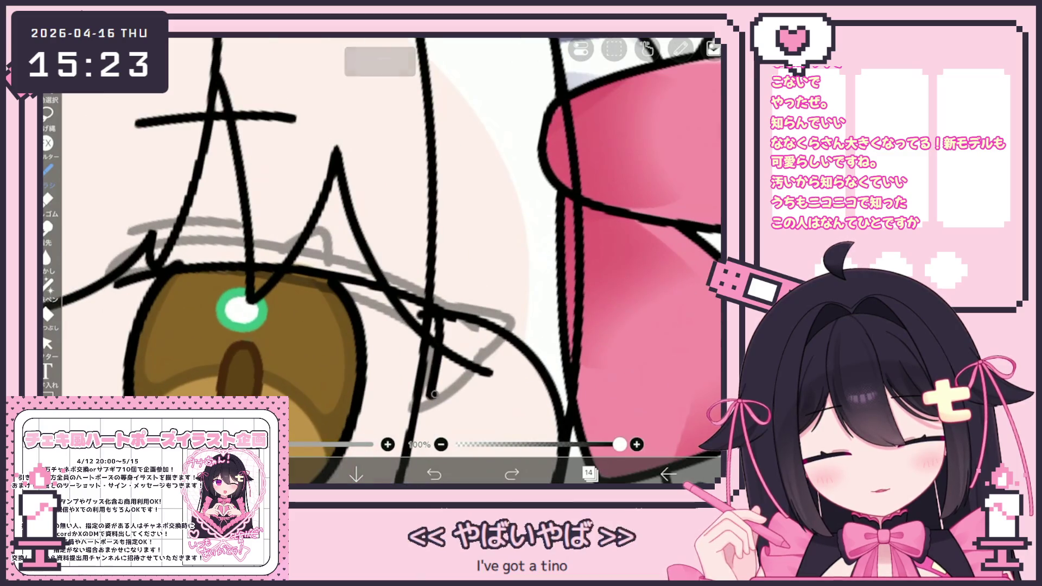
{"action": "key", "text": "ctrl+y"}
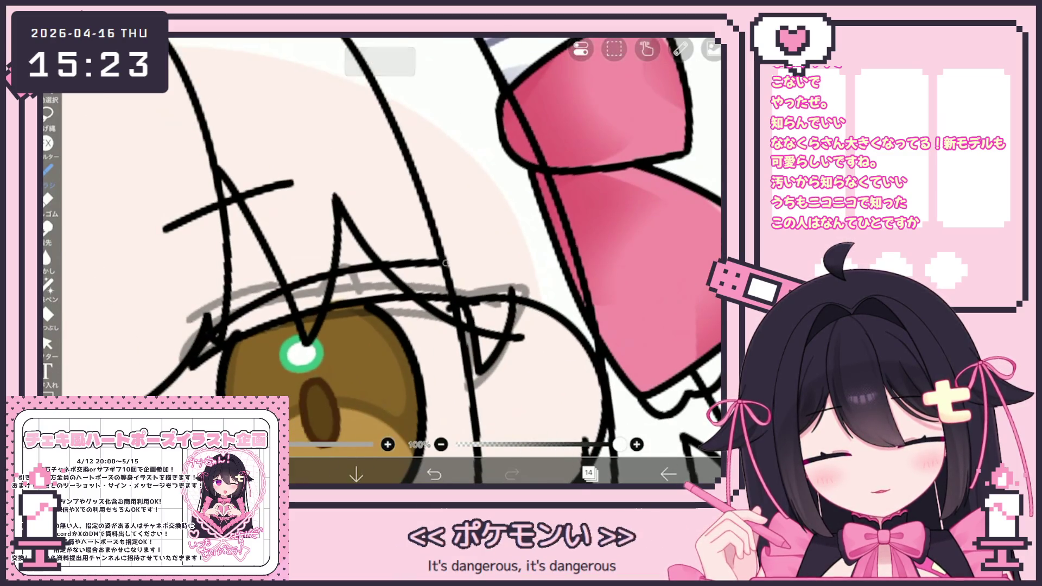
{"action": "key", "text": "ctrl+z"}
{"action": "key", "text": "ctrl+z"}
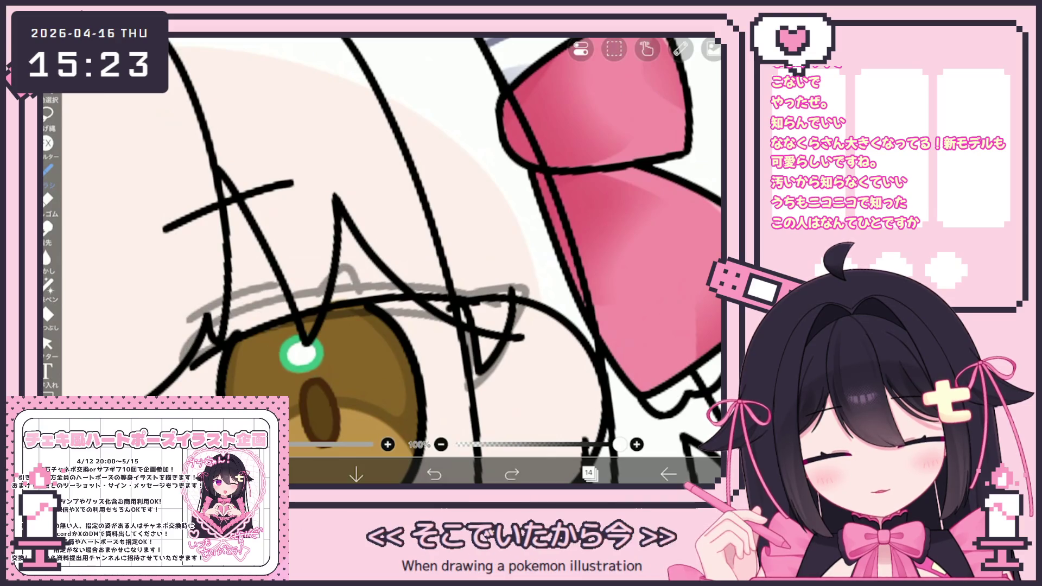
{"action": "scroll", "coordinate": [383, 261], "scroll_direction": "down", "scroll_amount": 5}
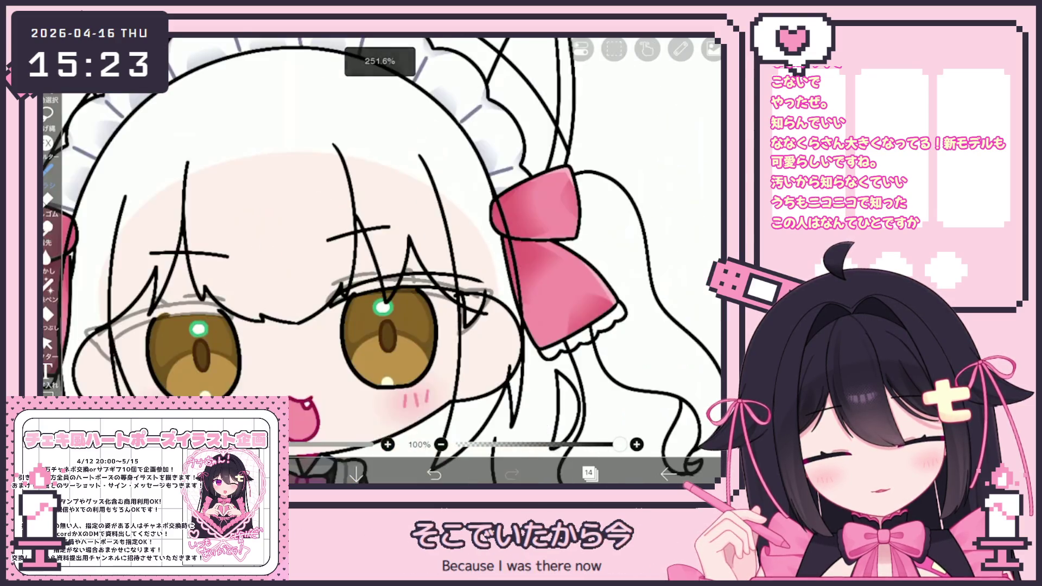
{"action": "scroll", "coordinate": [383, 261], "scroll_direction": "up", "scroll_amount": 5}
{"action": "key", "text": "ctrl+z"}
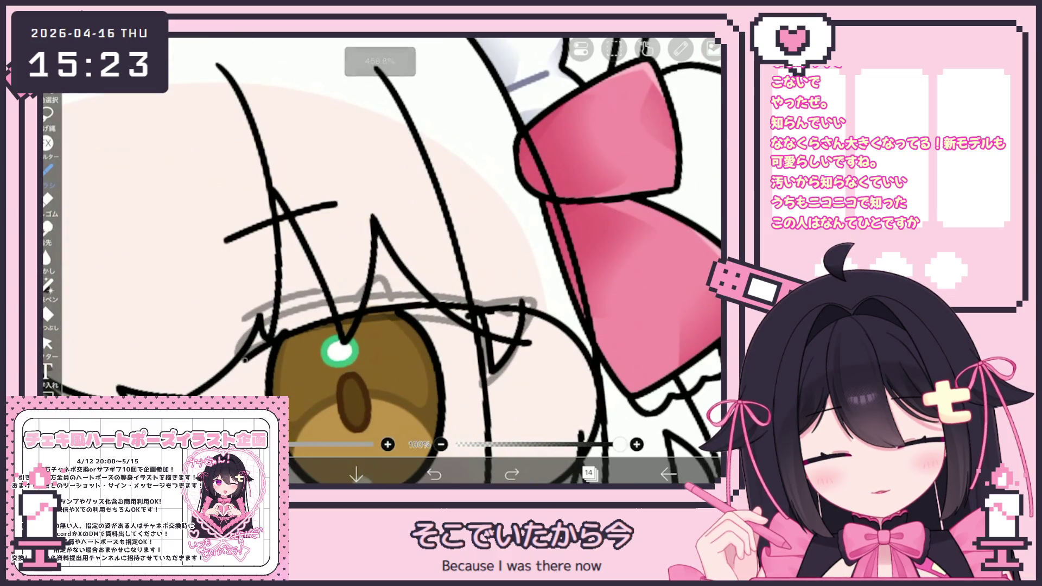
{"action": "key", "text": "ctrl+z"}
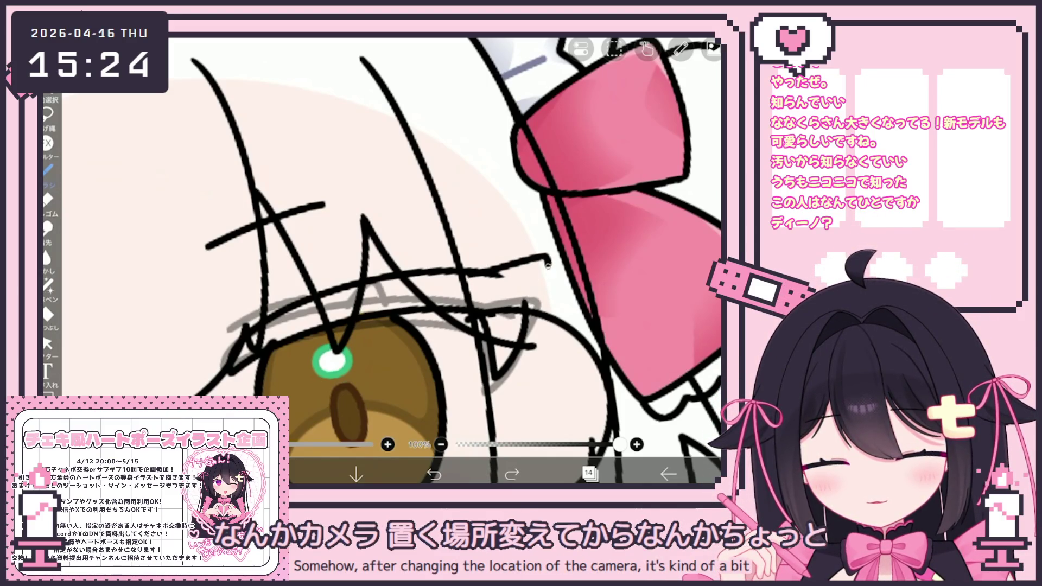
Step: Add a short stroke at the lash line end and reshape the upper eyelash tip with the vector Select tool
{"action": "left_click_drag", "start_coordinate": [545, 259], "coordinate": [498, 277]}
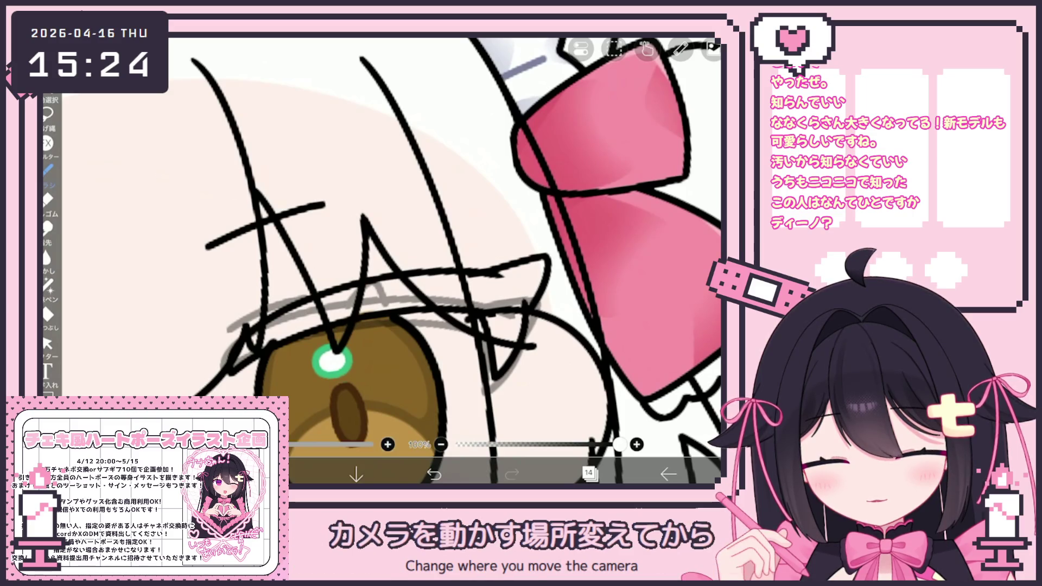
{"action": "scroll", "coordinate": [390, 262], "scroll_direction": "down", "scroll_amount": 5}
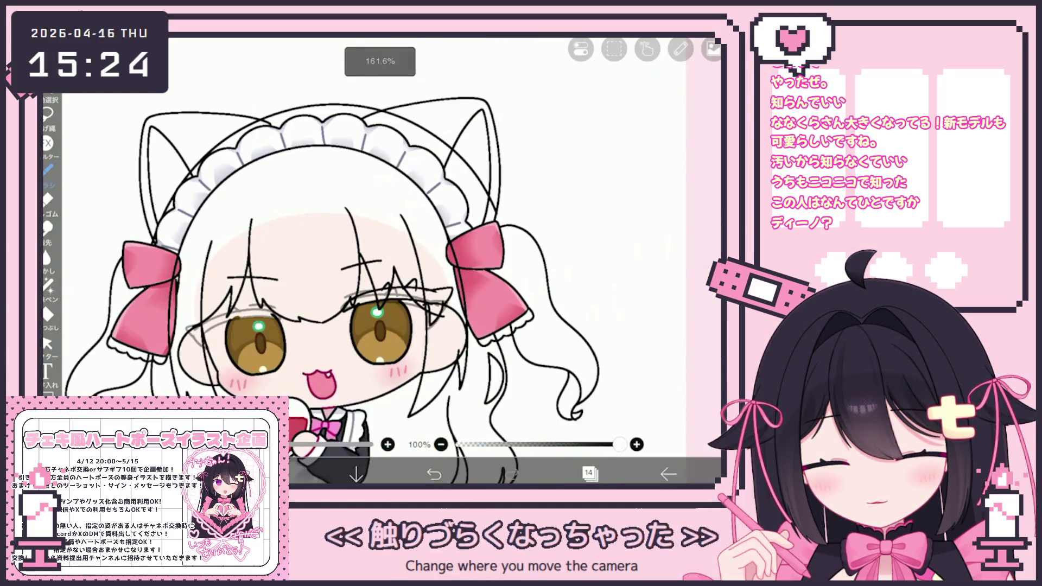
{"action": "scroll", "coordinate": [391, 261], "scroll_direction": "up", "scroll_amount": 1}
{"action": "scroll", "coordinate": [440, 285], "scroll_direction": "up", "scroll_amount": 3}
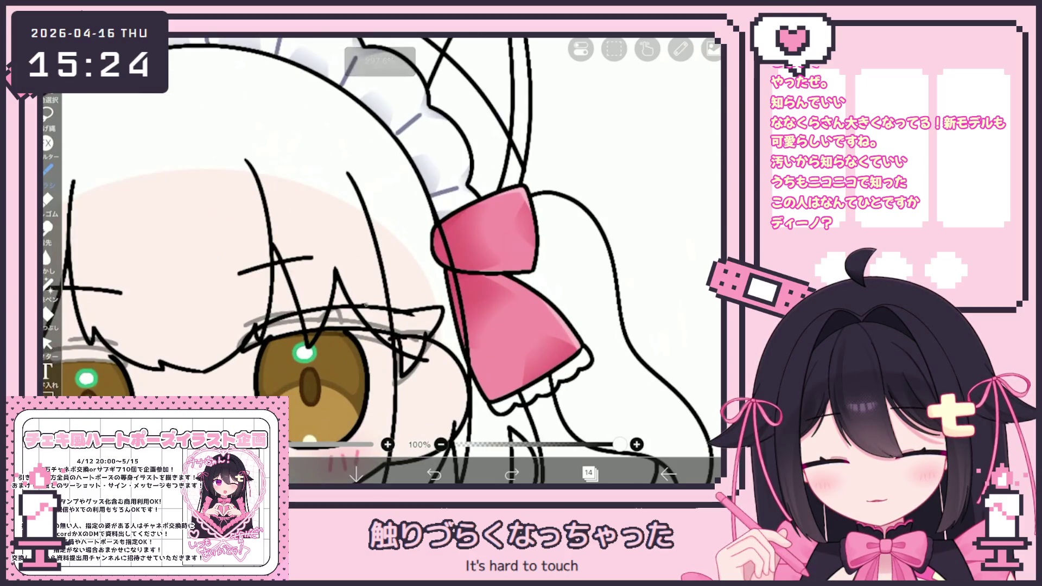
{"action": "scroll", "coordinate": [379, 268], "scroll_direction": "up", "scroll_amount": 2}
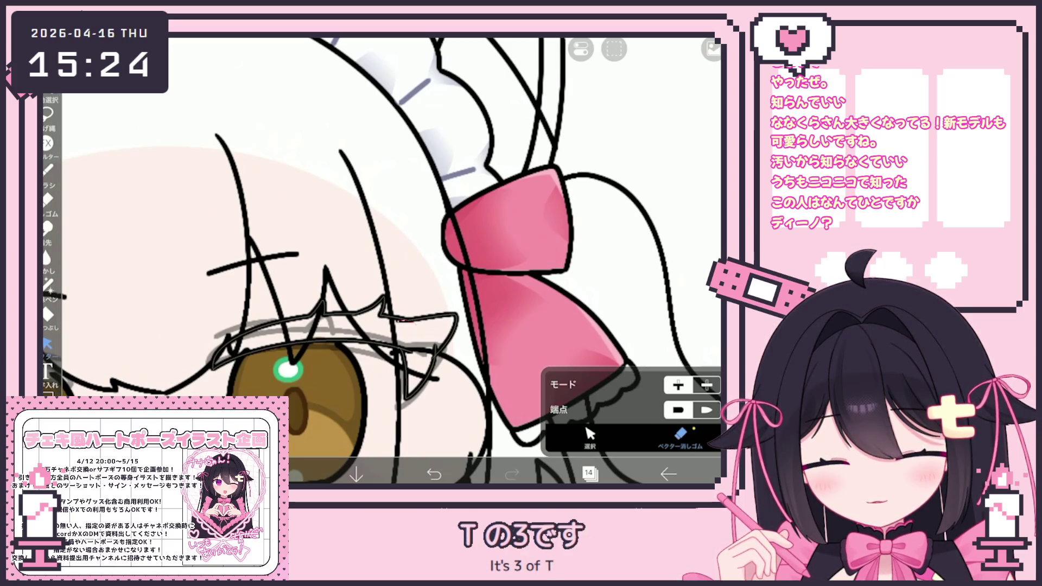
{"action": "scroll", "coordinate": [326, 285], "scroll_direction": "down", "scroll_amount": 3}
{"action": "scroll", "coordinate": [326, 285], "scroll_direction": "down", "scroll_amount": 2}
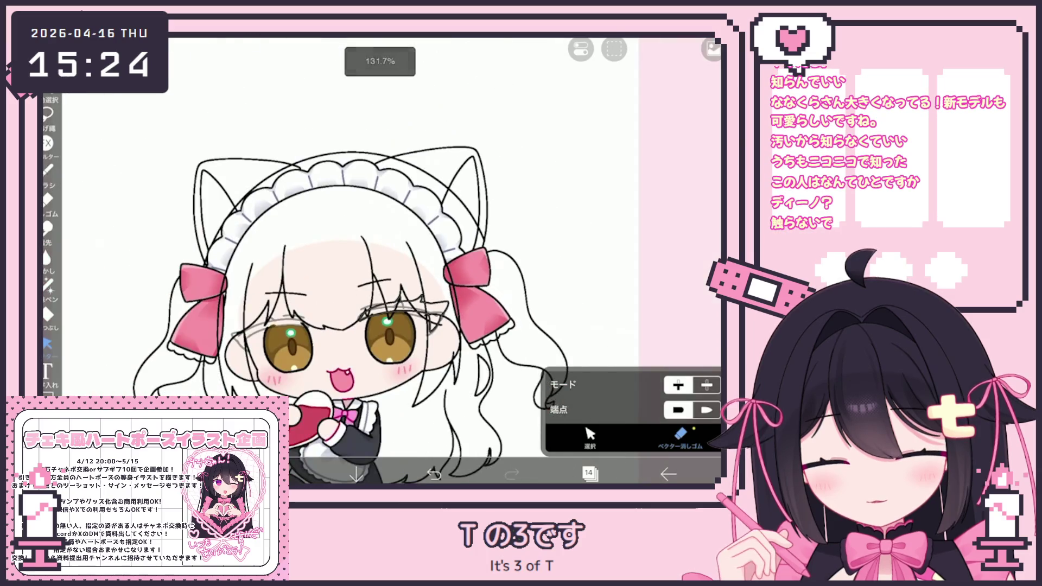
{"action": "scroll", "coordinate": [446, 295], "scroll_direction": "up", "scroll_amount": 3}
{"action": "scroll", "coordinate": [446, 296], "scroll_direction": "up", "scroll_amount": 2}
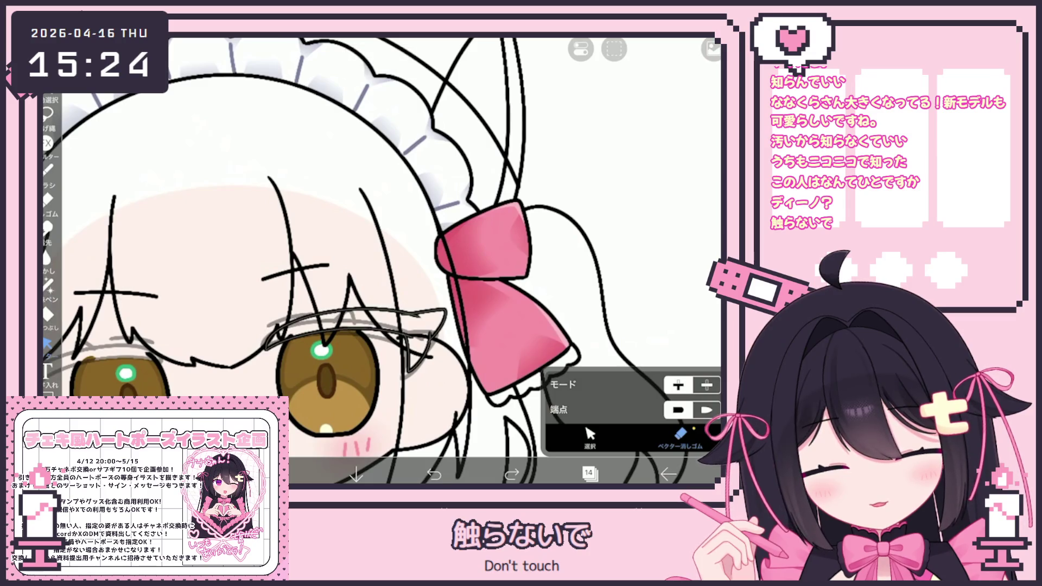
{"action": "scroll", "coordinate": [383, 261], "scroll_direction": "up", "scroll_amount": 2}
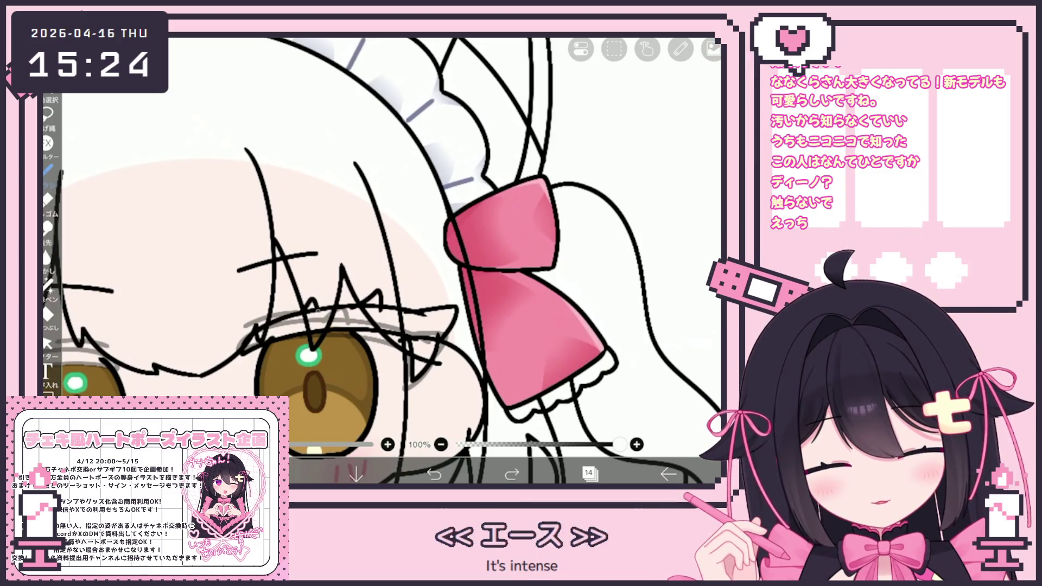
{"action": "left_click", "coordinate": [47, 342]}
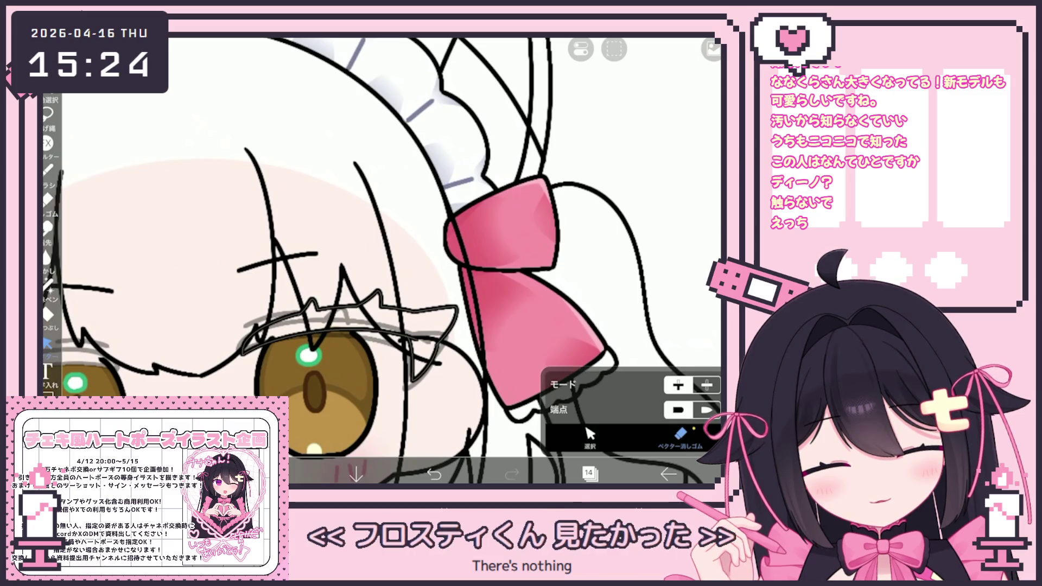
{"action": "scroll", "coordinate": [383, 261], "scroll_direction": "down", "scroll_amount": 5}
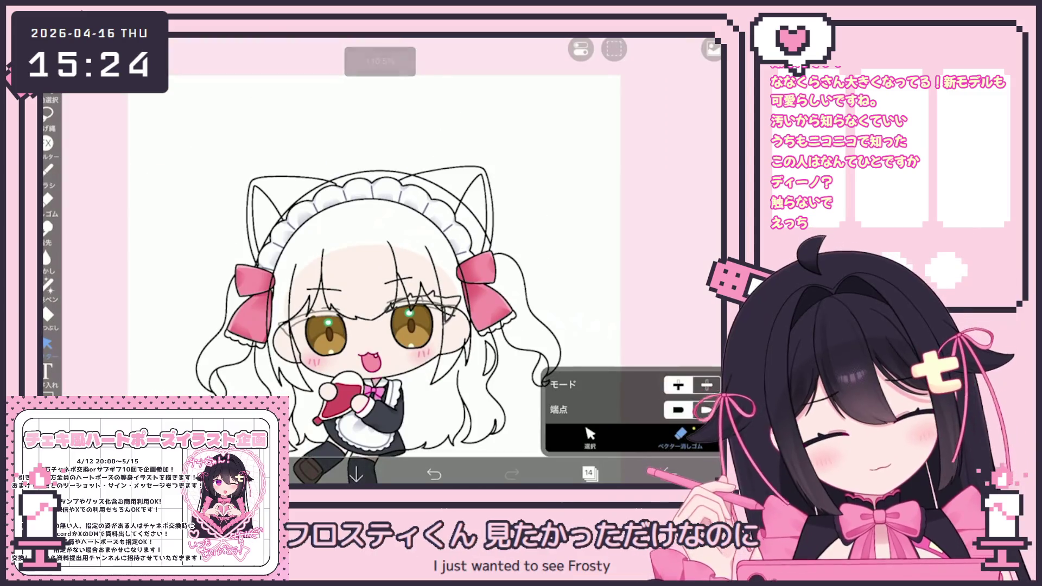
{"action": "scroll", "coordinate": [470, 302], "scroll_direction": "up", "scroll_amount": 5}
{"action": "left_click", "coordinate": [358, 301]}
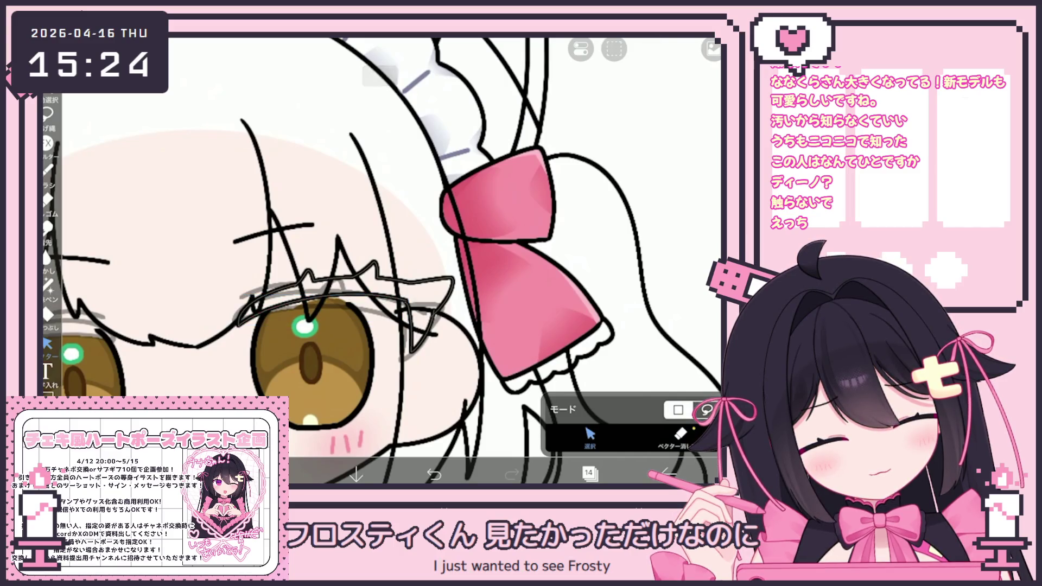
{"action": "left_click_drag", "start_coordinate": [410, 278], "coordinate": [449, 308]}
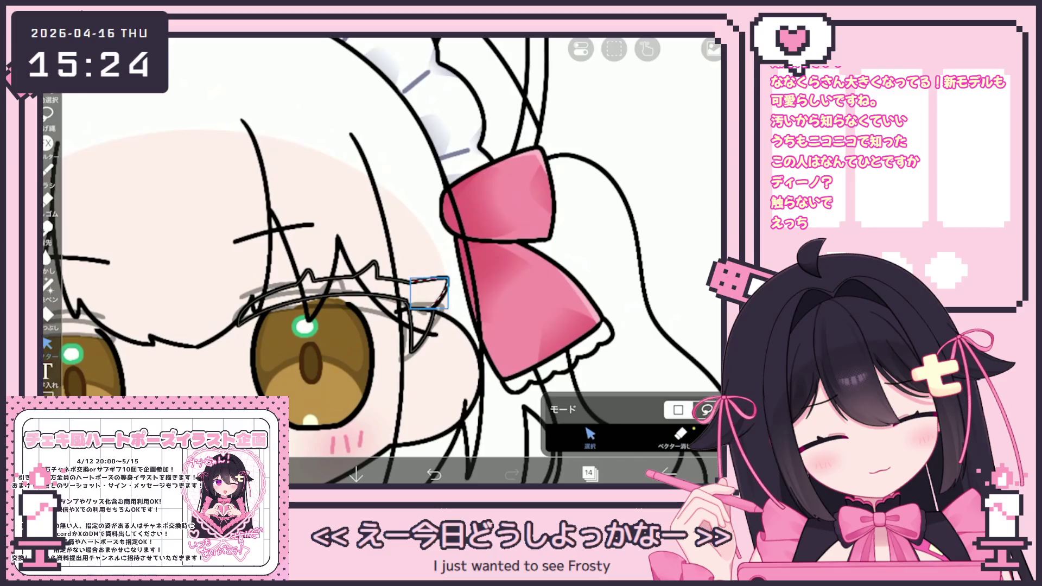
Step: Confirm the eyelash tip change and return to selecting vector strokes by area
{"action": "key", "text": "Return"}
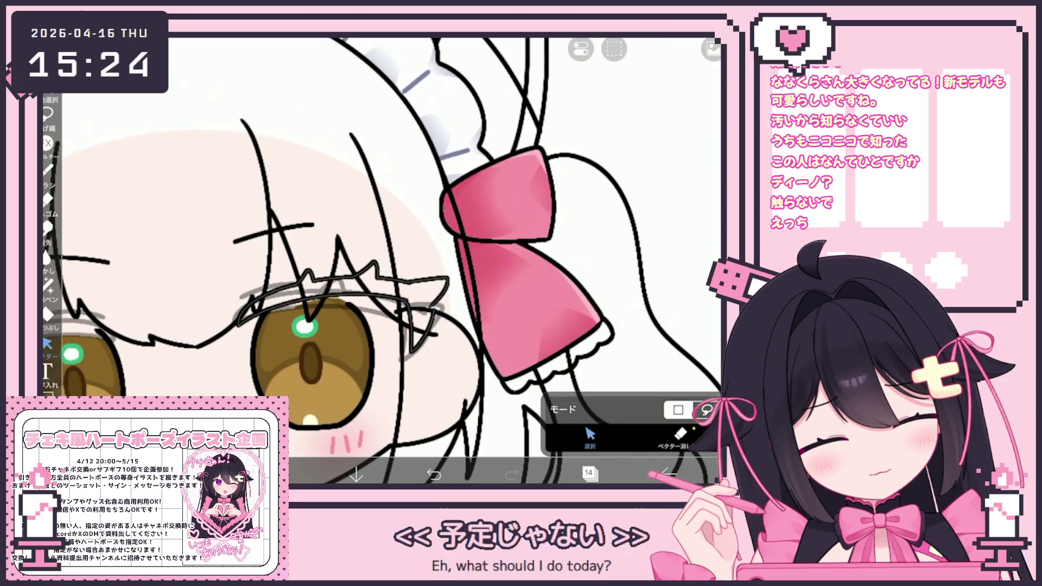
{"action": "key", "text": "e"}
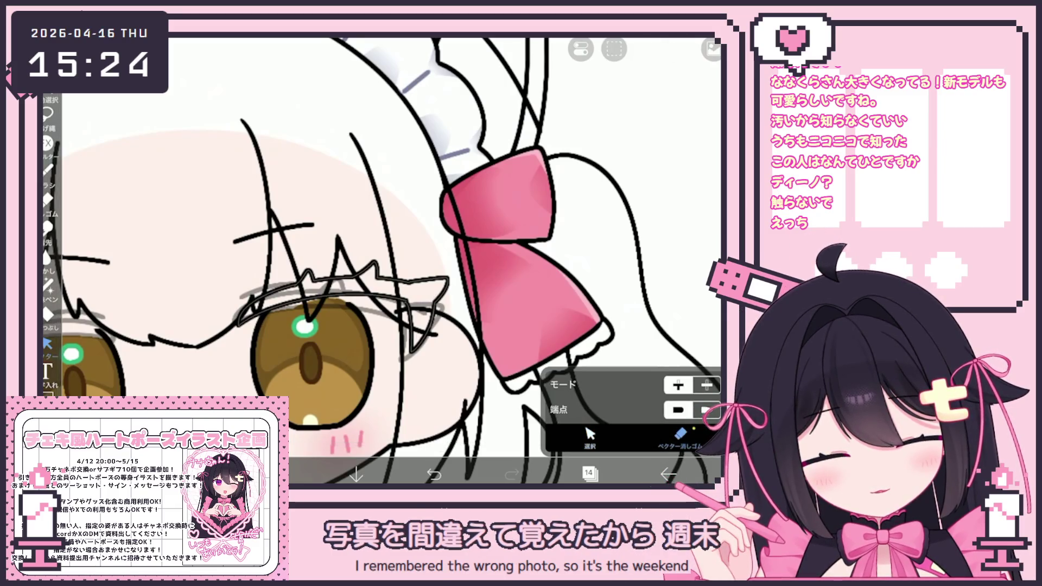
{"action": "key", "text": "m"}
{"action": "scroll", "coordinate": [229, 259], "scroll_direction": "up", "scroll_amount": 5}
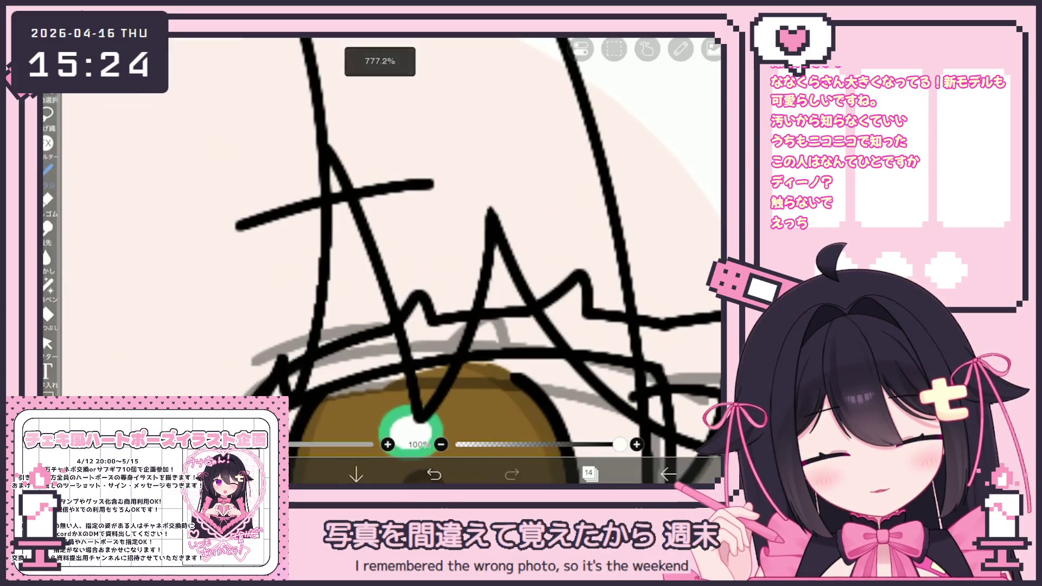
Step: Undo the last stroke near the left eye and redraw a new black line across it
{"action": "left_click_drag", "start_coordinate": [247, 368], "coordinate": [310, 325]}
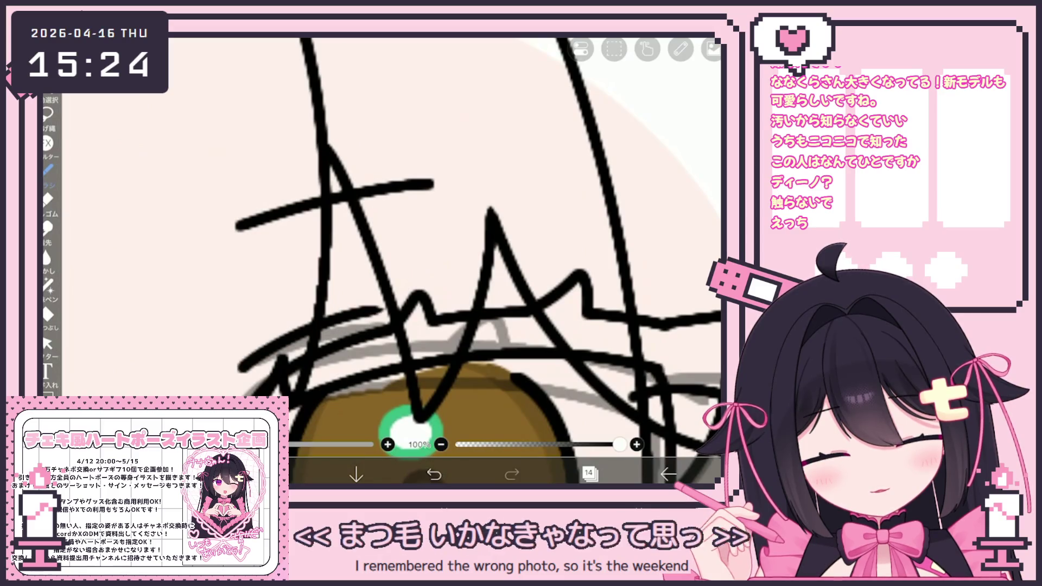
{"action": "key", "text": "ctrl+z"}
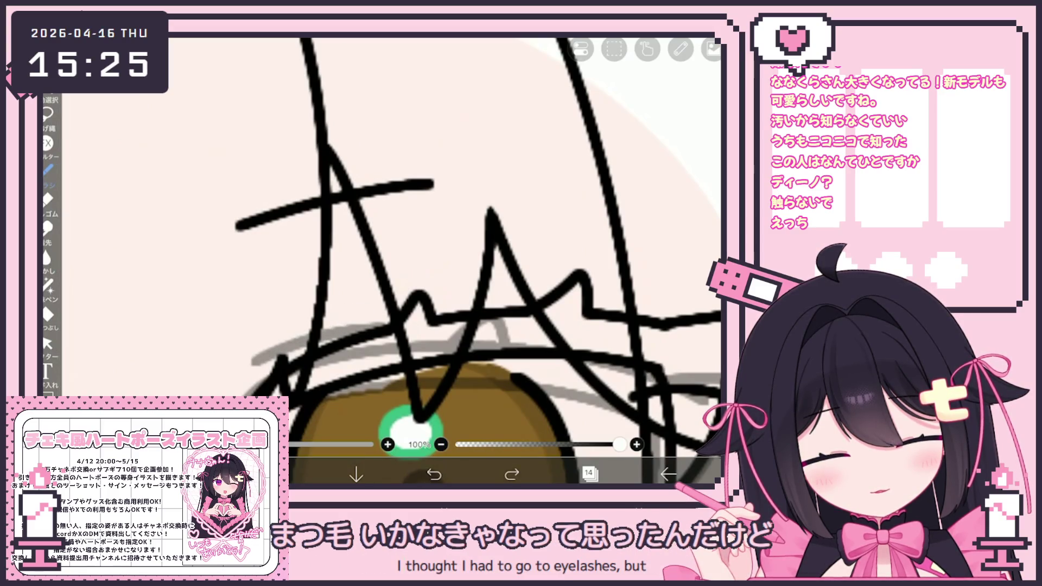
{"action": "mouse_move", "coordinate": [237, 365]}
{"action": "left_mouse_down"}
{"action": "mouse_move", "coordinate": [367, 308]}
{"action": "mouse_move", "coordinate": [517, 358]}
{"action": "left_mouse_up"}
{"action": "scroll", "coordinate": [399, 297], "scroll_direction": "down", "scroll_amount": 5}
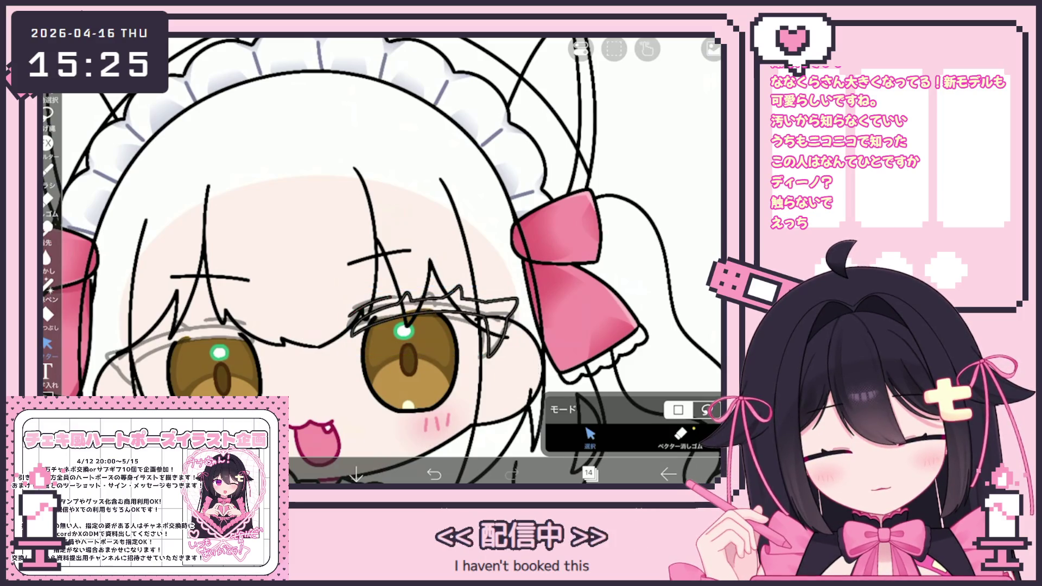
{"action": "scroll", "coordinate": [383, 261], "scroll_direction": "down", "scroll_amount": 5}
{"action": "scroll", "coordinate": [383, 261], "scroll_direction": "up", "scroll_amount": 3}
Step: Add a new blank layer, then select the left eyebrow strokes and rotate them slightly
{"action": "left_click", "coordinate": [591, 472]}
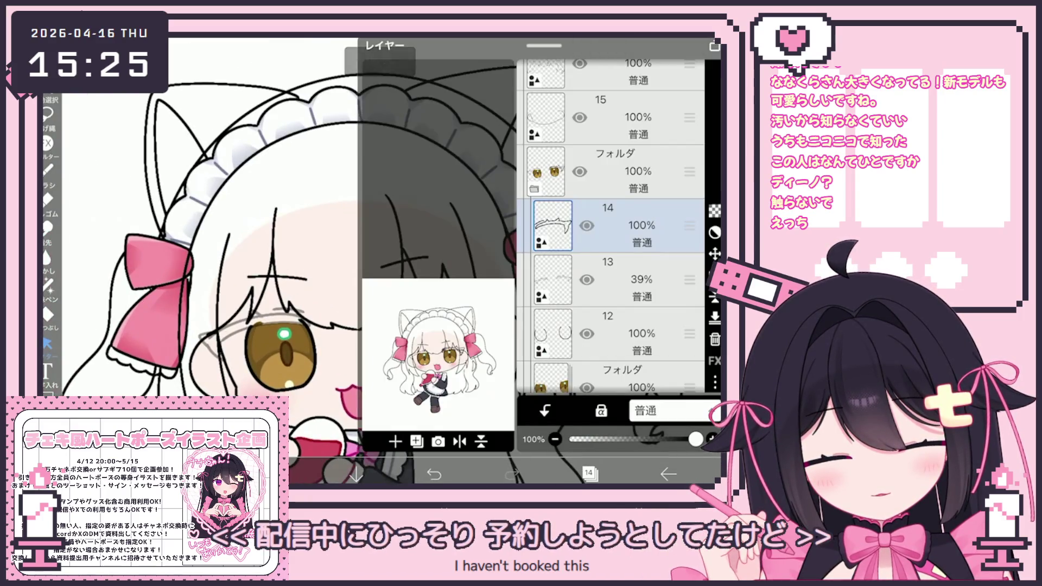
{"action": "left_click", "coordinate": [395, 441]}
{"action": "left_click", "coordinate": [416, 359]}
{"action": "left_click", "coordinate": [590, 472]}
{"action": "left_click_drag", "start_coordinate": [203, 301], "coordinate": [318, 359]}
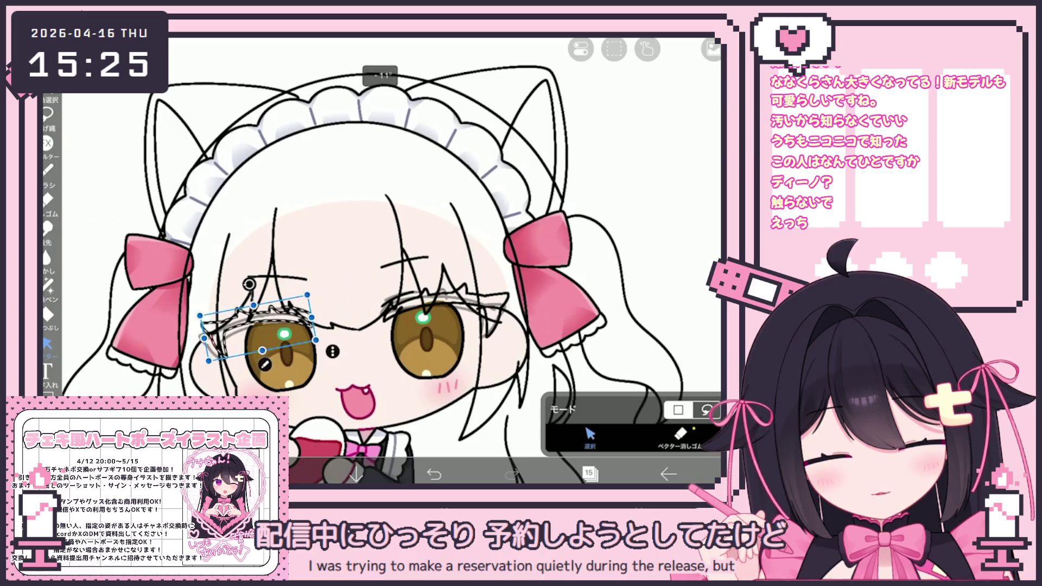
{"action": "left_click_drag", "start_coordinate": [307, 295], "coordinate": [311, 301]}
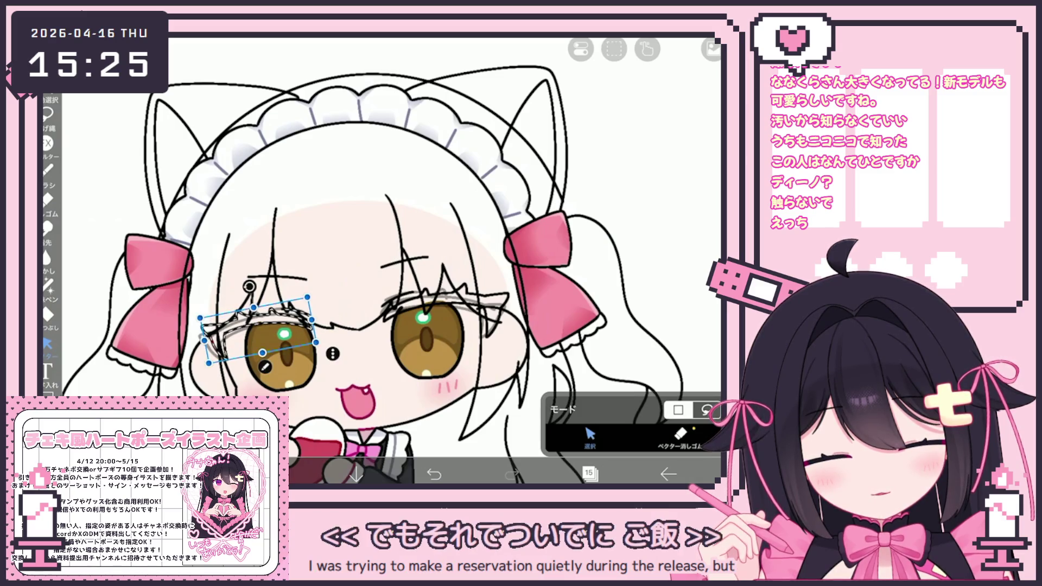
{"action": "scroll", "coordinate": [391, 261], "scroll_direction": "down", "scroll_amount": 3}
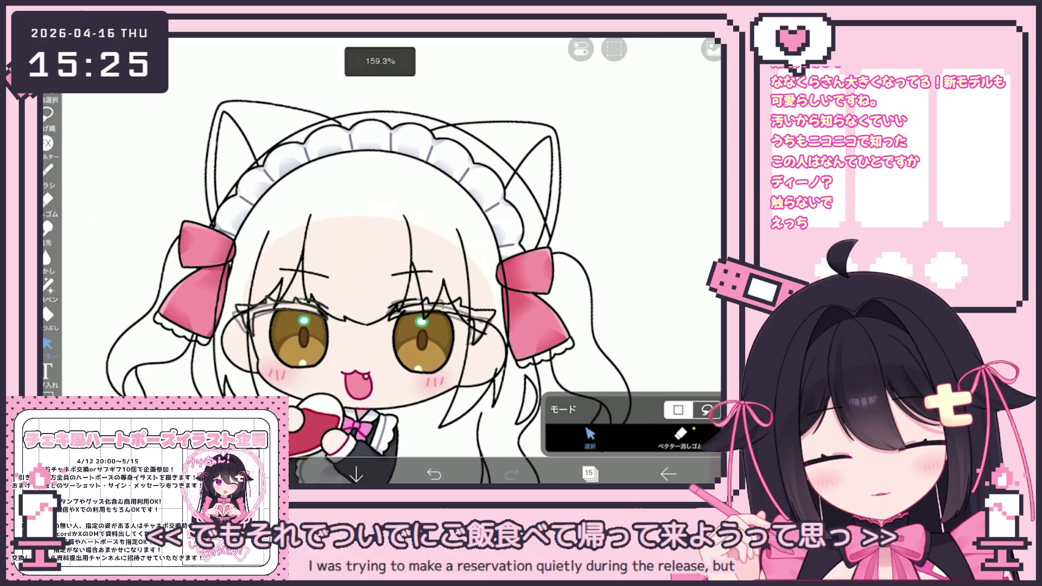
{"action": "scroll", "coordinate": [391, 261], "scroll_direction": "down", "scroll_amount": 3}
{"action": "scroll", "coordinate": [391, 261], "scroll_direction": "up", "scroll_amount": 1}
Step: Merge layer 14 down into the eyebrow layer below and make layer 13 active
{"action": "left_click", "coordinate": [589, 474]}
{"action": "left_click", "coordinate": [611, 280]}
{"action": "left_click", "coordinate": [611, 334]}
{"action": "left_click", "coordinate": [716, 338]}
{"action": "scroll", "coordinate": [610, 244], "scroll_direction": "down", "scroll_amount": 2}
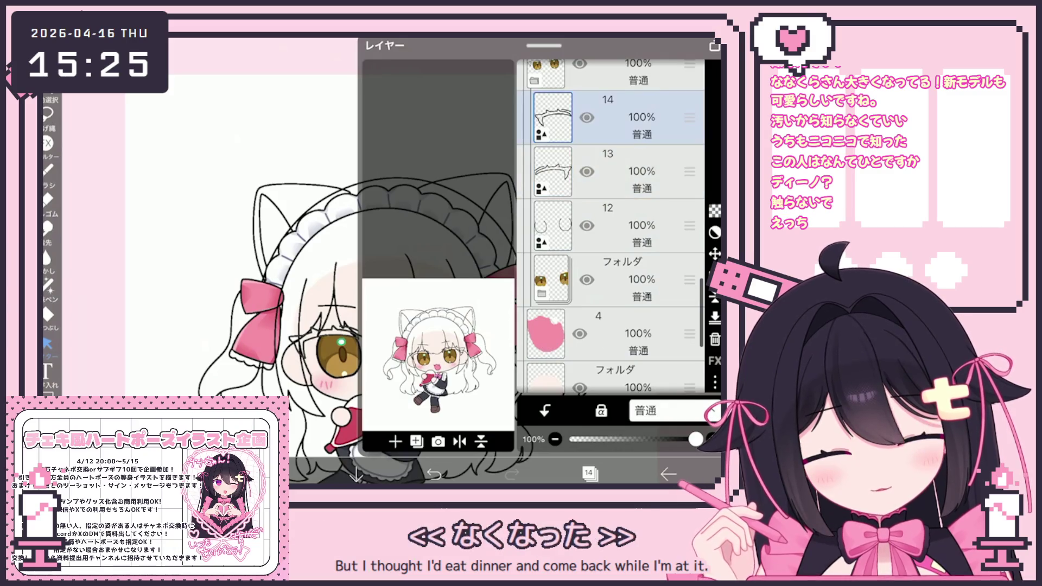
{"action": "left_click", "coordinate": [611, 224]}
{"action": "left_click", "coordinate": [591, 473]}
Step: Reselect the left eyebrow and eye stroke to finish the adjustment, then bring up the colour picker
{"action": "left_click", "coordinate": [300, 317]}
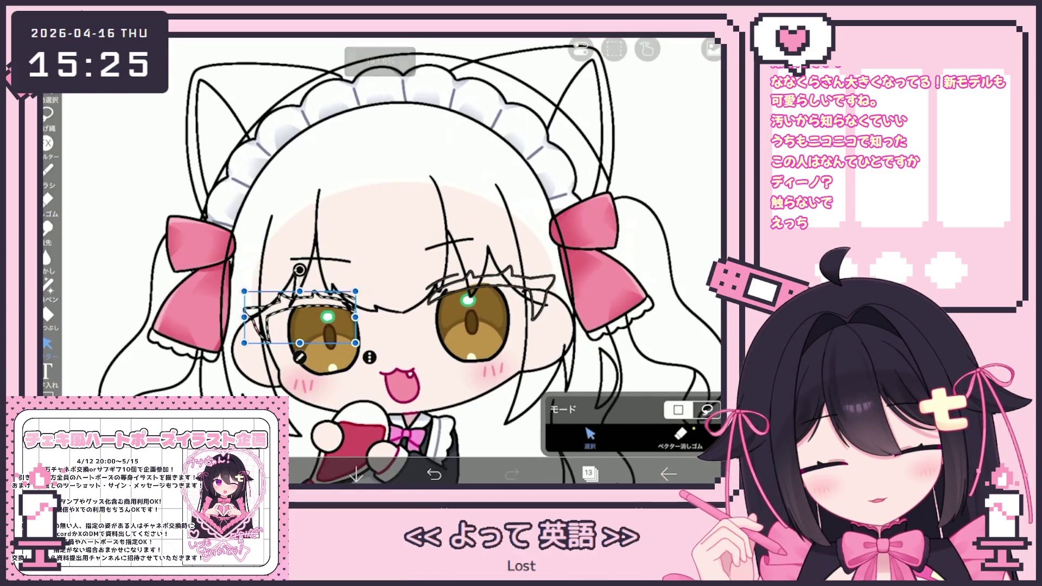
{"action": "scroll", "coordinate": [384, 261], "scroll_direction": "down", "scroll_amount": 3}
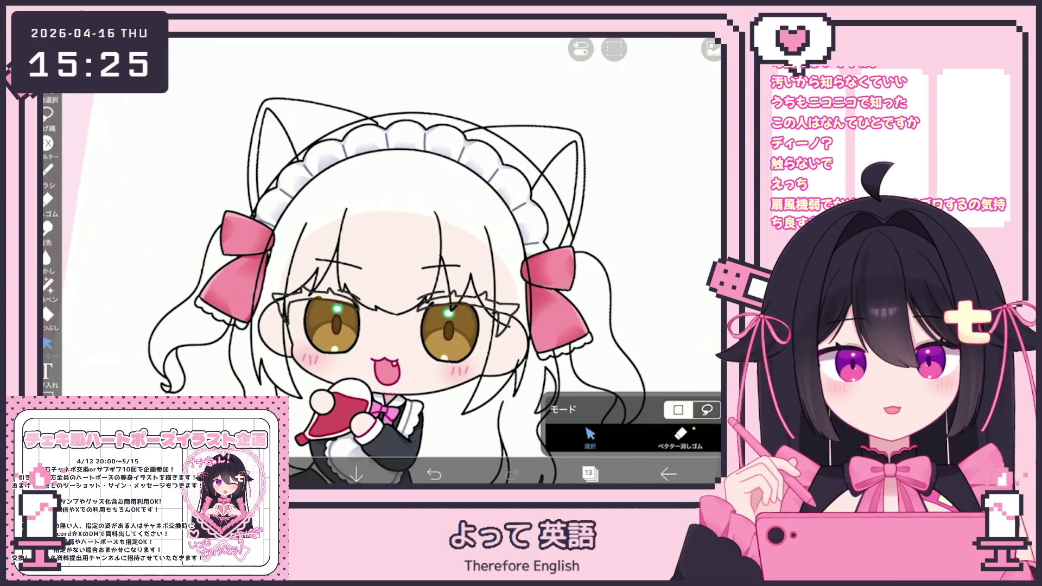
{"action": "scroll", "coordinate": [332, 291], "scroll_direction": "up", "scroll_amount": 2}
{"action": "left_click", "coordinate": [269, 334]}
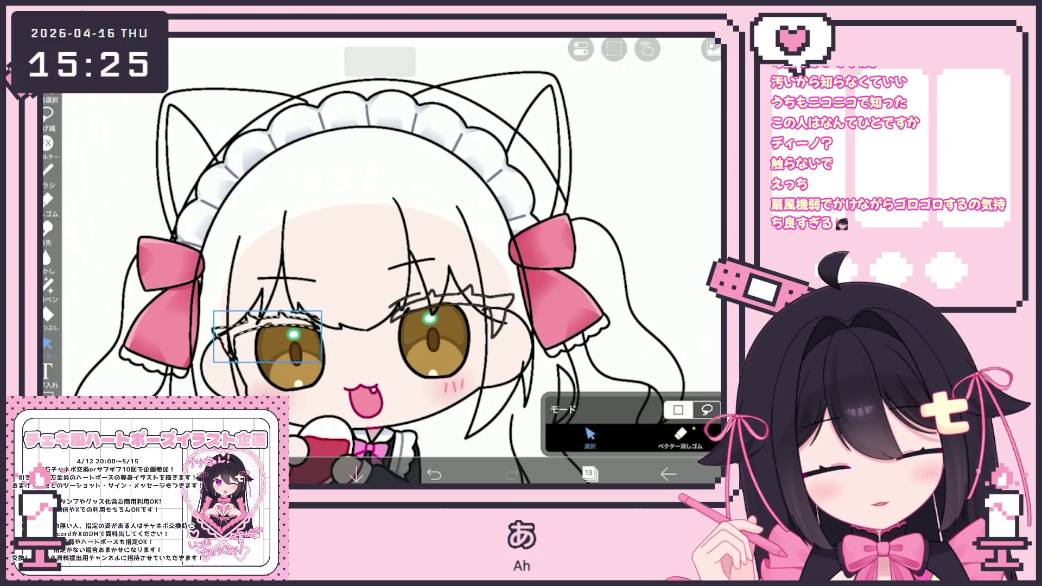
{"action": "left_click", "coordinate": [590, 472]}
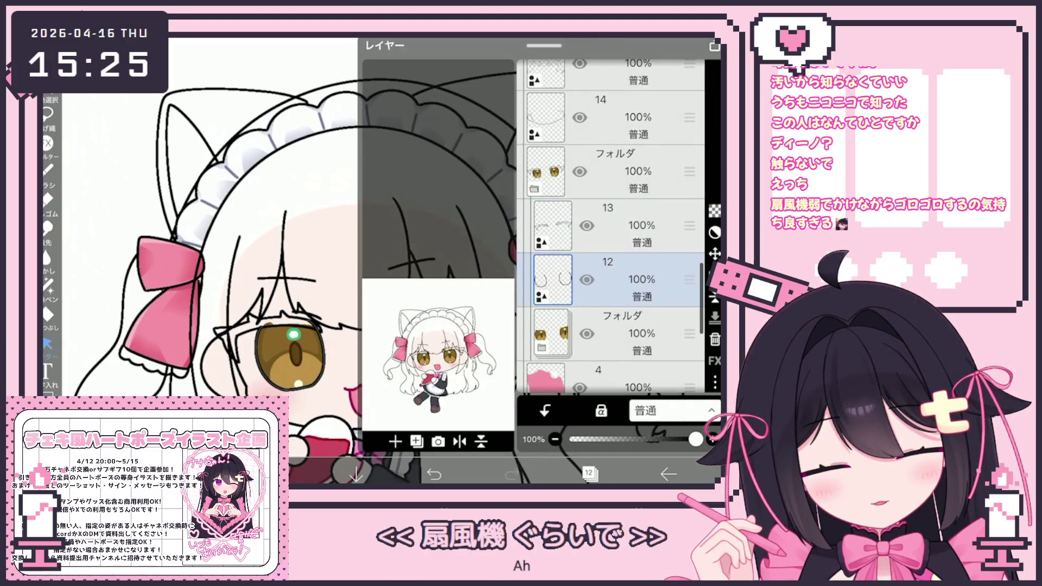
{"action": "left_click", "coordinate": [590, 472]}
{"action": "left_click", "coordinate": [280, 473]}
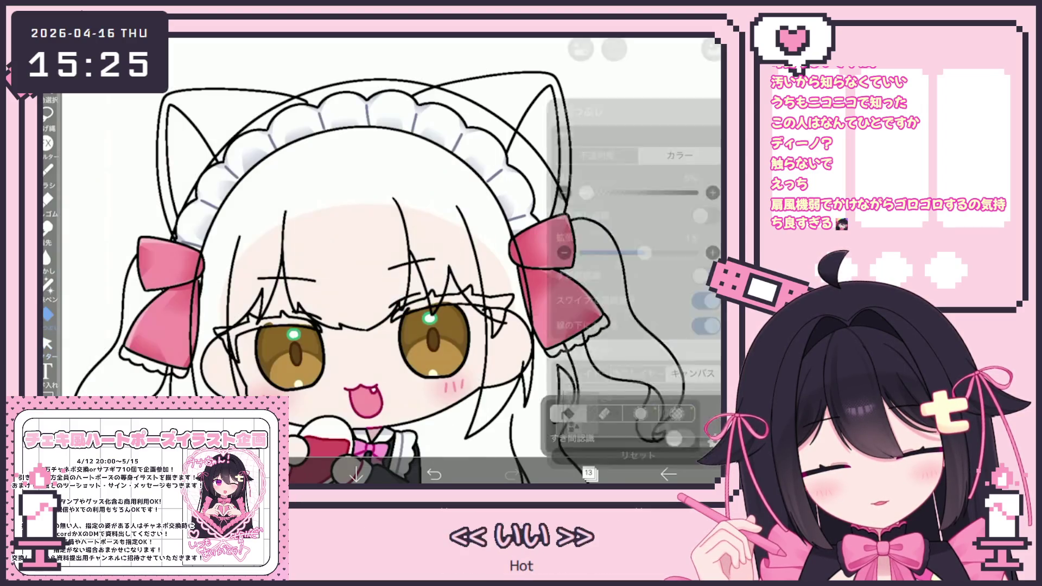
Step: With the Fill tool on layer 14, fill both upper eyelines solid black
{"action": "left_click", "coordinate": [48, 314]}
{"action": "left_click", "coordinate": [590, 472]}
{"action": "scroll", "coordinate": [638, 204], "scroll_direction": "up", "scroll_amount": 3}
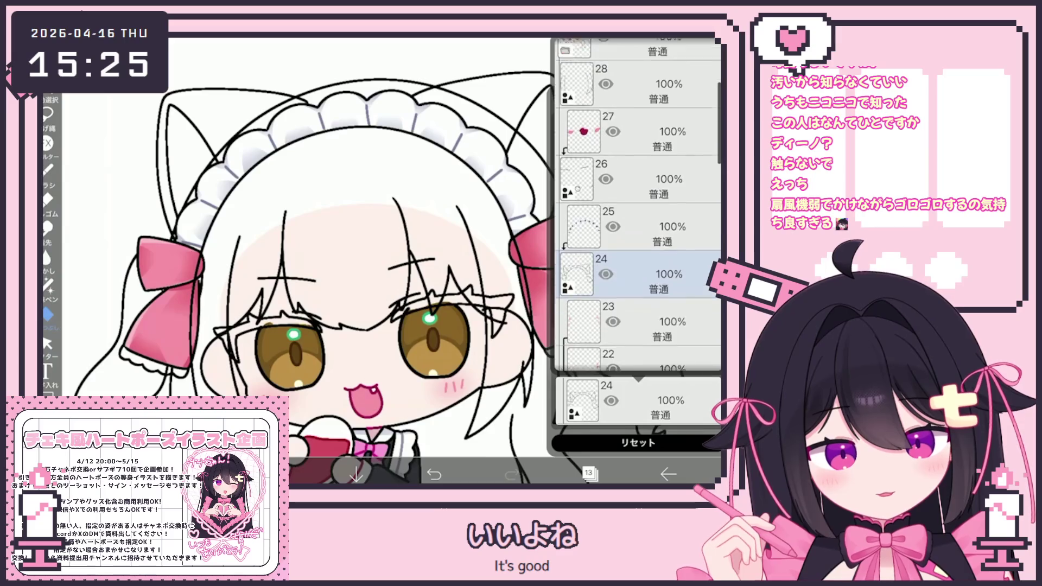
{"action": "scroll", "coordinate": [638, 204], "scroll_direction": "down", "scroll_amount": 3}
{"action": "scroll", "coordinate": [638, 204], "scroll_direction": "down", "scroll_amount": 3}
{"action": "scroll", "coordinate": [638, 204], "scroll_direction": "down", "scroll_amount": 3}
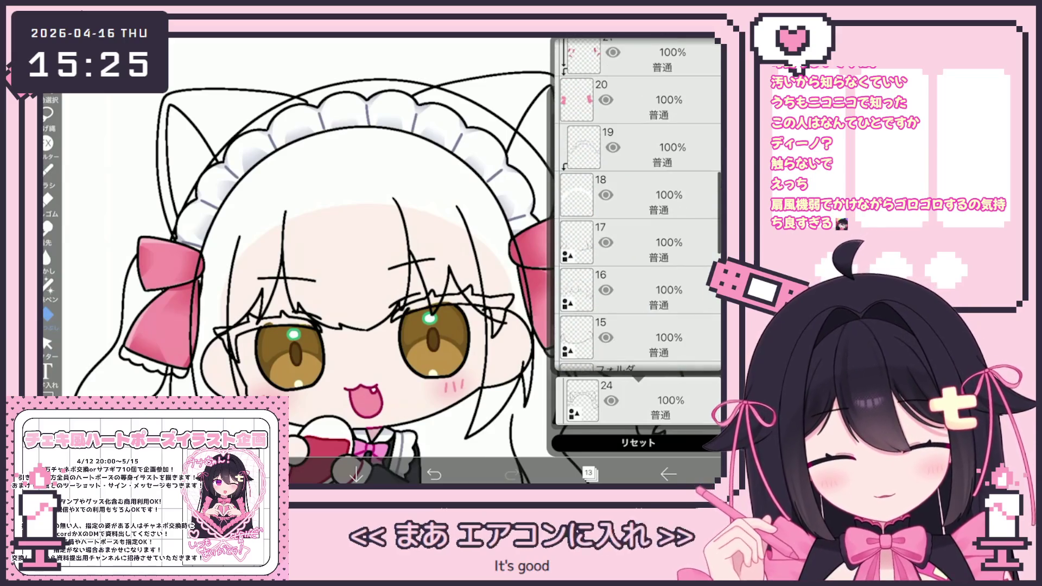
{"action": "scroll", "coordinate": [637, 204], "scroll_direction": "down", "scroll_amount": 3}
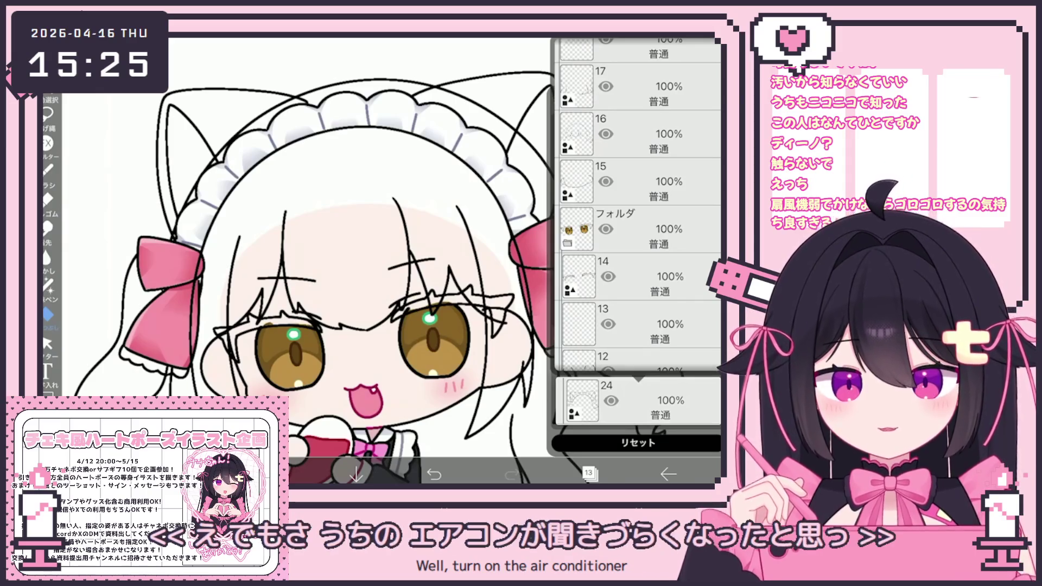
{"action": "left_click", "coordinate": [638, 278]}
{"action": "left_click", "coordinate": [590, 472]}
{"action": "left_click", "coordinate": [481, 310]}
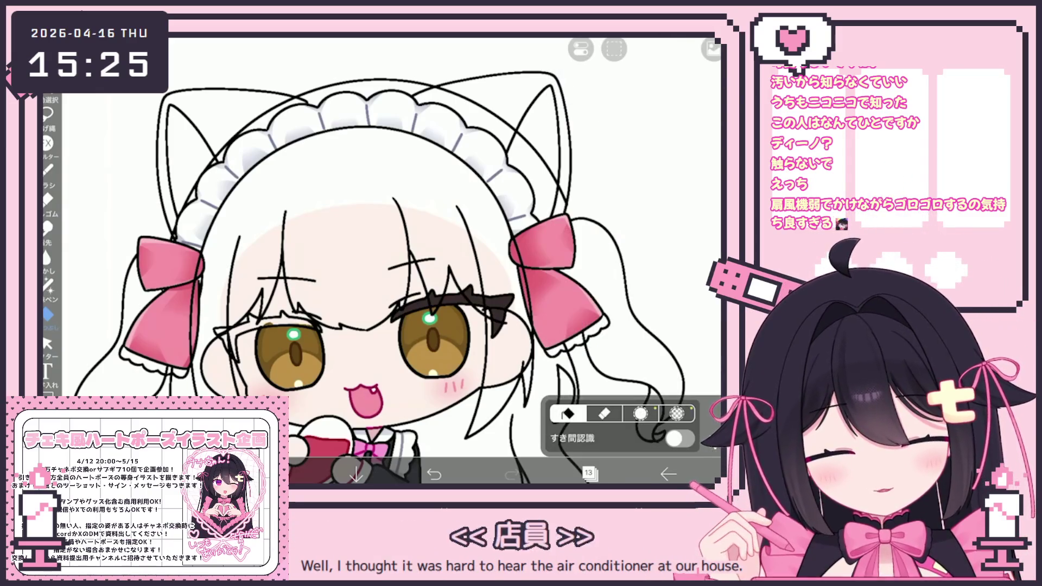
{"action": "left_click", "coordinate": [245, 335]}
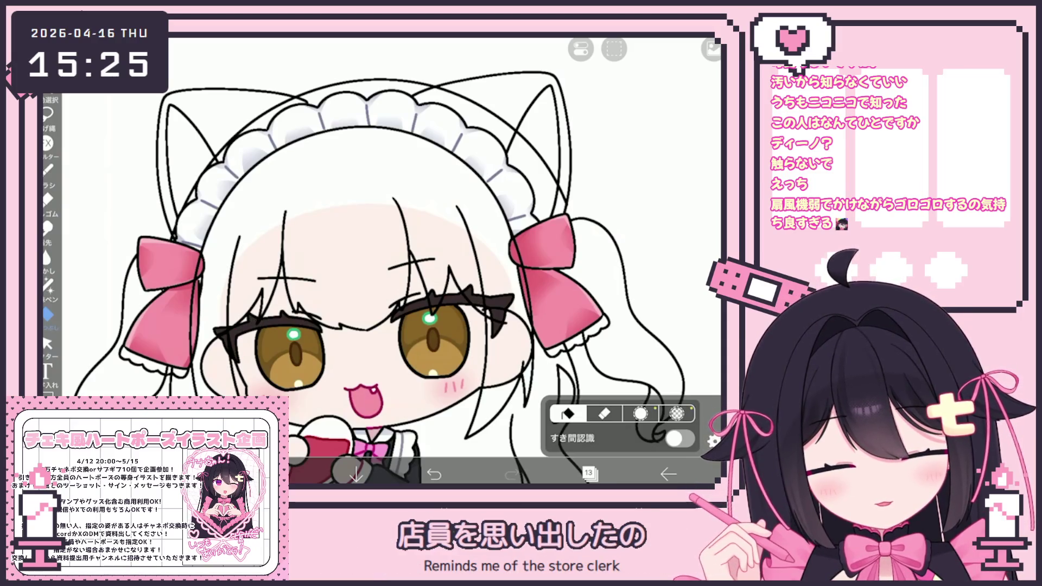
Step: Check the colour picker and return to the layer list with layer 13 active
{"action": "left_click", "coordinate": [589, 474]}
{"action": "left_click", "coordinate": [511, 473]}
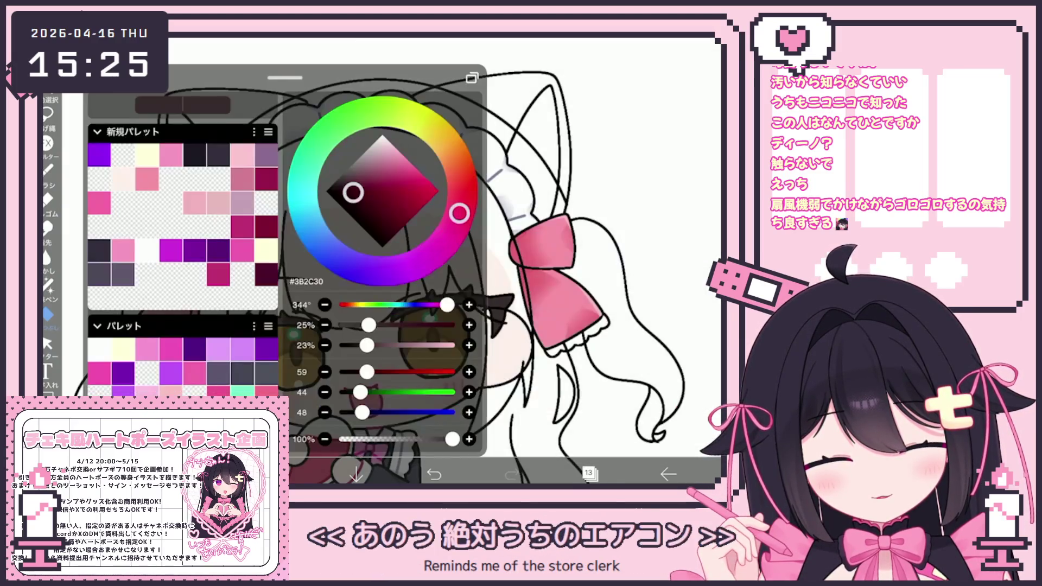
{"action": "left_click", "coordinate": [510, 474]}
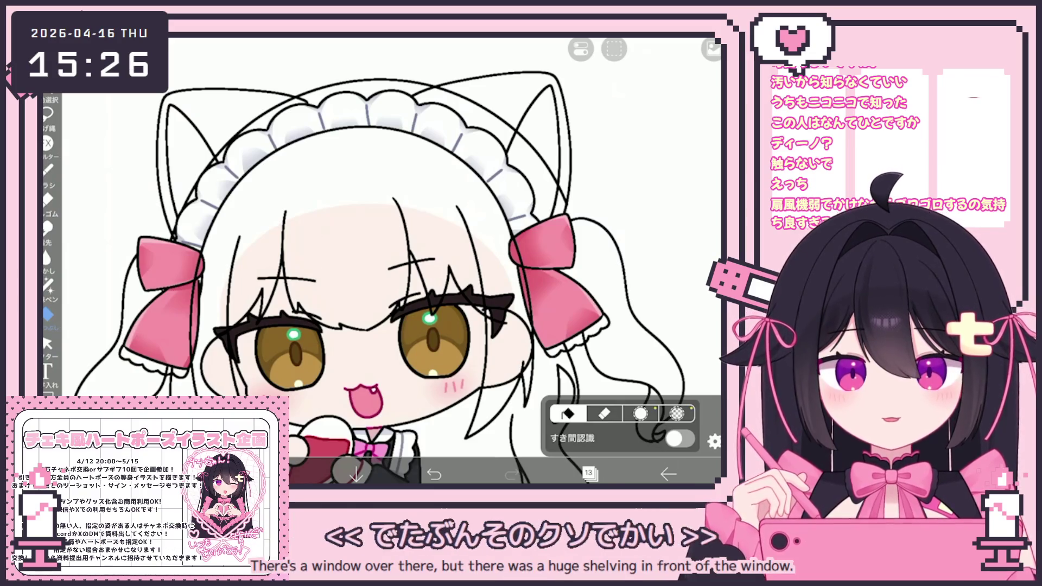
{"action": "left_click", "coordinate": [588, 474]}
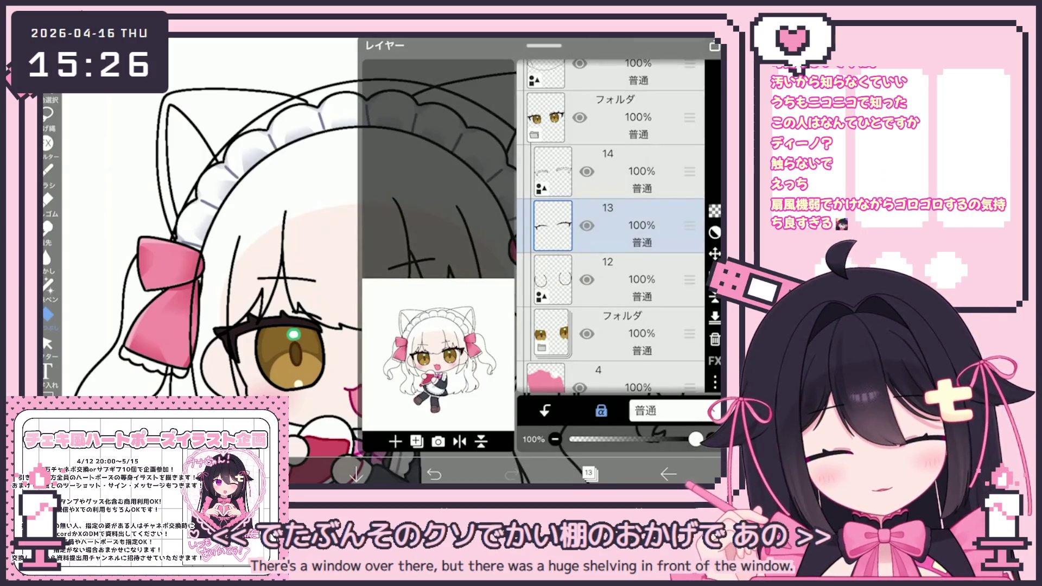
Step: Pick dark red and lasso-fill the left eye's upper lashes
{"action": "left_click", "coordinate": [511, 474]}
{"action": "left_click", "coordinate": [42, 300]}
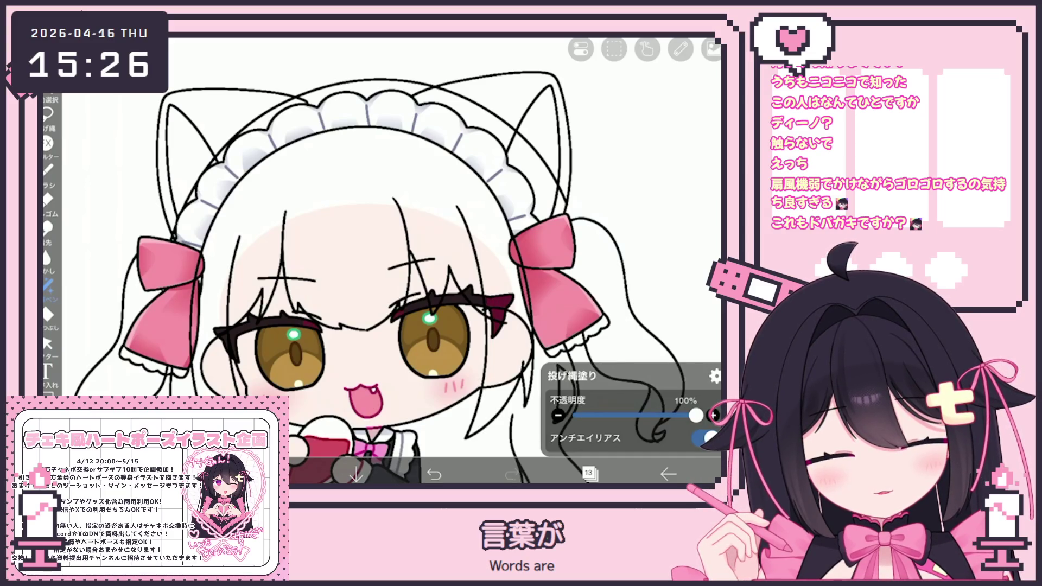
{"action": "left_click_drag", "start_coordinate": [216, 327], "coordinate": [221, 342]}
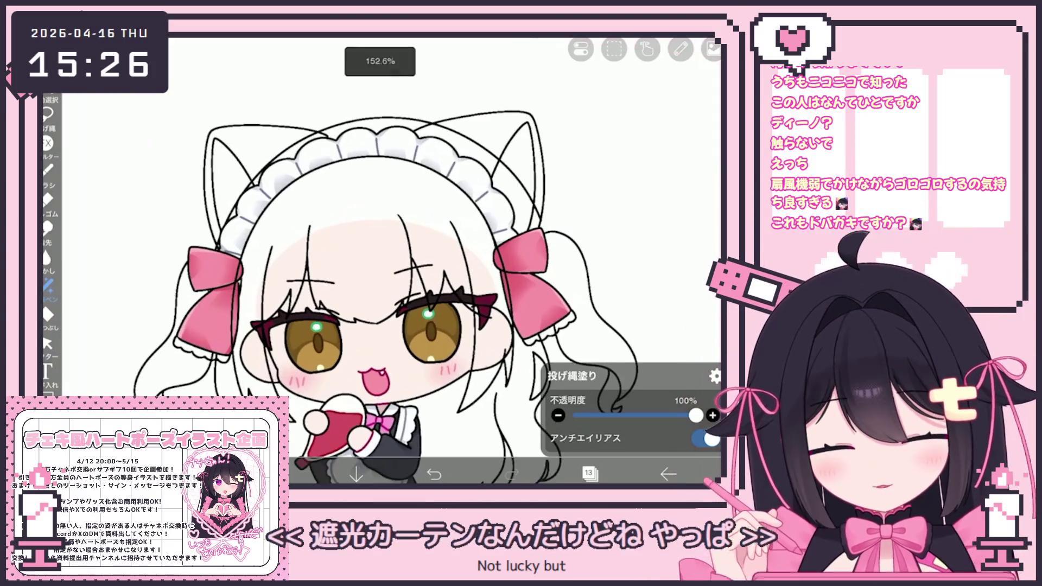
{"action": "scroll", "coordinate": [391, 269], "scroll_direction": "up", "scroll_amount": 3}
Step: Clip layer 13 onto the eyeline layer, then move into the eye folder and select layer 8
{"action": "left_click", "coordinate": [590, 473]}
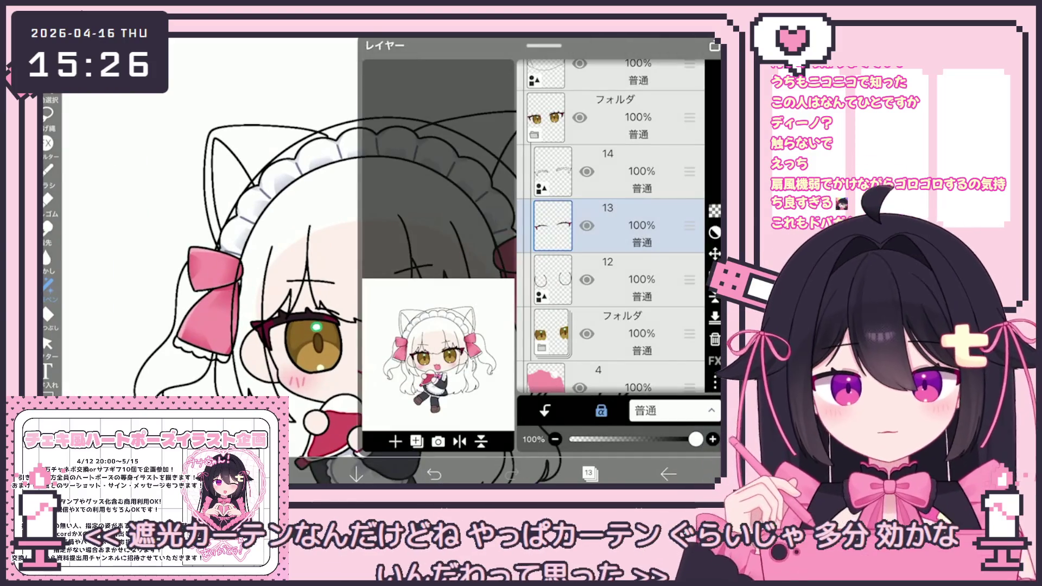
{"action": "left_click", "coordinate": [611, 279]}
{"action": "left_click", "coordinate": [612, 225]}
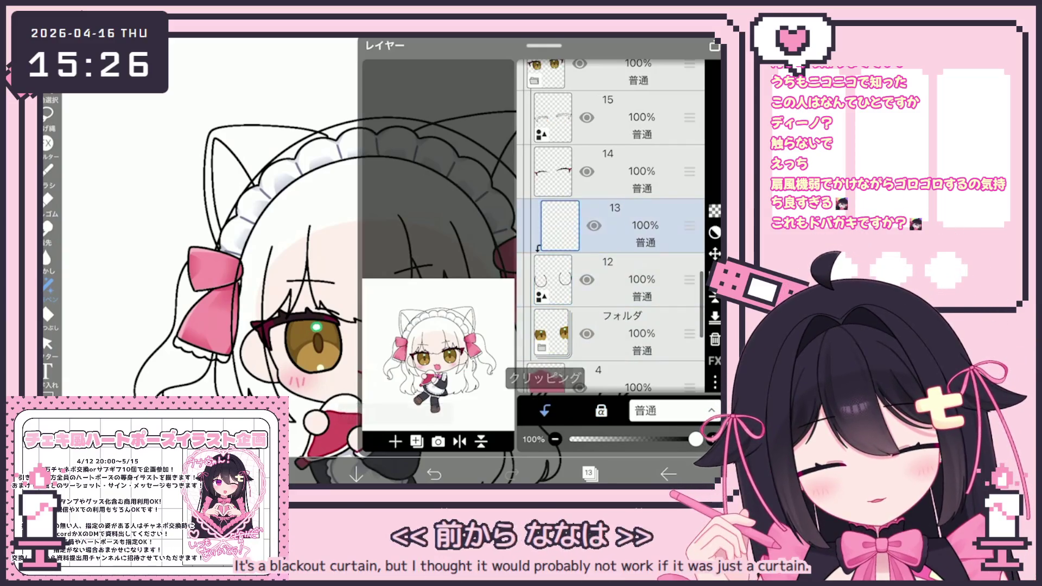
{"action": "left_click", "coordinate": [590, 473]}
{"action": "scroll", "coordinate": [391, 269], "scroll_direction": "up", "scroll_amount": 2}
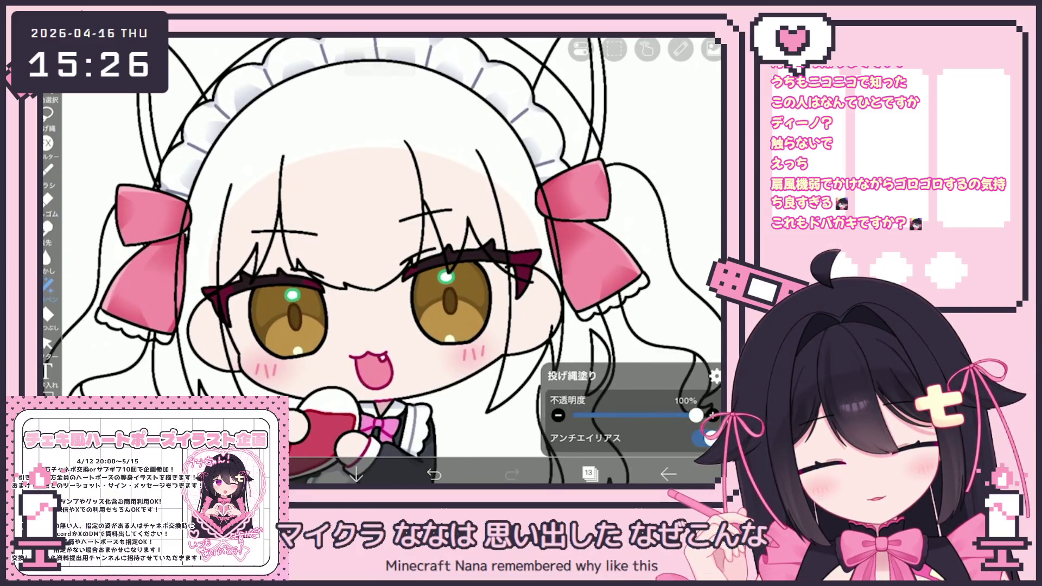
{"action": "left_click", "coordinate": [590, 474]}
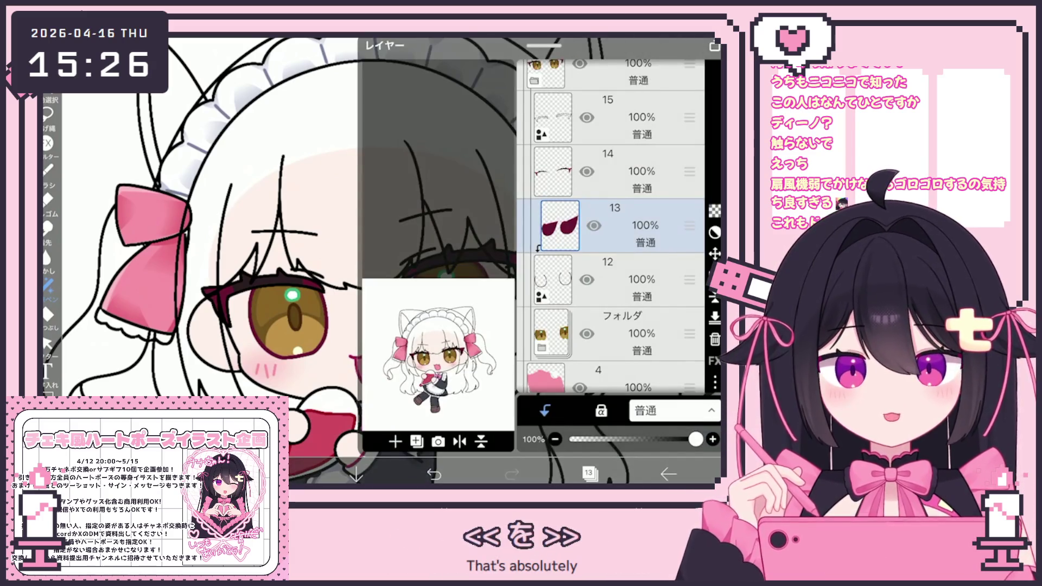
{"action": "left_click", "coordinate": [611, 221]}
{"action": "scroll", "coordinate": [611, 228], "scroll_direction": "down", "scroll_amount": 3}
{"action": "left_click", "coordinate": [619, 145]}
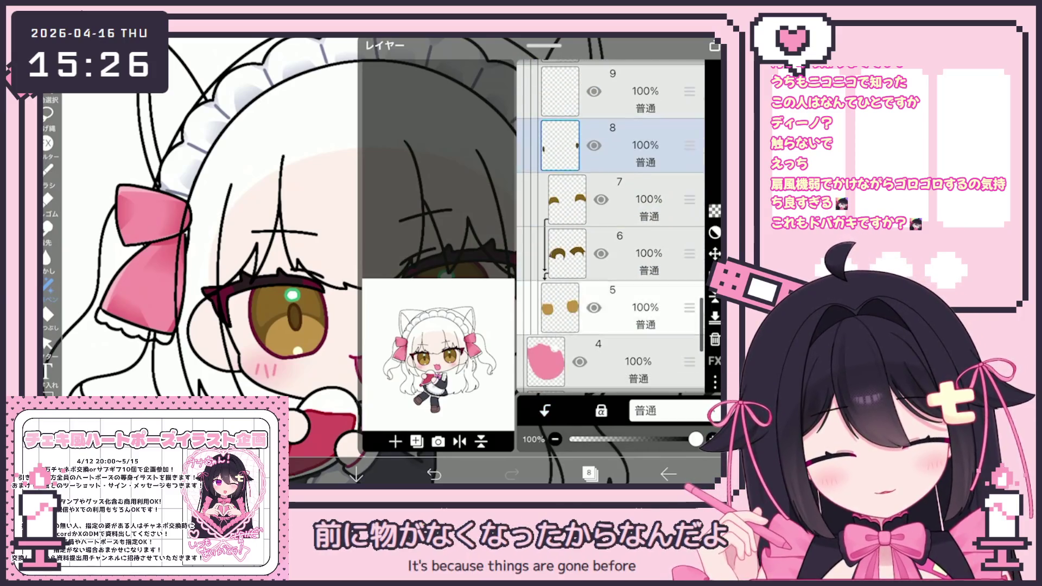
Step: Fill pink into the left iris on layer 5, then switch the active layer from 6 to 7
{"action": "left_click", "coordinate": [619, 308]}
{"action": "left_click", "coordinate": [590, 473]}
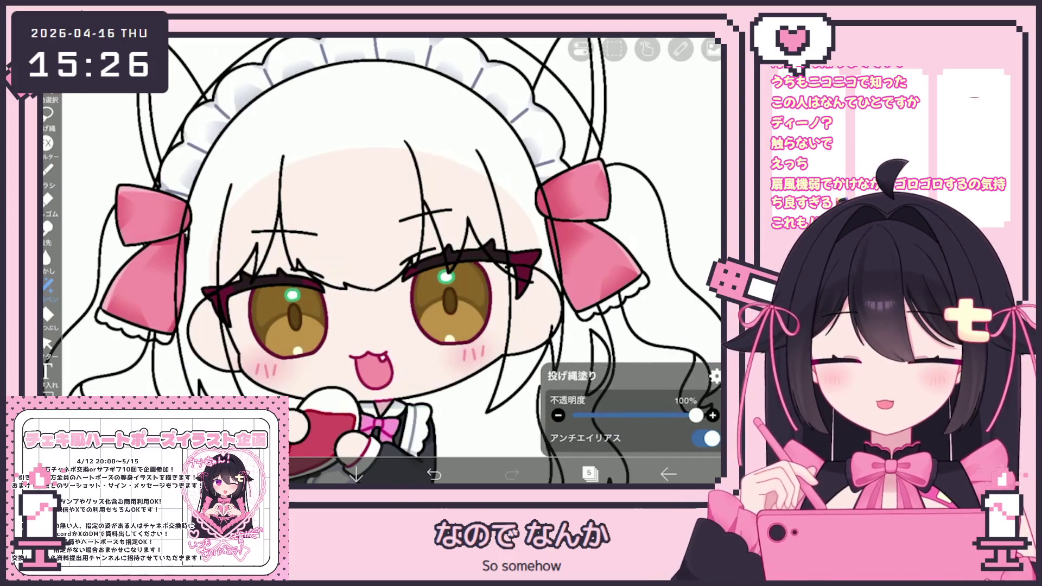
{"action": "left_click_drag", "start_coordinate": [253, 308], "coordinate": [314, 348]}
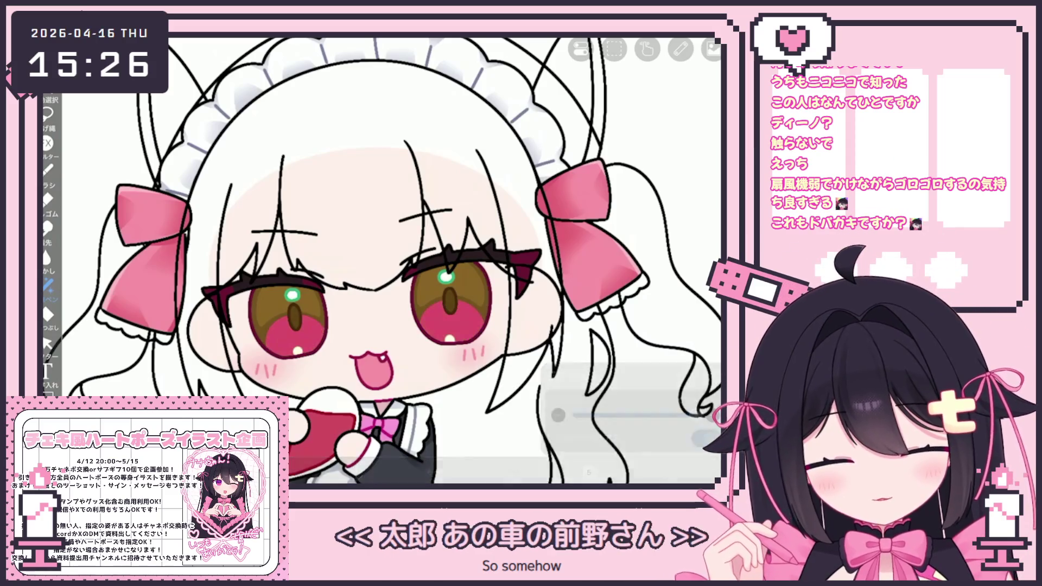
{"action": "left_click", "coordinate": [589, 473]}
{"action": "left_click", "coordinate": [635, 171]}
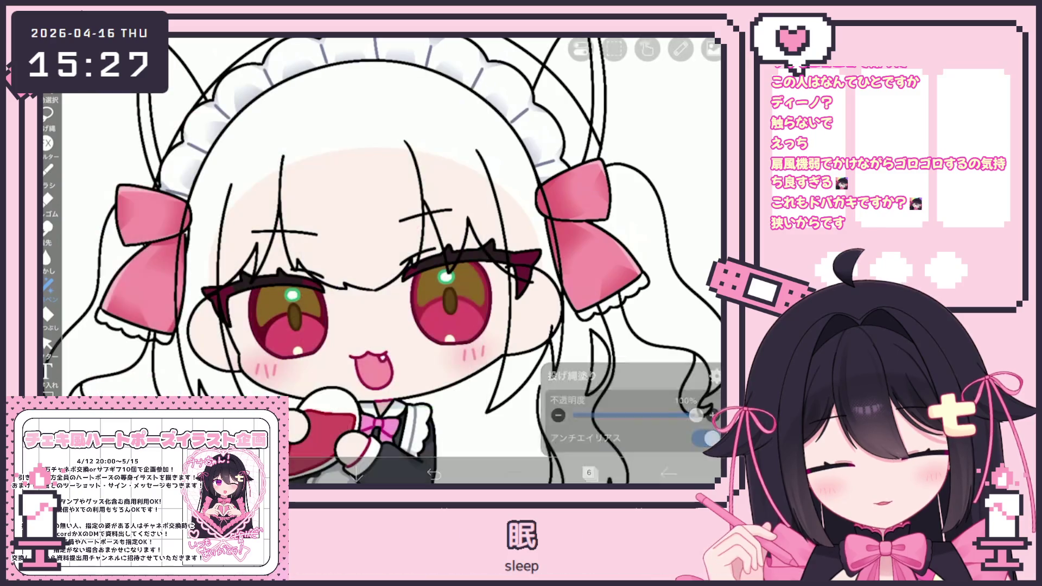
{"action": "left_click", "coordinate": [635, 171]}
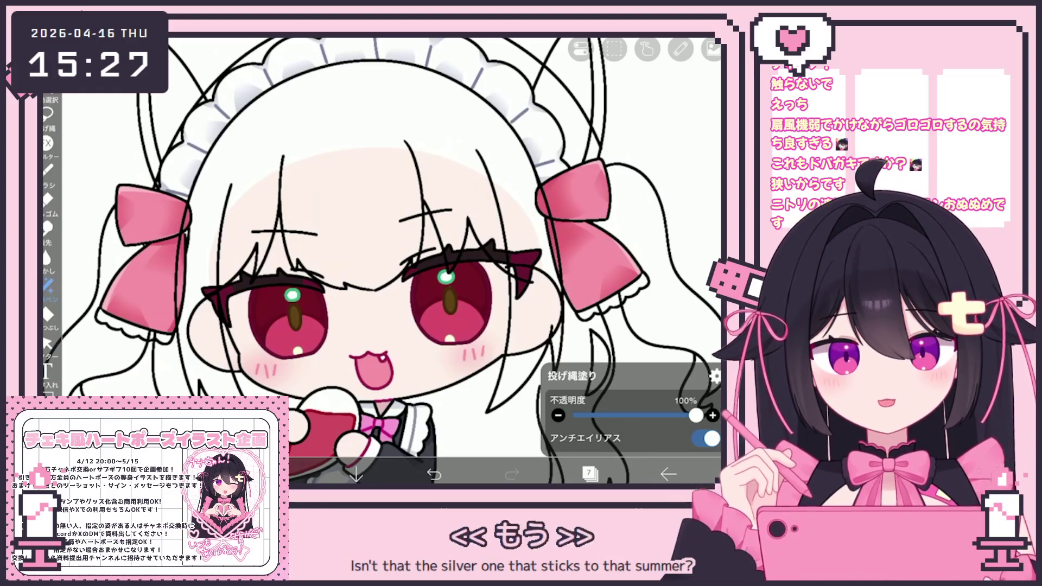
Step: Check the pink on layer 5 and the dark red on eye layer 13 in the colour picker
{"action": "left_click", "coordinate": [590, 473]}
{"action": "left_click", "coordinate": [628, 334]}
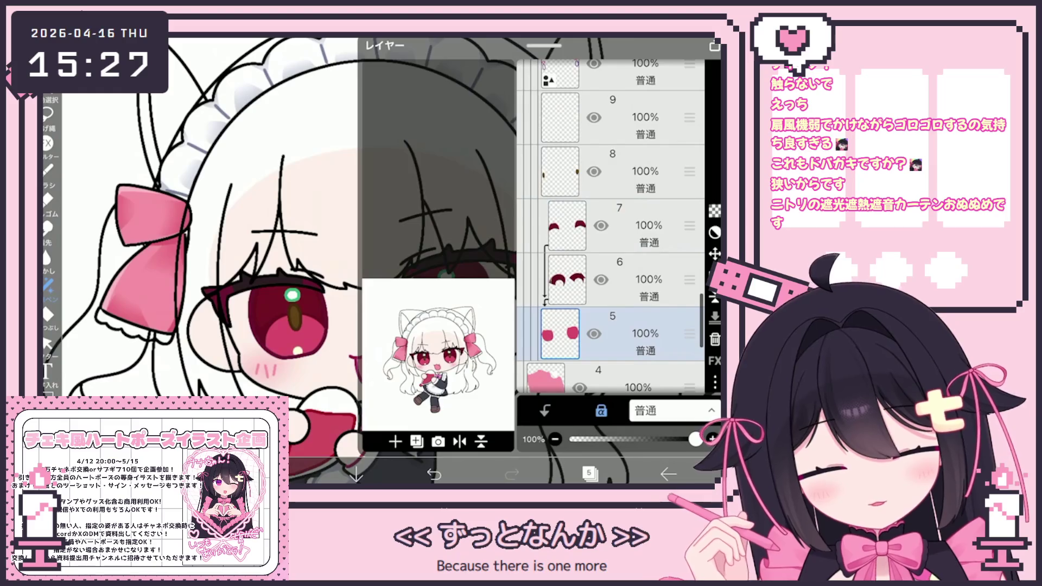
{"action": "left_click", "coordinate": [591, 474]}
{"action": "left_click", "coordinate": [277, 472]}
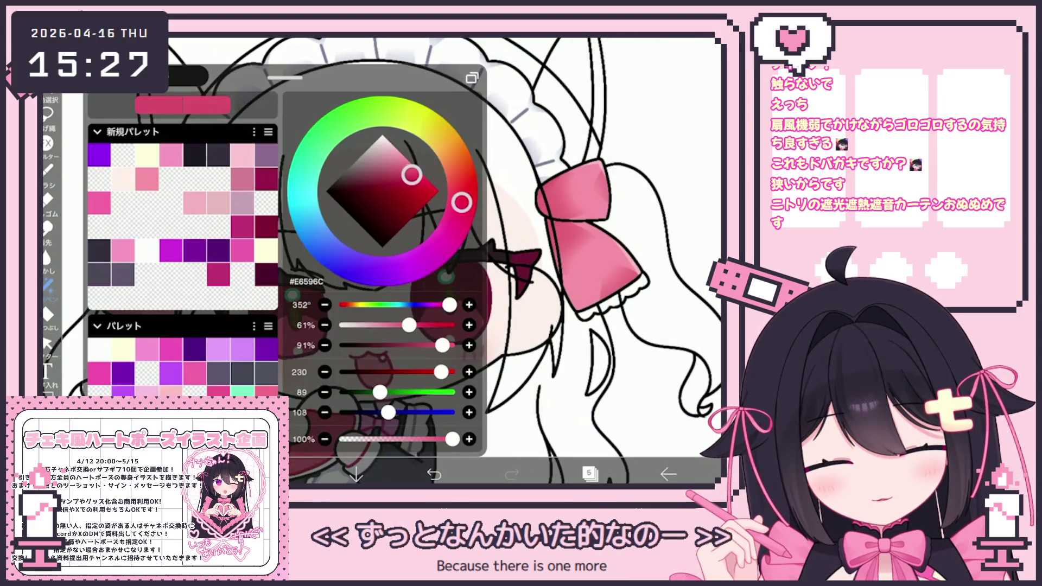
{"action": "left_click", "coordinate": [277, 473]}
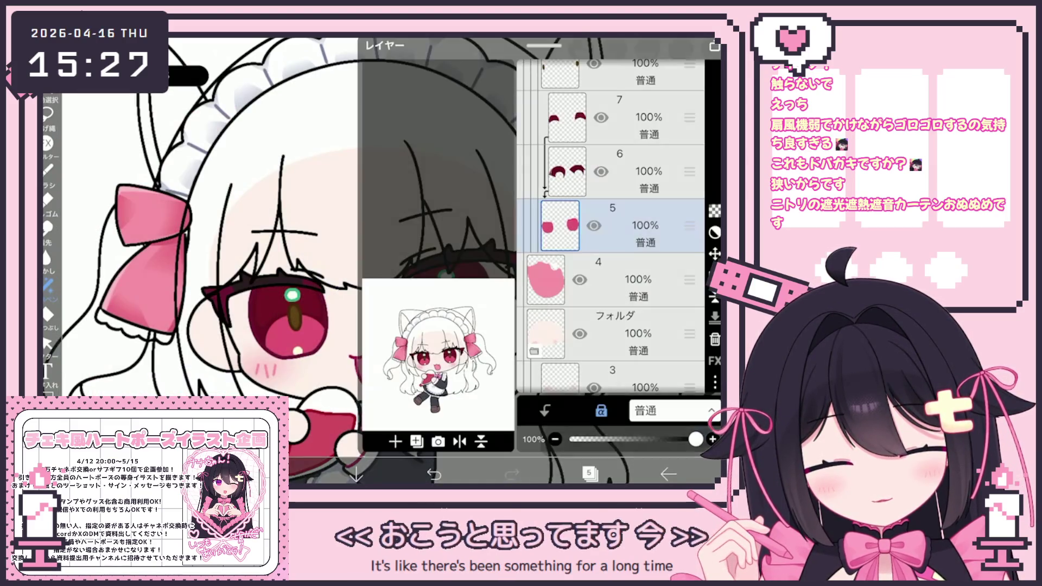
{"action": "left_click", "coordinate": [591, 474]}
{"action": "scroll", "coordinate": [611, 226], "scroll_direction": "up", "scroll_amount": 5}
{"action": "left_click", "coordinate": [610, 224]}
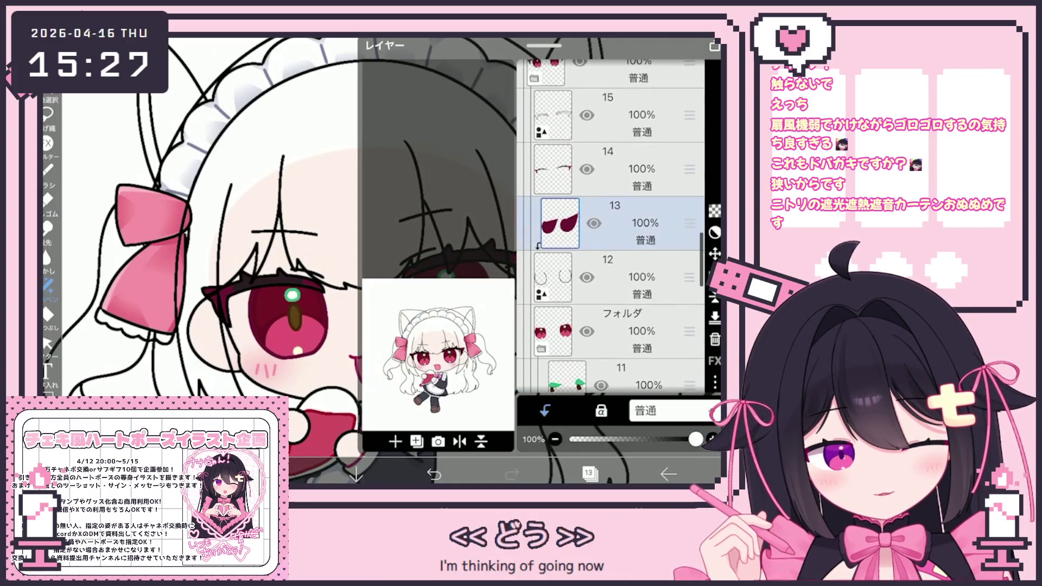
{"action": "left_click", "coordinate": [590, 473]}
{"action": "left_click", "coordinate": [276, 473]}
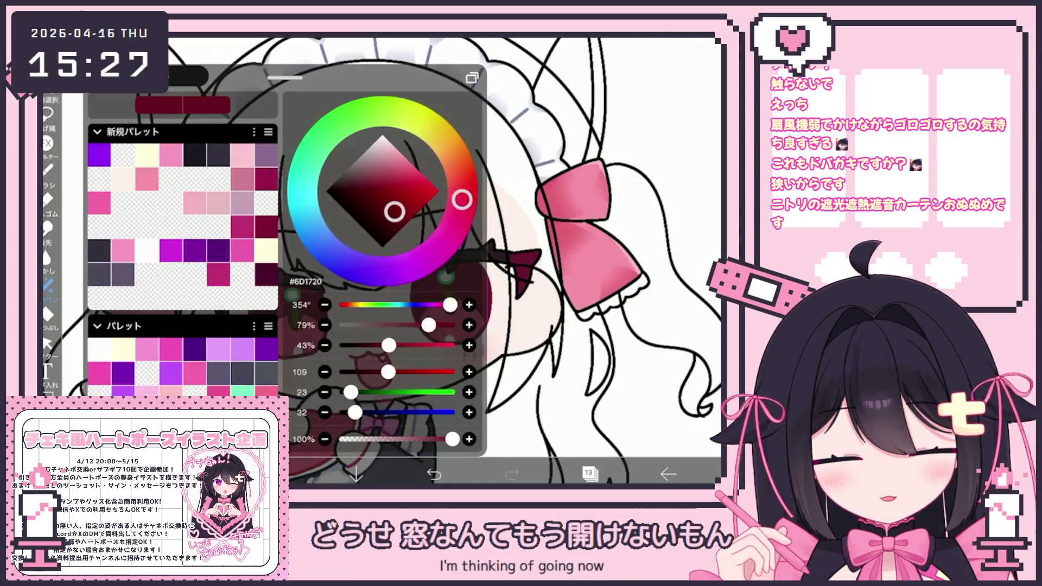
{"action": "left_click", "coordinate": [277, 473]}
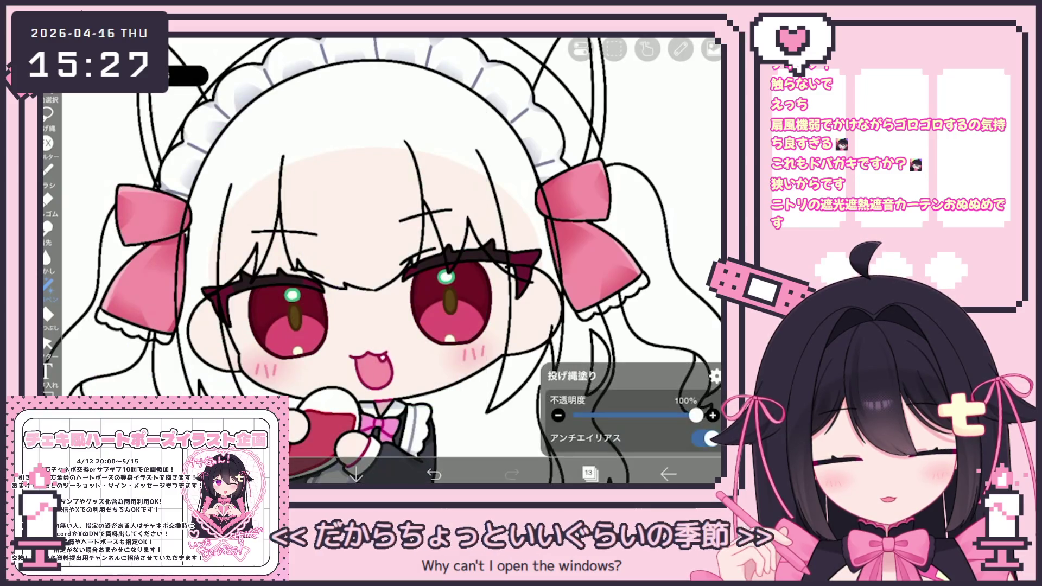
Step: Add a new empty layer 14 clipped above the dark red layer 13
{"action": "left_click", "coordinate": [590, 473]}
{"action": "left_click", "coordinate": [395, 442]}
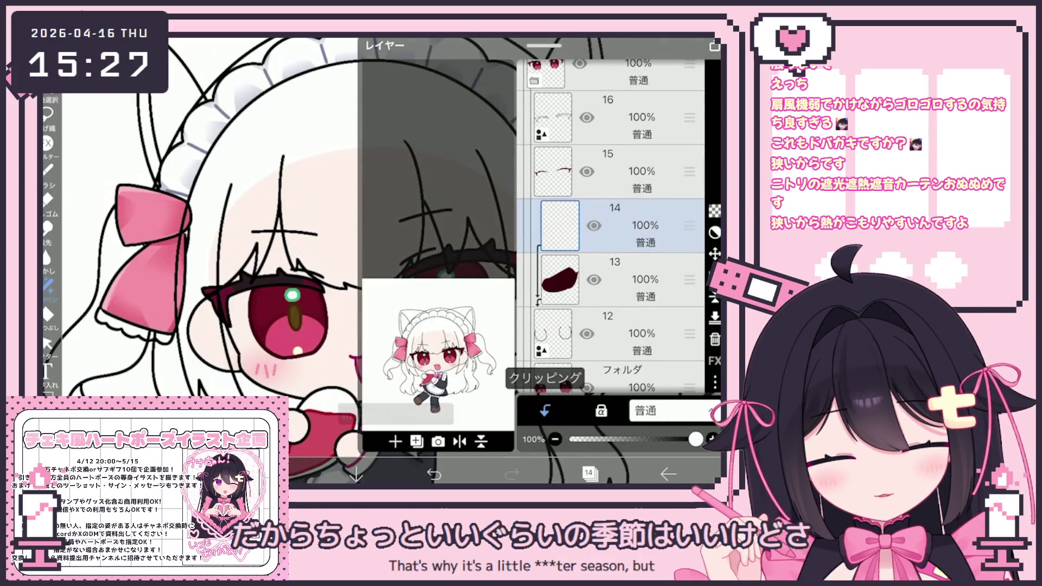
{"action": "left_click_drag", "start_coordinate": [689, 207], "coordinate": [689, 291]}
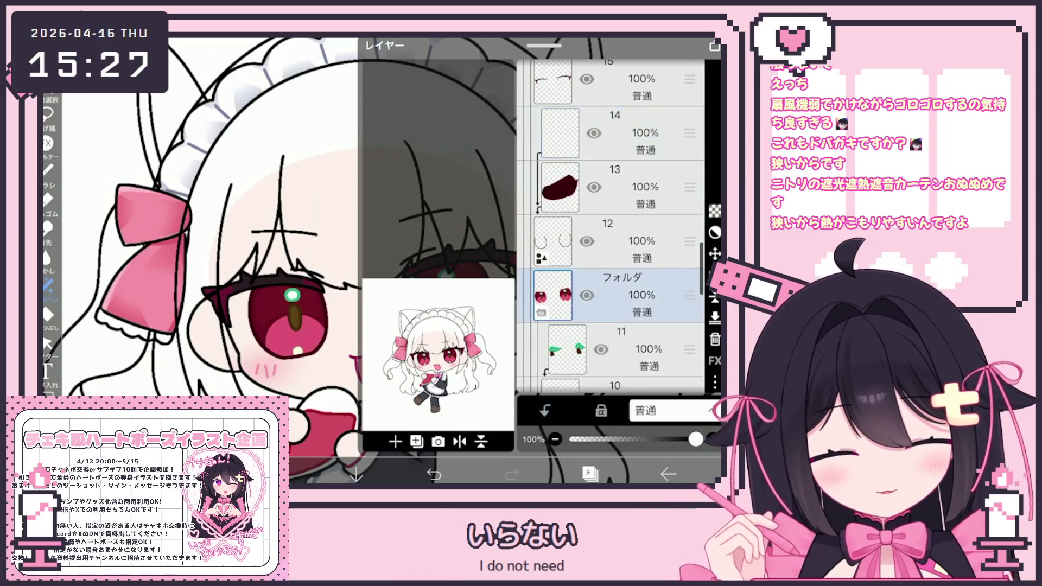
{"action": "left_click", "coordinate": [590, 473]}
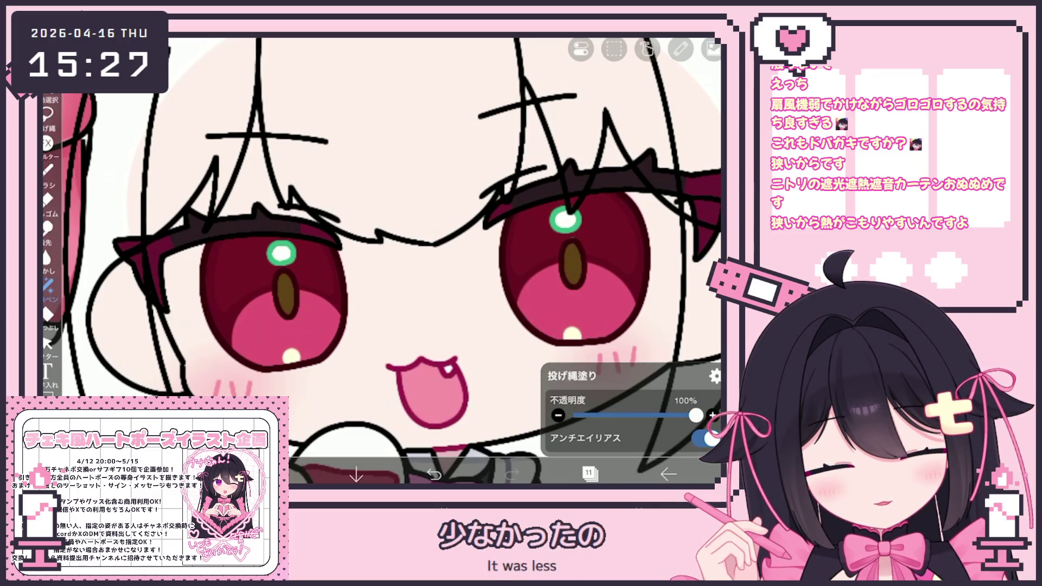
{"action": "scroll", "coordinate": [404, 261], "scroll_direction": "down", "scroll_amount": 3}
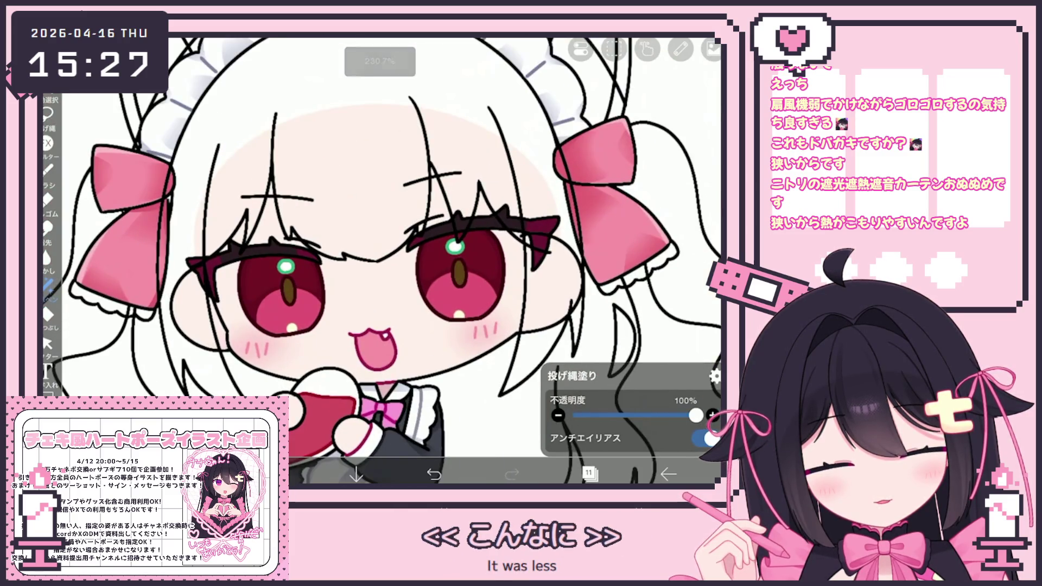
{"action": "left_click", "coordinate": [590, 473]}
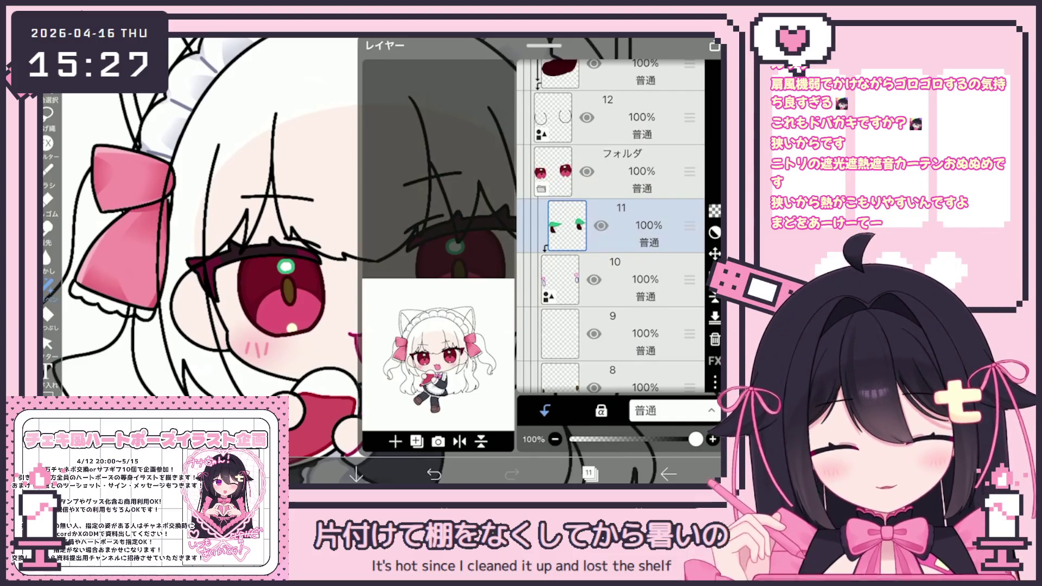
{"action": "left_click", "coordinate": [590, 473]}
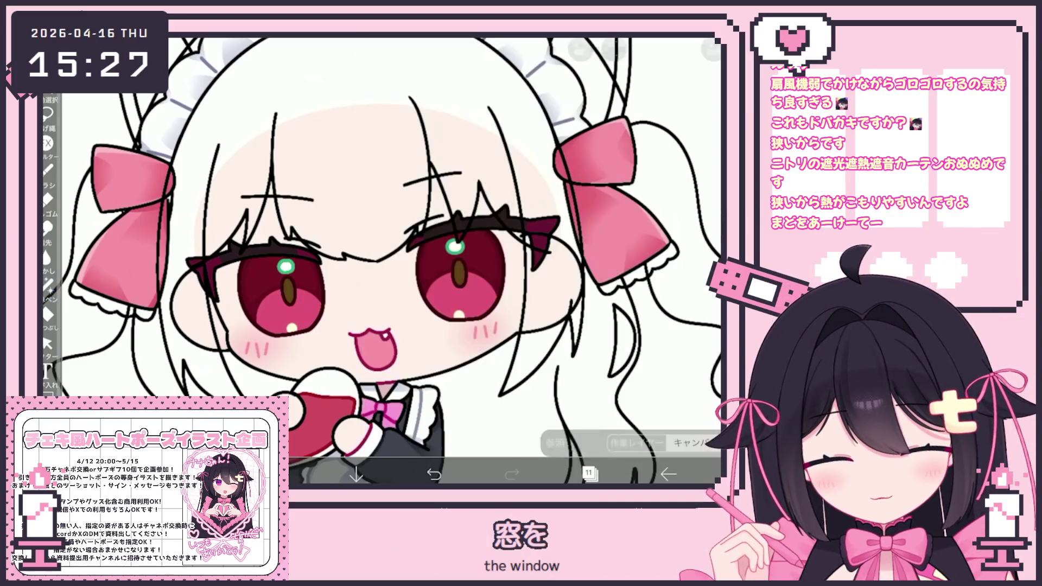
Step: Sample the pink from the left eye and switch to layer 8
{"action": "left_click", "coordinate": [289, 308]}
{"action": "scroll", "coordinate": [315, 274], "scroll_direction": "up", "scroll_amount": 5}
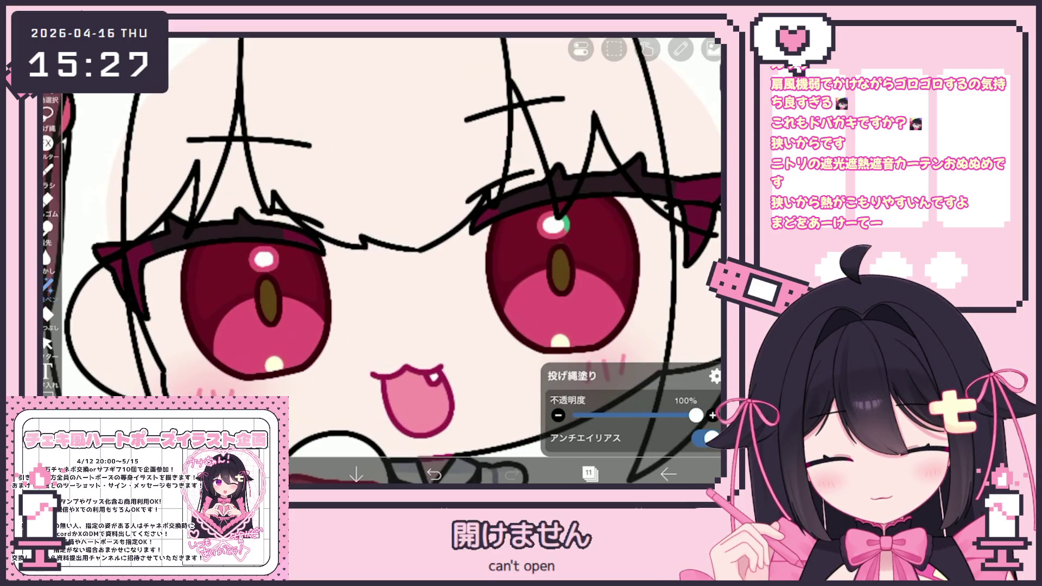
{"action": "scroll", "coordinate": [391, 260], "scroll_direction": "down", "scroll_amount": 5}
{"action": "left_click", "coordinate": [591, 473]}
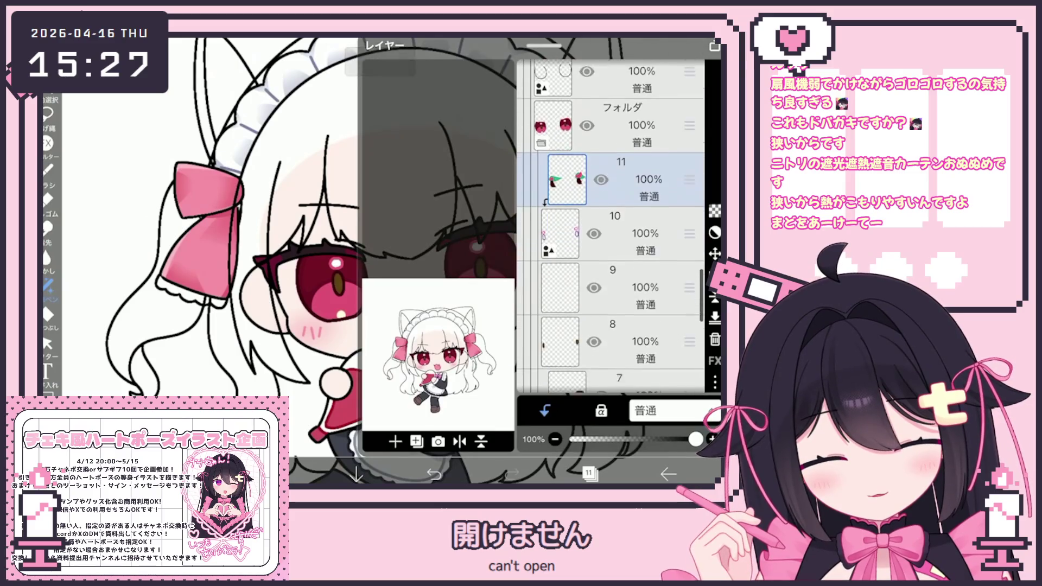
{"action": "left_click", "coordinate": [610, 301]}
{"action": "left_click", "coordinate": [591, 473]}
{"action": "scroll", "coordinate": [408, 261], "scroll_direction": "up", "scroll_amount": 2}
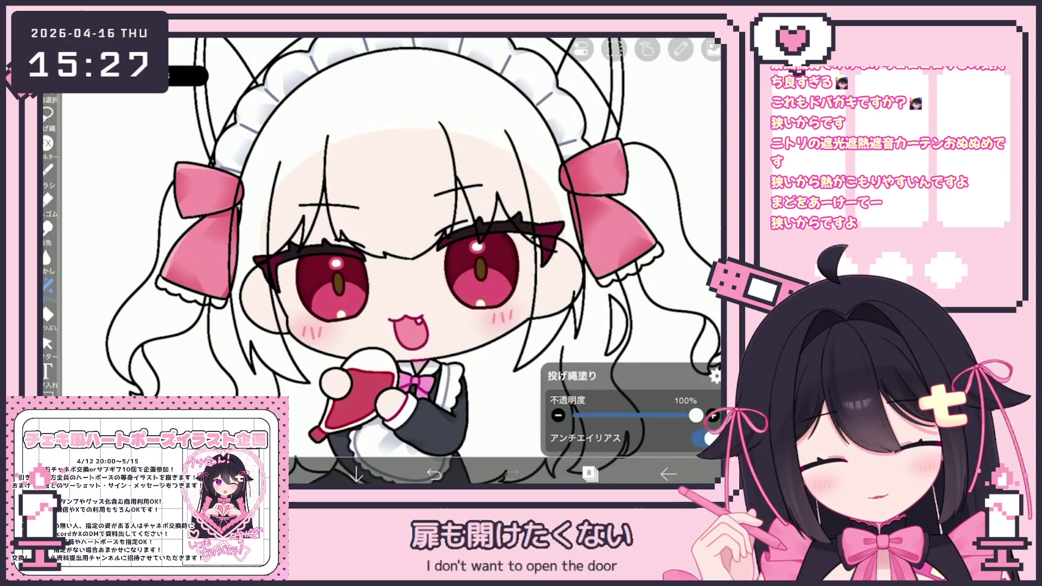
Step: Bring up the colour window and step through layer 12 to the dark red eye layer 13
{"action": "left_click", "coordinate": [713, 48]}
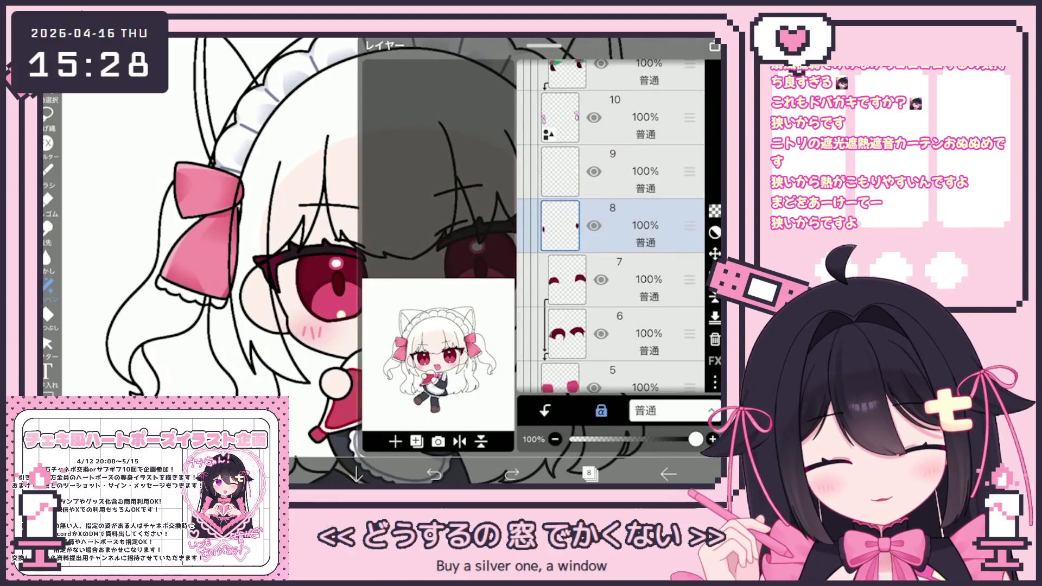
{"action": "scroll", "coordinate": [611, 228], "scroll_direction": "up", "scroll_amount": 5}
{"action": "left_click", "coordinate": [610, 253]}
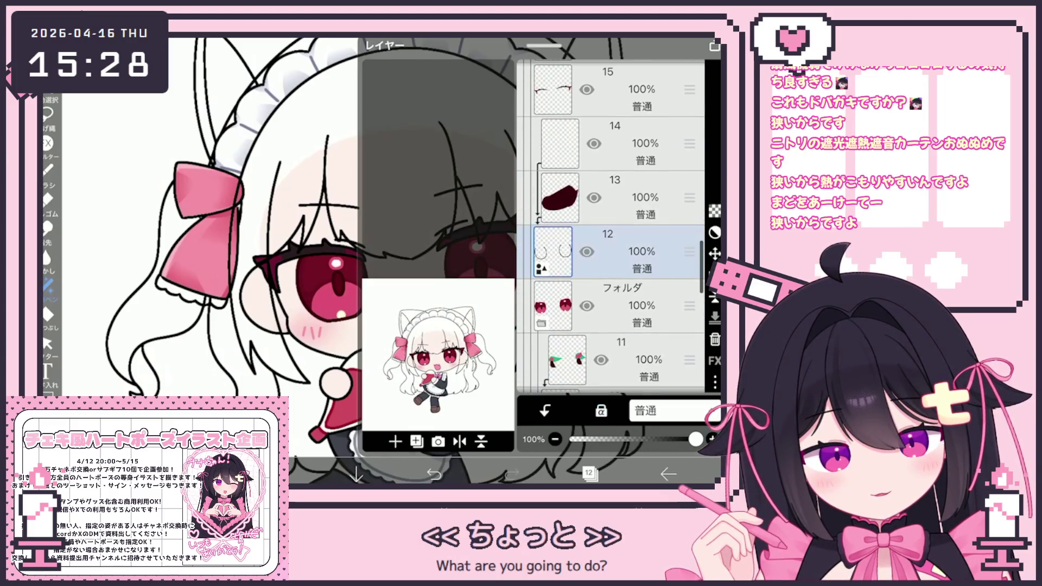
{"action": "left_click", "coordinate": [619, 197]}
{"action": "left_click", "coordinate": [589, 472]}
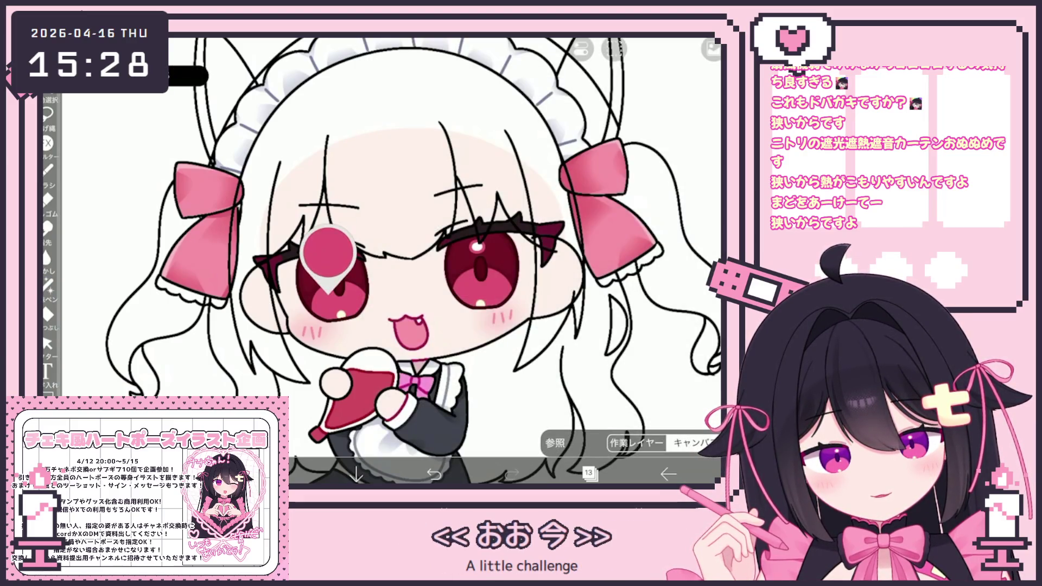
Step: Choose the Lasso Fill tool with rose-pink #D24558 and go back to eye layer 5
{"action": "left_click", "coordinate": [49, 287]}
{"action": "left_click", "coordinate": [278, 473]}
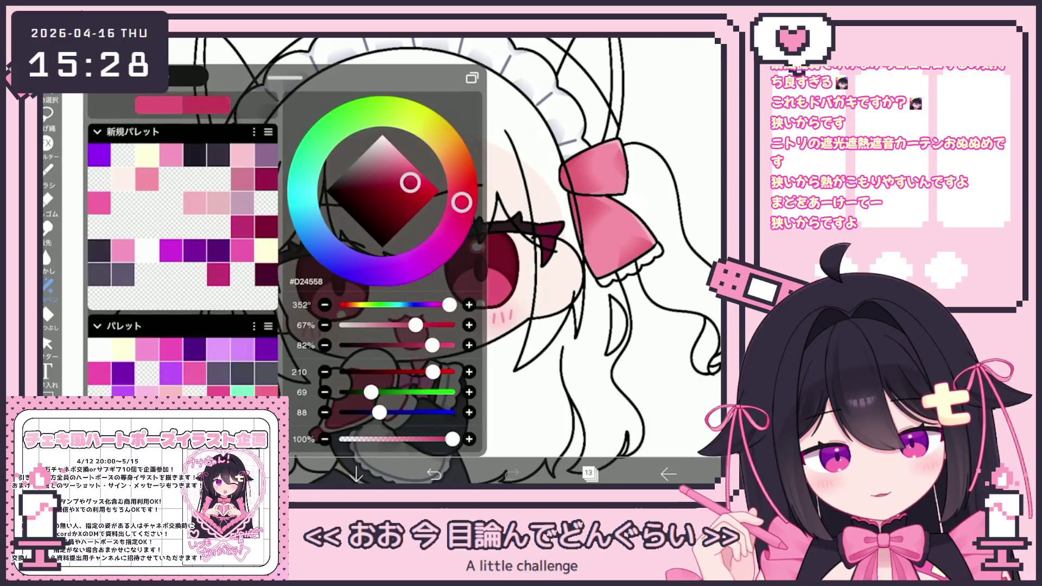
{"action": "left_click", "coordinate": [590, 472]}
{"action": "scroll", "coordinate": [611, 245], "scroll_direction": "down", "scroll_amount": 3}
{"action": "scroll", "coordinate": [611, 244], "scroll_direction": "down", "scroll_amount": 3}
{"action": "scroll", "coordinate": [611, 245], "scroll_direction": "down", "scroll_amount": 2}
{"action": "left_click", "coordinate": [589, 472]}
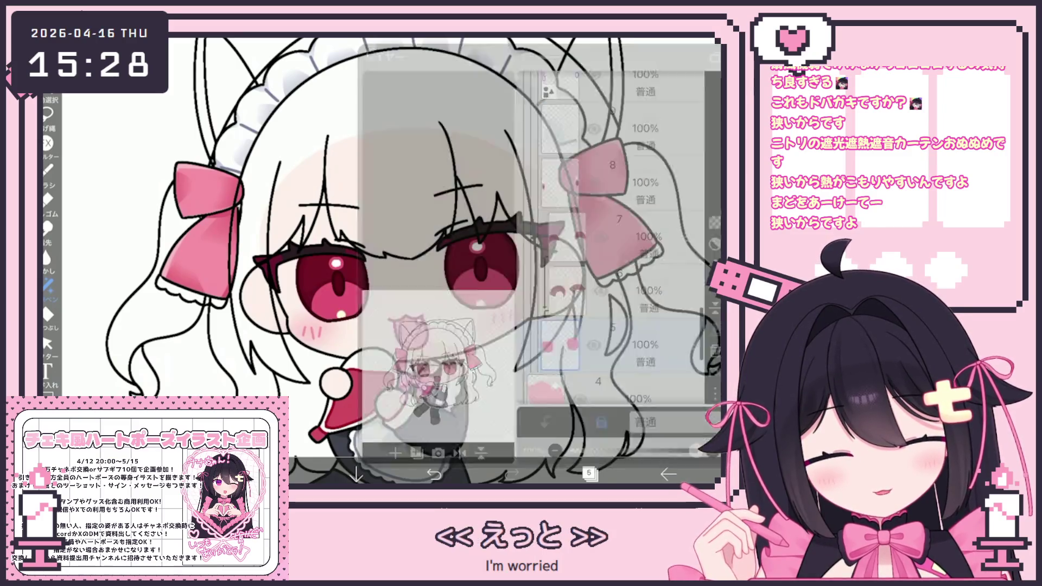
{"action": "scroll", "coordinate": [408, 260], "scroll_direction": "down", "scroll_amount": 2}
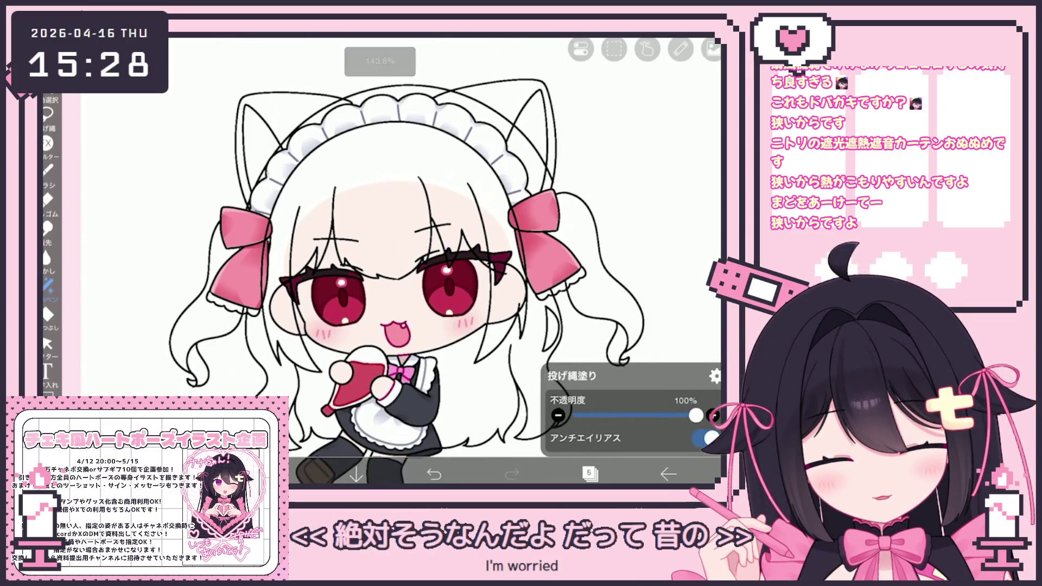
Step: On the clipped layer 14, lasso-fill a dark red shading shape into the eye
{"action": "left_click", "coordinate": [590, 472]}
{"action": "scroll", "coordinate": [325, 261], "scroll_direction": "up", "scroll_amount": 2}
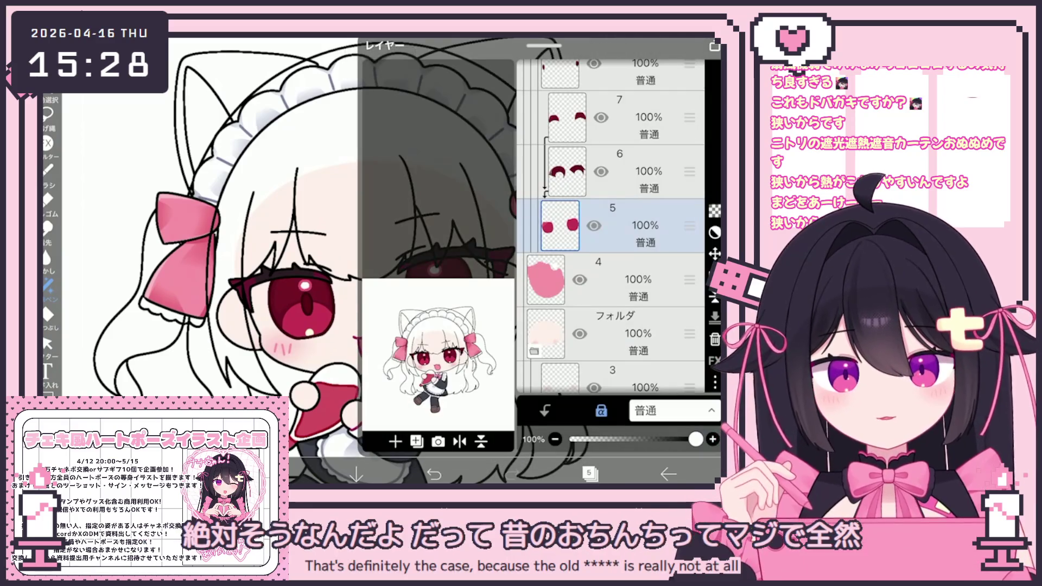
{"action": "scroll", "coordinate": [611, 228], "scroll_direction": "up", "scroll_amount": 3}
{"action": "scroll", "coordinate": [611, 229], "scroll_direction": "up", "scroll_amount": 2}
{"action": "scroll", "coordinate": [611, 228], "scroll_direction": "up", "scroll_amount": 2}
{"action": "left_click", "coordinate": [619, 244]}
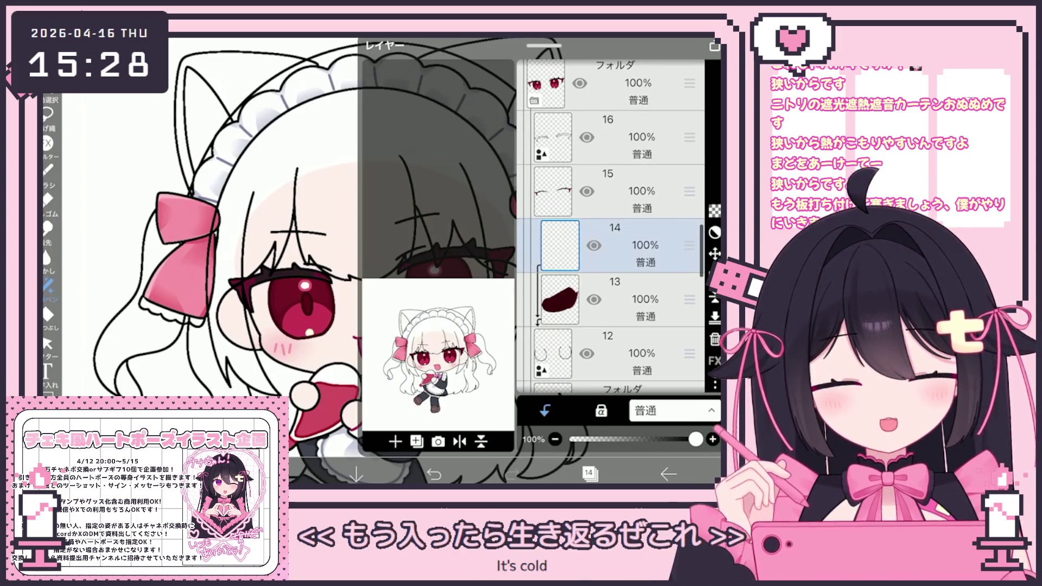
{"action": "left_click", "coordinate": [589, 473]}
{"action": "scroll", "coordinate": [488, 261], "scroll_direction": "up", "scroll_amount": 2}
{"action": "left_click", "coordinate": [277, 472]}
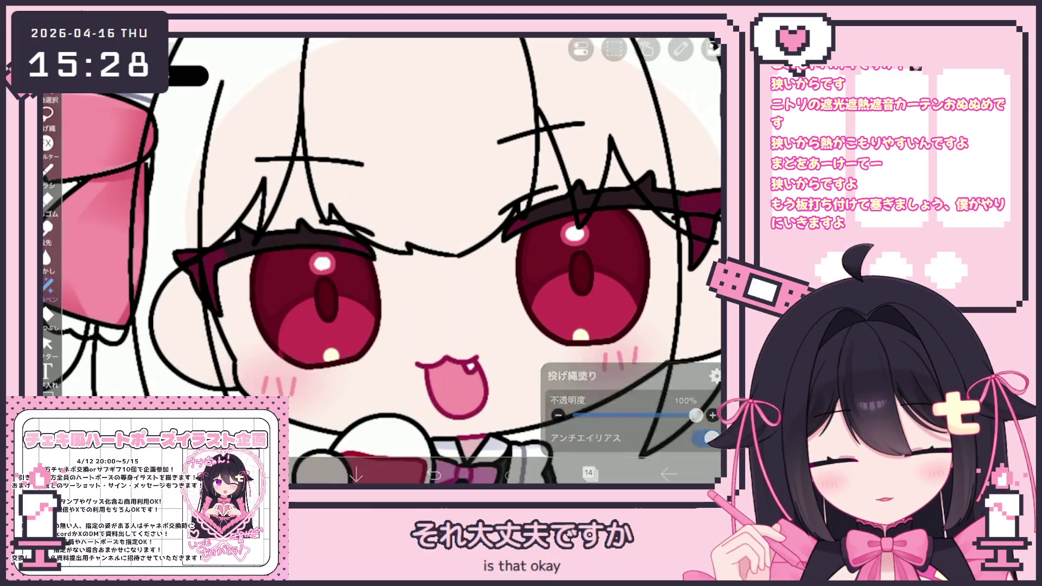
{"action": "left_click_drag", "start_coordinate": [672, 359], "coordinate": [639, 457]}
{"action": "scroll", "coordinate": [384, 261], "scroll_direction": "up", "scroll_amount": 2}
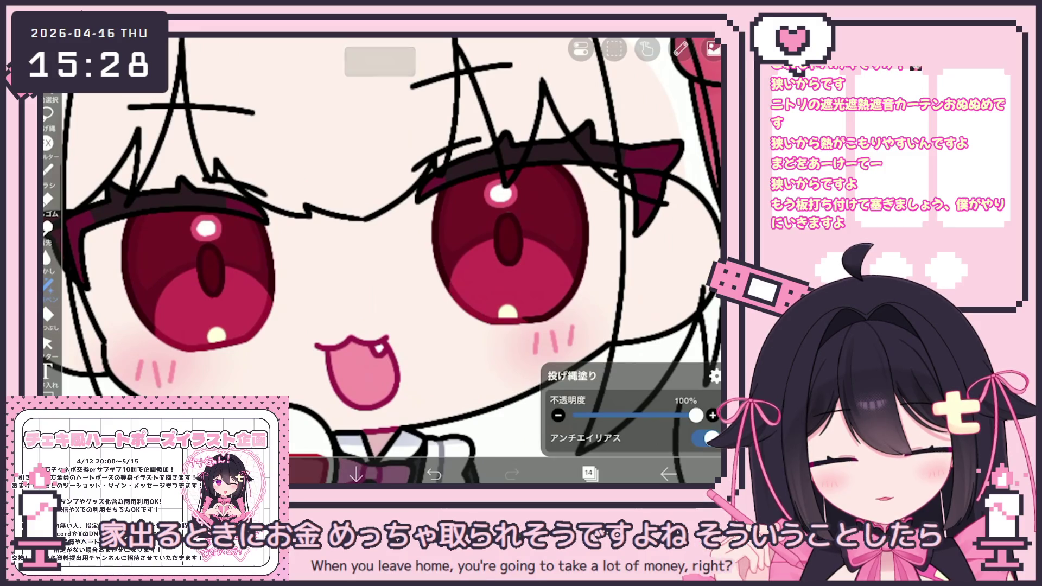
{"action": "scroll", "coordinate": [383, 260], "scroll_direction": "down", "scroll_amount": 3}
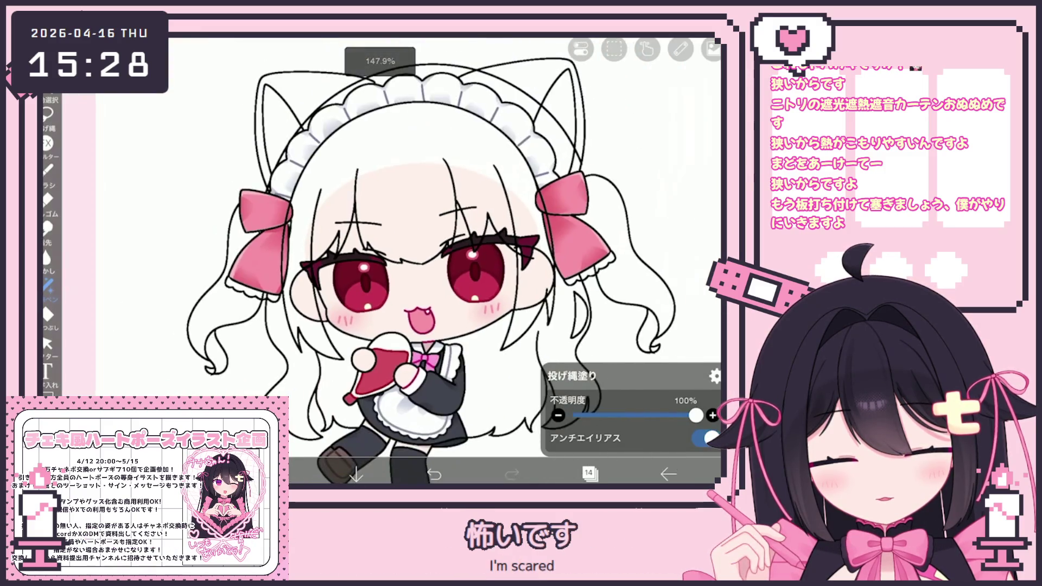
Step: Drag layers 12–14 into the eye folder and collapse it
{"action": "left_click", "coordinate": [591, 473]}
{"action": "left_click", "coordinate": [603, 123]}
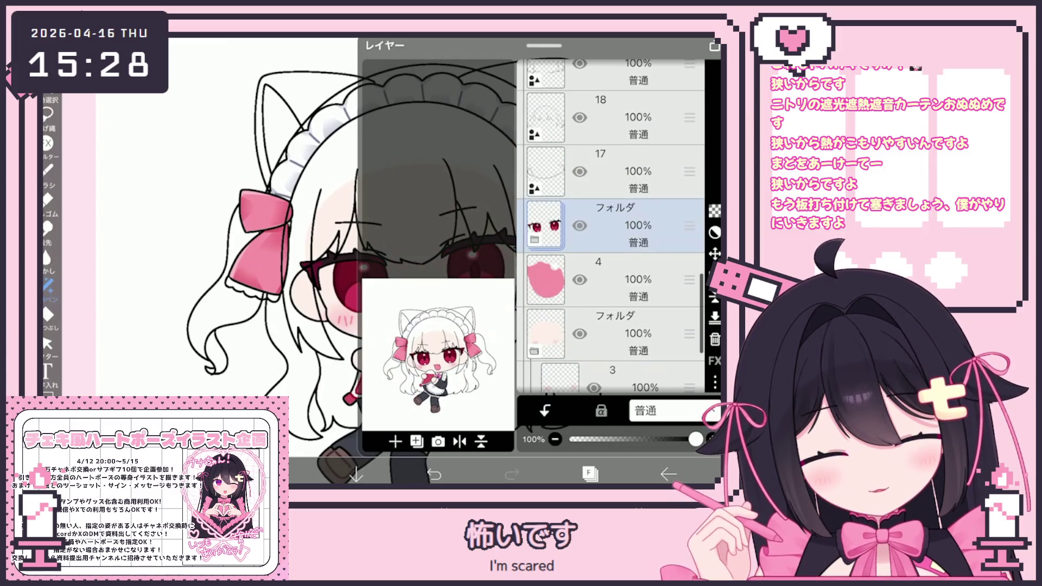
{"action": "left_click", "coordinate": [536, 239]}
{"action": "left_click", "coordinate": [571, 280]}
{"action": "left_click_drag", "start_coordinate": [619, 326], "coordinate": [619, 187]}
{"action": "left_click", "coordinate": [619, 236]}
{"action": "left_click_drag", "start_coordinate": [619, 228], "coordinate": [619, 367]}
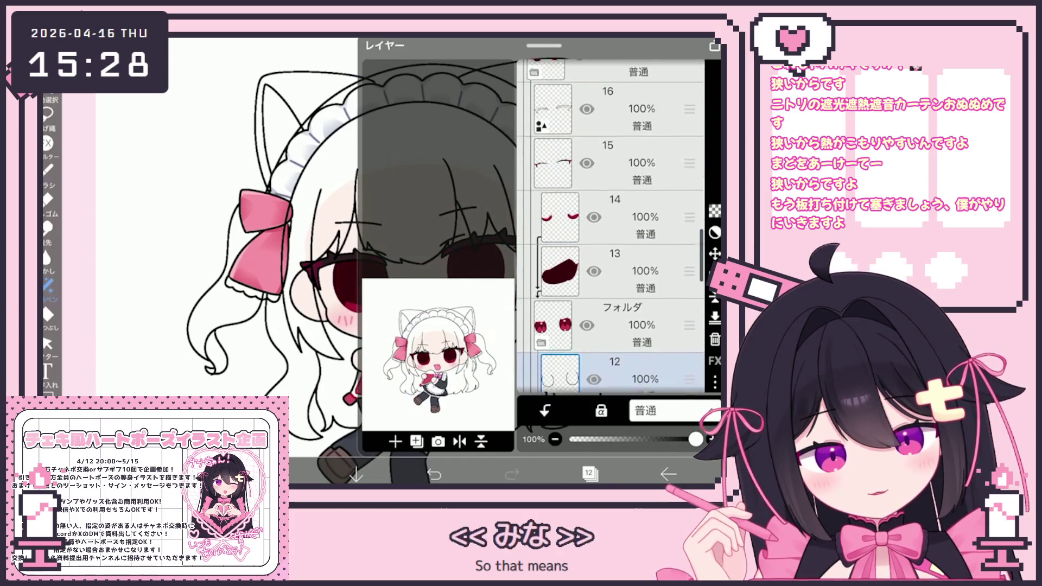
{"action": "left_click", "coordinate": [619, 217]}
{"action": "left_click", "coordinate": [603, 325]}
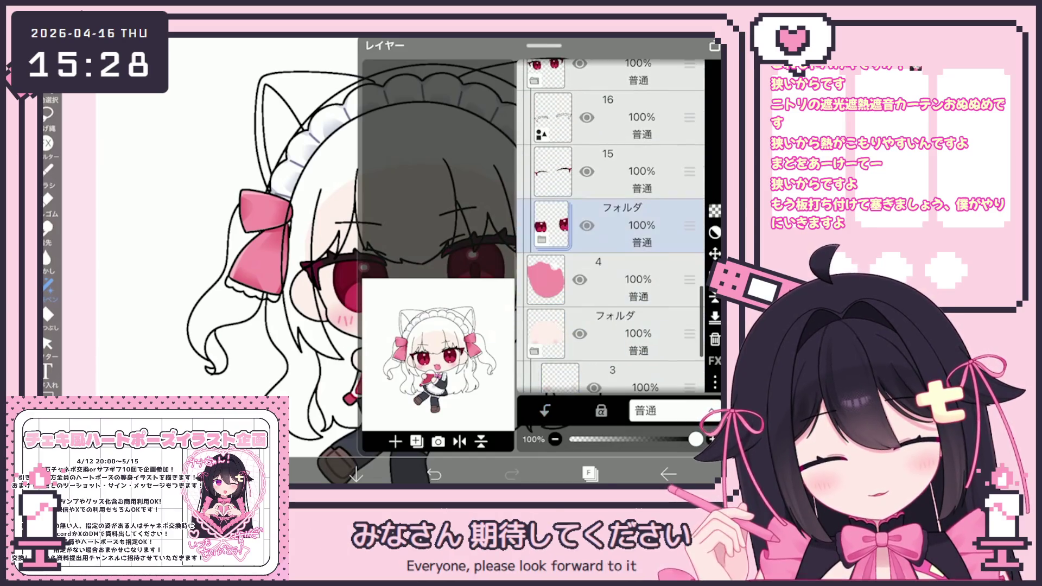
{"action": "left_click", "coordinate": [589, 472]}
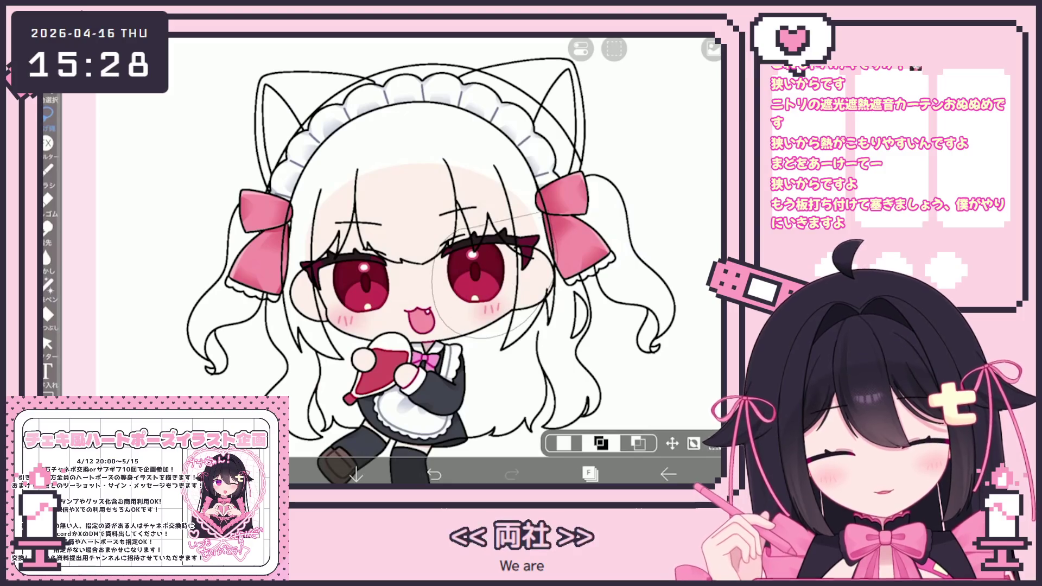
Step: Transform the right eye by (-3, -1) px and the left eye by (1, 1) px, applying each
{"action": "left_click", "coordinate": [673, 443]}
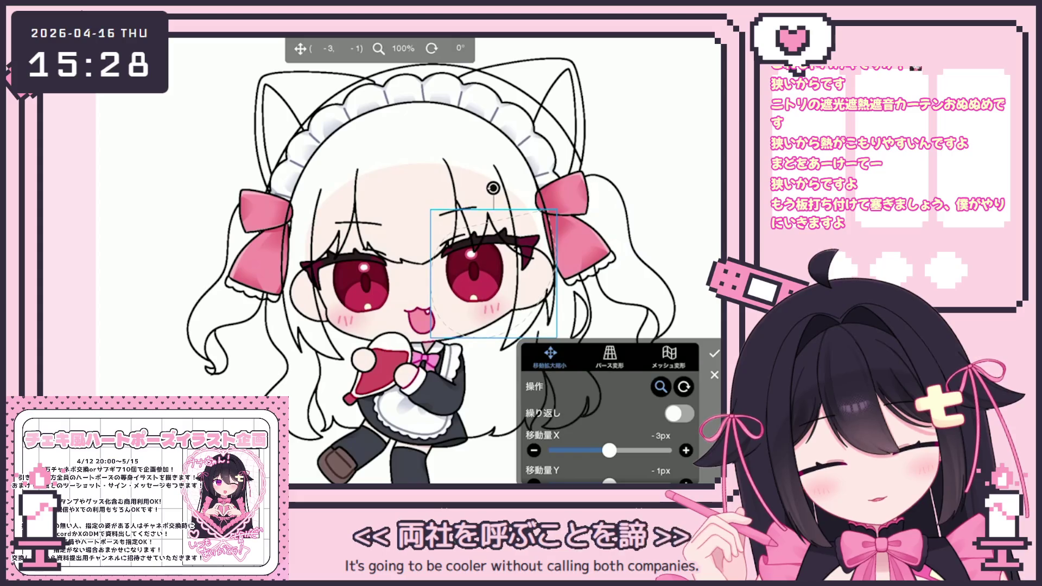
{"action": "left_click", "coordinate": [714, 354]}
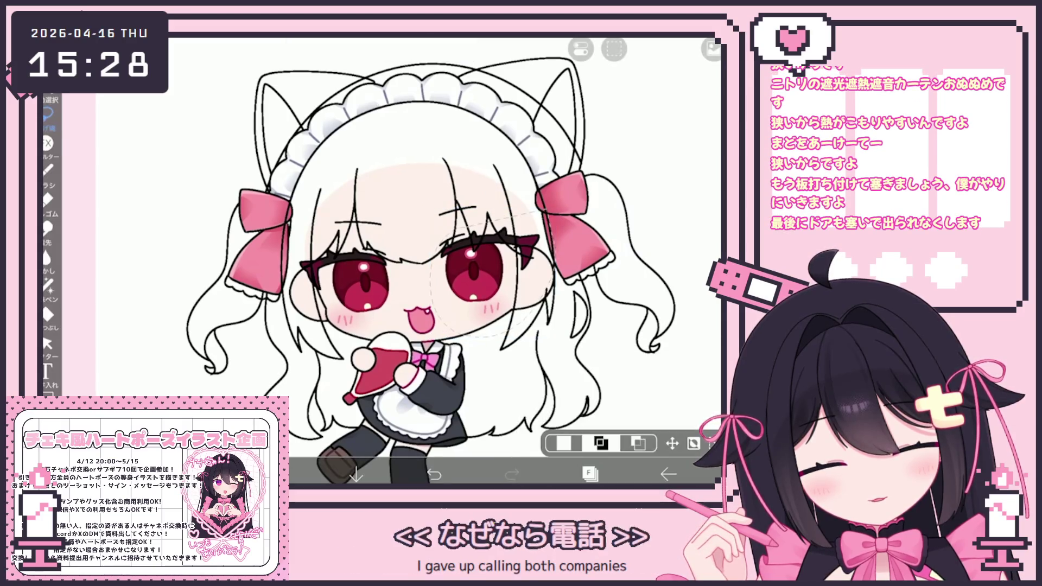
{"action": "scroll", "coordinate": [424, 261], "scroll_direction": "up", "scroll_amount": 3}
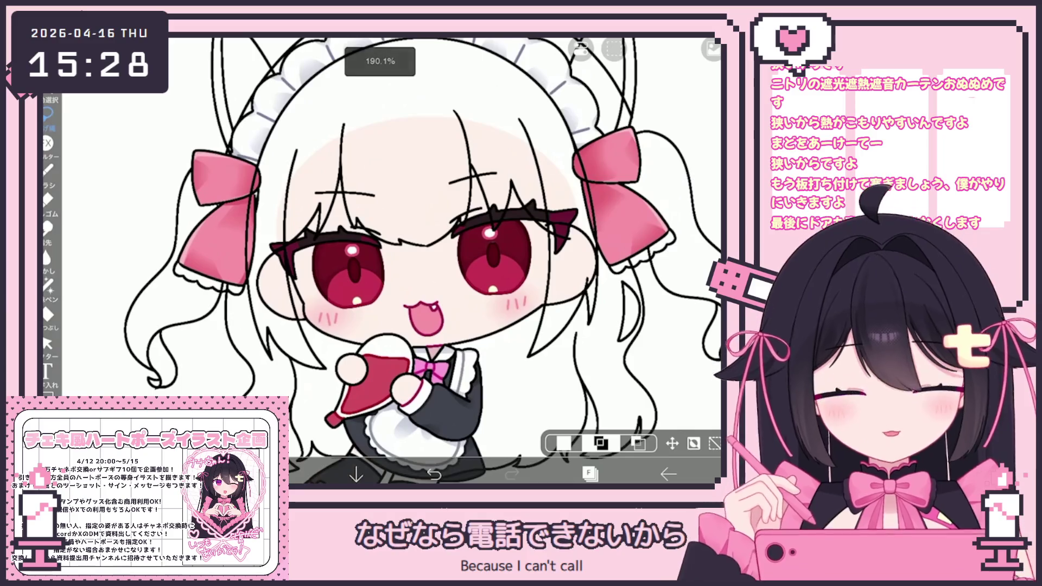
{"action": "left_click", "coordinate": [693, 443]}
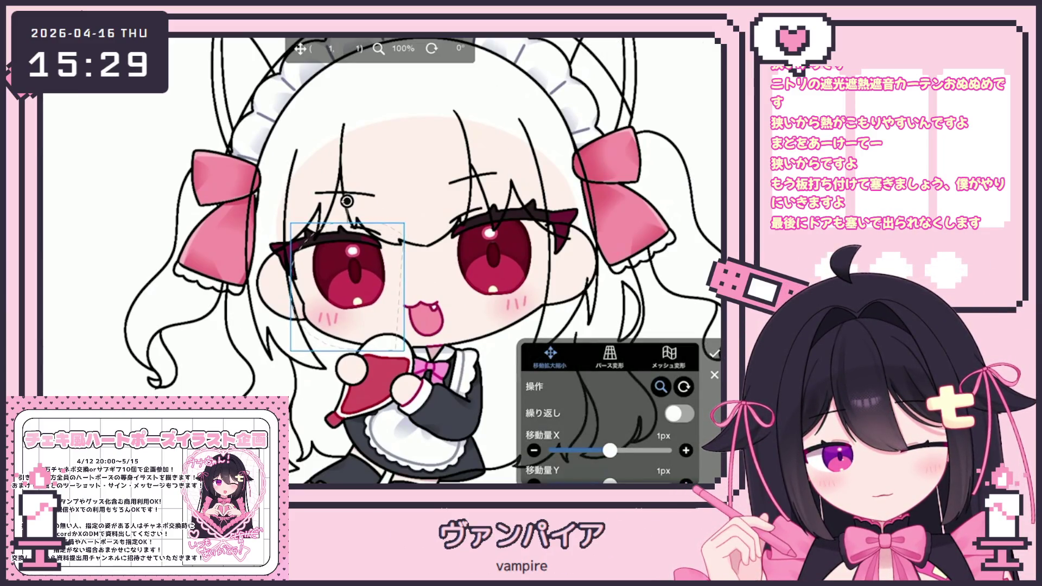
{"action": "left_click", "coordinate": [714, 352]}
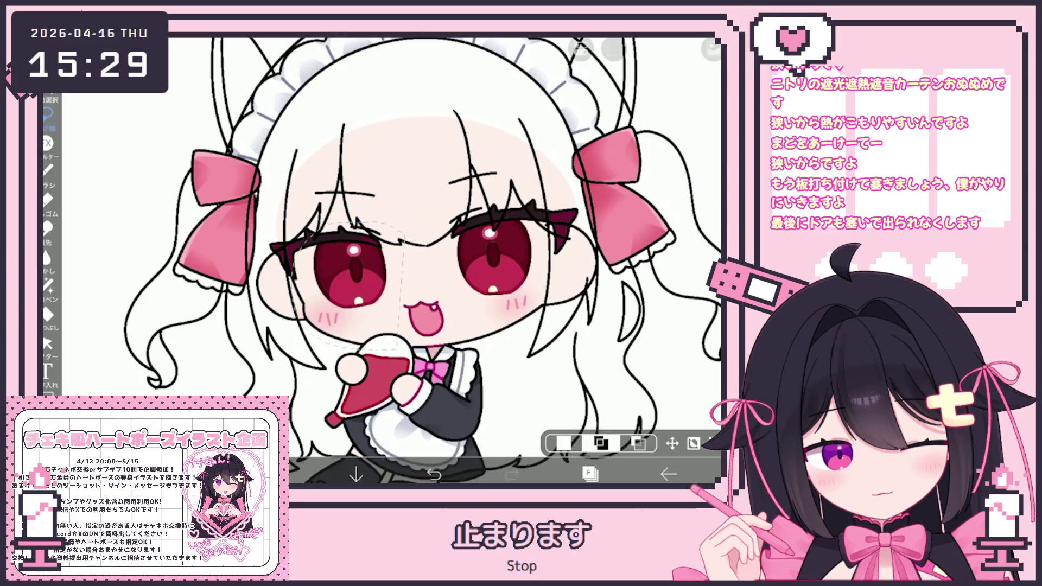
{"action": "scroll", "coordinate": [391, 262], "scroll_direction": "down", "scroll_amount": 5}
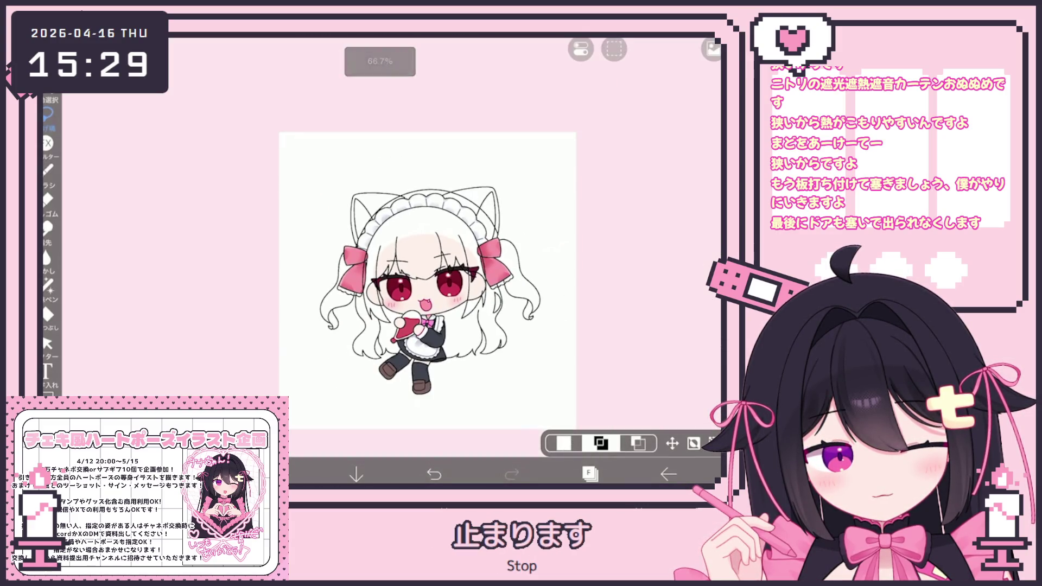
{"action": "scroll", "coordinate": [391, 261], "scroll_direction": "up", "scroll_amount": 5}
Step: Select the eye layers and ready Lasso Fill with dark wine-red #632E34
{"action": "left_click", "coordinate": [590, 473]}
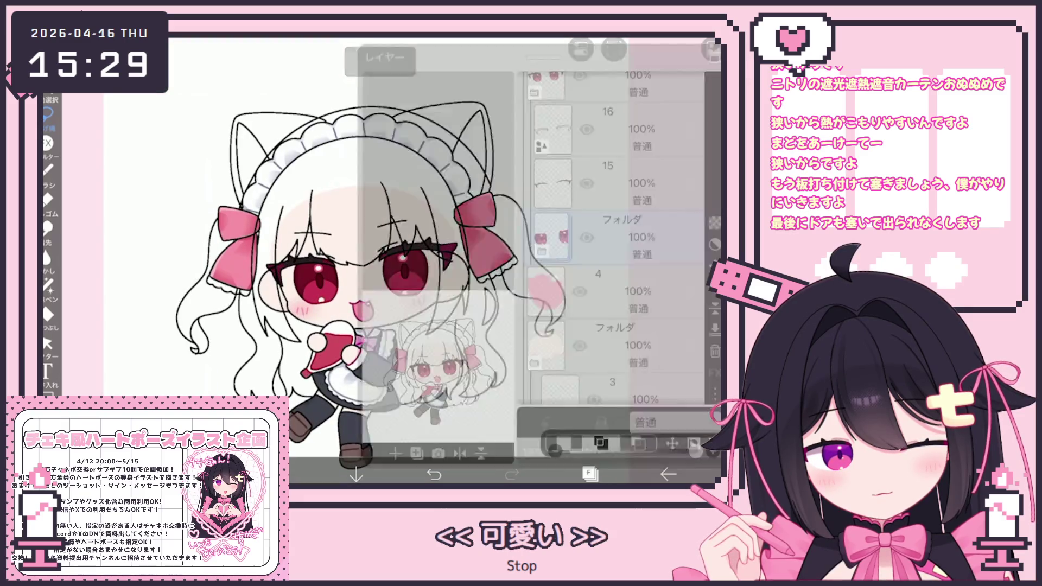
{"action": "scroll", "coordinate": [611, 245], "scroll_direction": "down", "scroll_amount": 2}
{"action": "left_click", "coordinate": [611, 287]}
{"action": "scroll", "coordinate": [611, 245], "scroll_direction": "down", "scroll_amount": 3}
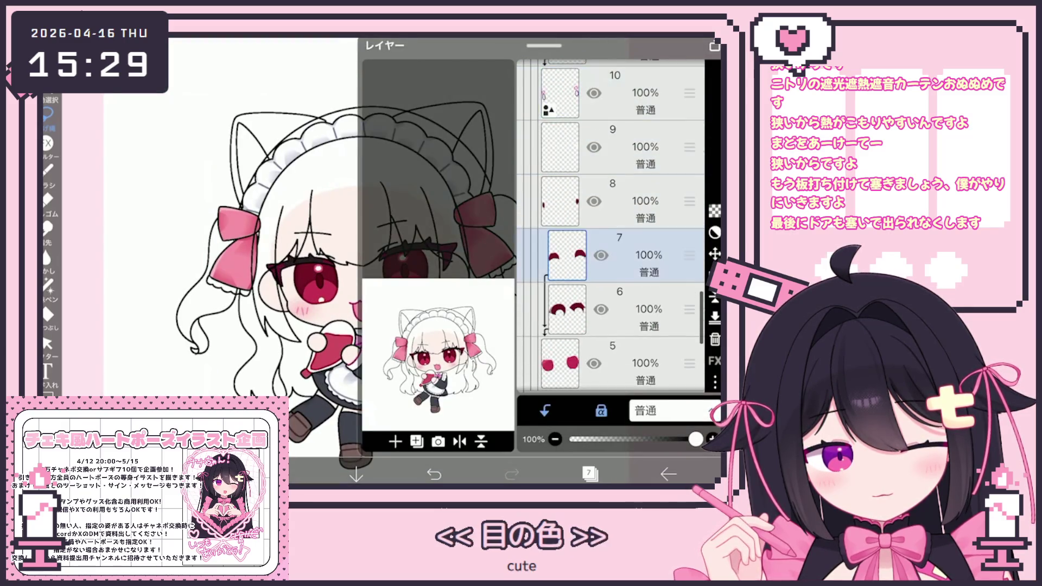
{"action": "left_click", "coordinate": [611, 358]}
{"action": "left_click", "coordinate": [590, 473]}
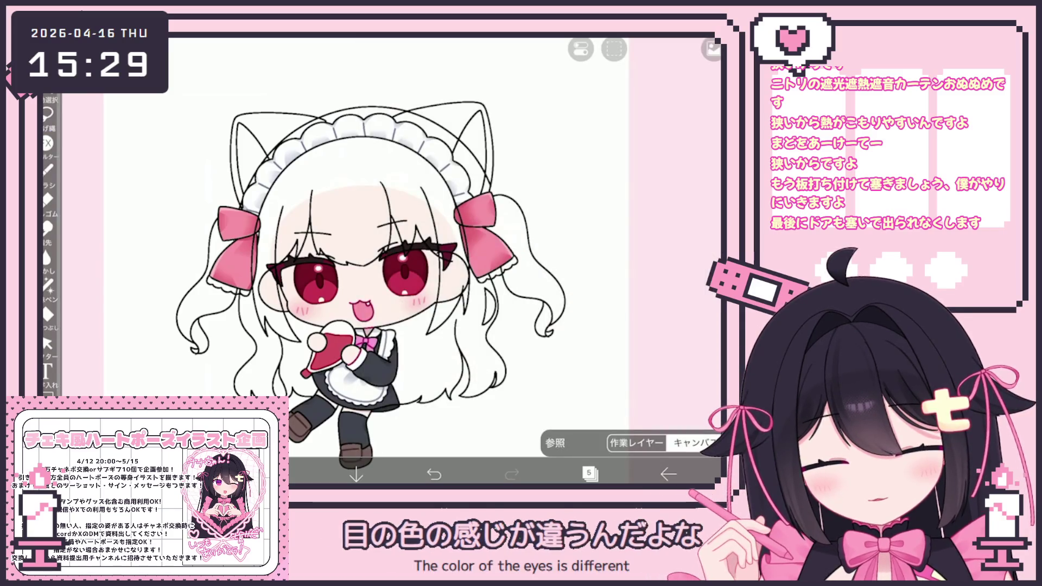
{"action": "left_click", "coordinate": [48, 170]}
{"action": "left_click", "coordinate": [48, 285]}
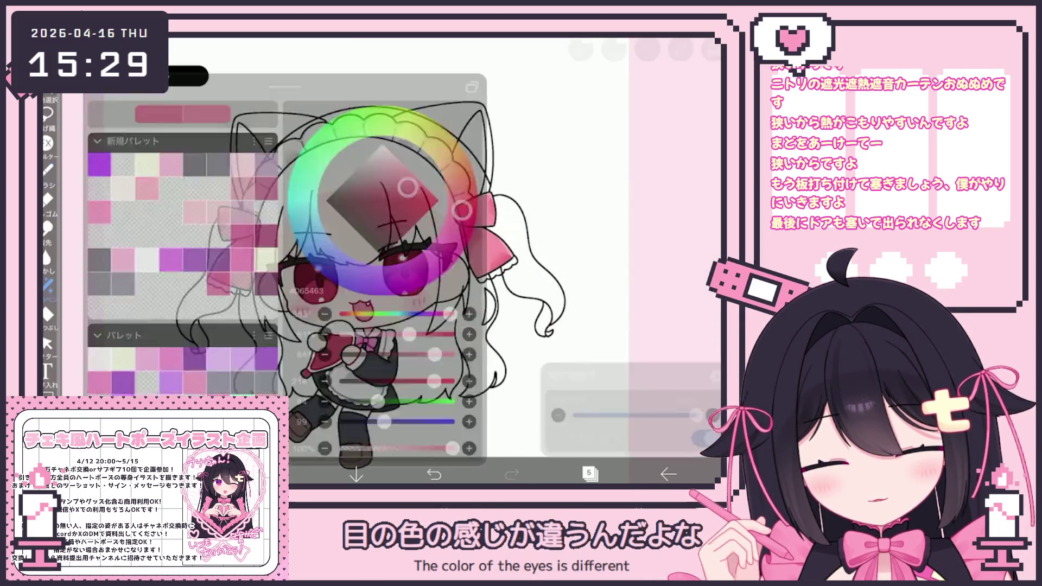
{"action": "left_click", "coordinate": [713, 49]}
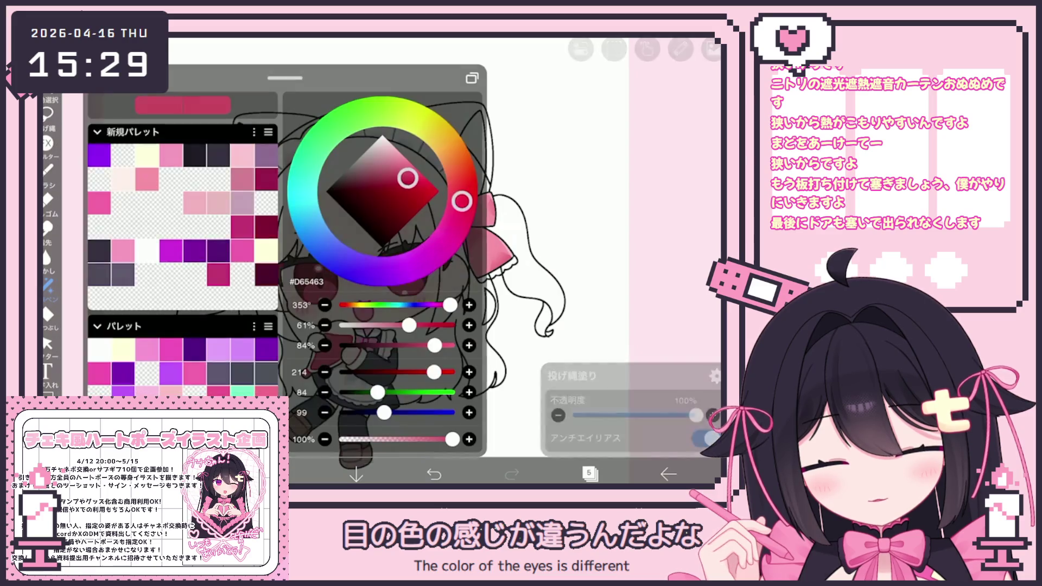
{"action": "left_click", "coordinate": [712, 49]}
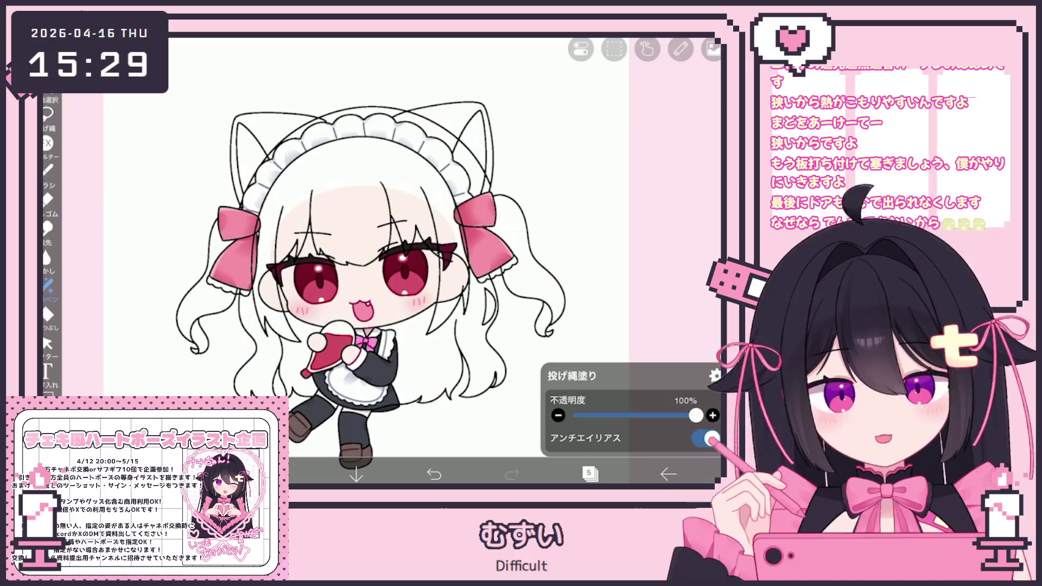
Step: Make eye layer 7 the working layer for the fill
{"action": "left_click", "coordinate": [590, 473]}
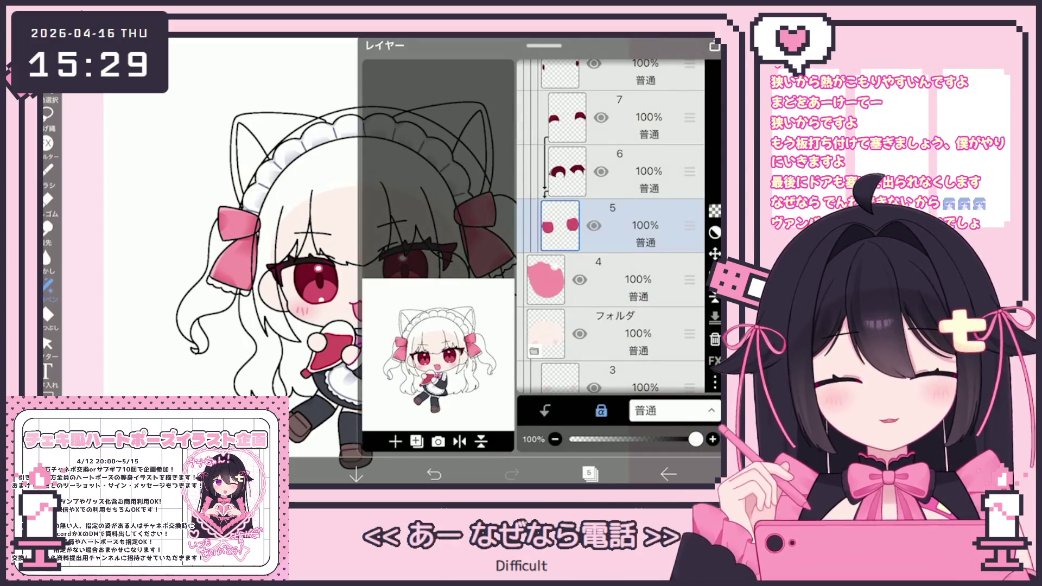
{"action": "left_click", "coordinate": [623, 171]}
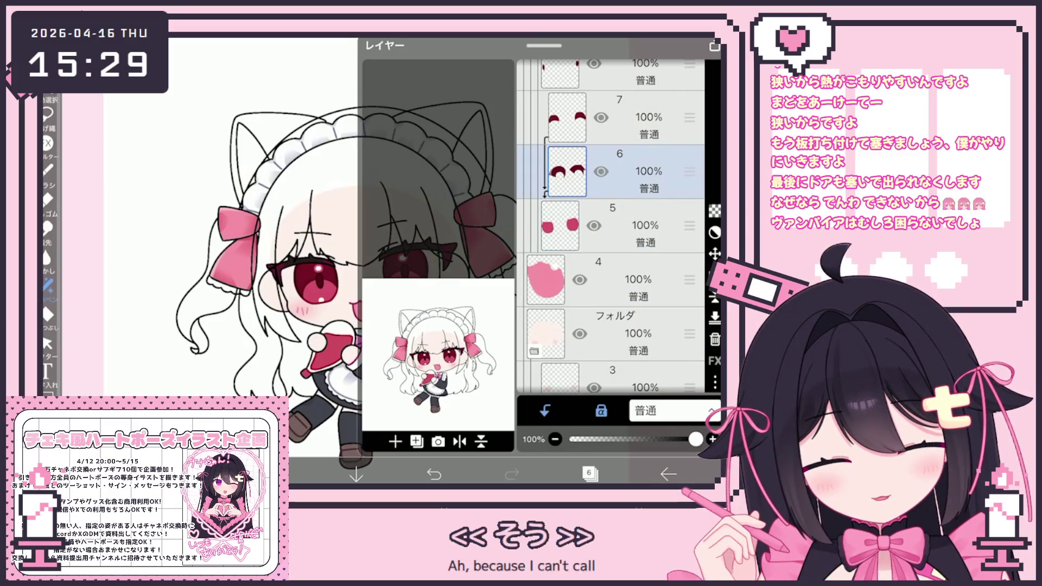
{"action": "left_click", "coordinate": [591, 473]}
{"action": "scroll", "coordinate": [391, 245], "scroll_direction": "up", "scroll_amount": 5}
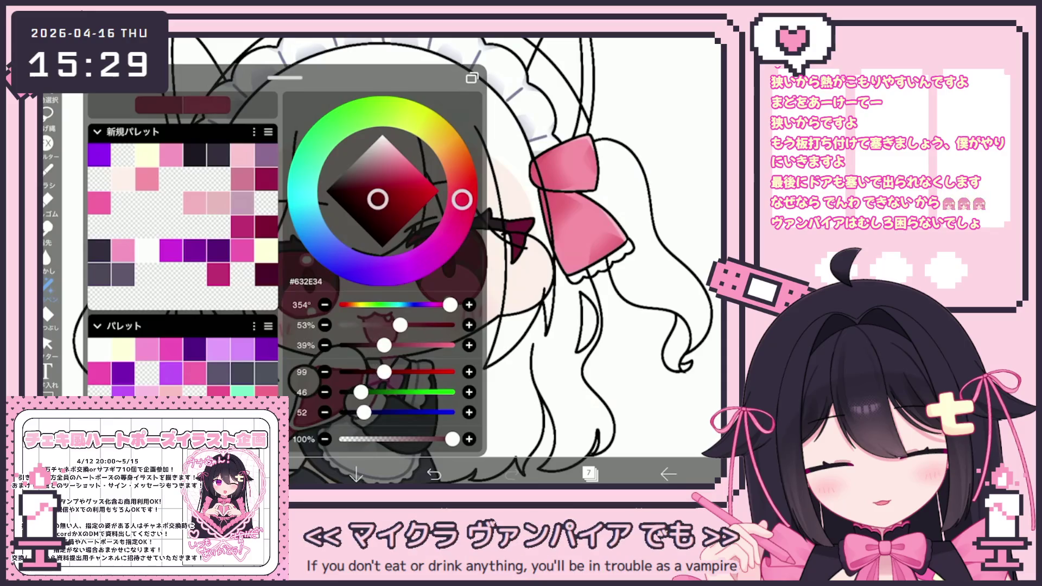
{"action": "scroll", "coordinate": [383, 260], "scroll_direction": "down", "scroll_amount": 3}
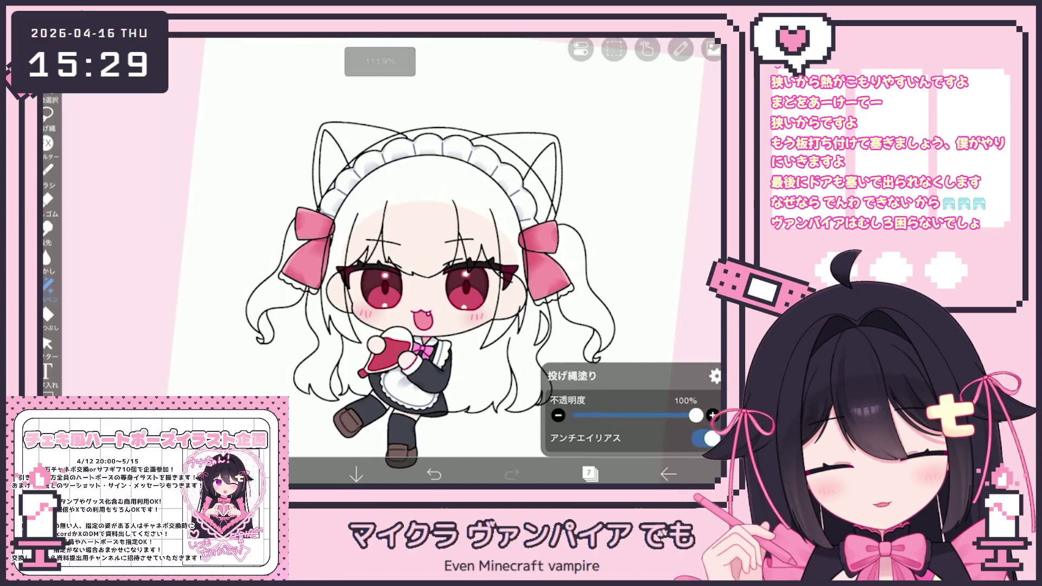
{"action": "scroll", "coordinate": [383, 262], "scroll_direction": "up", "scroll_amount": 3}
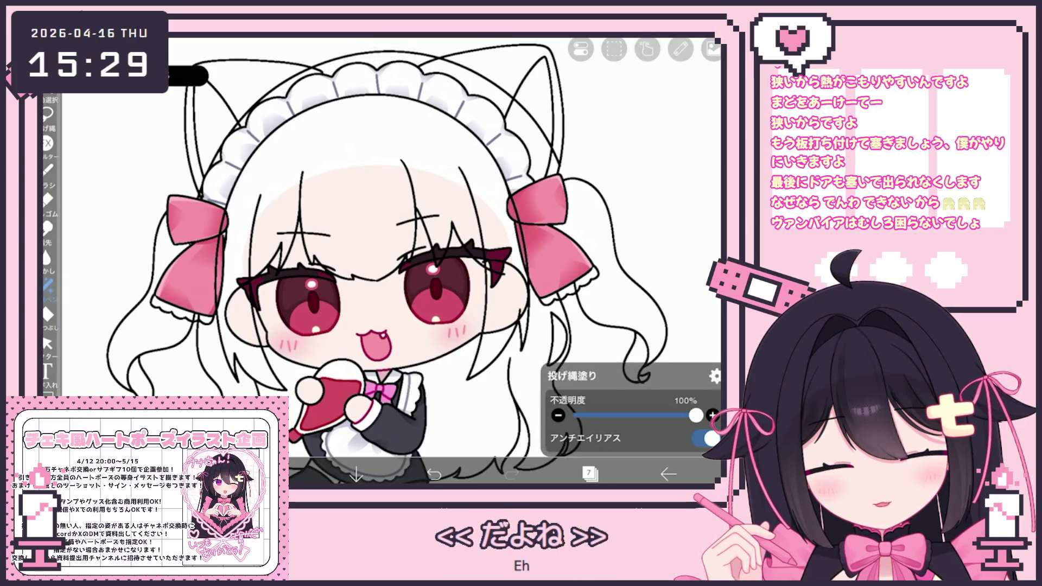
{"action": "scroll", "coordinate": [414, 285], "scroll_direction": "down", "scroll_amount": 5}
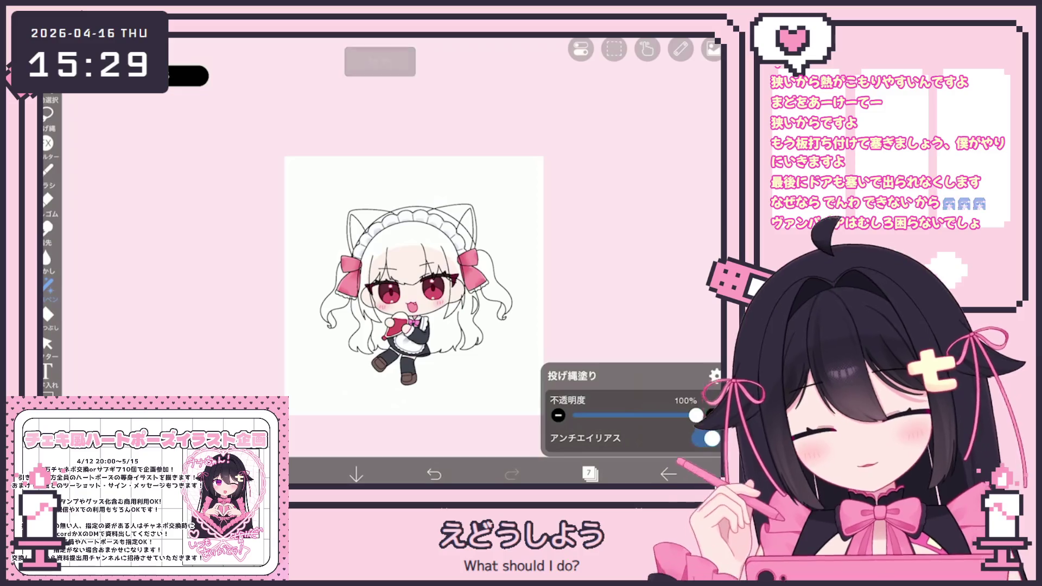
Step: Step through the eye layers, checking the current fill colour on each
{"action": "left_click", "coordinate": [591, 474]}
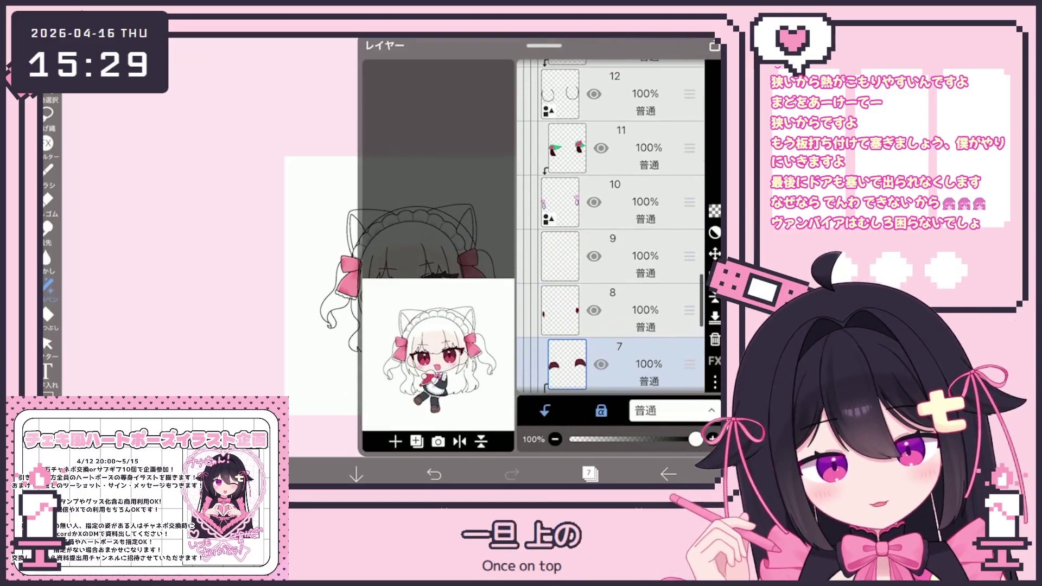
{"action": "left_click", "coordinate": [635, 286]}
{"action": "left_click", "coordinate": [643, 122]}
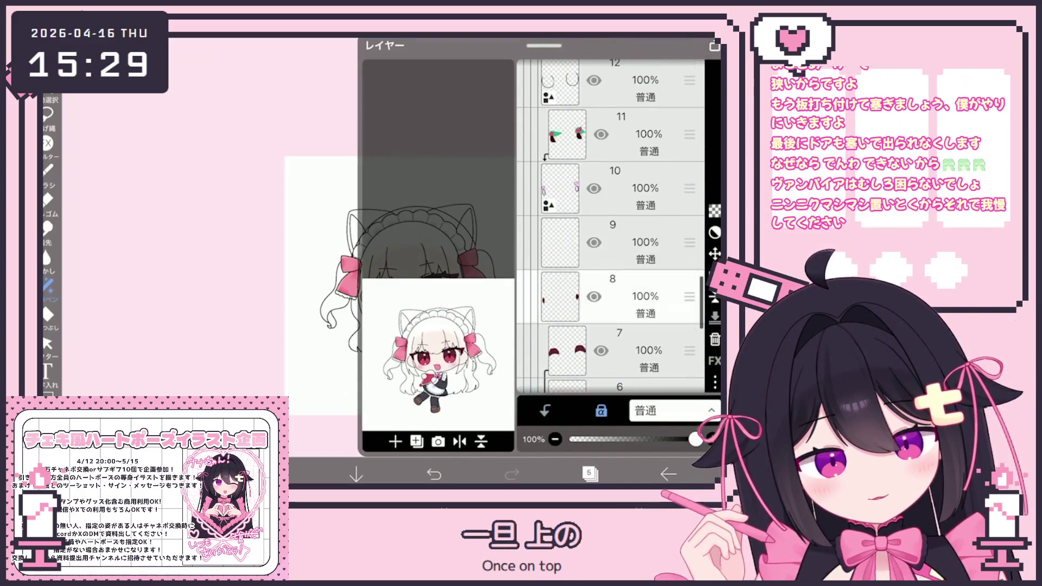
{"action": "left_click", "coordinate": [590, 475]}
{"action": "scroll", "coordinate": [391, 261], "scroll_direction": "up", "scroll_amount": 5}
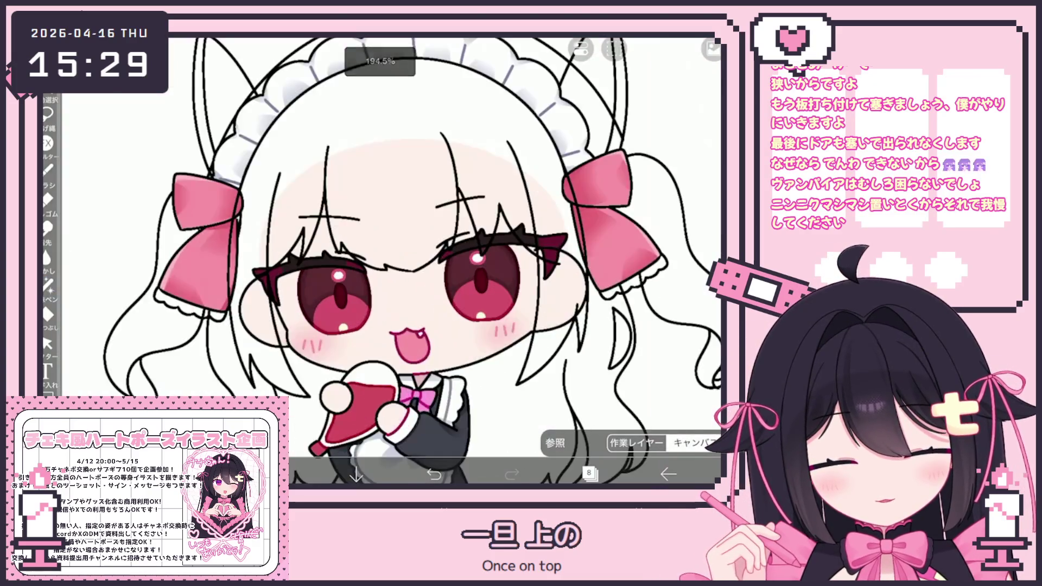
{"action": "left_click", "coordinate": [322, 471]}
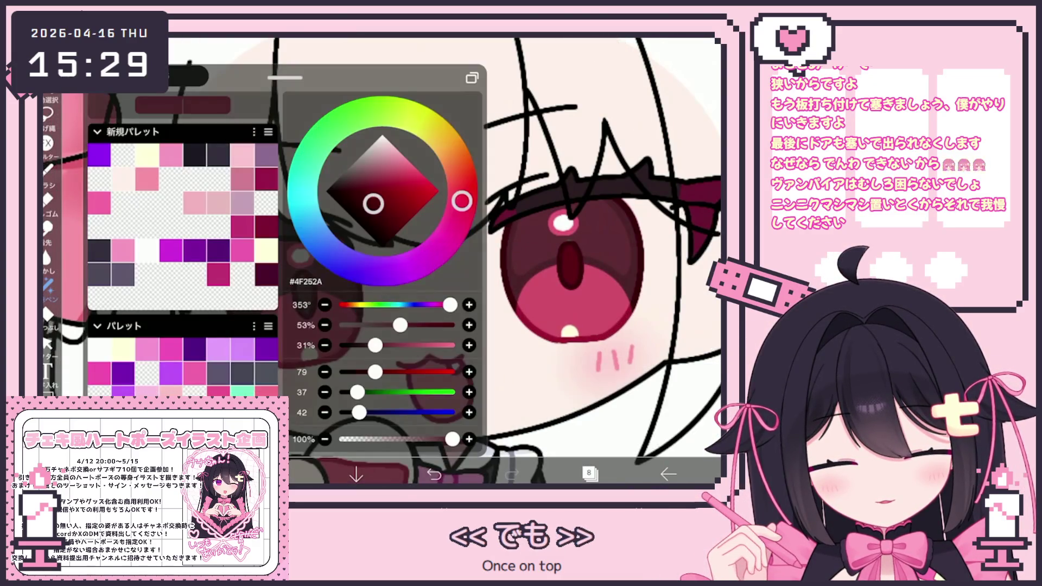
{"action": "left_click", "coordinate": [322, 470]}
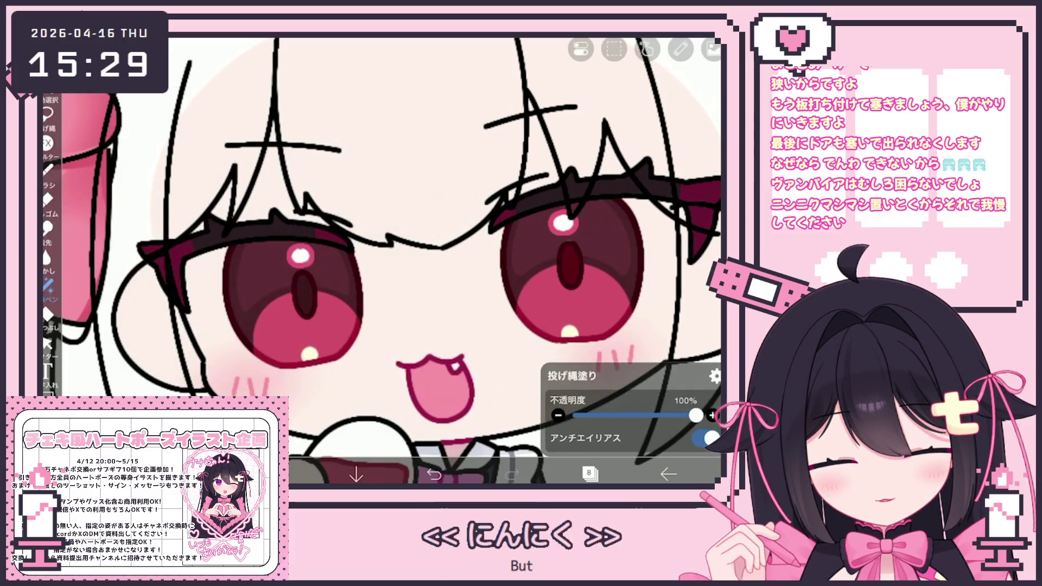
{"action": "left_click", "coordinate": [588, 474]}
{"action": "left_click", "coordinate": [587, 88]}
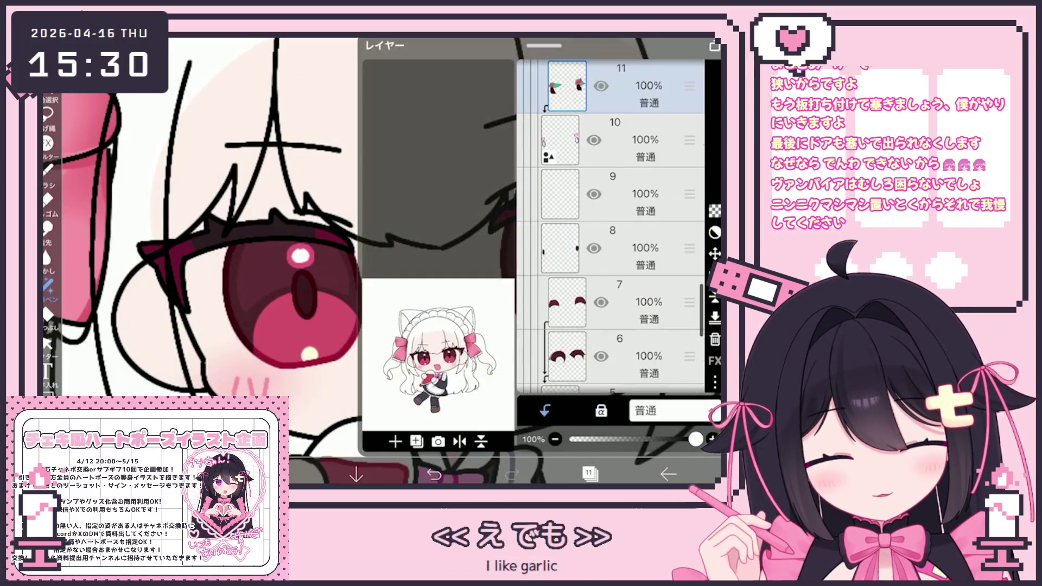
{"action": "left_click", "coordinate": [587, 474]}
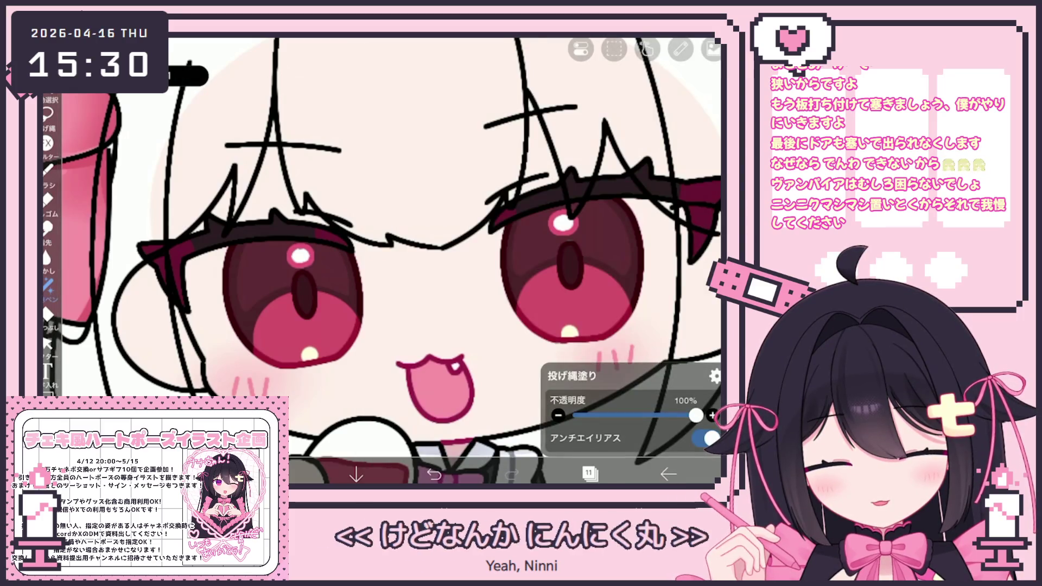
Step: Darken the fill red to near-black #2C1114 and settle on eye layer 7
{"action": "left_click", "coordinate": [321, 471]}
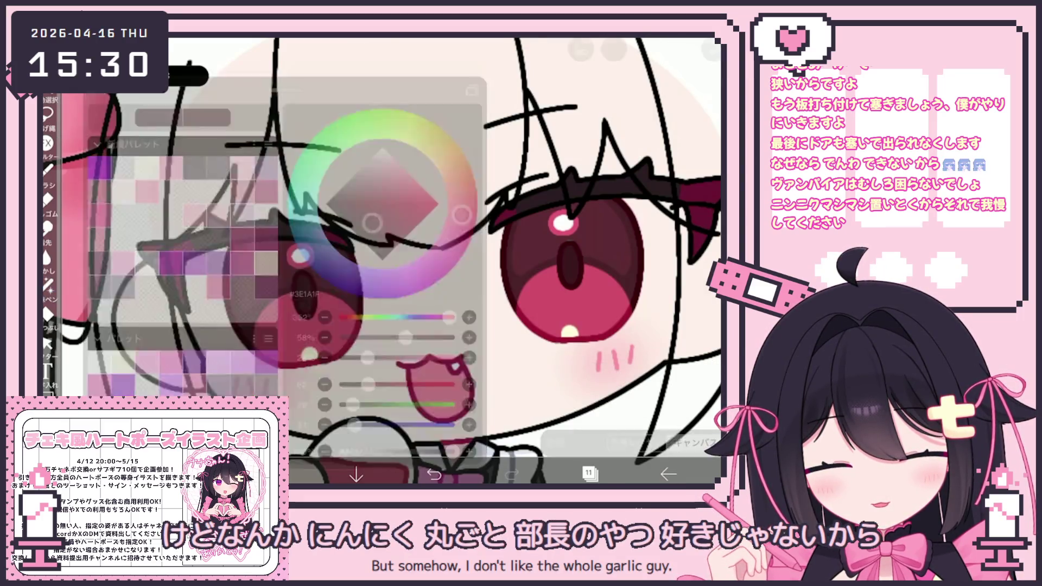
{"action": "left_click", "coordinate": [322, 471]}
{"action": "left_click_drag", "start_coordinate": [372, 210], "coordinate": [370, 218]}
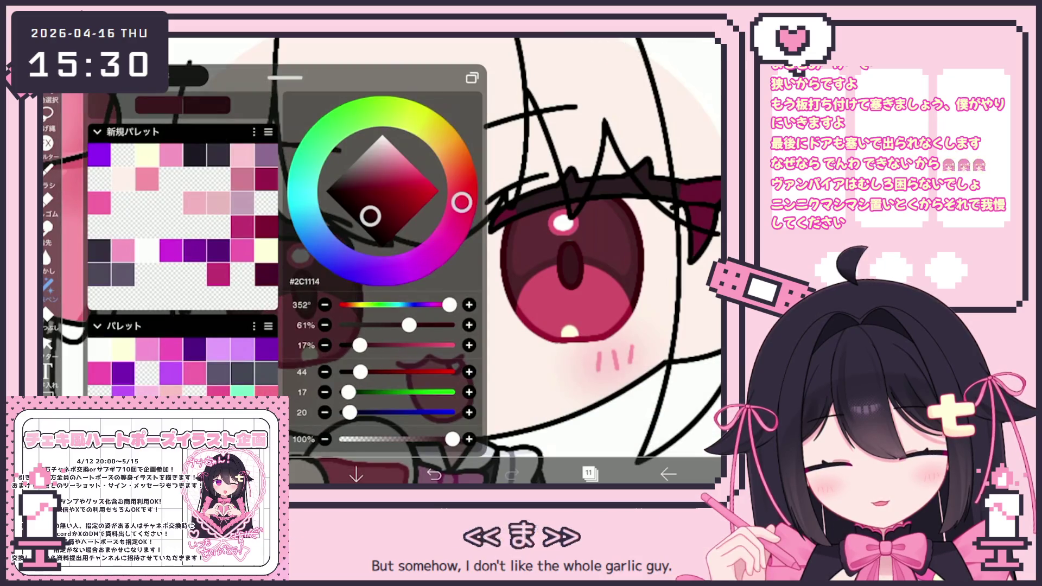
{"action": "left_click", "coordinate": [321, 470]}
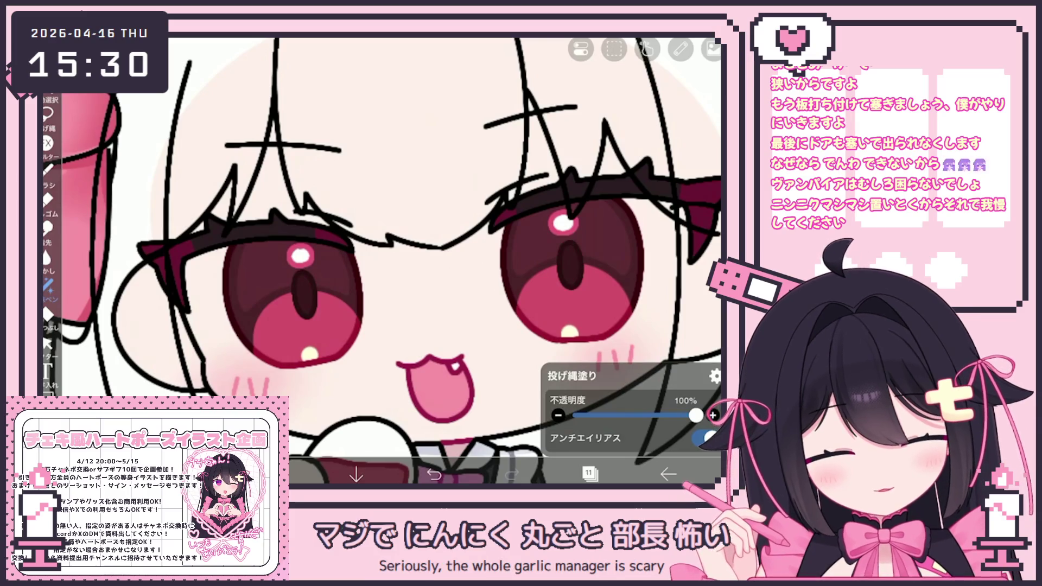
{"action": "left_click", "coordinate": [590, 474]}
{"action": "scroll", "coordinate": [611, 245], "scroll_direction": "down", "scroll_amount": 3}
{"action": "left_click", "coordinate": [570, 282]}
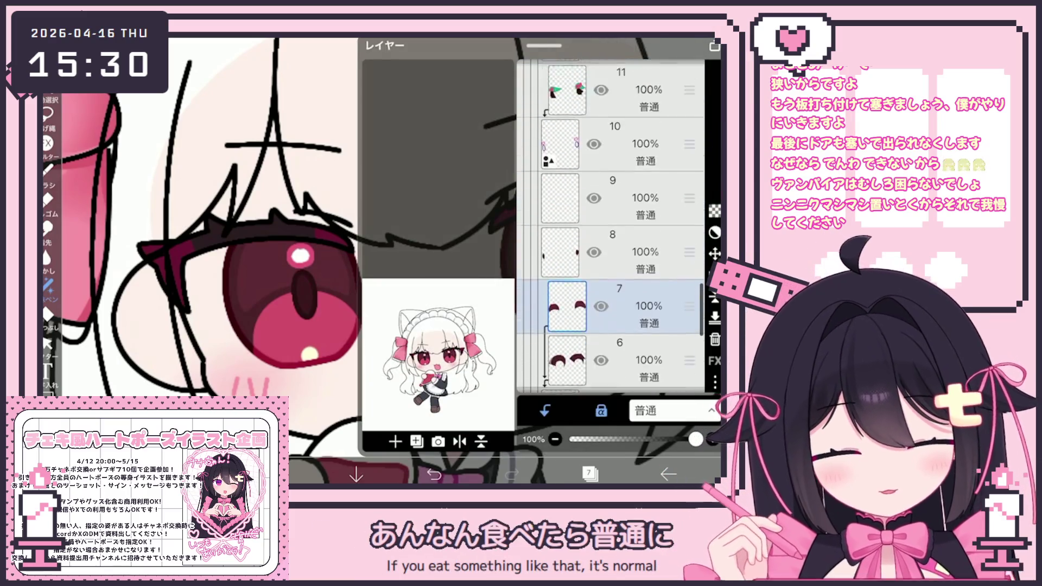
{"action": "scroll", "coordinate": [611, 228], "scroll_direction": "up", "scroll_amount": 3}
{"action": "left_click", "coordinate": [570, 265]}
{"action": "left_click", "coordinate": [590, 474]}
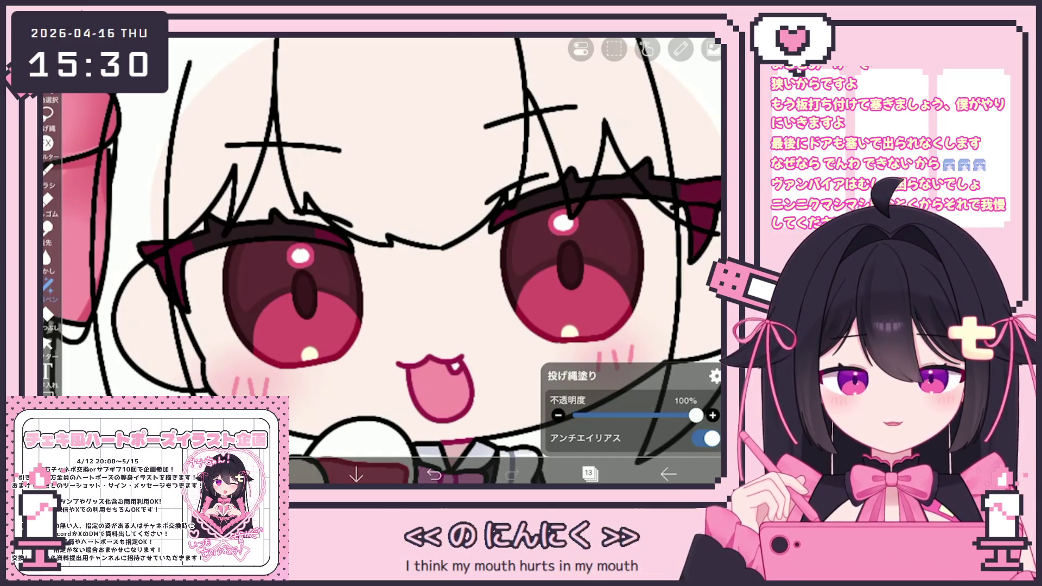
{"action": "scroll", "coordinate": [382, 260], "scroll_direction": "down", "scroll_amount": 5}
{"action": "scroll", "coordinate": [432, 269], "scroll_direction": "up", "scroll_amount": 1}
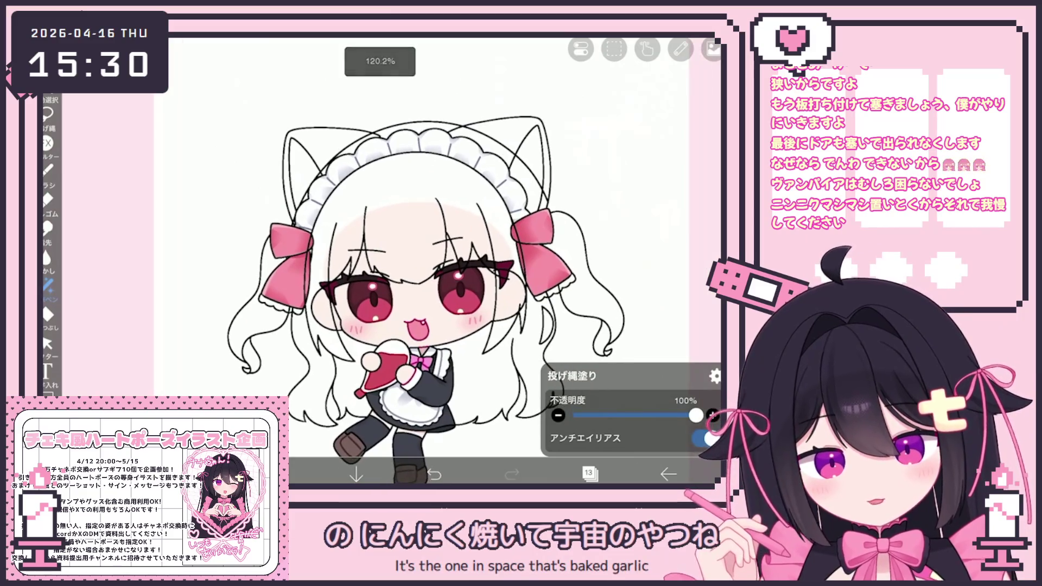
{"action": "left_click", "coordinate": [590, 474]}
{"action": "scroll", "coordinate": [610, 244], "scroll_direction": "up", "scroll_amount": 5}
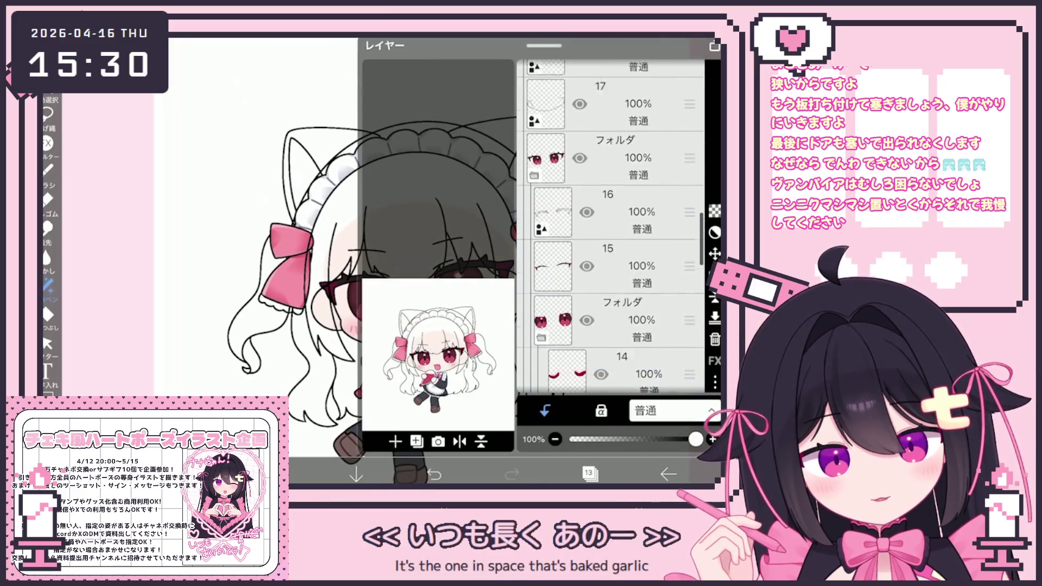
{"action": "left_click", "coordinate": [590, 474]}
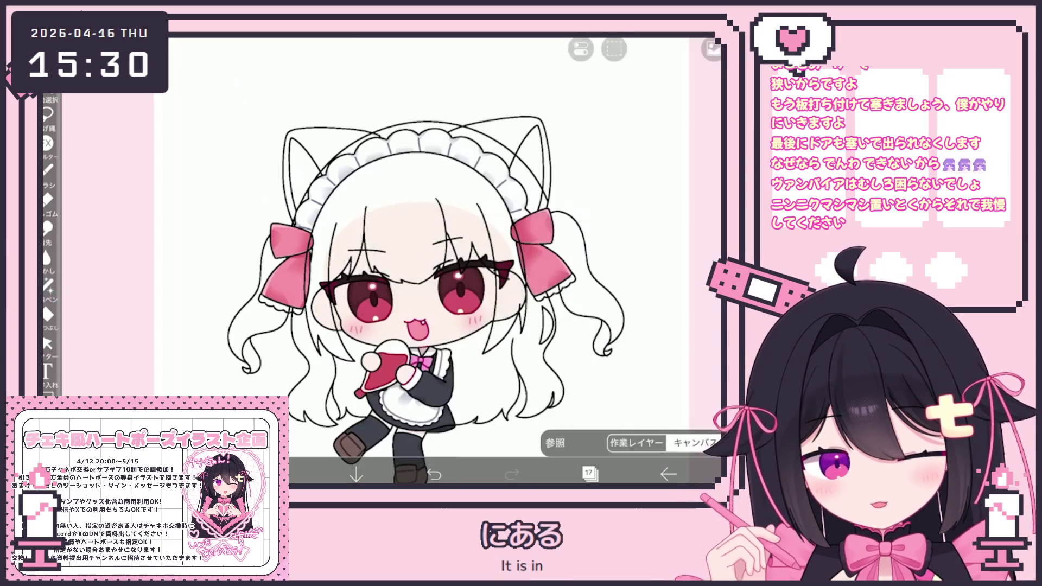
{"action": "scroll", "coordinate": [383, 253], "scroll_direction": "up", "scroll_amount": 5}
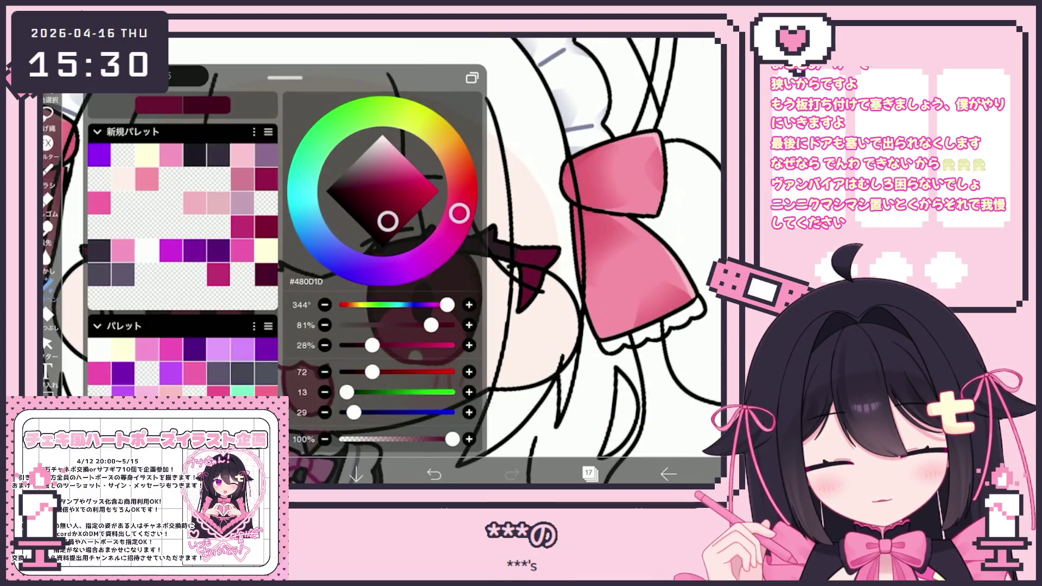
{"action": "scroll", "coordinate": [662, 214], "scroll_direction": "up", "scroll_amount": 3}
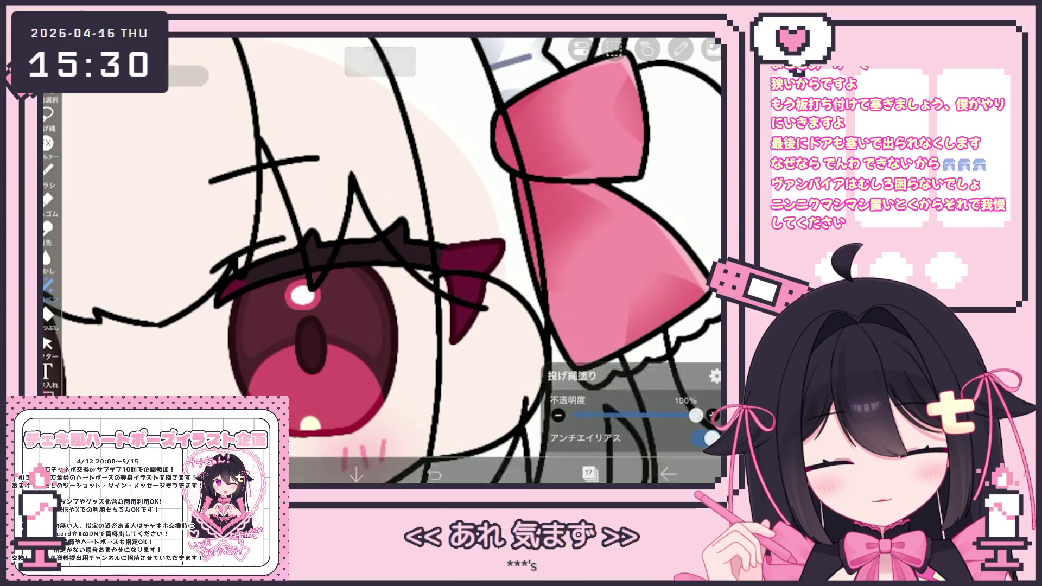
{"action": "scroll", "coordinate": [381, 261], "scroll_direction": "left", "scroll_amount": 2}
{"action": "scroll", "coordinate": [382, 261], "scroll_direction": "down", "scroll_amount": 2}
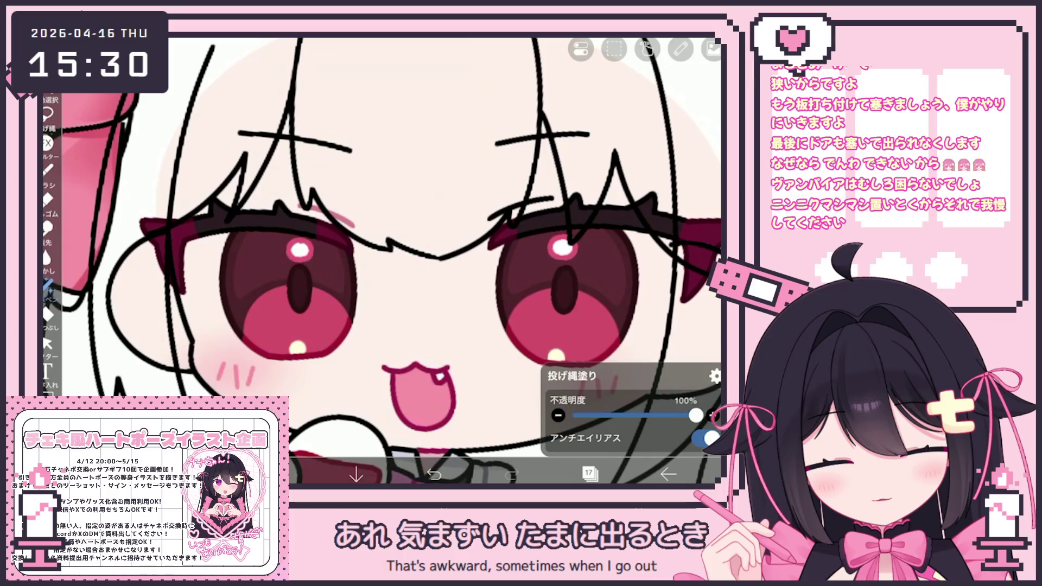
{"action": "scroll", "coordinate": [383, 261], "scroll_direction": "down", "scroll_amount": 5}
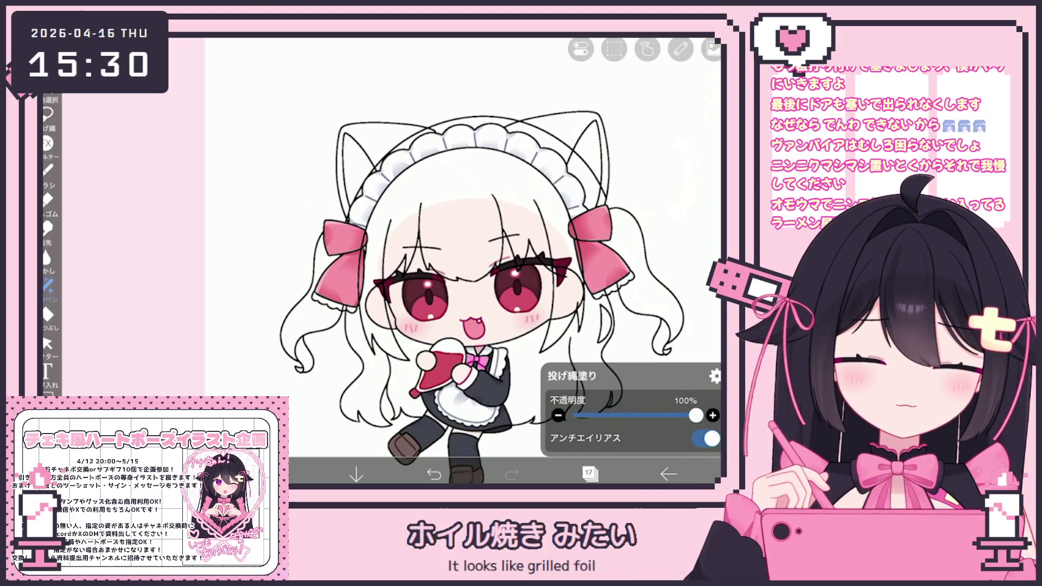
Step: Collapse the eye folder and add a blank layer above it
{"action": "left_click", "coordinate": [590, 473]}
{"action": "left_click", "coordinate": [620, 171]}
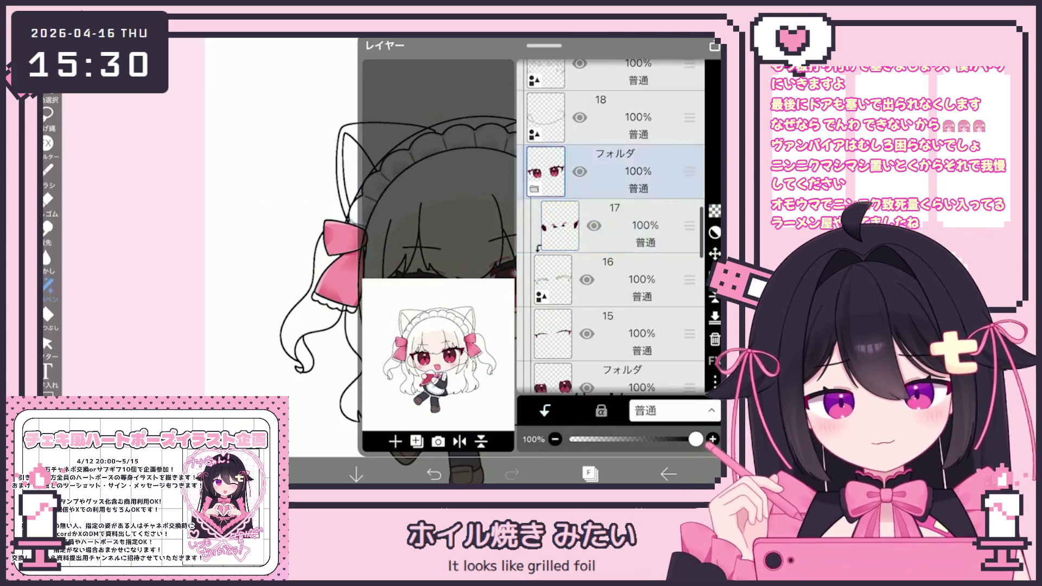
{"action": "left_click", "coordinate": [535, 189]}
{"action": "left_click", "coordinate": [395, 441]}
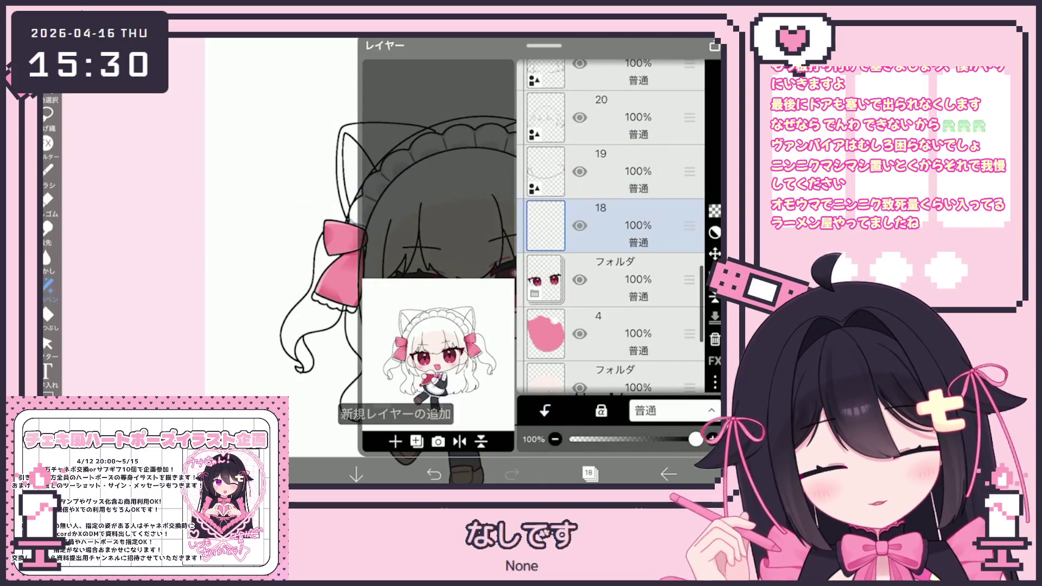
{"action": "scroll", "coordinate": [383, 261], "scroll_direction": "up", "scroll_amount": 5}
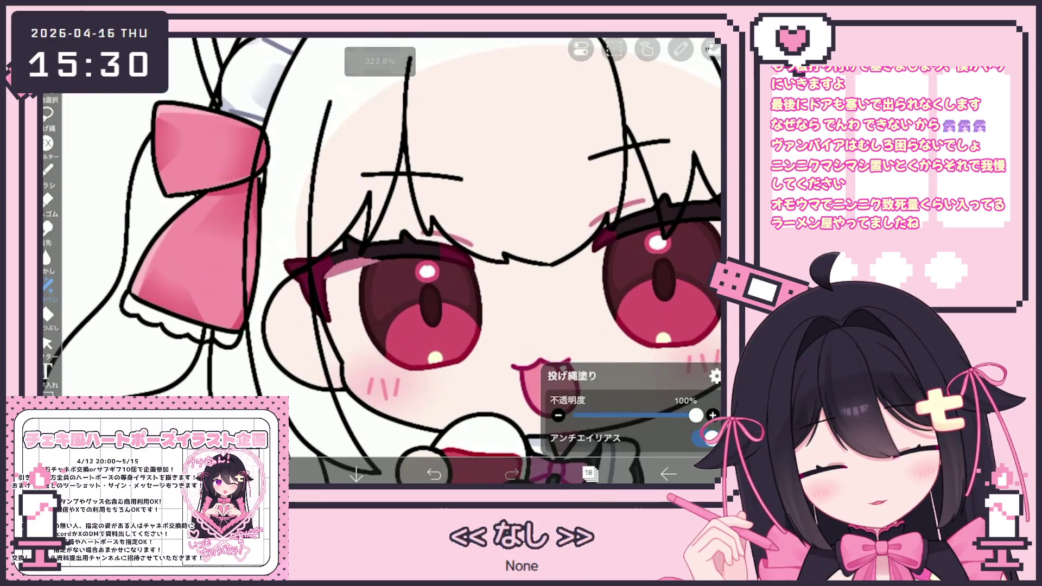
{"action": "left_click", "coordinate": [590, 473]}
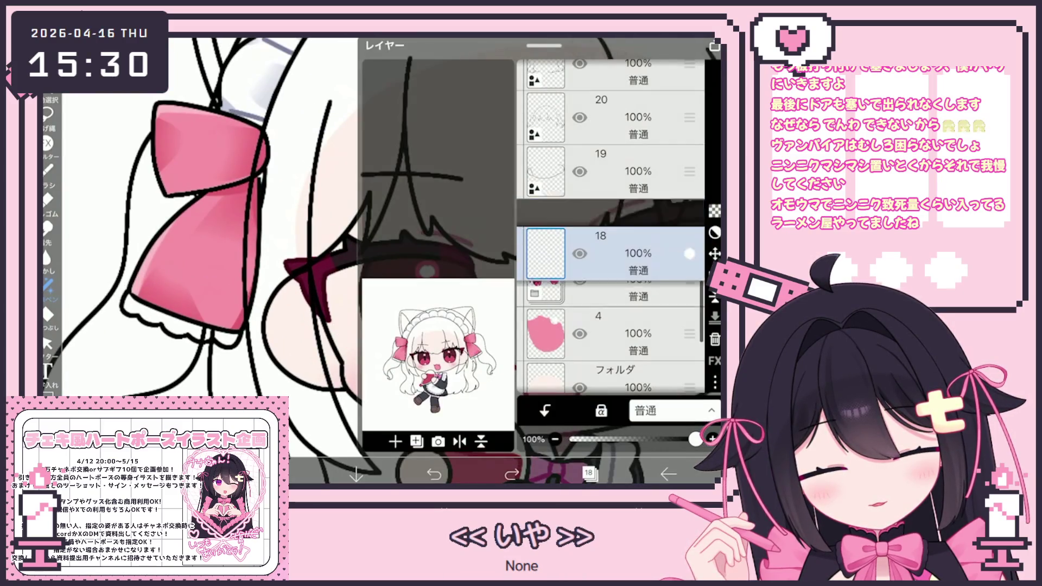
{"action": "left_click", "coordinate": [590, 473]}
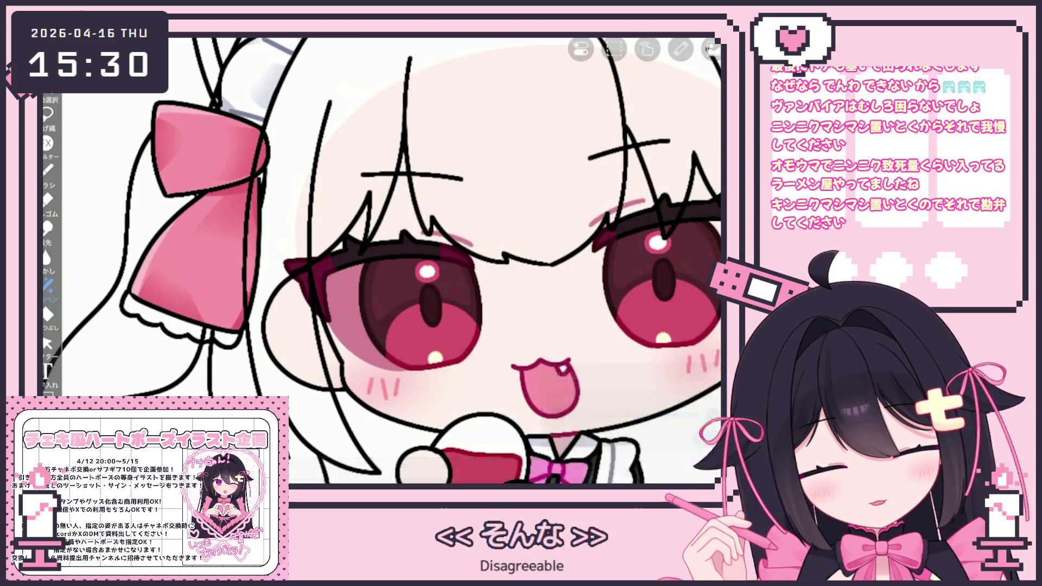
{"action": "scroll", "coordinate": [383, 261], "scroll_direction": "down", "scroll_amount": 3}
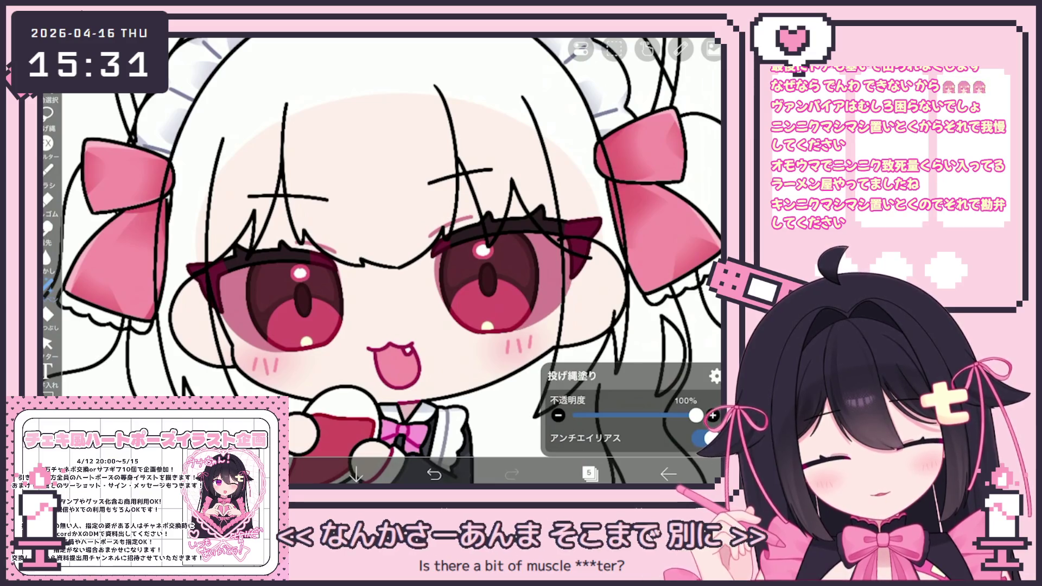
Step: Pick a pale pink swatch and add a blank layer above layer 4 in the colouring folder
{"action": "left_click", "coordinate": [588, 473]}
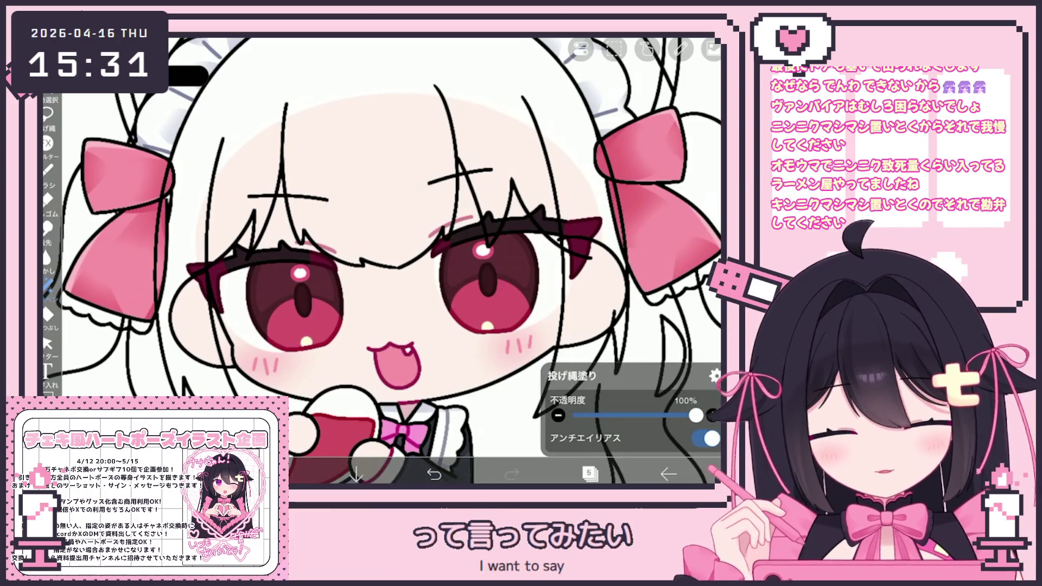
{"action": "left_click", "coordinate": [694, 487]}
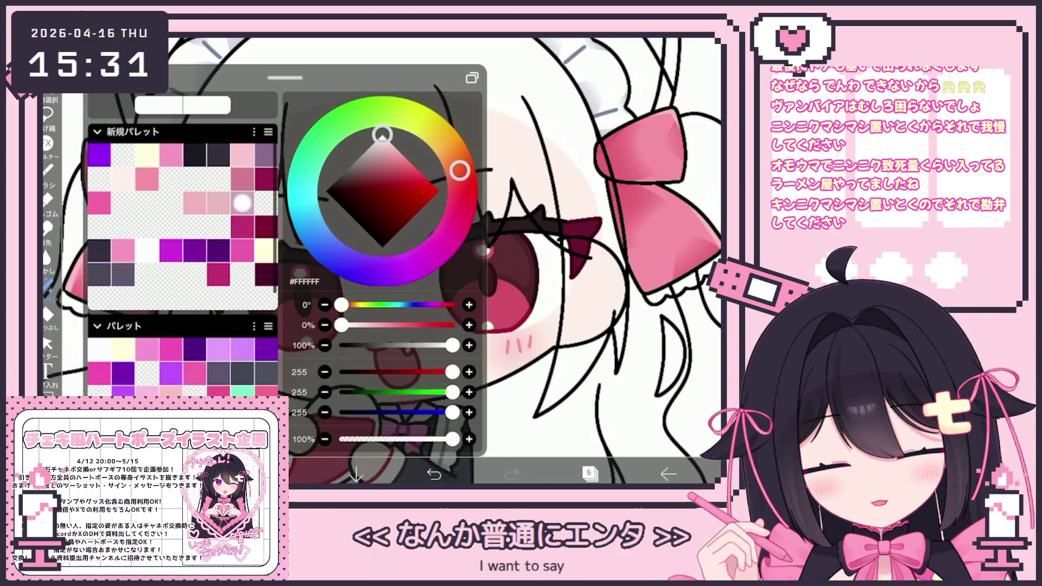
{"action": "left_click", "coordinate": [242, 203]}
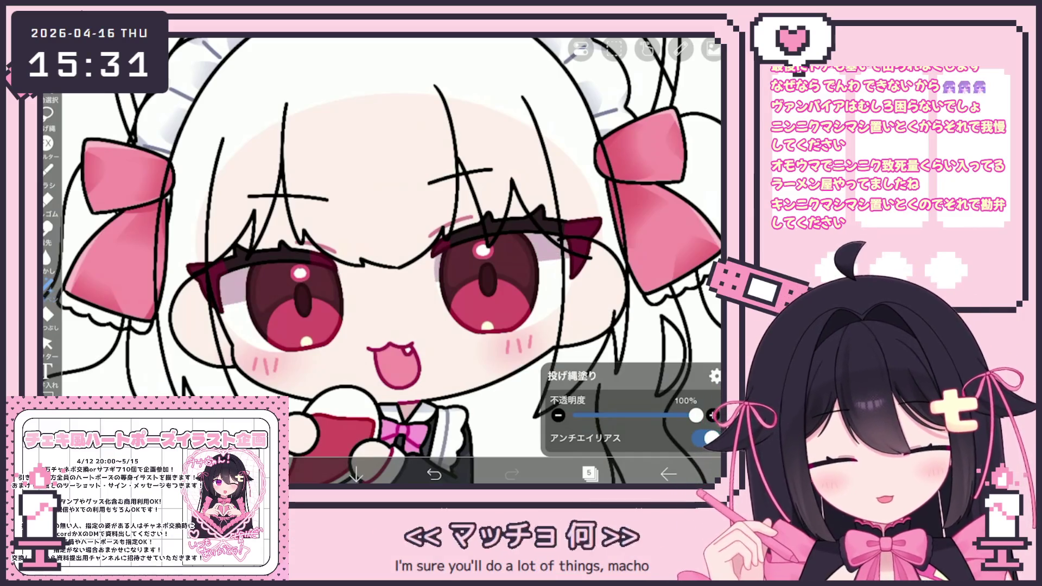
{"action": "scroll", "coordinate": [383, 261], "scroll_direction": "down", "scroll_amount": 5}
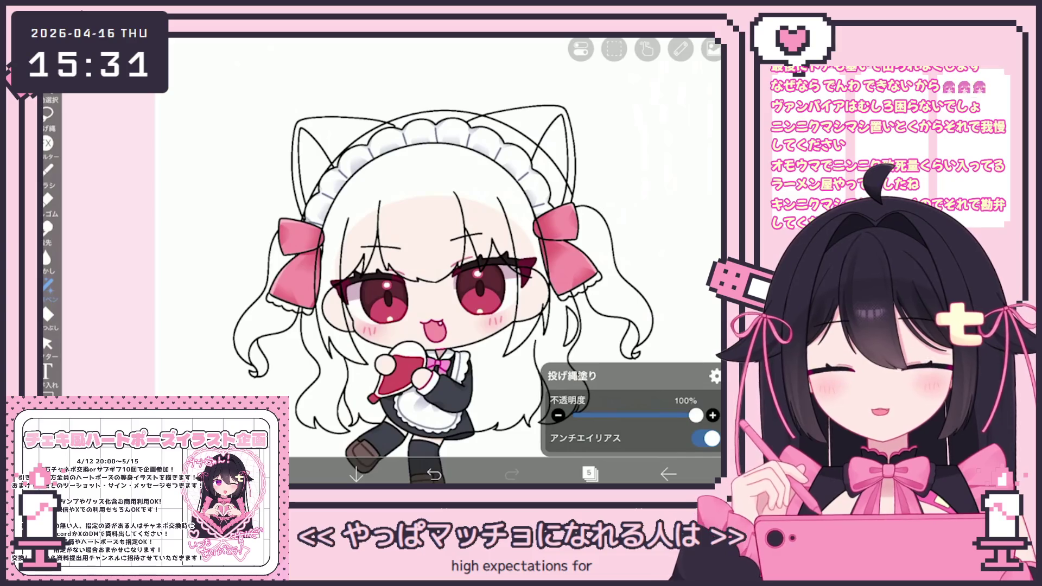
{"action": "left_click", "coordinate": [590, 473]}
{"action": "left_click", "coordinate": [610, 333]}
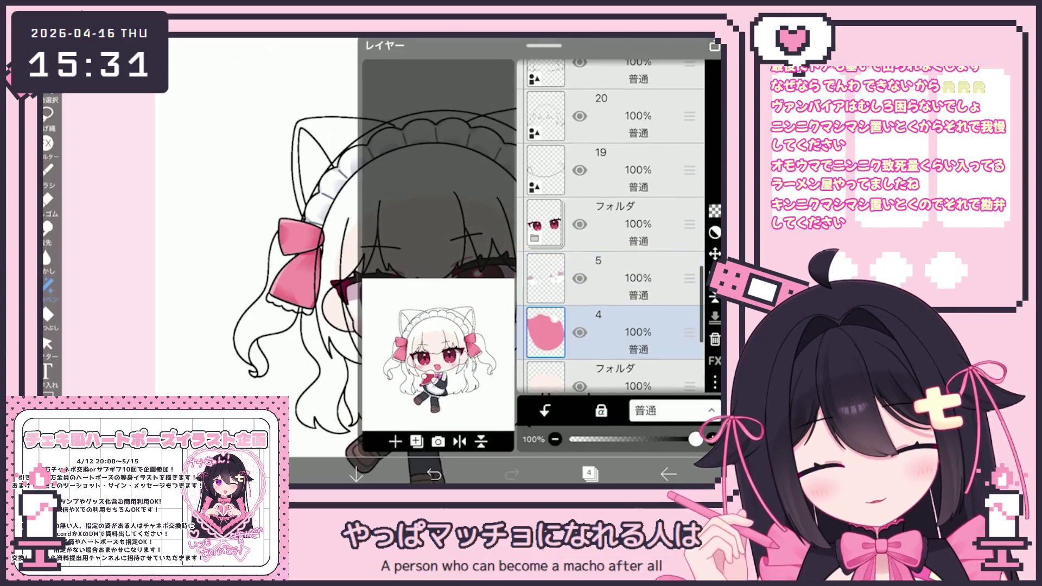
{"action": "scroll", "coordinate": [612, 245], "scroll_direction": "down", "scroll_amount": 3}
{"action": "scroll", "coordinate": [611, 244], "scroll_direction": "up", "scroll_amount": 2}
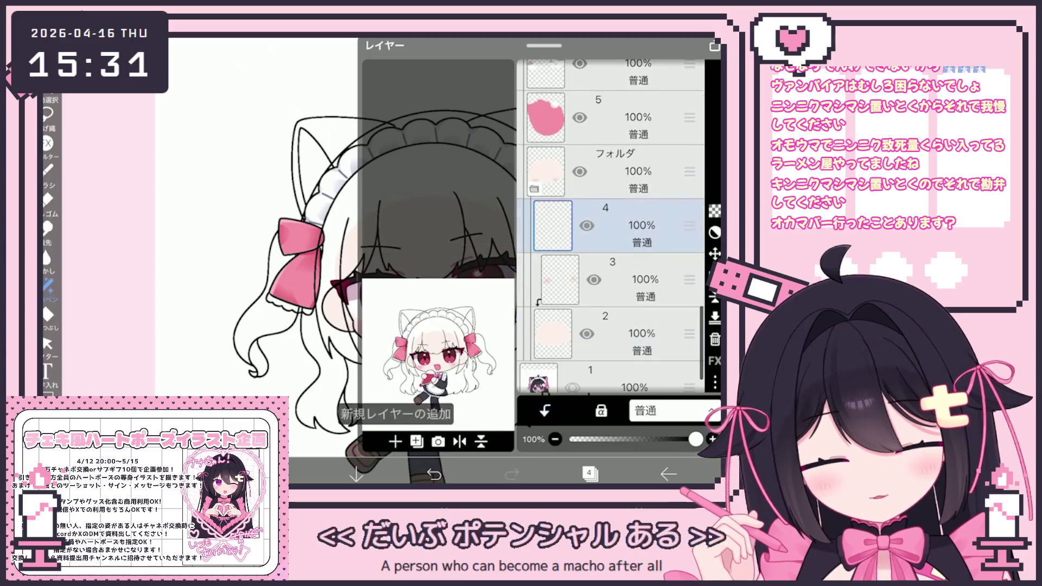
{"action": "left_click", "coordinate": [590, 473]}
Step: Keep the pale pink and make the Brush the active tool for painting
{"action": "left_click", "coordinate": [280, 474]}
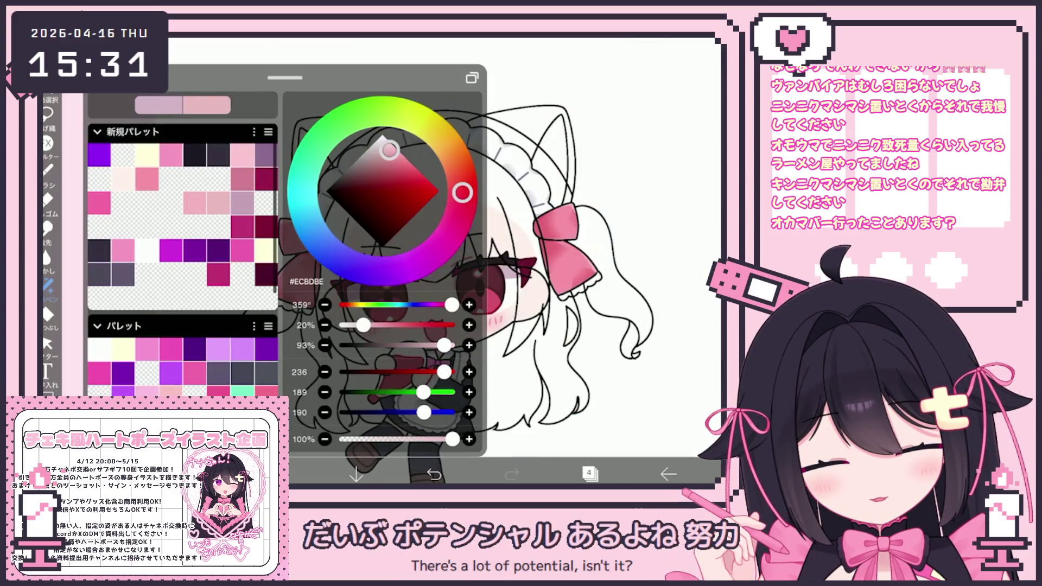
{"action": "left_click", "coordinate": [279, 473]}
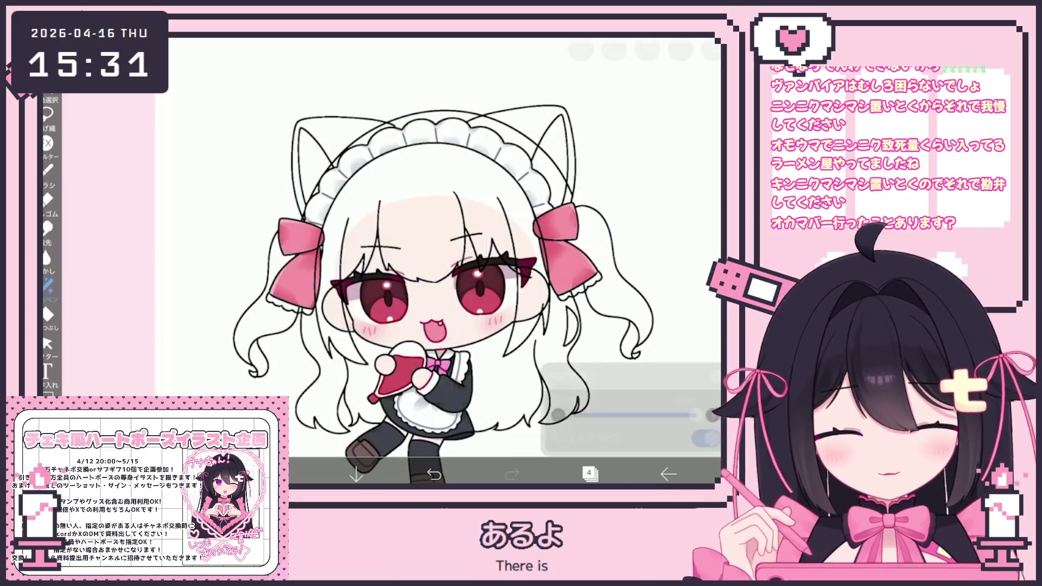
{"action": "scroll", "coordinate": [440, 260], "scroll_direction": "up", "scroll_amount": 3}
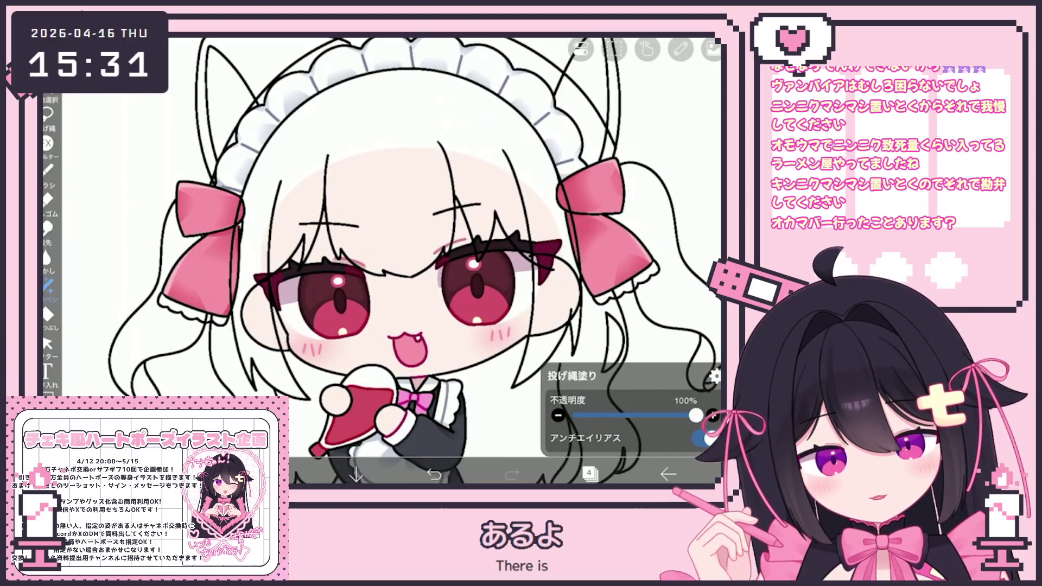
{"action": "left_click", "coordinate": [49, 169]}
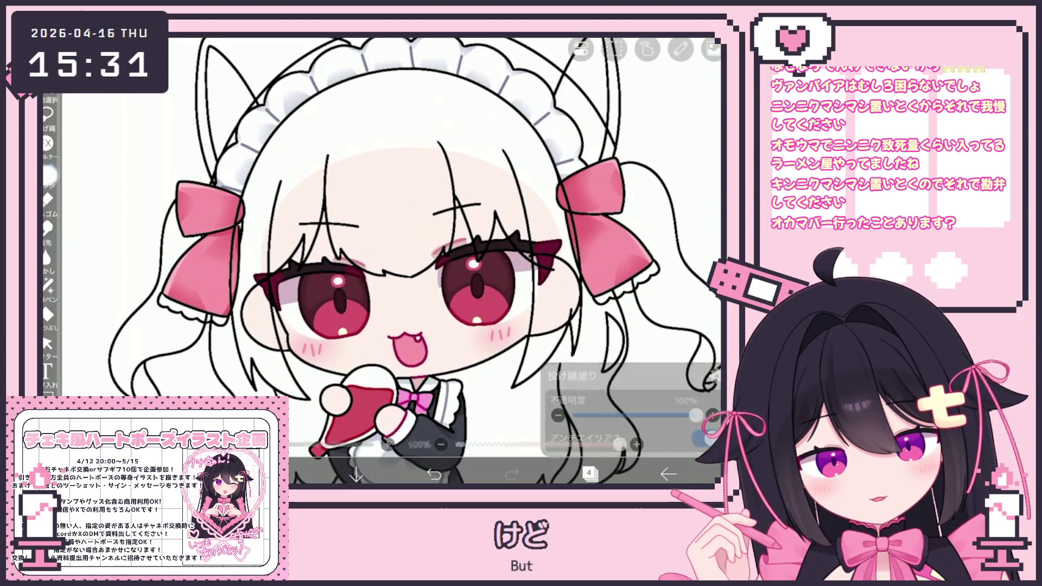
{"action": "left_click", "coordinate": [48, 169]}
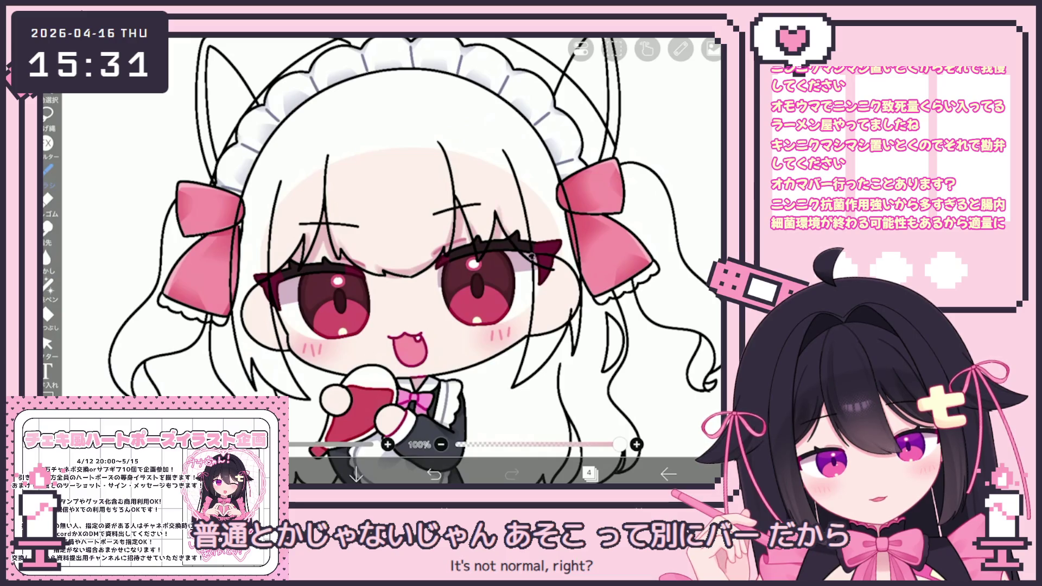
{"action": "scroll", "coordinate": [382, 260], "scroll_direction": "up", "scroll_amount": 2}
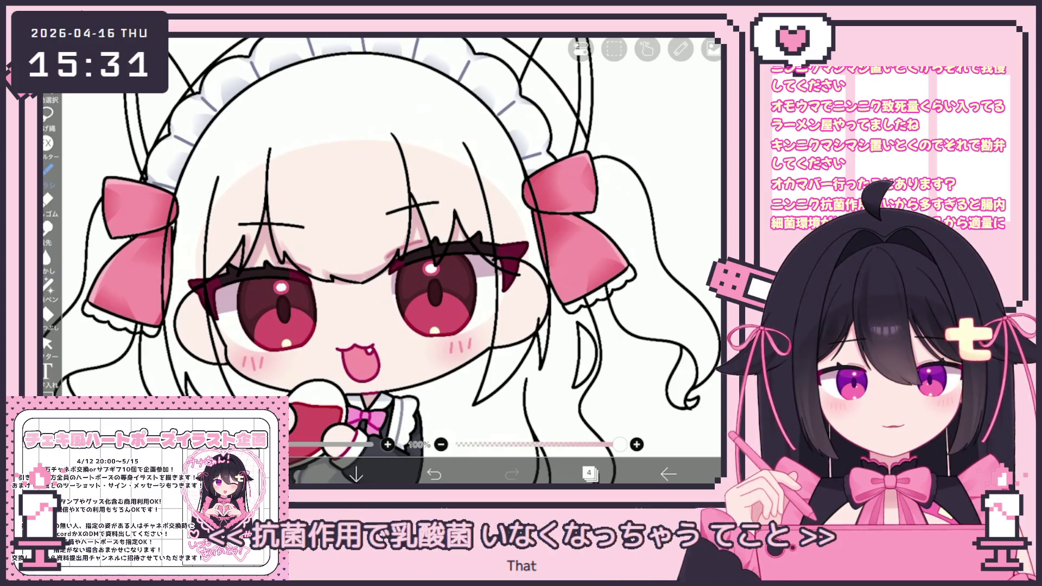
{"action": "scroll", "coordinate": [383, 261], "scroll_direction": "down", "scroll_amount": 3}
{"action": "scroll", "coordinate": [382, 262], "scroll_direction": "down", "scroll_amount": 3}
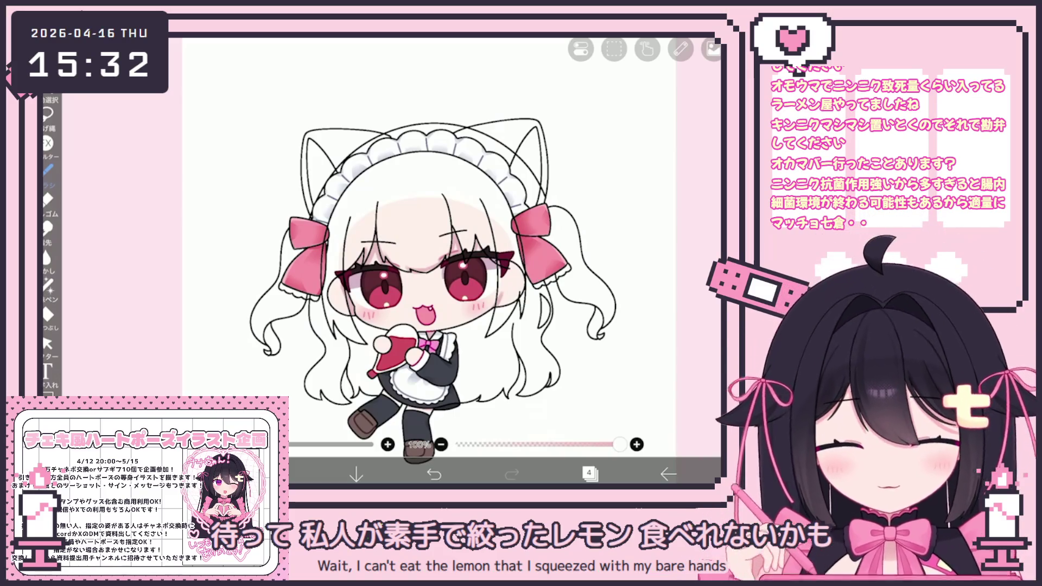
{"action": "left_click", "coordinate": [590, 473]}
Step: Merge layer 22 down into layer 21 and undo the last stroke on the canvas
{"action": "left_click", "coordinate": [612, 286]}
{"action": "scroll", "coordinate": [611, 244], "scroll_direction": "up", "scroll_amount": 3}
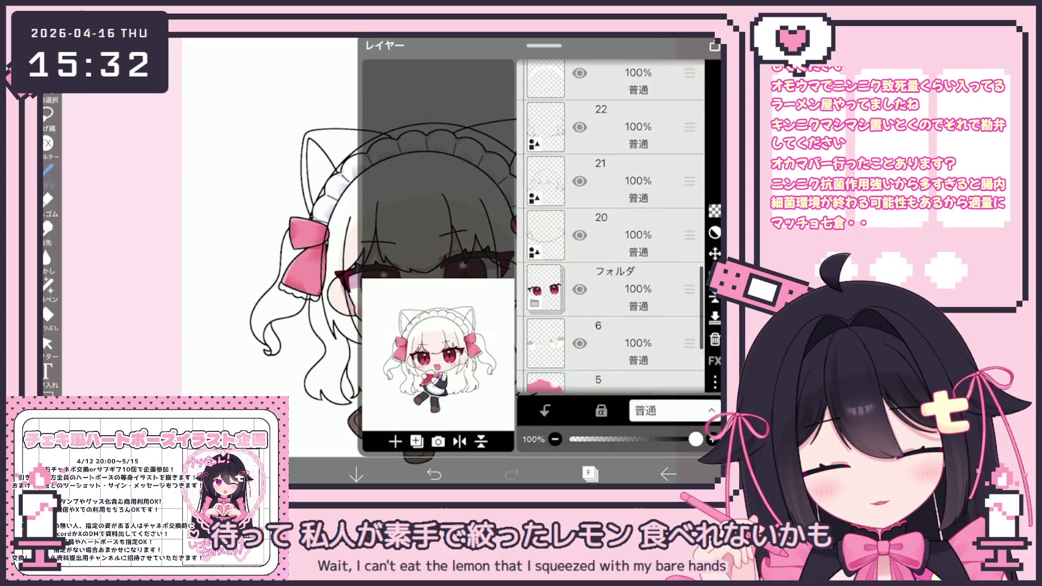
{"action": "scroll", "coordinate": [611, 245], "scroll_direction": "up", "scroll_amount": 1}
{"action": "left_click", "coordinate": [611, 232]}
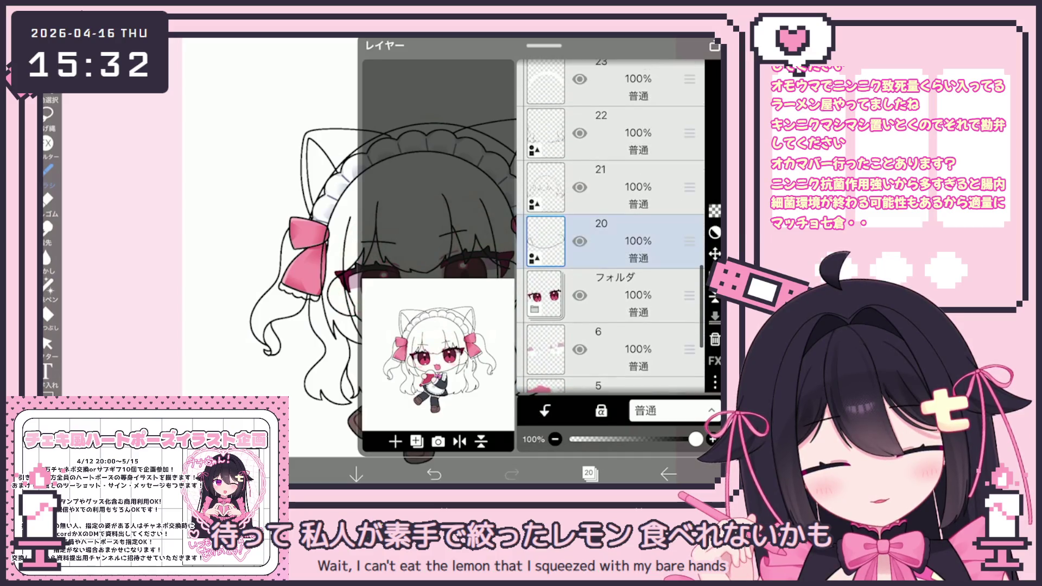
{"action": "scroll", "coordinate": [611, 244], "scroll_direction": "up", "scroll_amount": 2}
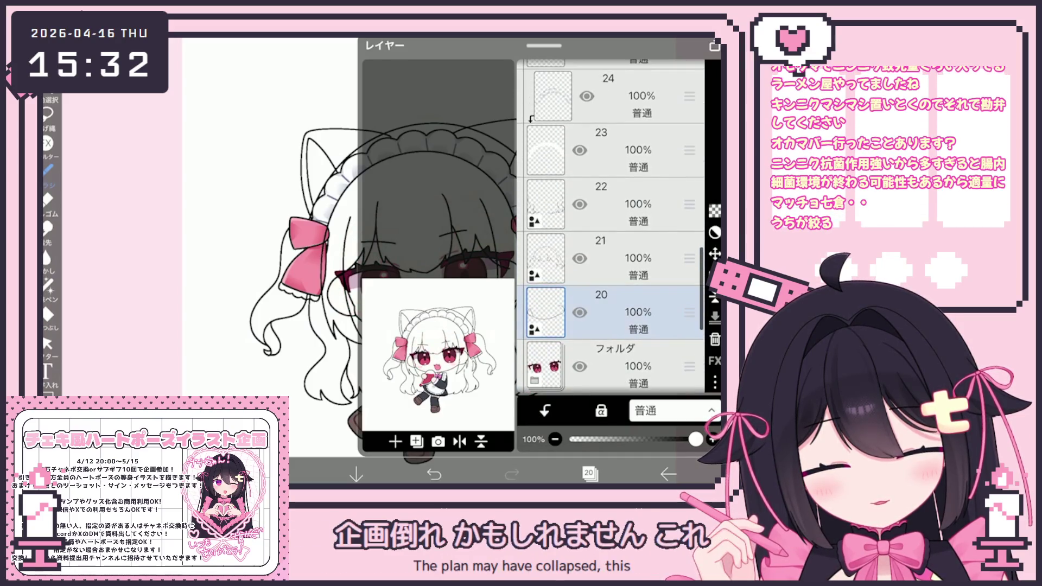
{"action": "left_click", "coordinate": [610, 203]}
{"action": "left_click", "coordinate": [714, 318]}
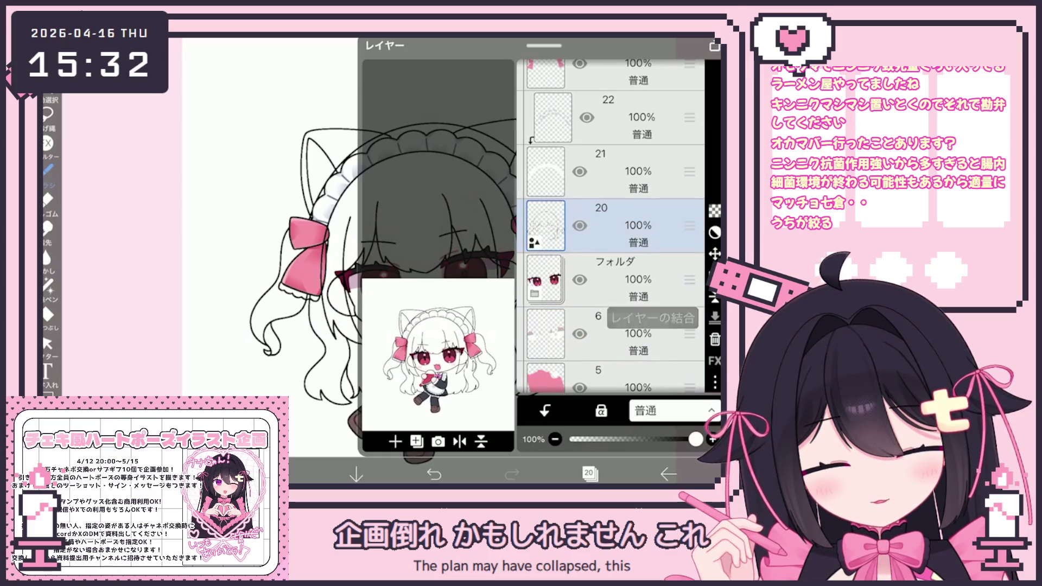
{"action": "left_click", "coordinate": [589, 472]}
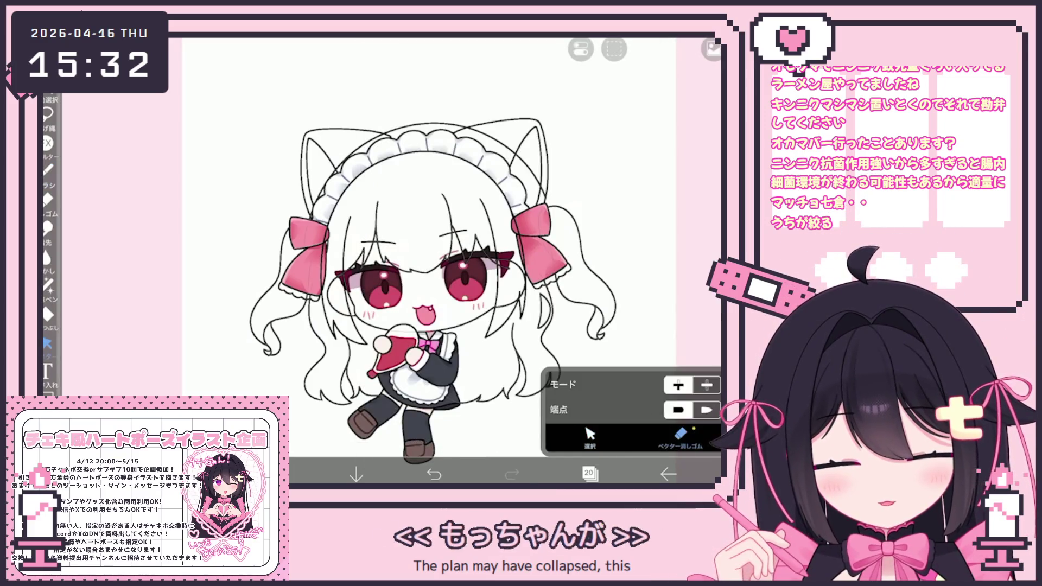
{"action": "scroll", "coordinate": [374, 281], "scroll_direction": "up", "scroll_amount": 3}
{"action": "key", "text": "ctrl+z"}
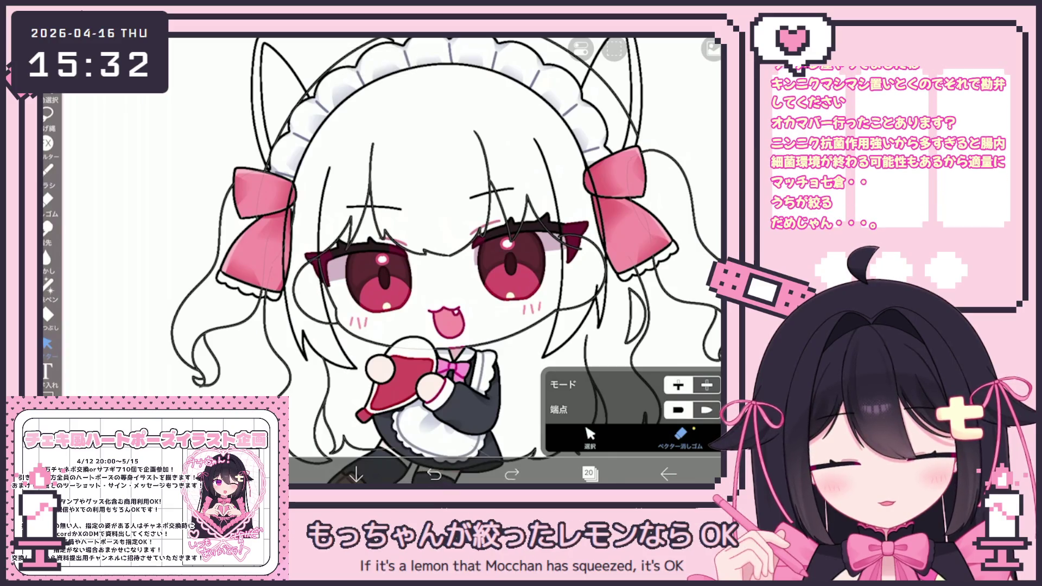
{"action": "scroll", "coordinate": [318, 297], "scroll_direction": "up", "scroll_amount": 2}
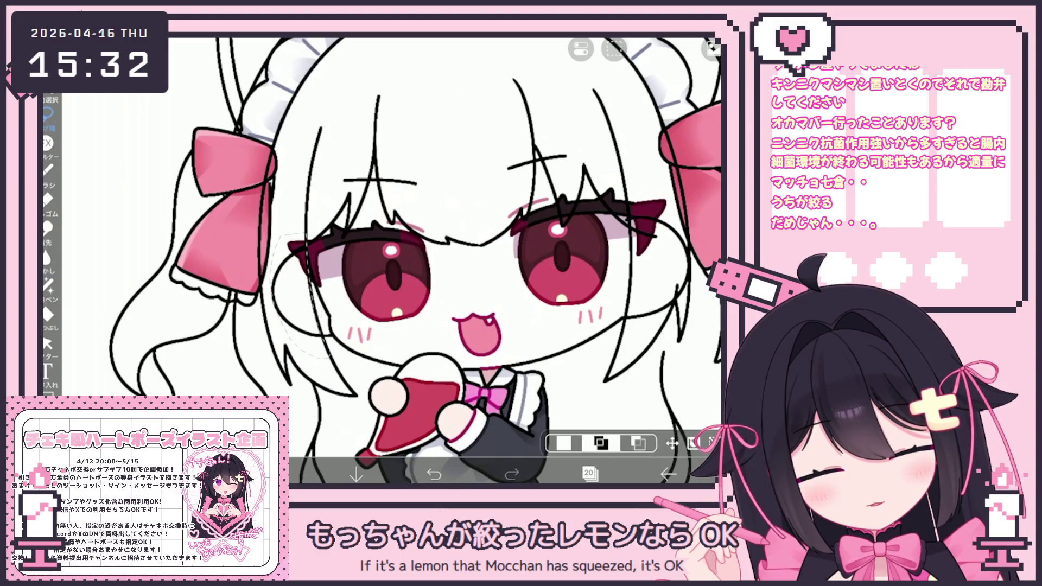
Step: Clear the stray marks around the face and ribbon twice, then ready the Vector Eraser
{"action": "left_click", "coordinate": [613, 49]}
{"action": "left_click", "coordinate": [570, 98]}
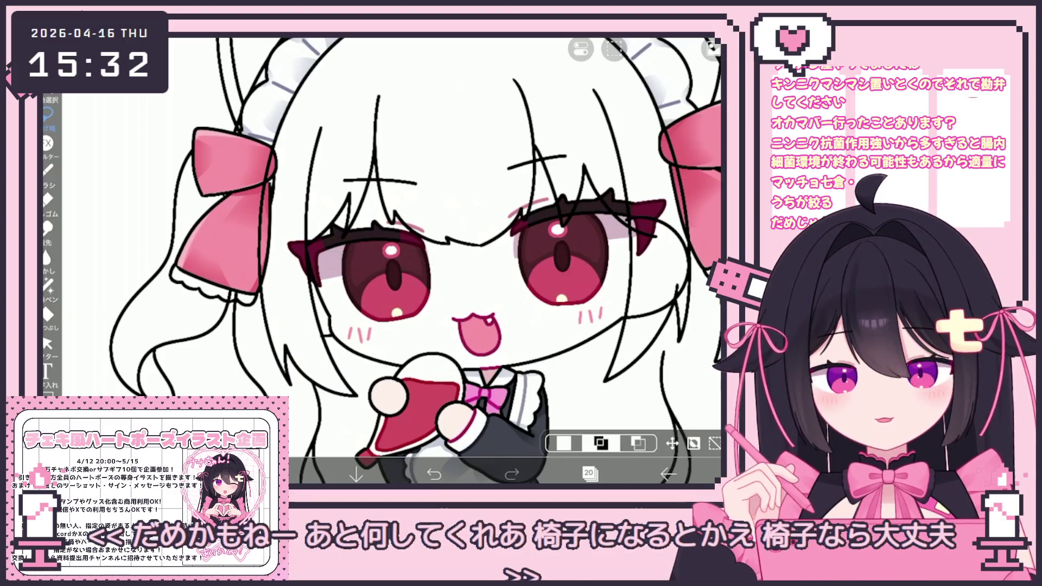
{"action": "scroll", "coordinate": [489, 244], "scroll_direction": "up", "scroll_amount": 2}
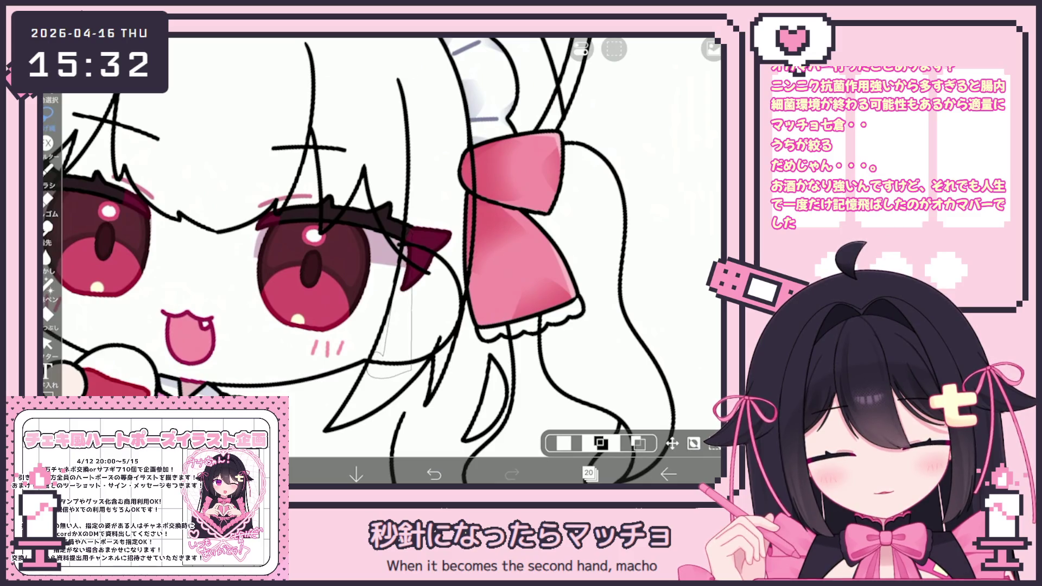
{"action": "left_click", "coordinate": [614, 48]}
{"action": "left_click", "coordinate": [571, 164]}
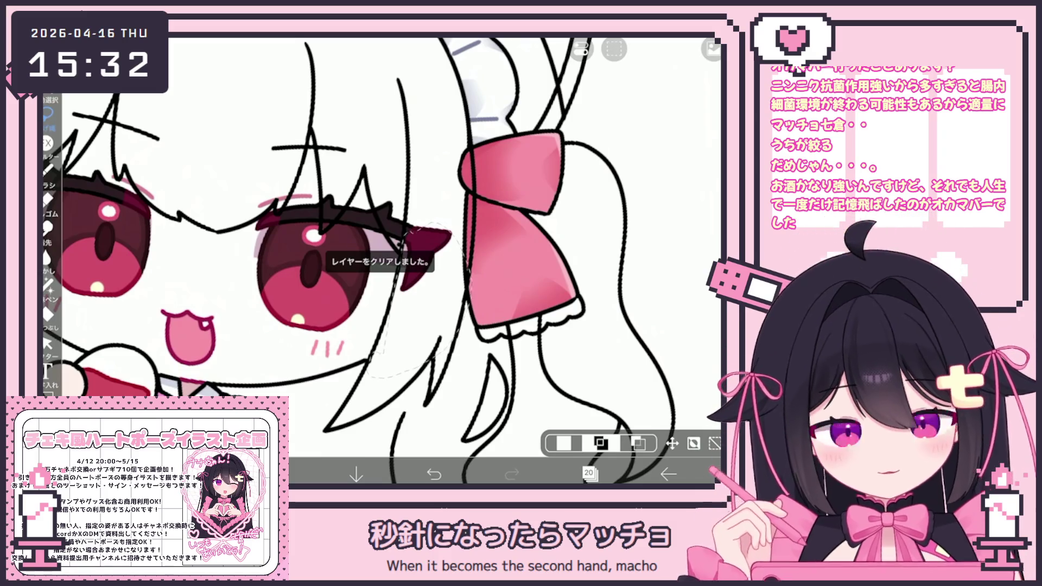
{"action": "left_click", "coordinate": [49, 343]}
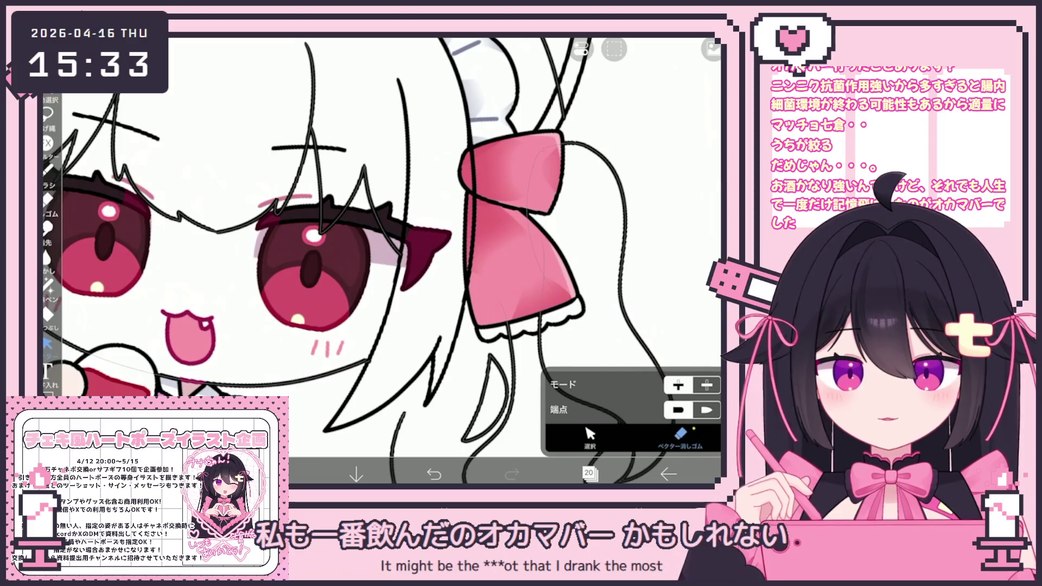
{"action": "scroll", "coordinate": [383, 260], "scroll_direction": "down", "scroll_amount": 5}
{"action": "scroll", "coordinate": [383, 261], "scroll_direction": "up", "scroll_amount": 1}
{"action": "scroll", "coordinate": [350, 277], "scroll_direction": "down", "scroll_amount": 1}
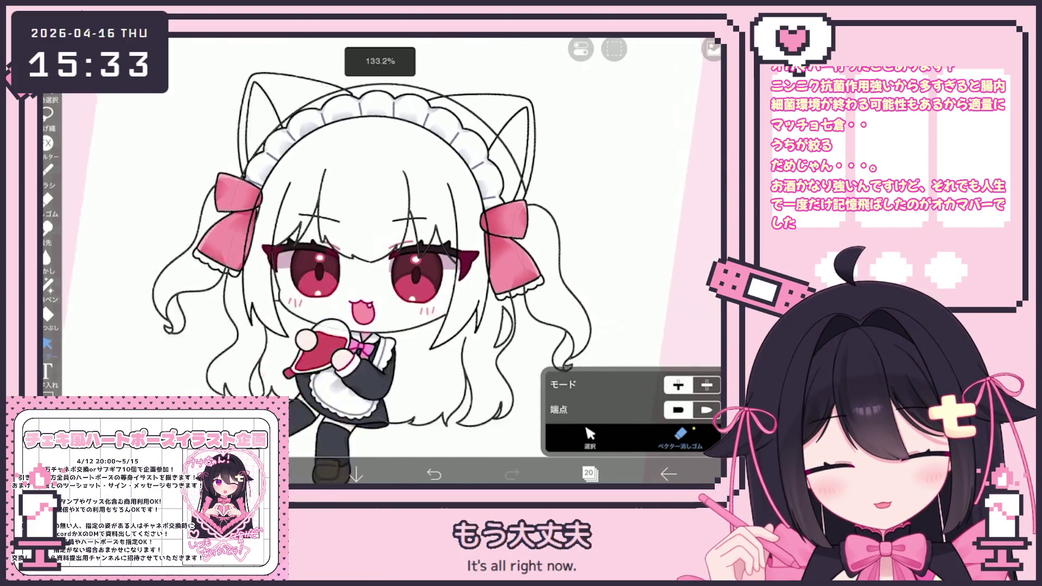
{"action": "scroll", "coordinate": [350, 278], "scroll_direction": "down", "scroll_amount": 1}
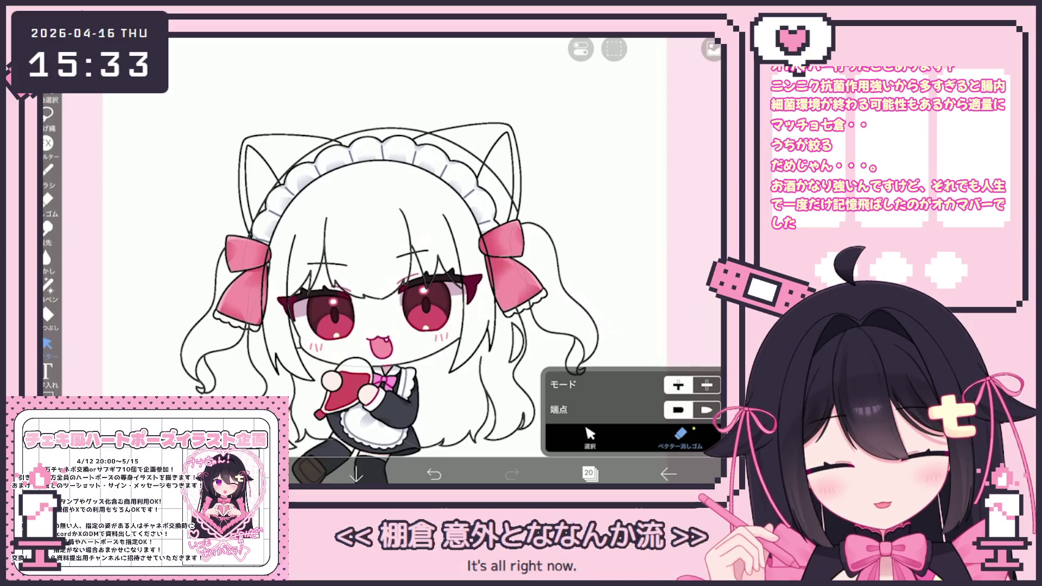
{"action": "left_click", "coordinate": [589, 473]}
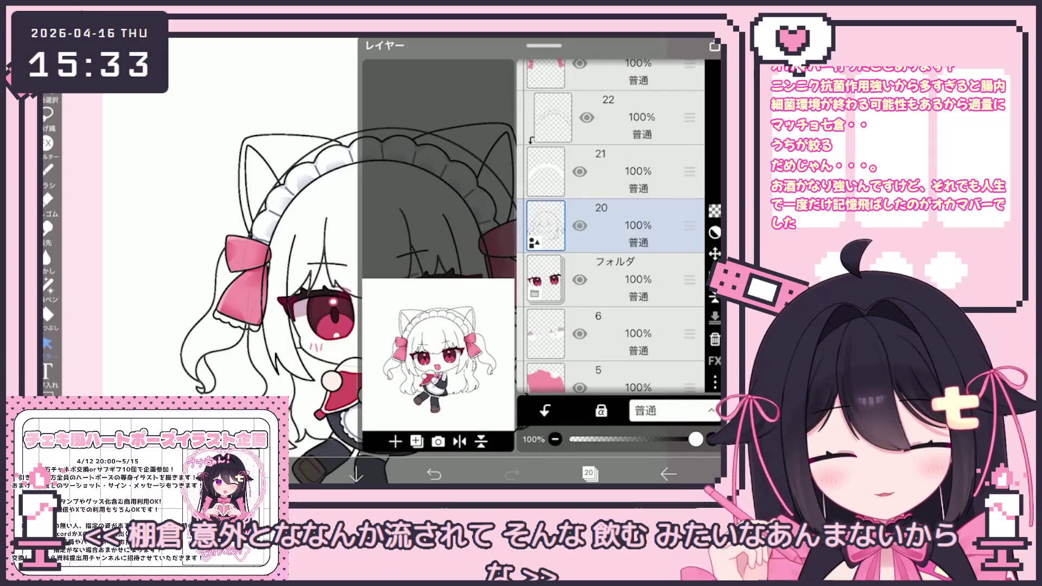
{"action": "scroll", "coordinate": [611, 228], "scroll_direction": "up", "scroll_amount": 3}
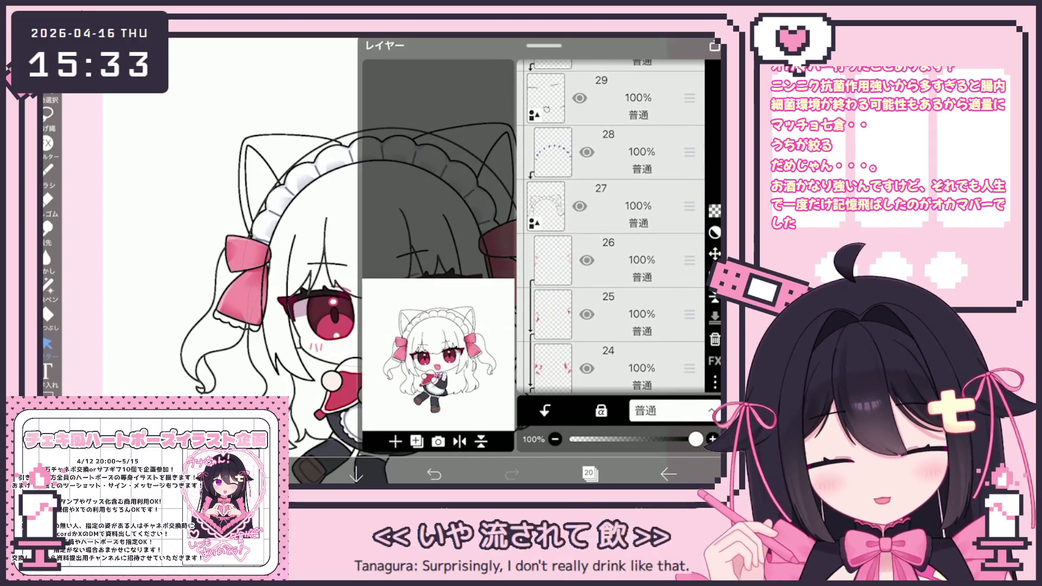
{"action": "scroll", "coordinate": [611, 229], "scroll_direction": "down", "scroll_amount": 3}
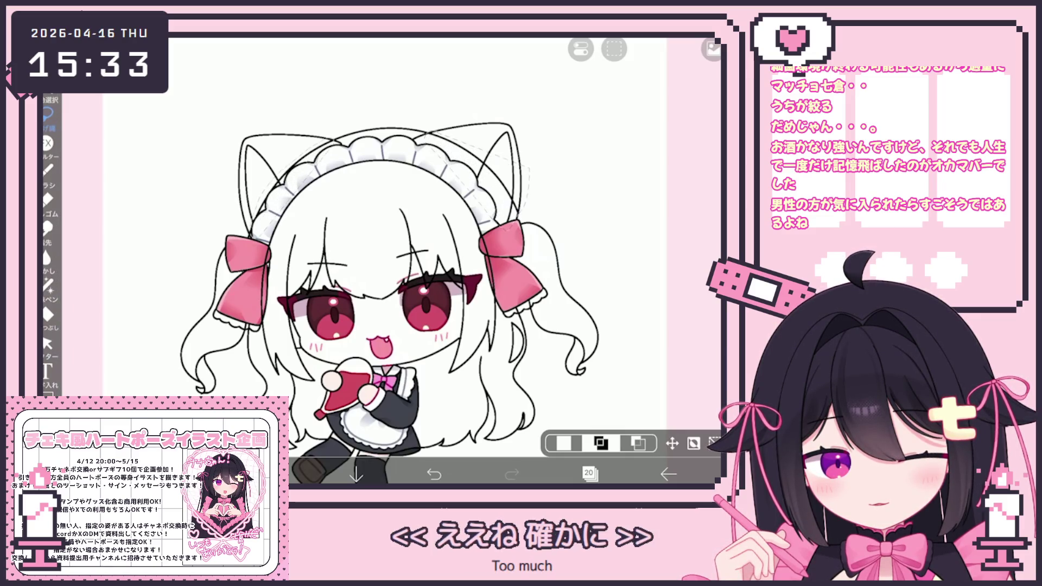
Step: Clear the stray stroke beside the cat ear and check the Fill tool settings
{"action": "left_click", "coordinate": [615, 50]}
{"action": "left_click", "coordinate": [614, 140]}
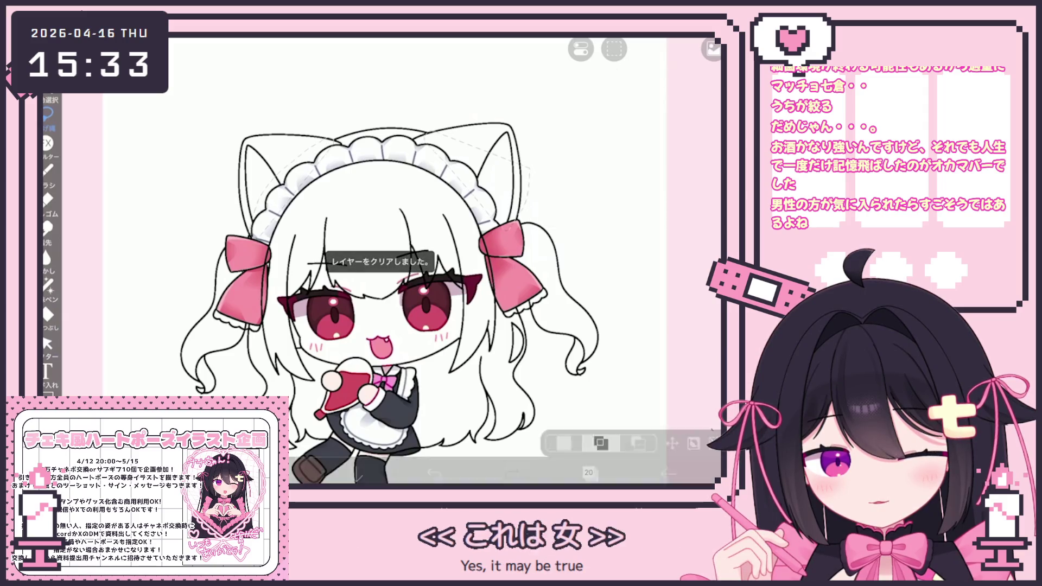
{"action": "scroll", "coordinate": [399, 268], "scroll_direction": "down", "scroll_amount": 3}
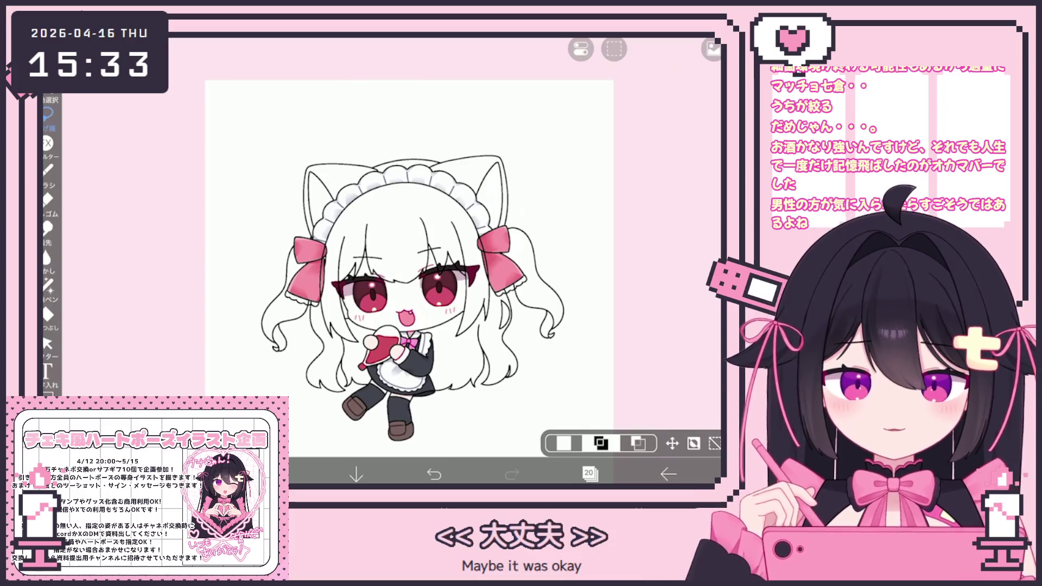
{"action": "left_click", "coordinate": [589, 474]}
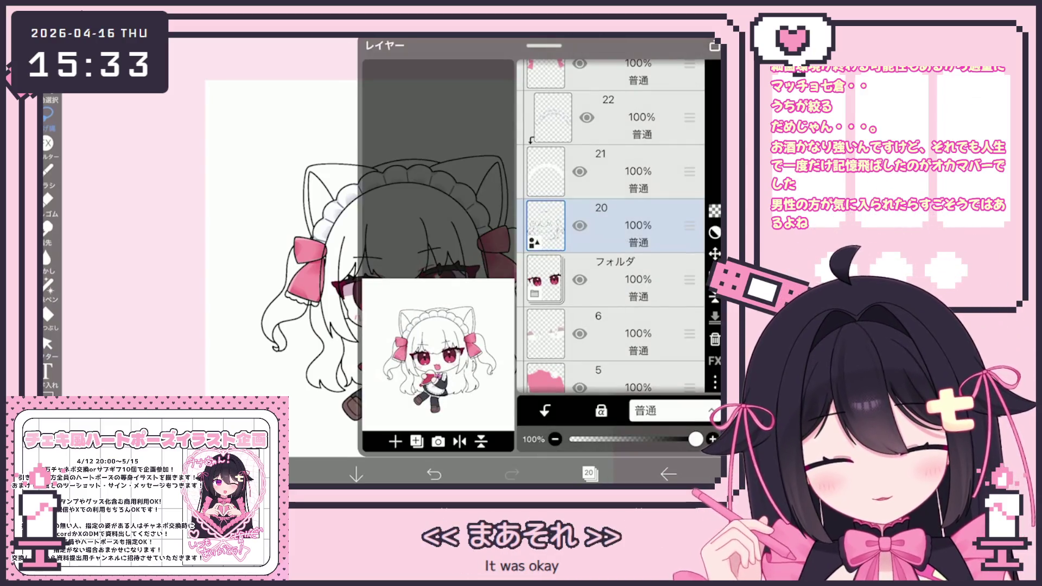
{"action": "scroll", "coordinate": [611, 228], "scroll_direction": "up", "scroll_amount": 2}
{"action": "scroll", "coordinate": [611, 228], "scroll_direction": "up", "scroll_amount": 3}
{"action": "scroll", "coordinate": [611, 229], "scroll_direction": "up", "scroll_amount": 3}
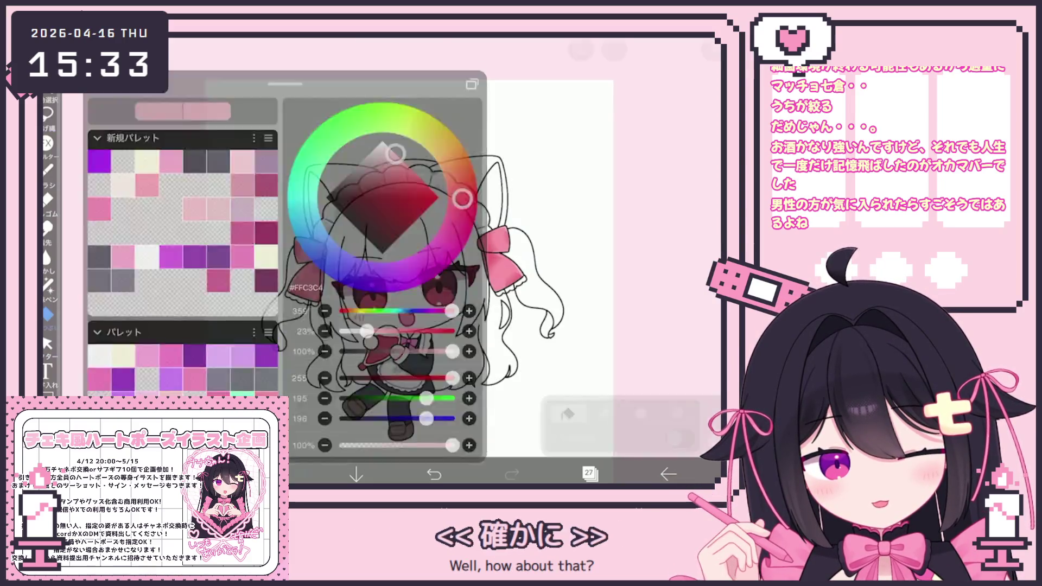
{"action": "scroll", "coordinate": [391, 260], "scroll_direction": "up", "scroll_amount": 3}
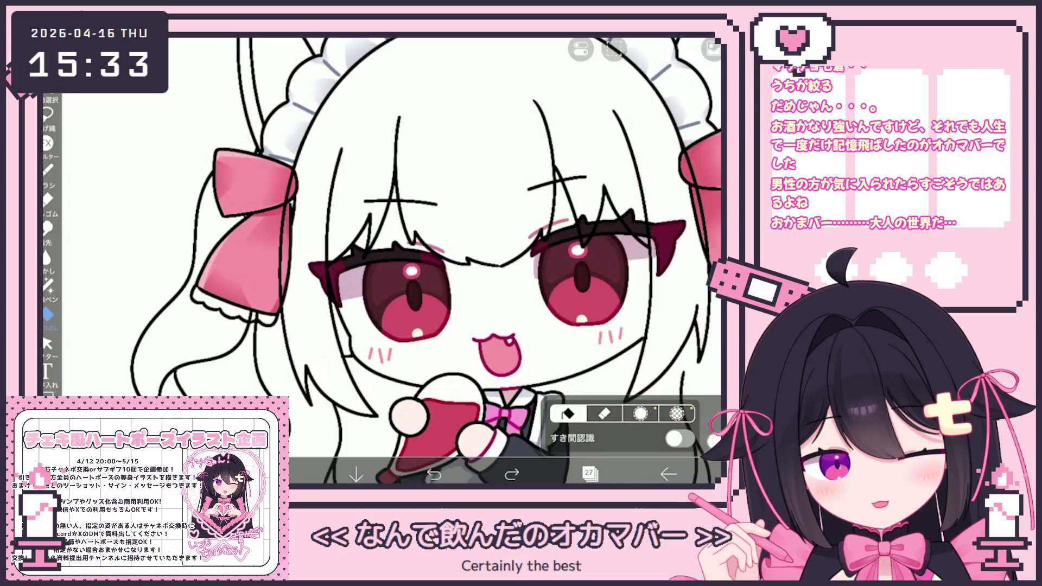
{"action": "left_click", "coordinate": [714, 441]}
{"action": "left_click", "coordinate": [714, 441]}
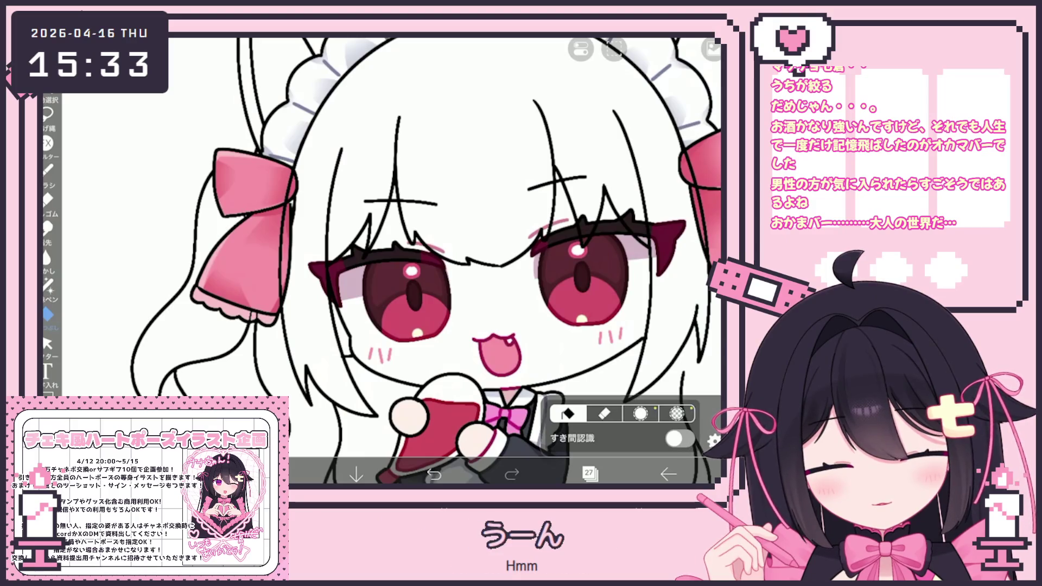
{"action": "scroll", "coordinate": [383, 261], "scroll_direction": "down", "scroll_amount": 5}
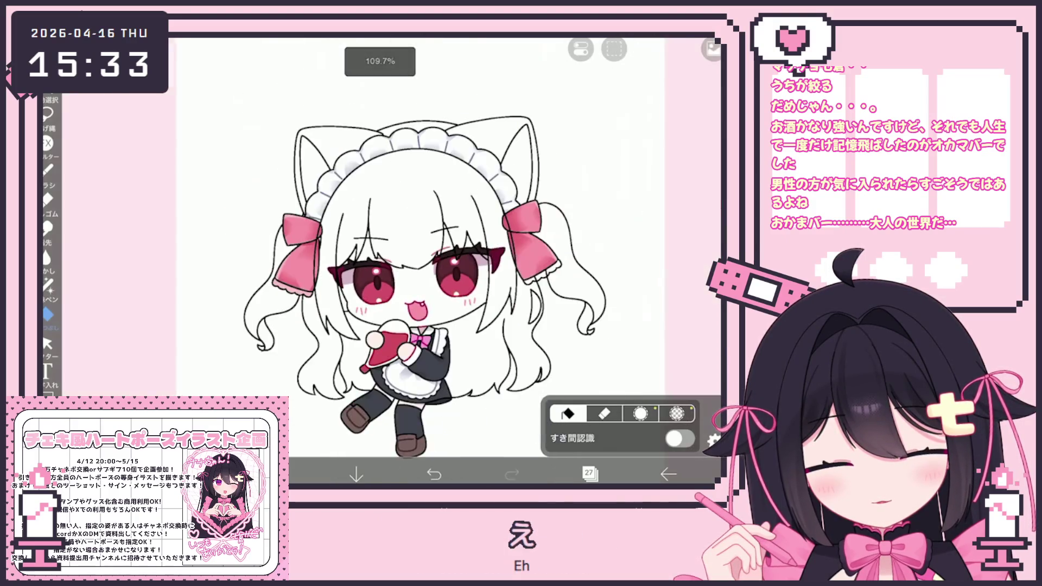
{"action": "scroll", "coordinate": [383, 261], "scroll_direction": "up", "scroll_amount": 5}
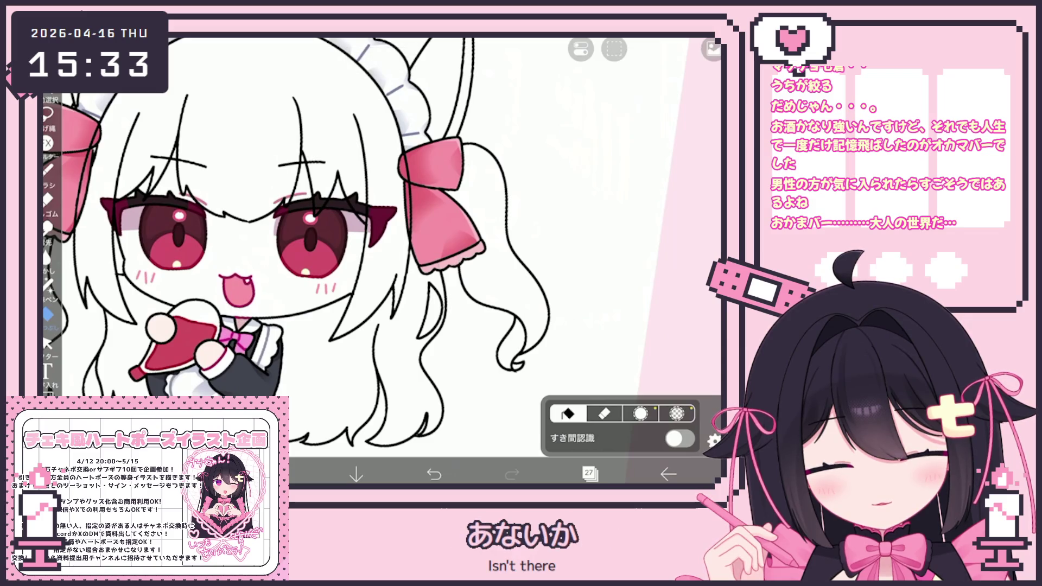
{"action": "scroll", "coordinate": [367, 245], "scroll_direction": "down", "scroll_amount": 5}
Step: Make Lasso Fill the active tool with empty layer 27 as the working layer
{"action": "left_click", "coordinate": [589, 475]}
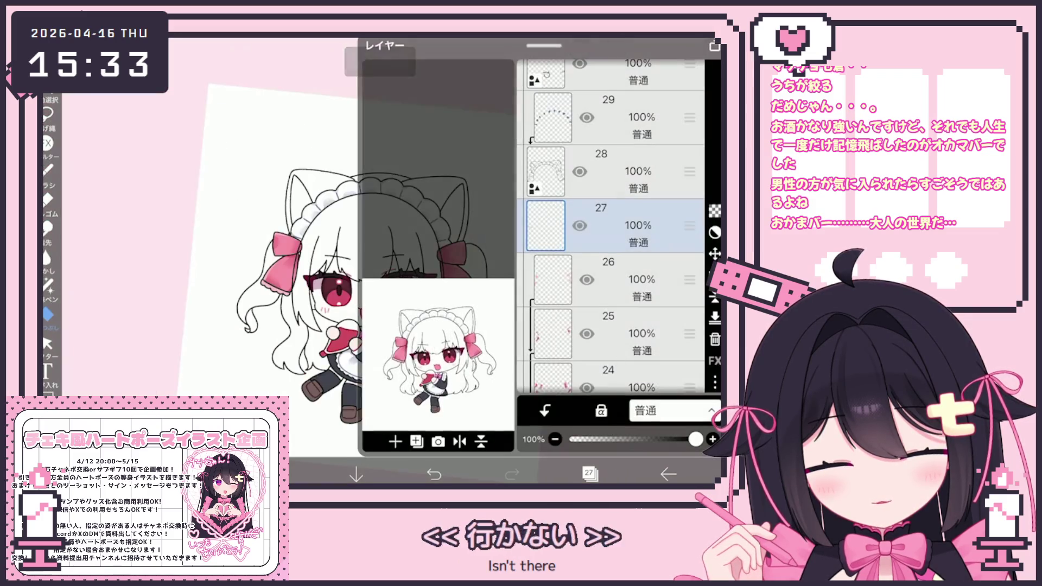
{"action": "left_click", "coordinate": [49, 391]}
{"action": "left_click", "coordinate": [49, 285]}
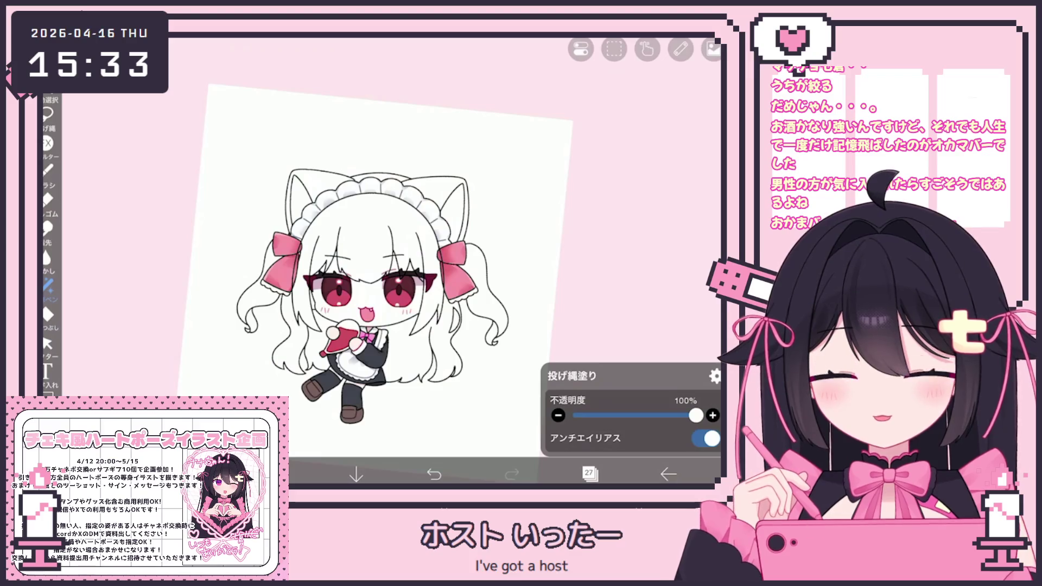
{"action": "left_click", "coordinate": [589, 474]}
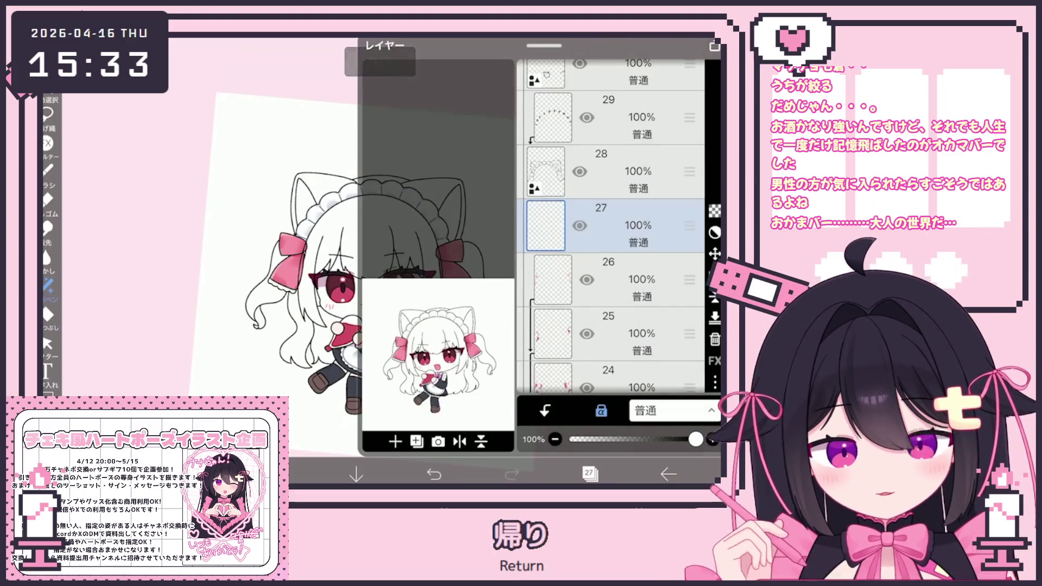
{"action": "scroll", "coordinate": [611, 229], "scroll_direction": "down", "scroll_amount": 3}
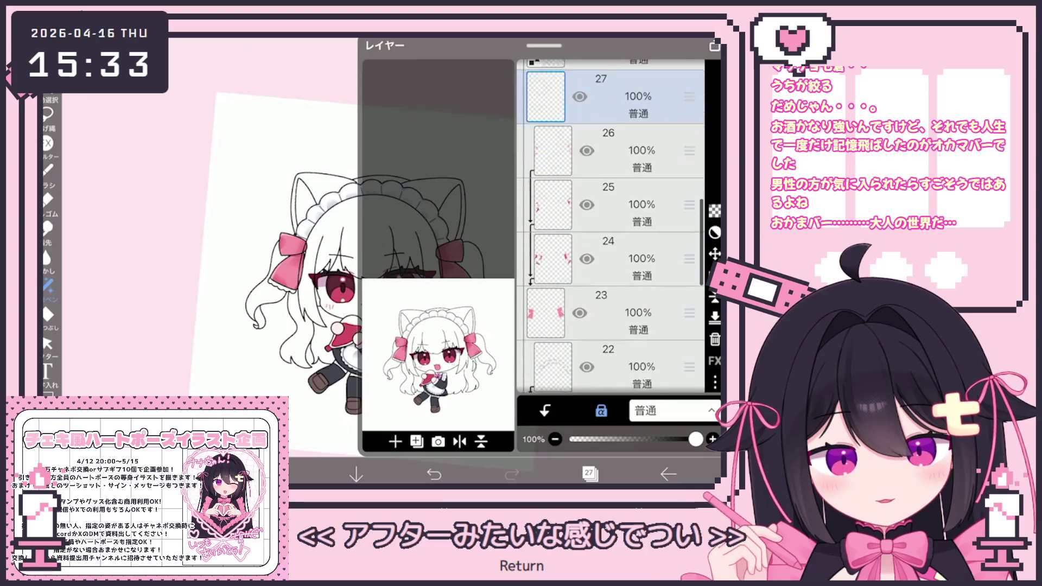
{"action": "scroll", "coordinate": [611, 245], "scroll_direction": "down", "scroll_amount": 3}
Step: Make layer 20 current with pale pink #FFE2E7 and set the fill to reference its line art
{"action": "left_click", "coordinate": [619, 291]}
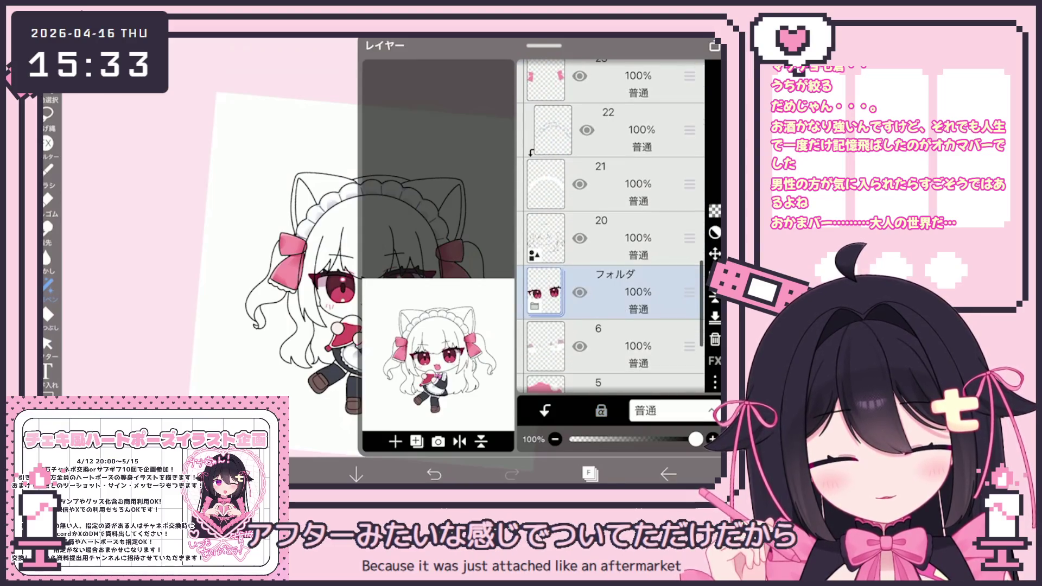
{"action": "left_click", "coordinate": [612, 238]}
{"action": "left_click", "coordinate": [589, 474]}
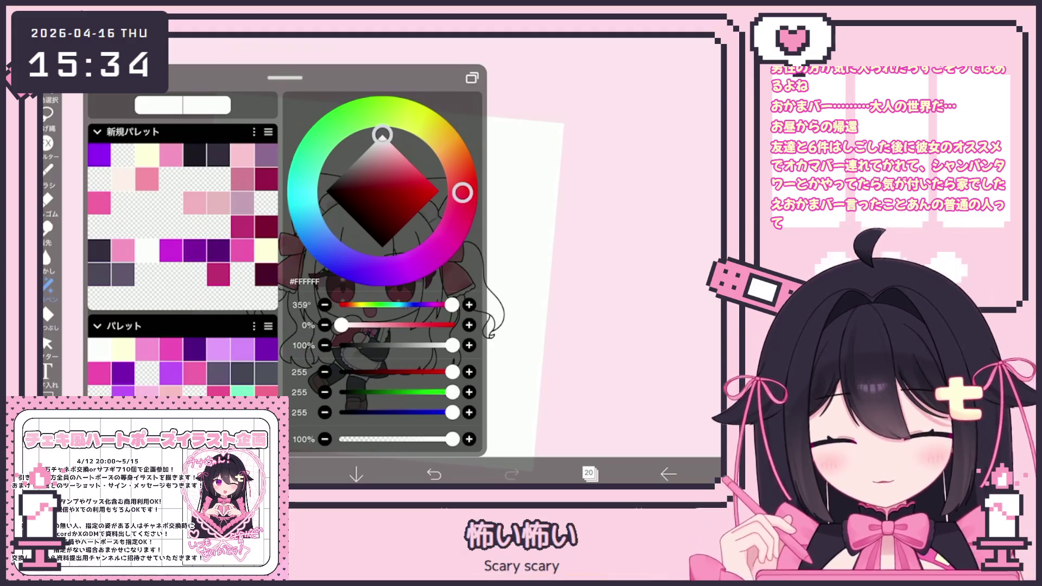
{"action": "left_click_drag", "start_coordinate": [462, 192], "coordinate": [461, 202]}
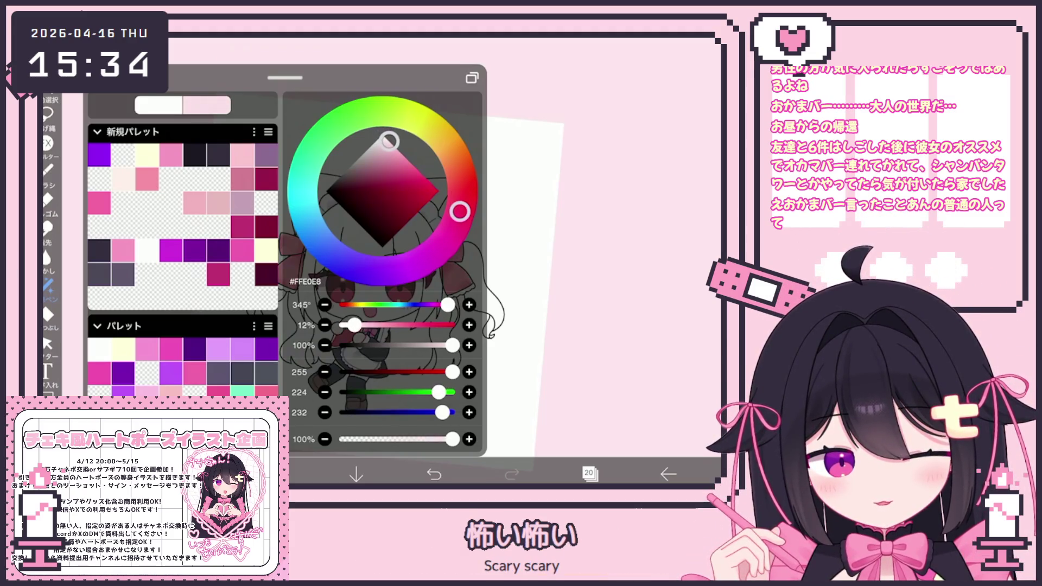
{"action": "left_click_drag", "start_coordinate": [460, 210], "coordinate": [461, 206]}
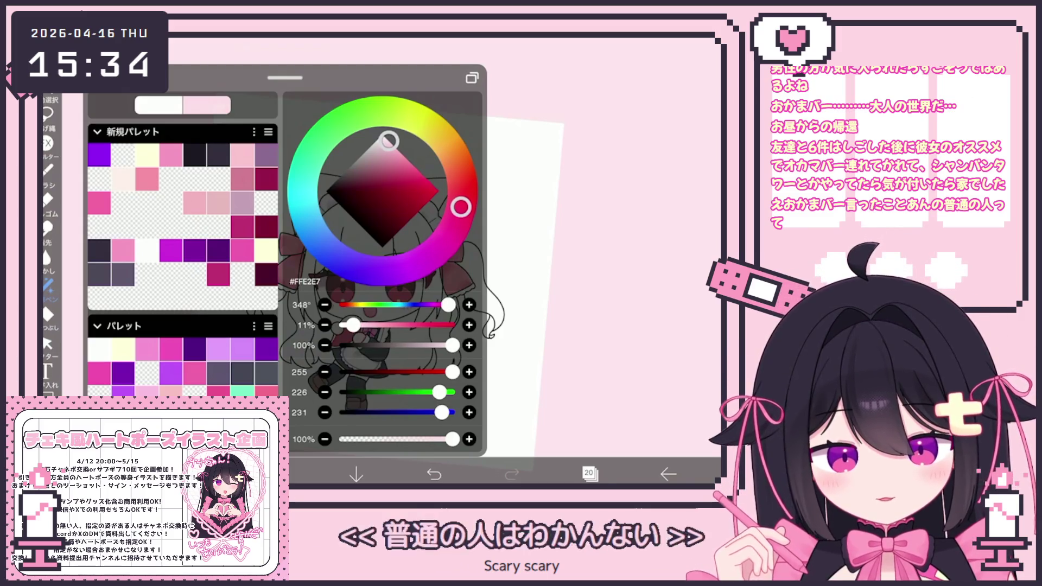
{"action": "scroll", "coordinate": [637, 204], "scroll_direction": "up", "scroll_amount": 5}
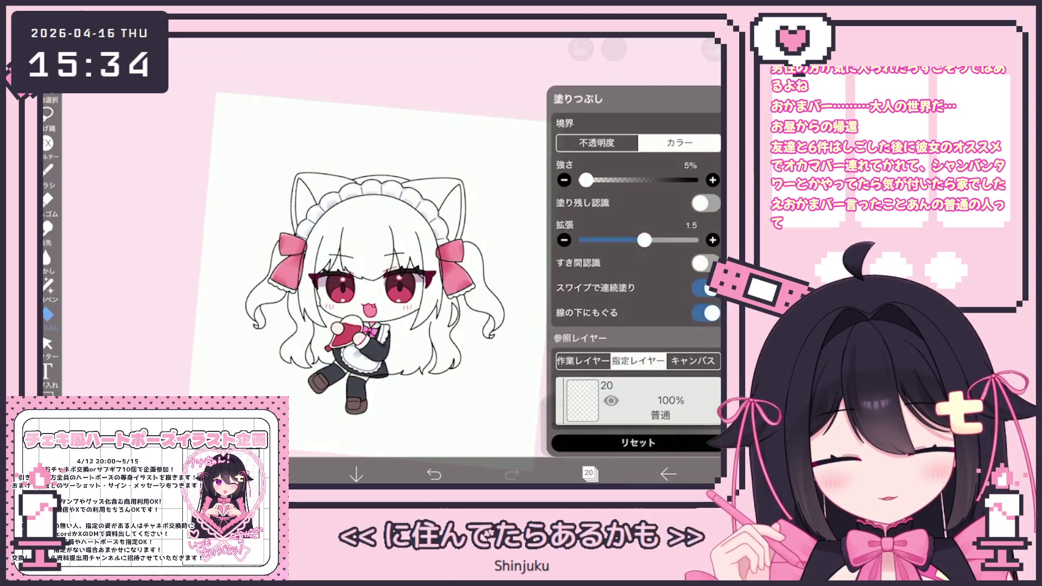
{"action": "left_click", "coordinate": [638, 400]}
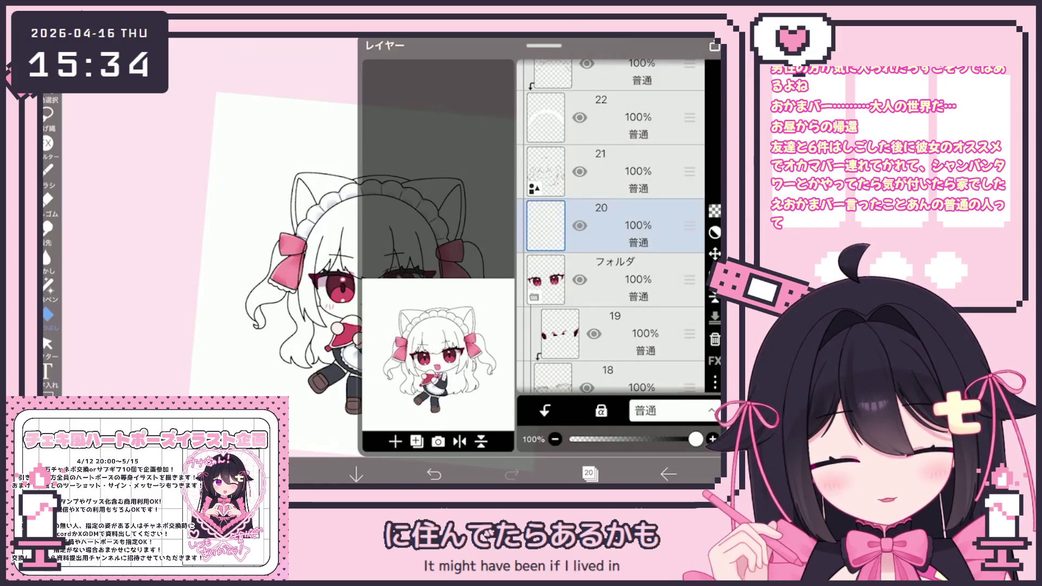
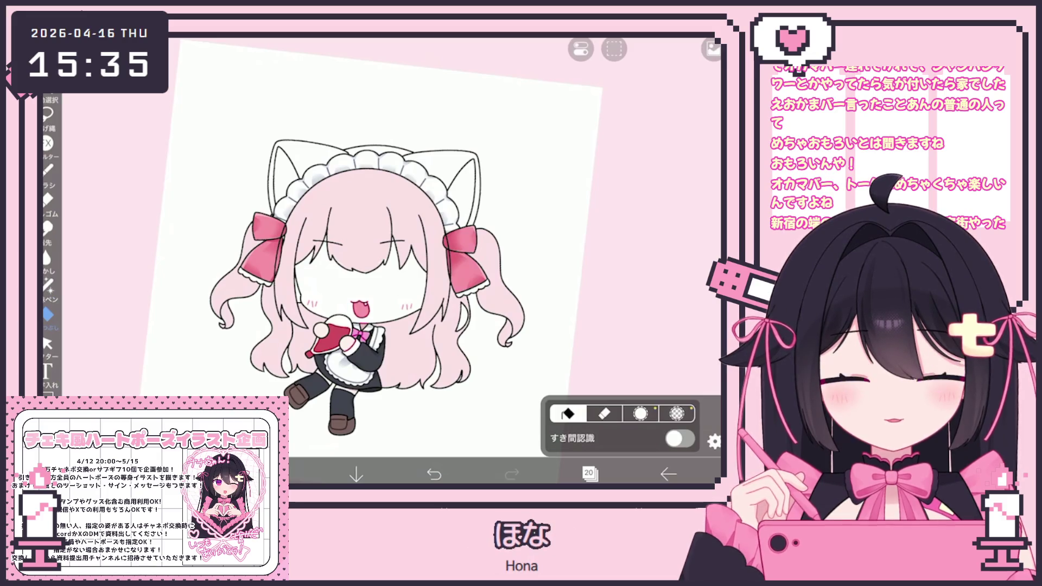
Step: Switch from lasso fill to bucket fill, dismiss the battery warning and bring up the layer list
{"action": "left_click", "coordinate": [590, 473]}
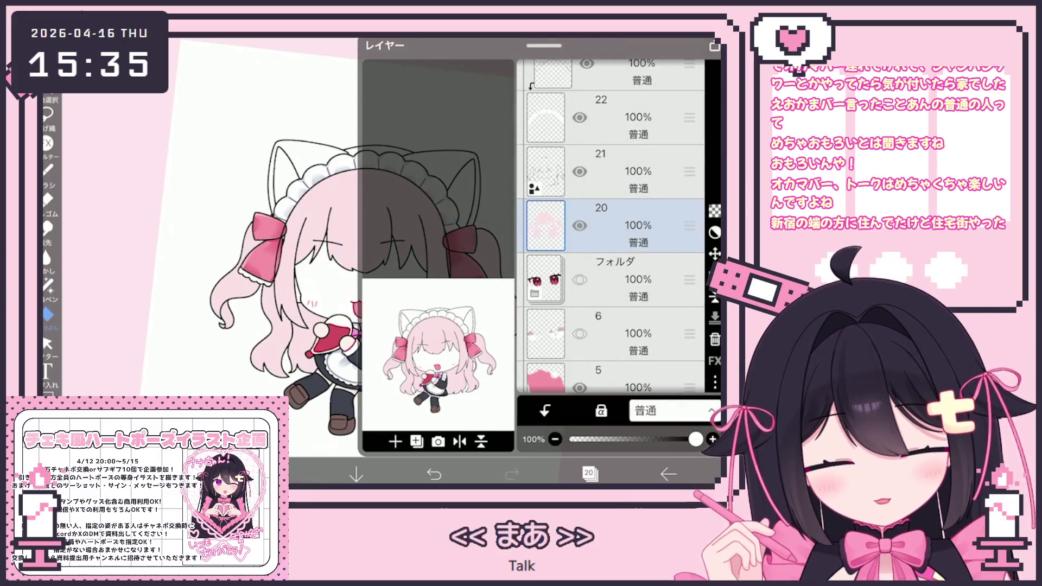
{"action": "left_click", "coordinate": [589, 473]}
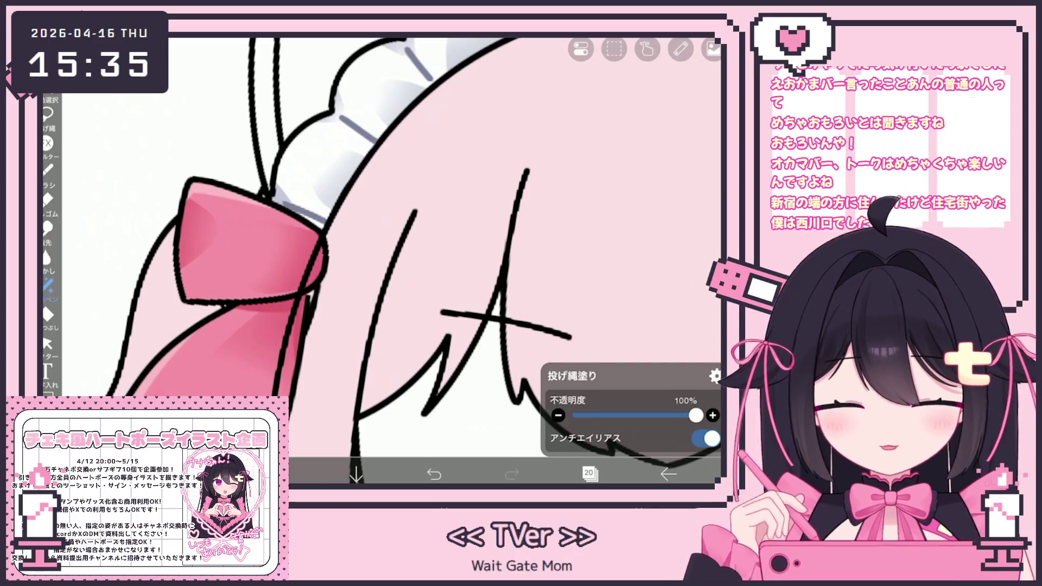
{"action": "scroll", "coordinate": [407, 262], "scroll_direction": "down", "scroll_amount": 5}
{"action": "left_click", "coordinate": [49, 313]}
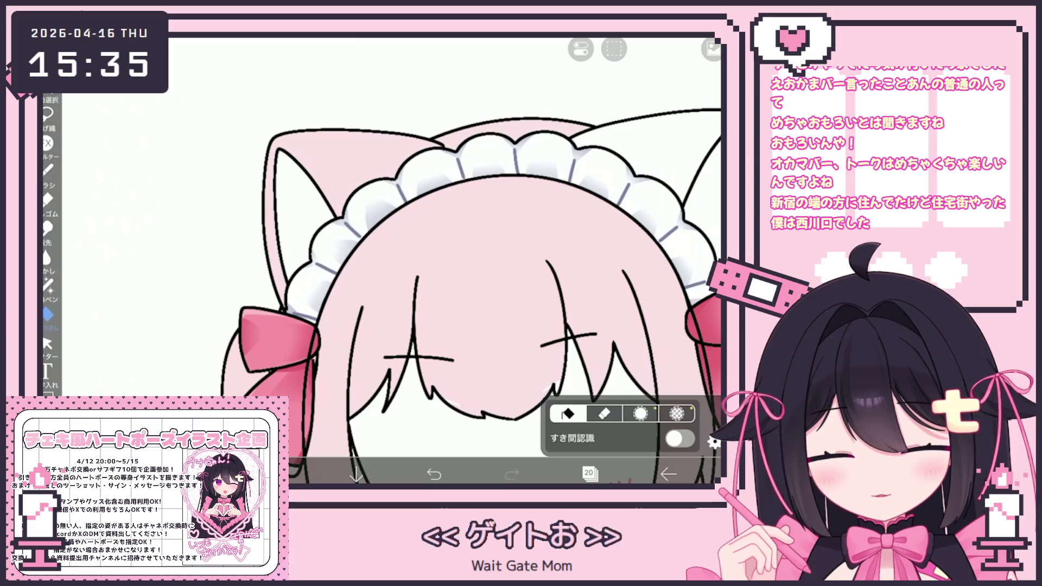
{"action": "scroll", "coordinate": [457, 285], "scroll_direction": "down", "scroll_amount": 5}
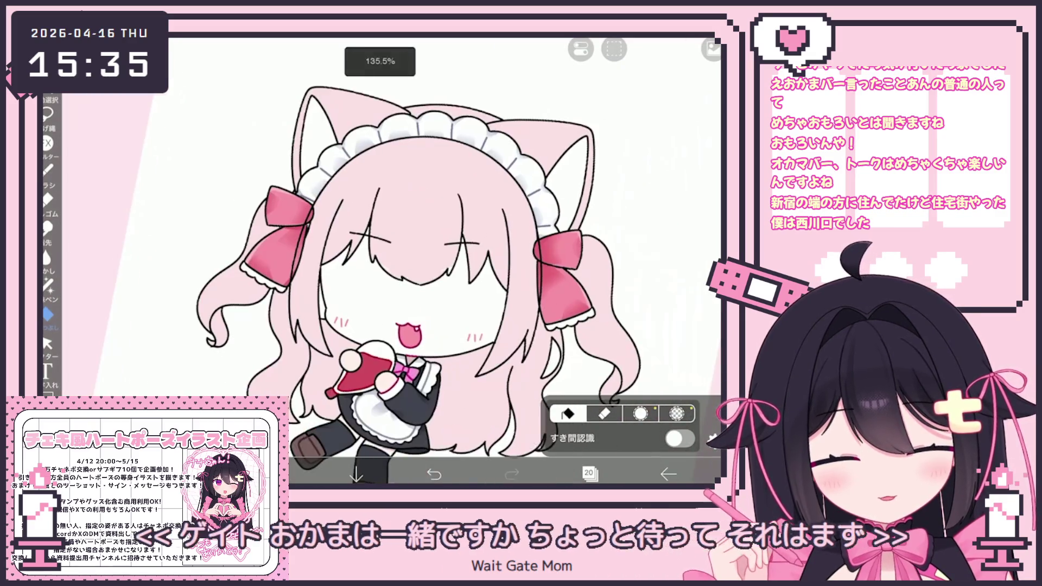
{"action": "scroll", "coordinate": [440, 269], "scroll_direction": "down", "scroll_amount": 2}
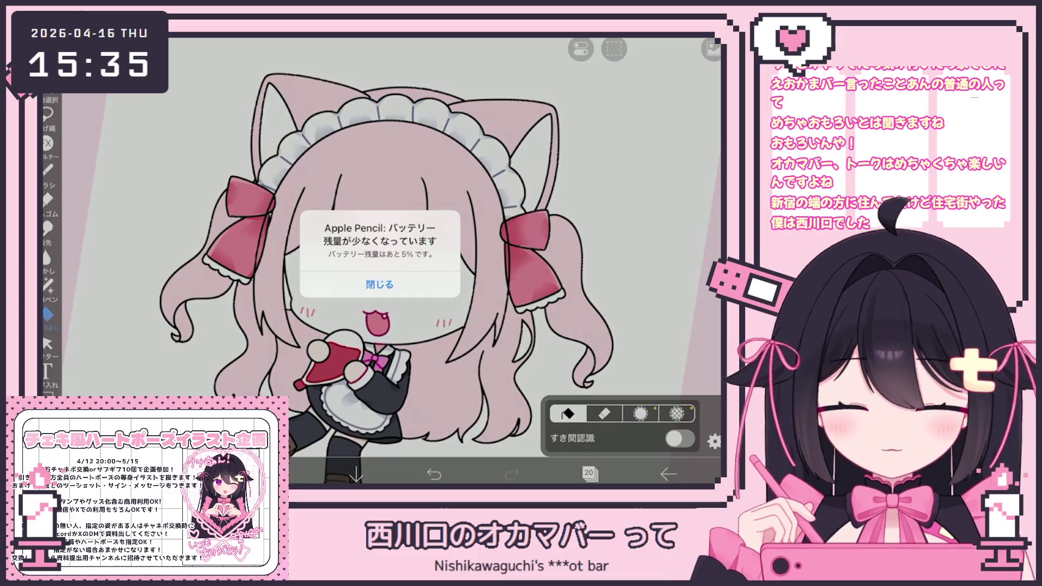
{"action": "left_click", "coordinate": [380, 284]}
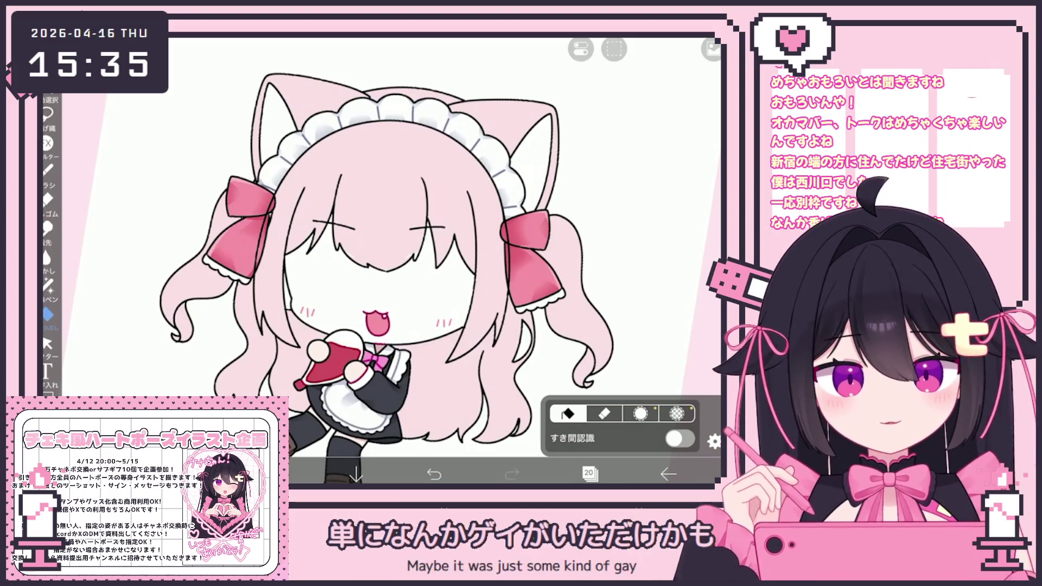
{"action": "left_click", "coordinate": [590, 473]}
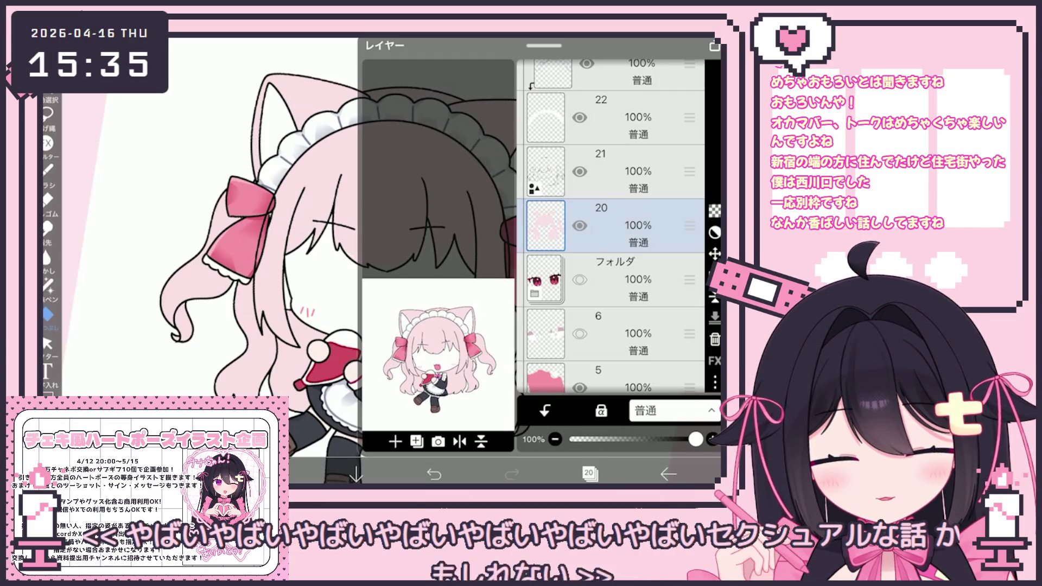
{"action": "scroll", "coordinate": [326, 245], "scroll_direction": "up", "scroll_amount": 10}
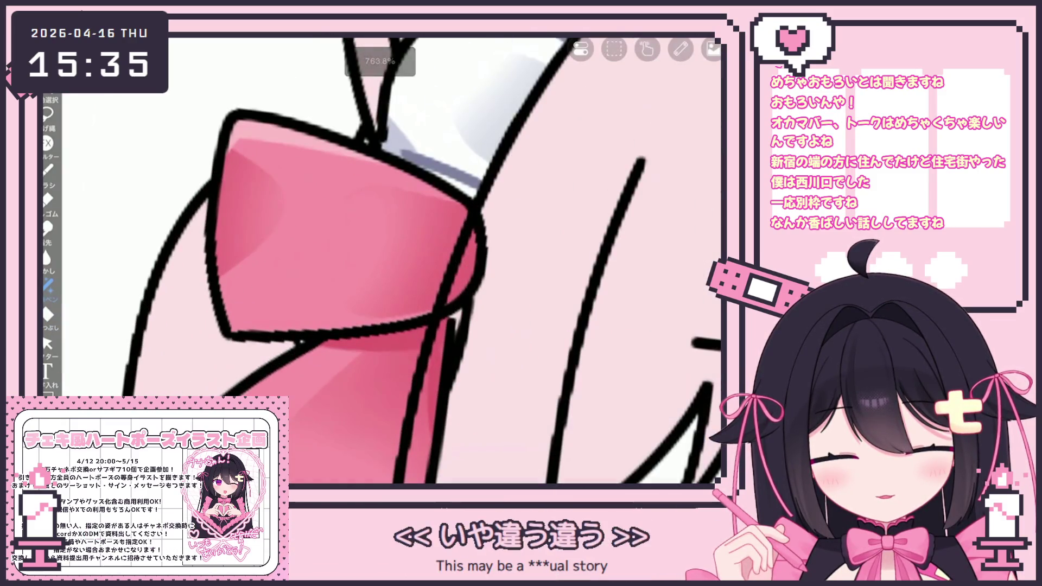
Step: Make the empty layer 33 the working layer and pick the ペン(ハード) hard pen brush
{"action": "left_click_drag", "start_coordinate": [408, 244], "coordinate": [423, 269]}
{"action": "scroll", "coordinate": [407, 260], "scroll_direction": "down", "scroll_amount": 10}
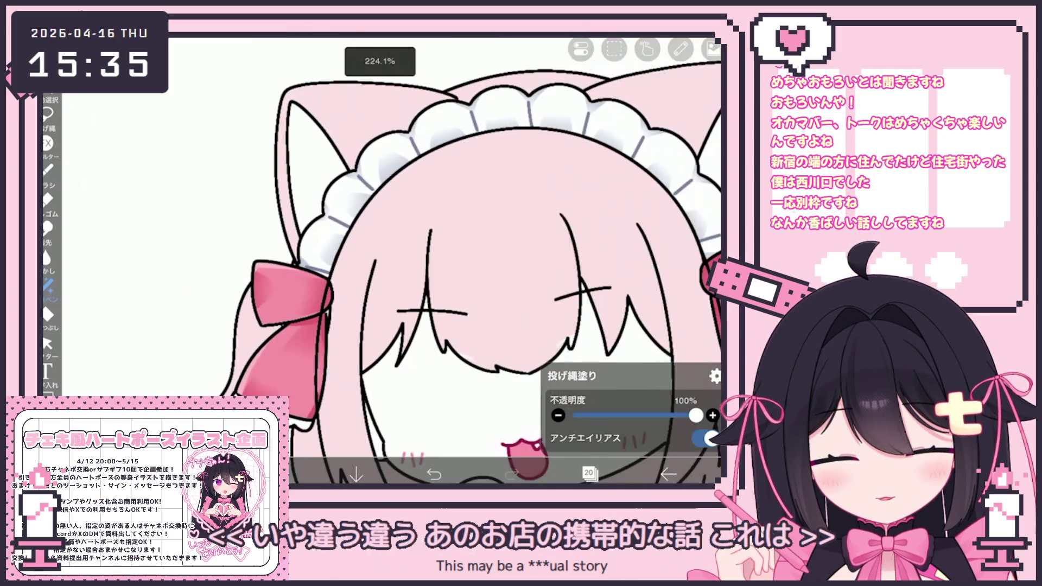
{"action": "scroll", "coordinate": [407, 262], "scroll_direction": "up", "scroll_amount": 8}
{"action": "scroll", "coordinate": [375, 261], "scroll_direction": "up", "scroll_amount": 3}
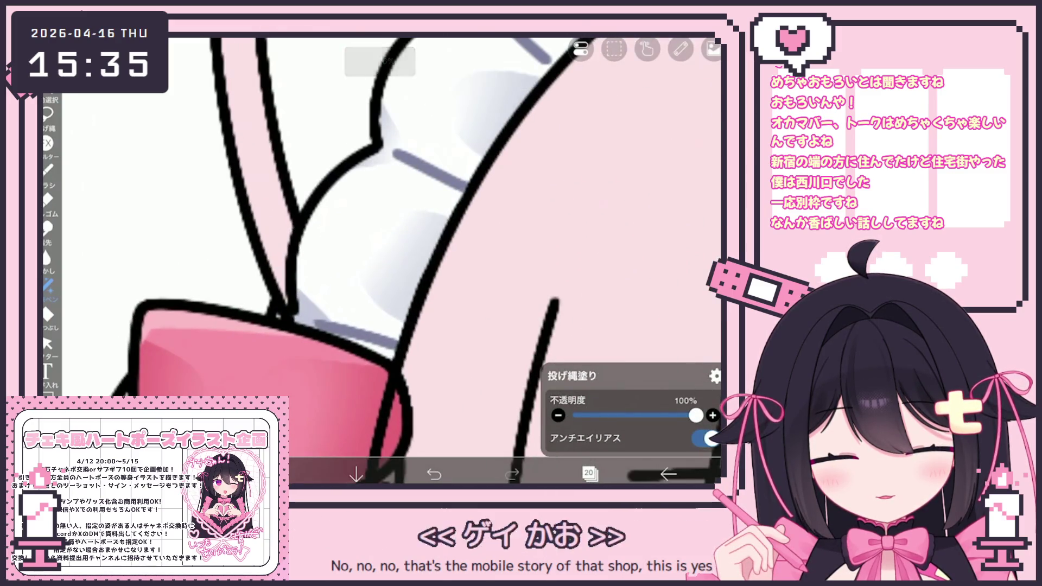
{"action": "scroll", "coordinate": [390, 261], "scroll_direction": "down", "scroll_amount": 10}
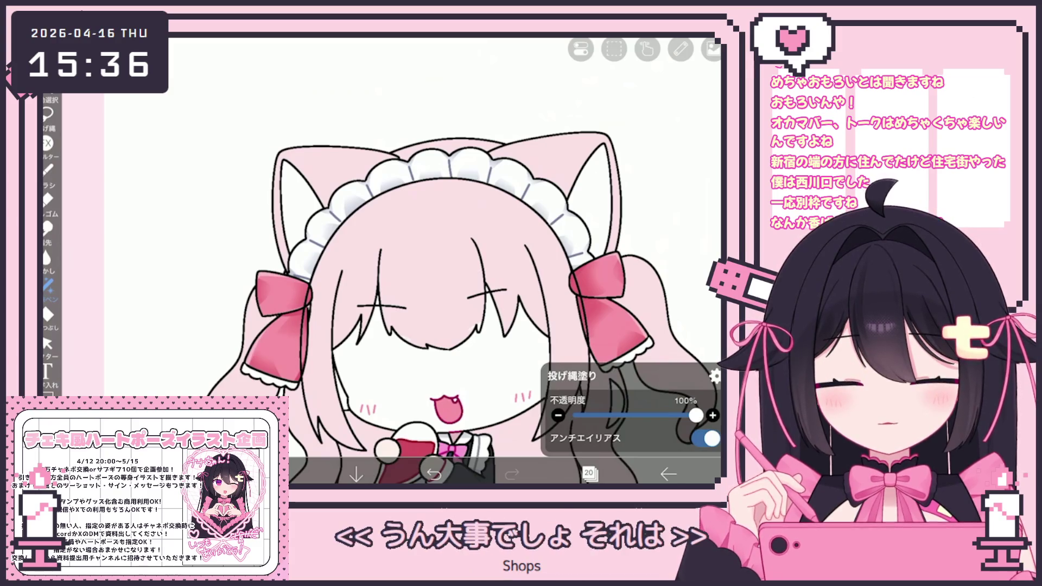
{"action": "left_click", "coordinate": [590, 474]}
{"action": "scroll", "coordinate": [611, 228], "scroll_direction": "up", "scroll_amount": 2}
{"action": "scroll", "coordinate": [611, 228], "scroll_direction": "up", "scroll_amount": 4}
{"action": "scroll", "coordinate": [611, 228], "scroll_direction": "up", "scroll_amount": 3}
{"action": "scroll", "coordinate": [612, 228], "scroll_direction": "up", "scroll_amount": 5}
{"action": "scroll", "coordinate": [611, 229], "scroll_direction": "up", "scroll_amount": 1}
{"action": "left_click", "coordinate": [618, 338]}
{"action": "scroll", "coordinate": [611, 228], "scroll_direction": "down", "scroll_amount": 2}
{"action": "left_click", "coordinate": [619, 221]}
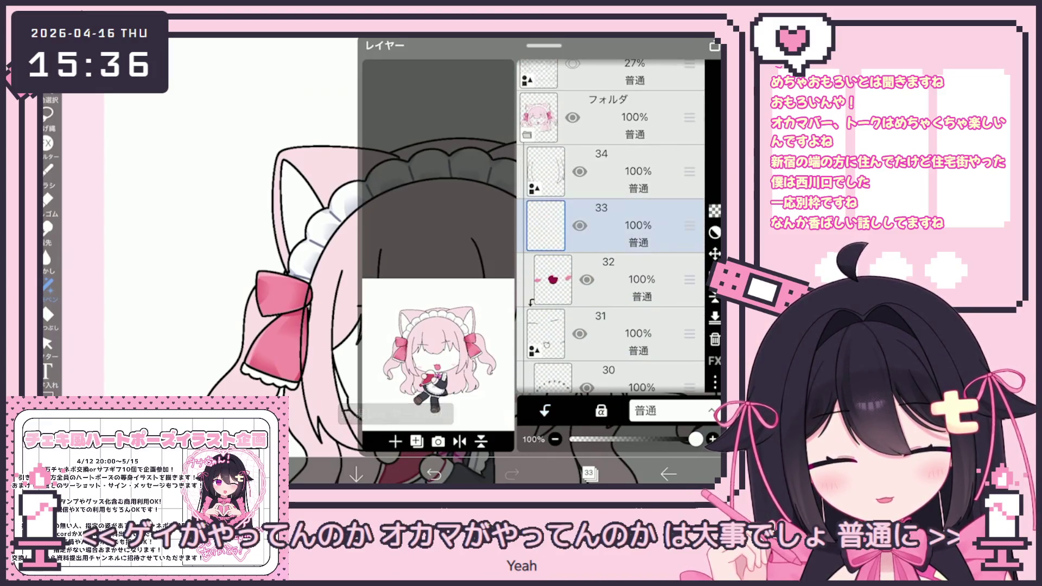
{"action": "left_click", "coordinate": [47, 169]}
{"action": "left_click", "coordinate": [163, 330]}
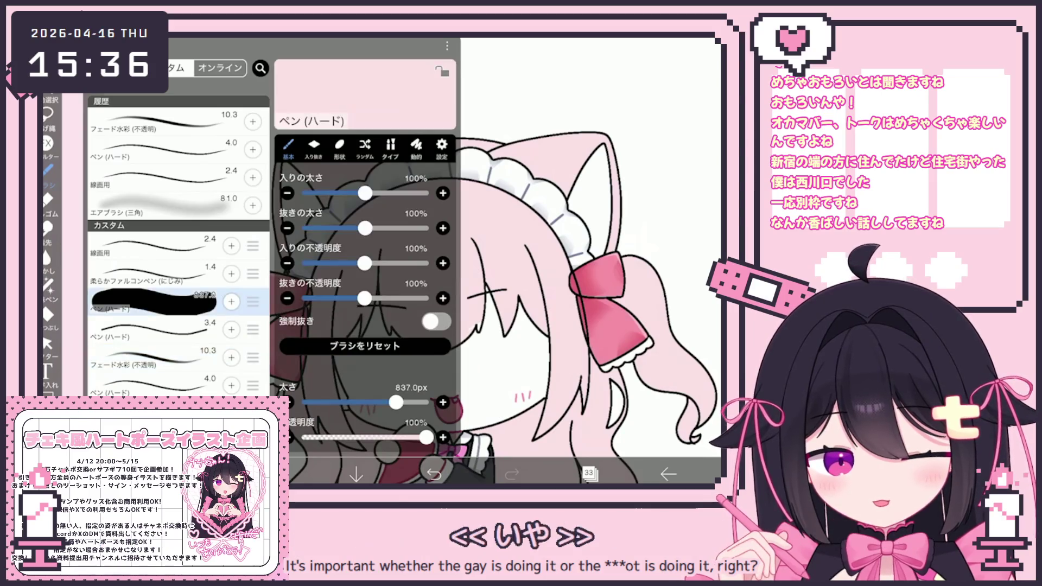
Step: Return to the canvas and undo the small pink stroke near the bow
{"action": "left_click", "coordinate": [570, 245]}
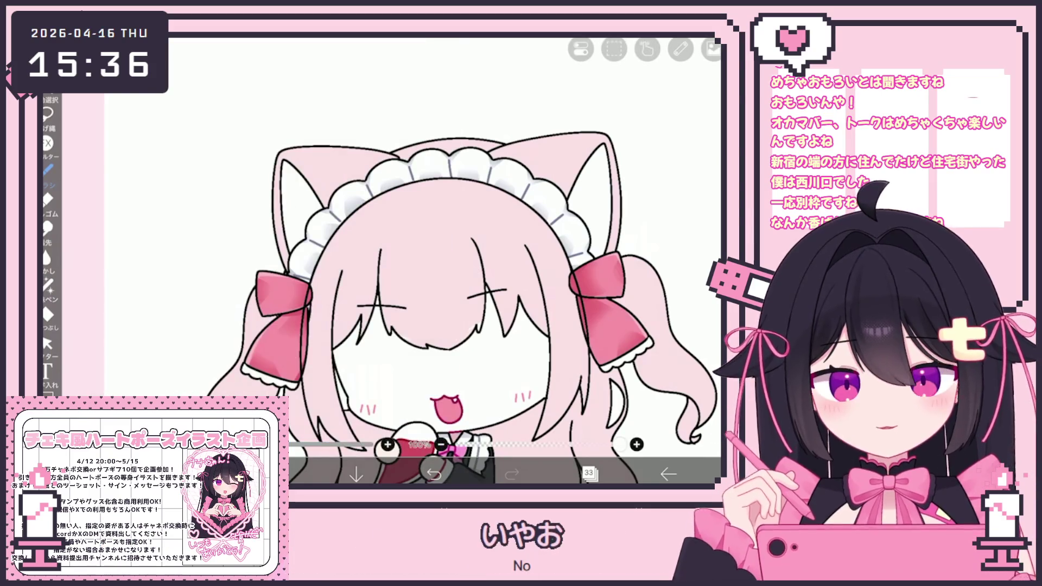
{"action": "scroll", "coordinate": [383, 245], "scroll_direction": "up", "scroll_amount": 5}
{"action": "scroll", "coordinate": [383, 244], "scroll_direction": "down", "scroll_amount": 1}
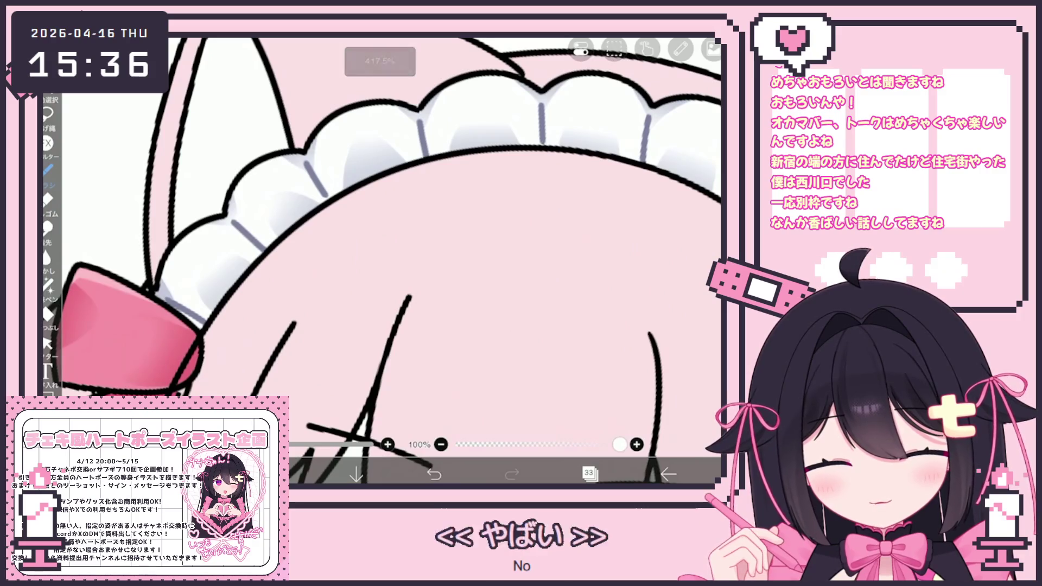
{"action": "scroll", "coordinate": [382, 245], "scroll_direction": "down", "scroll_amount": 3}
{"action": "scroll", "coordinate": [309, 270], "scroll_direction": "up", "scroll_amount": 2}
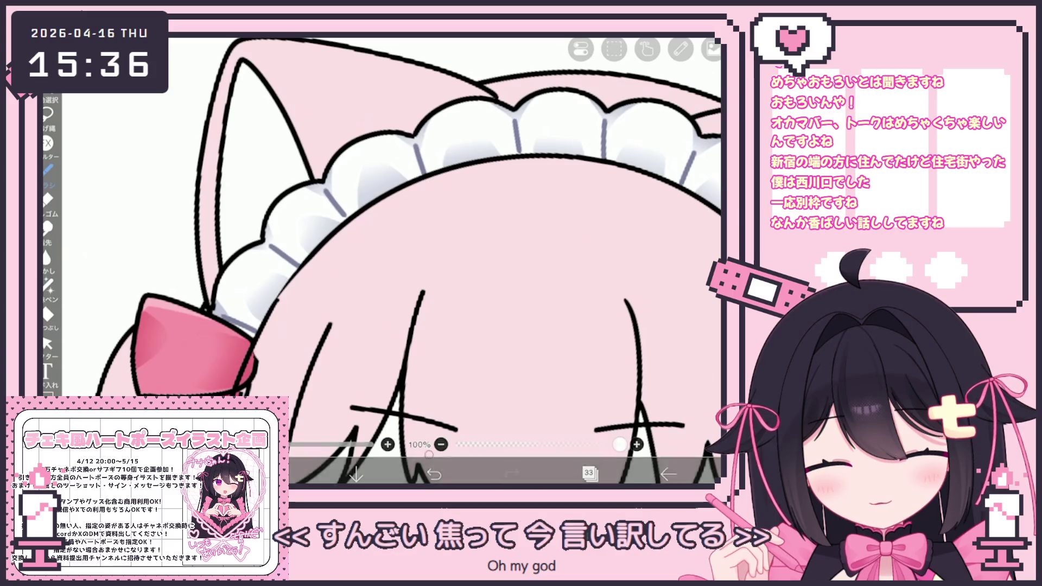
{"action": "scroll", "coordinate": [309, 269], "scroll_direction": "up", "scroll_amount": 2}
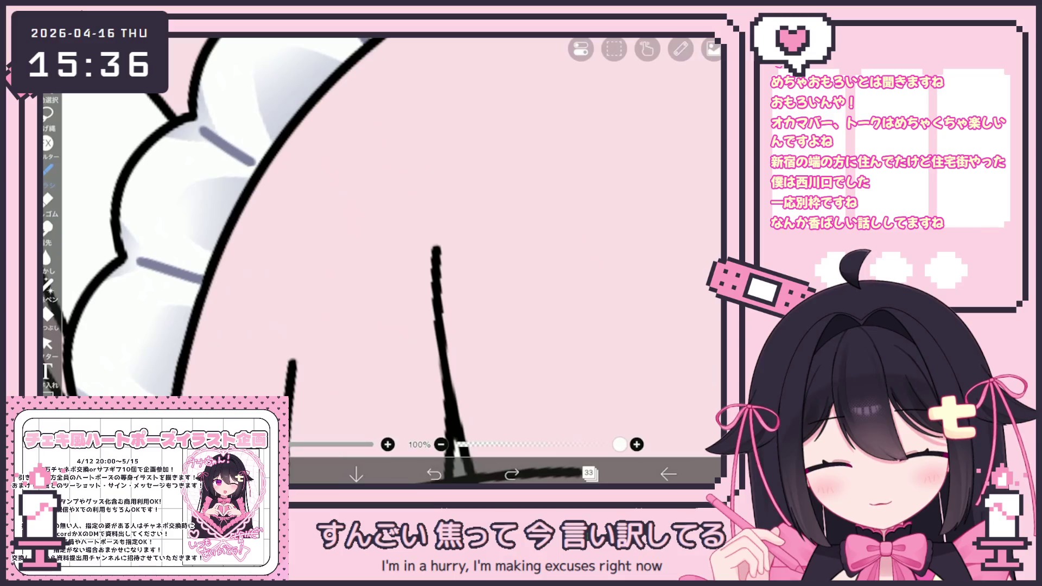
{"action": "scroll", "coordinate": [259, 279], "scroll_direction": "up", "scroll_amount": 2}
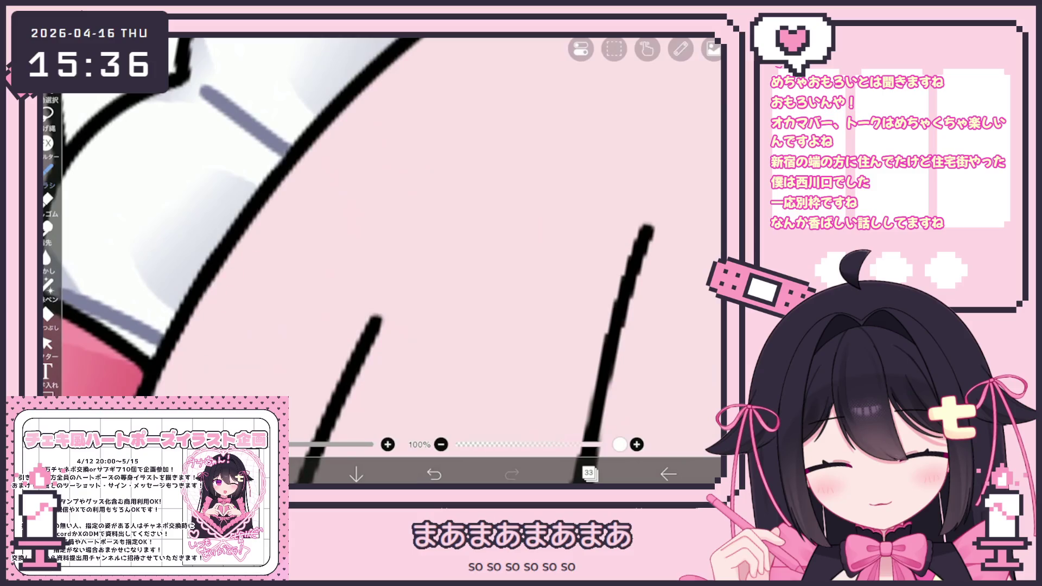
{"action": "scroll", "coordinate": [383, 261], "scroll_direction": "down", "scroll_amount": 5}
{"action": "scroll", "coordinate": [382, 261], "scroll_direction": "up", "scroll_amount": 5}
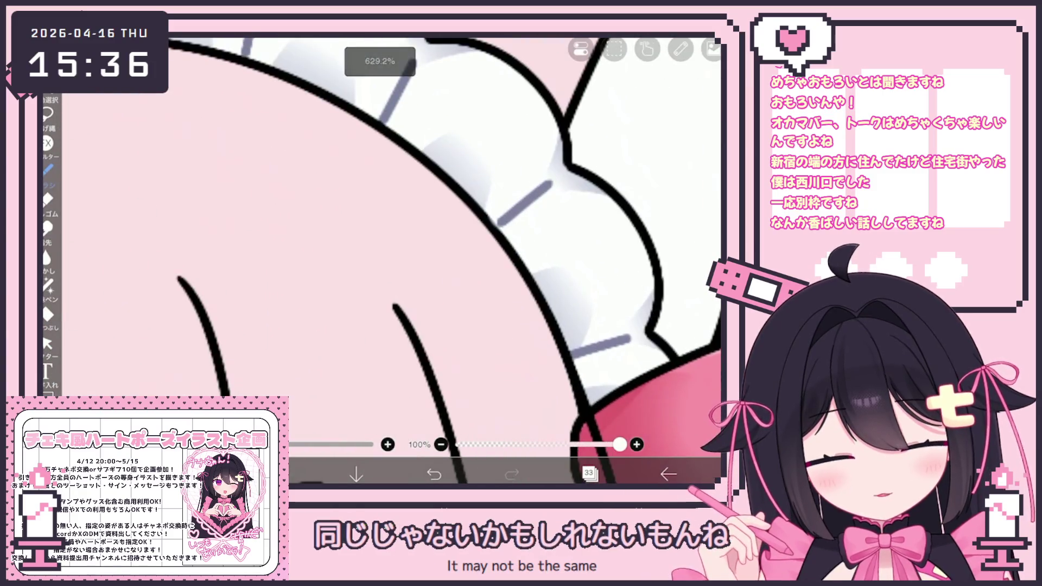
{"action": "scroll", "coordinate": [383, 261], "scroll_direction": "down", "scroll_amount": 2}
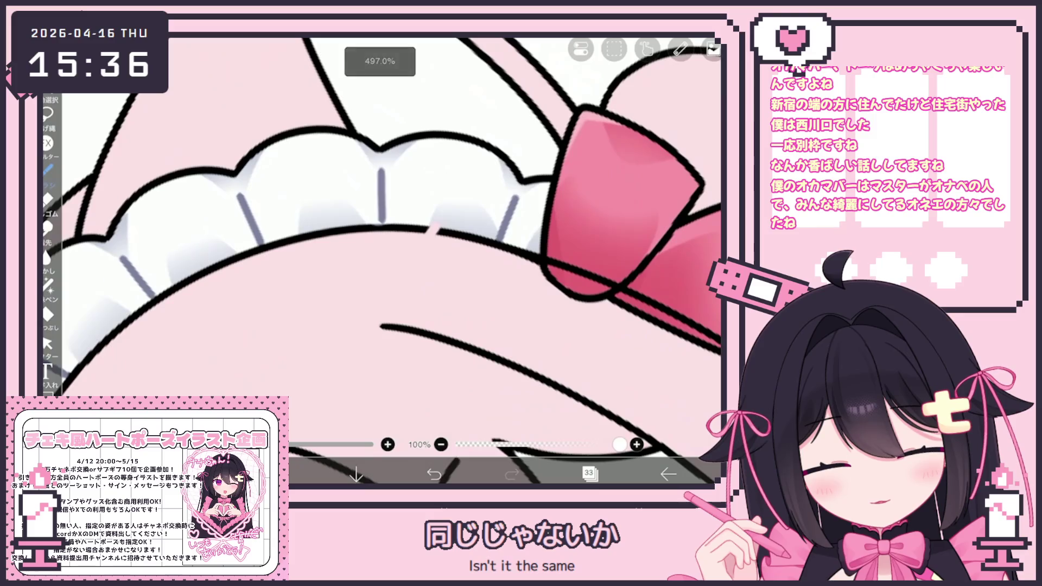
{"action": "key", "text": "ctrl+z"}
{"action": "scroll", "coordinate": [383, 261], "scroll_direction": "up", "scroll_amount": 1}
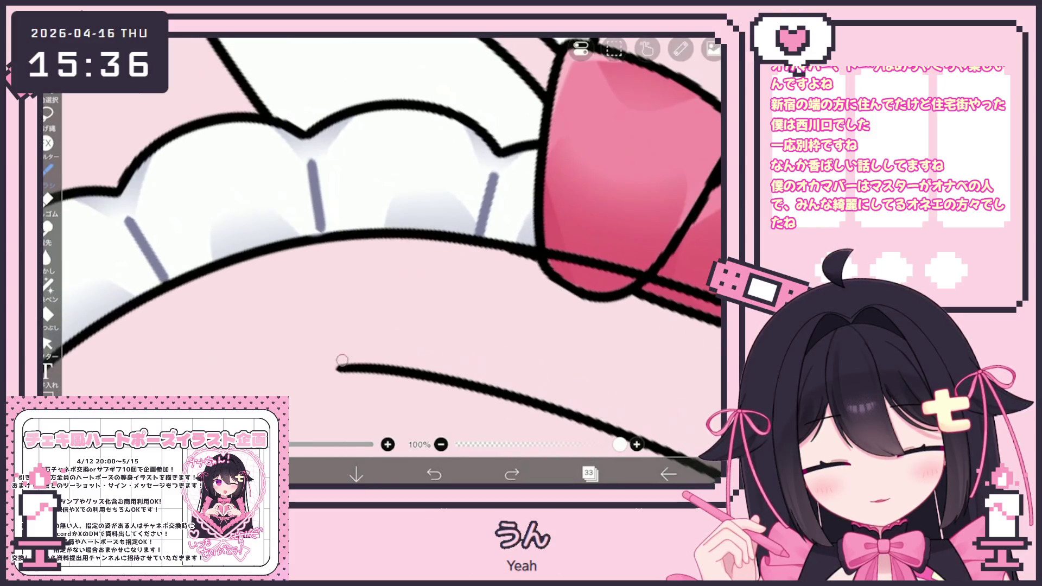
{"action": "scroll", "coordinate": [510, 254], "scroll_direction": "down", "scroll_amount": 2}
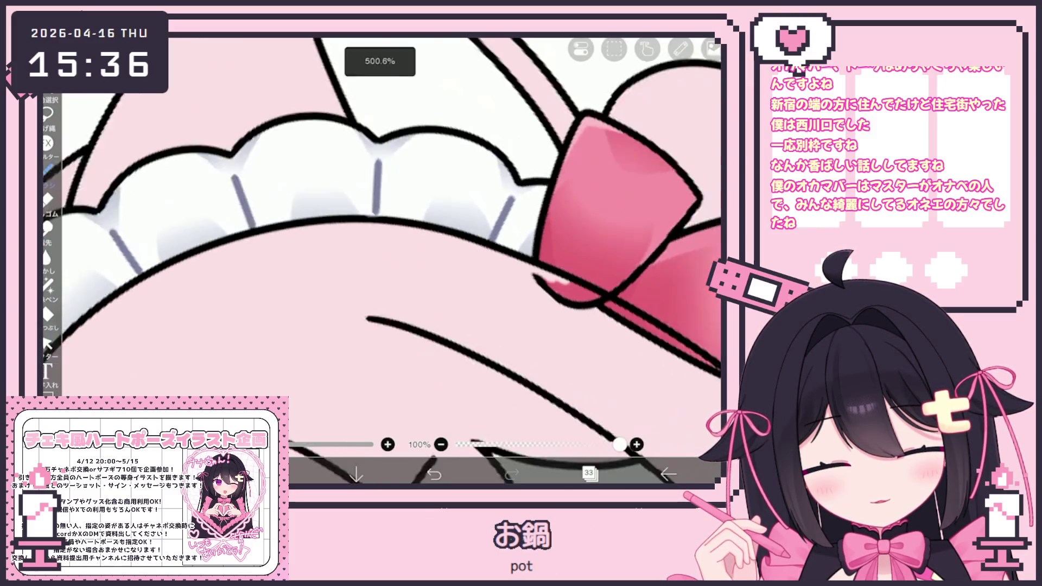
{"action": "scroll", "coordinate": [509, 254], "scroll_direction": "down", "scroll_amount": 2}
{"action": "scroll", "coordinate": [510, 254], "scroll_direction": "down", "scroll_amount": 2}
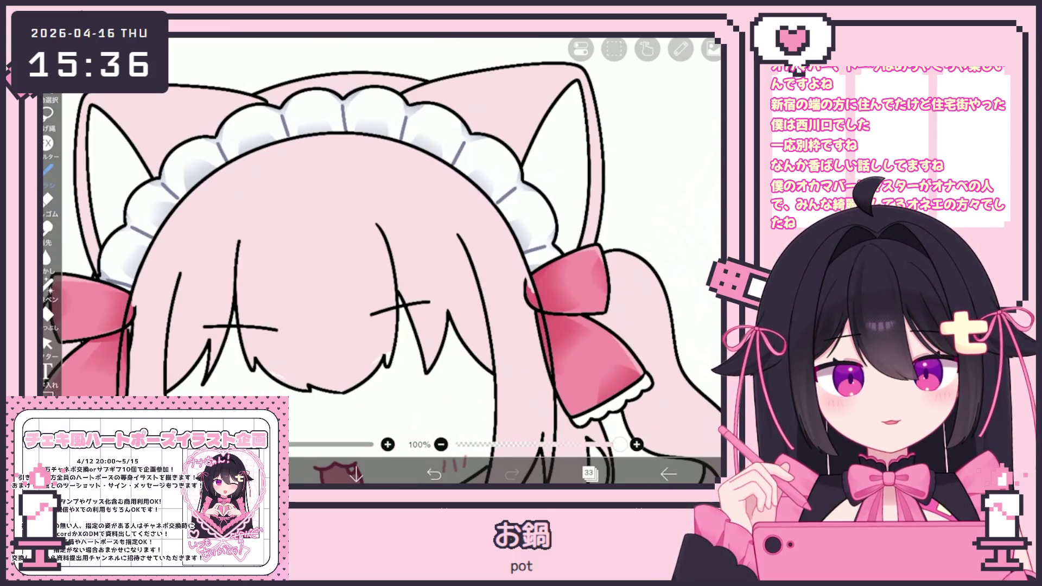
{"action": "scroll", "coordinate": [383, 262], "scroll_direction": "down", "scroll_amount": 2}
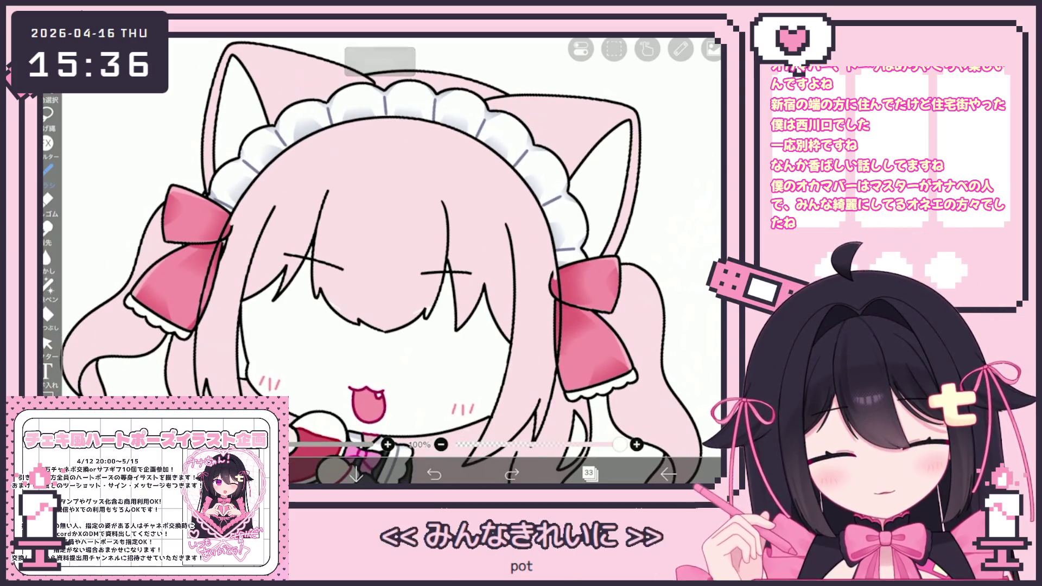
Step: Put layer 34 inside a new folder and set the fill tool's reference layer
{"action": "left_click", "coordinate": [590, 473]}
{"action": "left_click", "coordinate": [603, 171]}
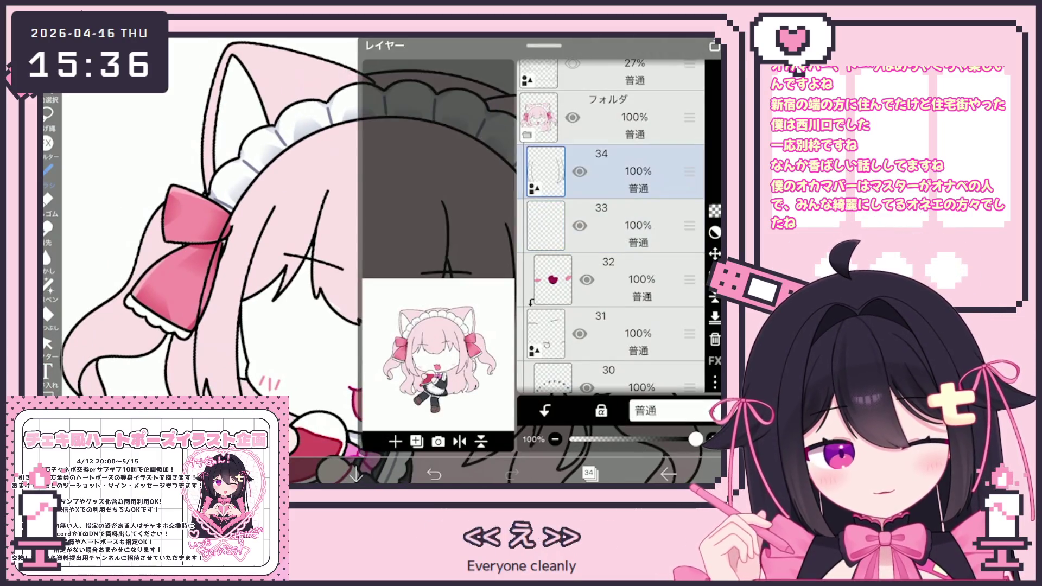
{"action": "left_click", "coordinate": [395, 442]}
{"action": "left_click", "coordinate": [407, 320]}
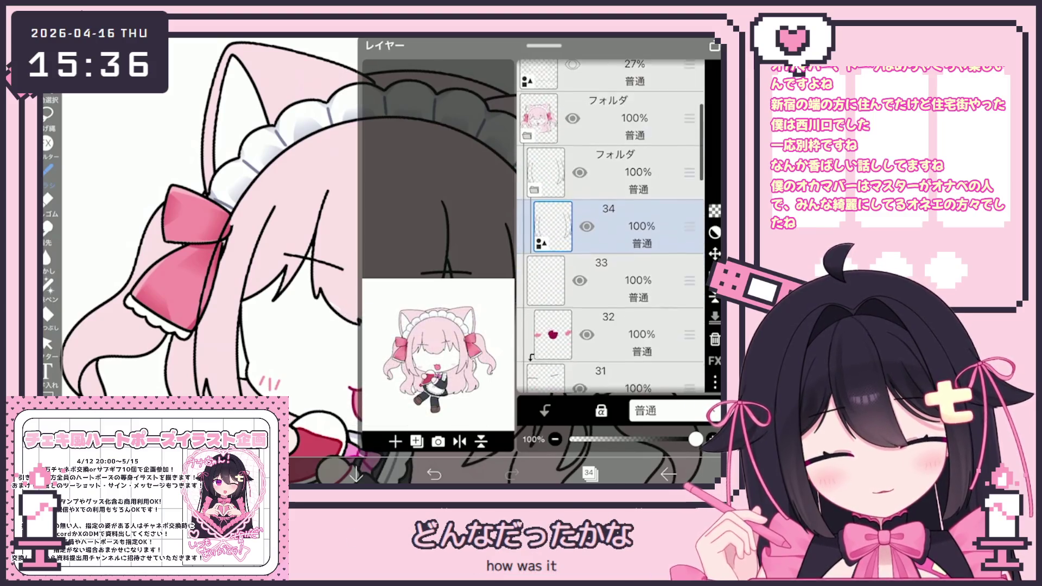
{"action": "left_click", "coordinate": [619, 260]}
{"action": "left_click", "coordinate": [635, 305]}
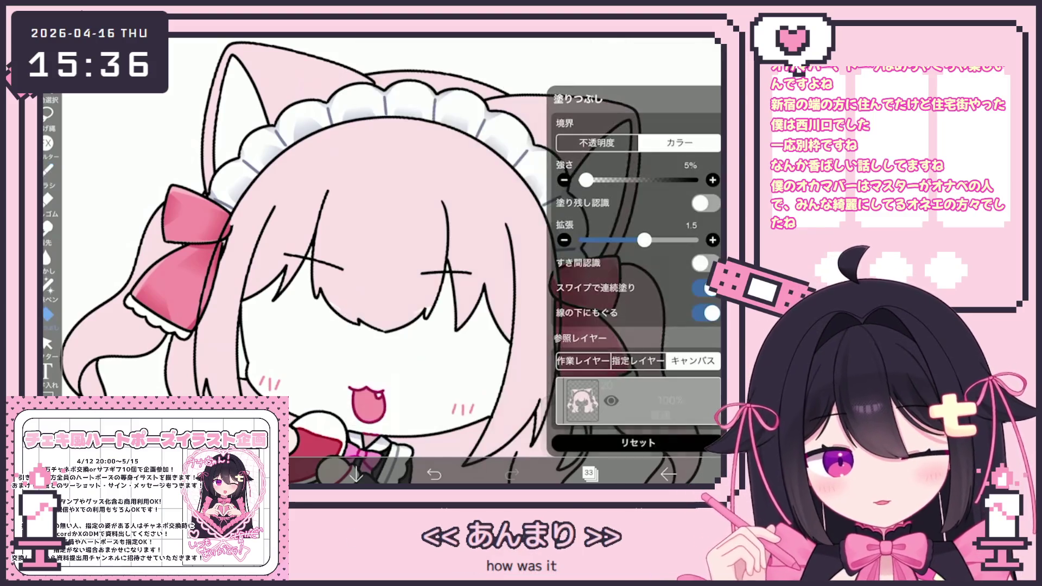
{"action": "left_click", "coordinate": [619, 362]}
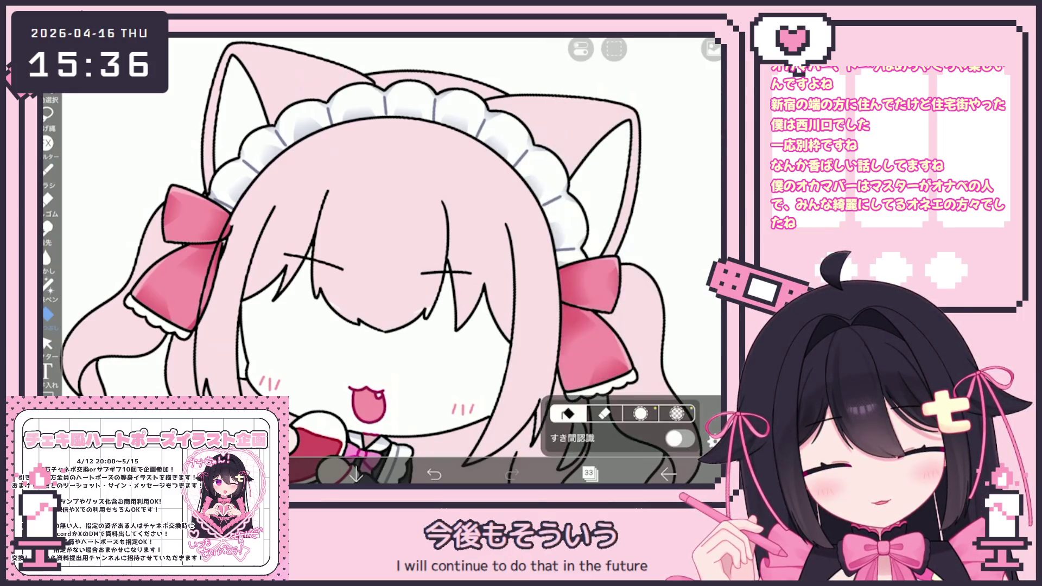
{"action": "scroll", "coordinate": [391, 260], "scroll_direction": "down", "scroll_amount": 2}
{"action": "scroll", "coordinate": [391, 261], "scroll_direction": "up", "scroll_amount": 4}
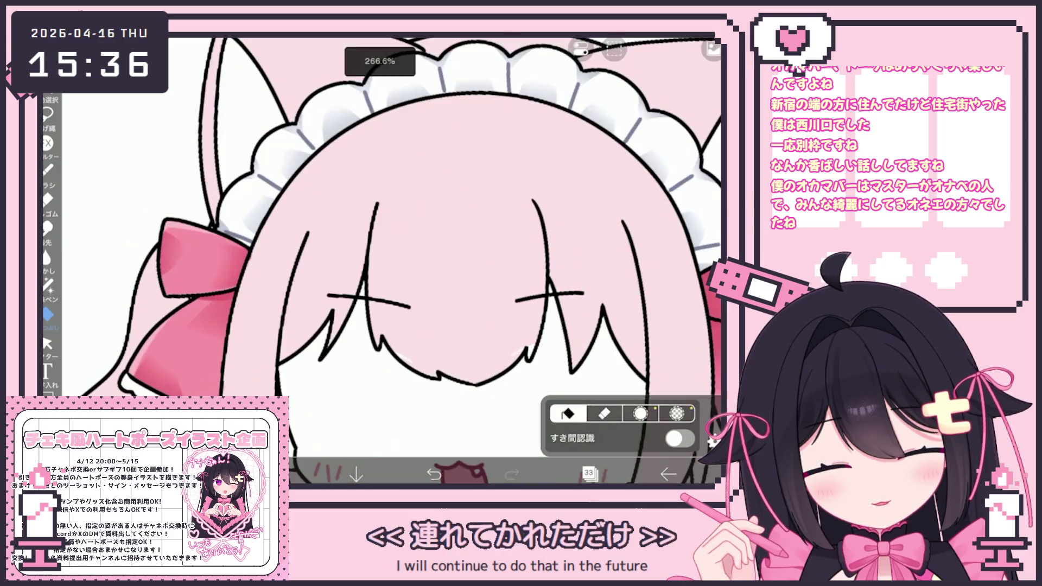
Step: Browse through the face folders and make layer 21 the painting layer
{"action": "left_click", "coordinate": [589, 473]}
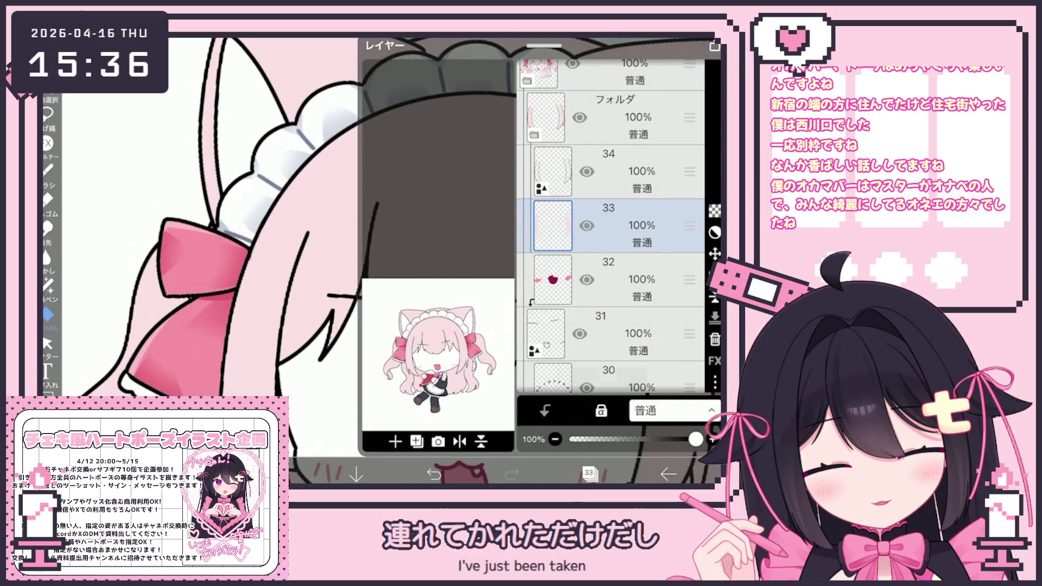
{"action": "left_click", "coordinate": [589, 473]}
{"action": "scroll", "coordinate": [505, 245], "scroll_direction": "up", "scroll_amount": 3}
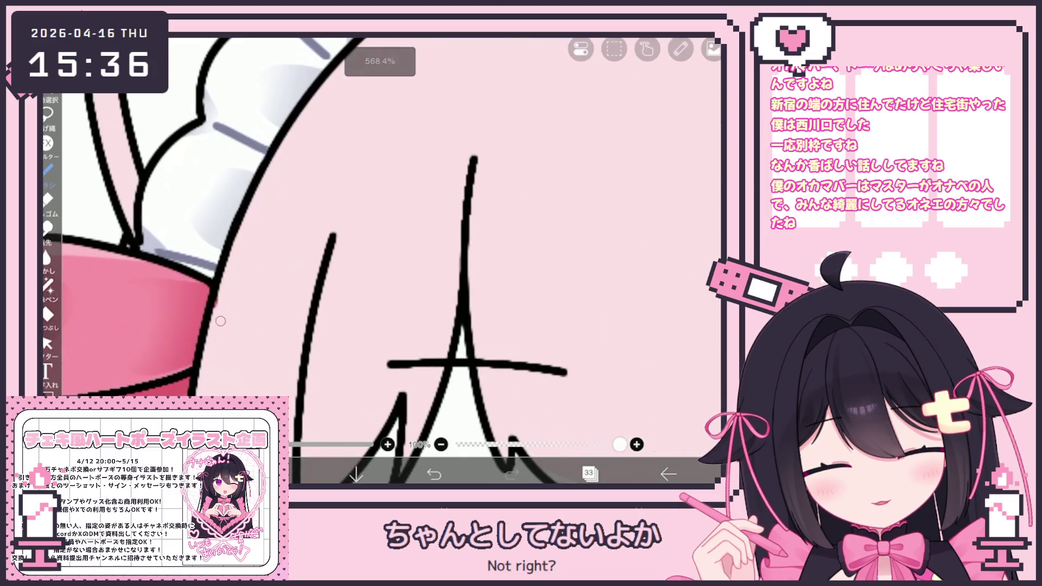
{"action": "scroll", "coordinate": [217, 302], "scroll_direction": "down", "scroll_amount": 2}
{"action": "scroll", "coordinate": [217, 303], "scroll_direction": "down", "scroll_amount": 2}
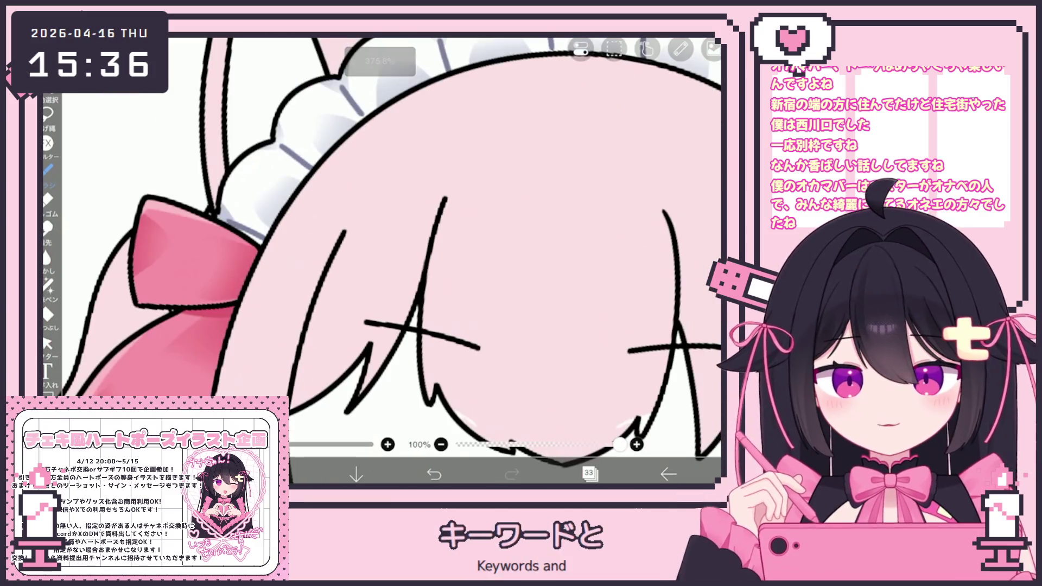
{"action": "scroll", "coordinate": [390, 245], "scroll_direction": "down", "scroll_amount": 3}
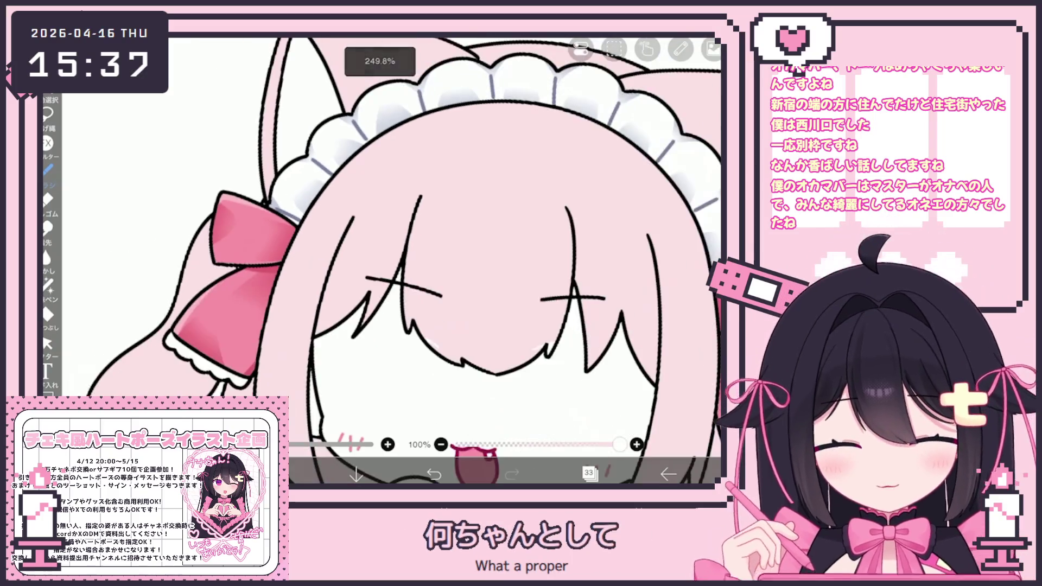
{"action": "left_click", "coordinate": [590, 473]}
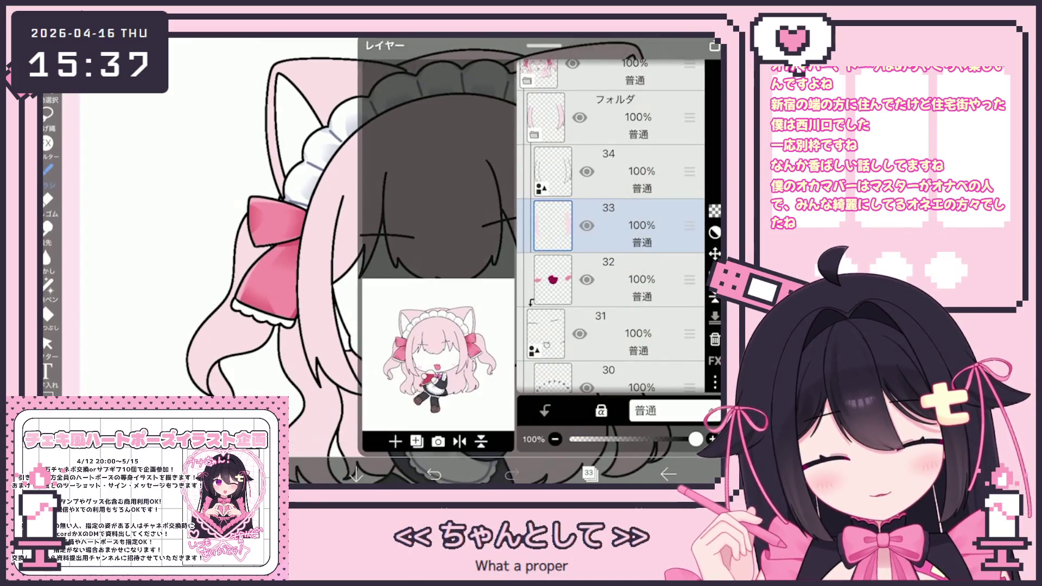
{"action": "scroll", "coordinate": [611, 244], "scroll_direction": "down", "scroll_amount": 2}
{"action": "scroll", "coordinate": [611, 244], "scroll_direction": "down", "scroll_amount": 5}
{"action": "scroll", "coordinate": [611, 245], "scroll_direction": "down", "scroll_amount": 5}
{"action": "left_click", "coordinate": [619, 277]}
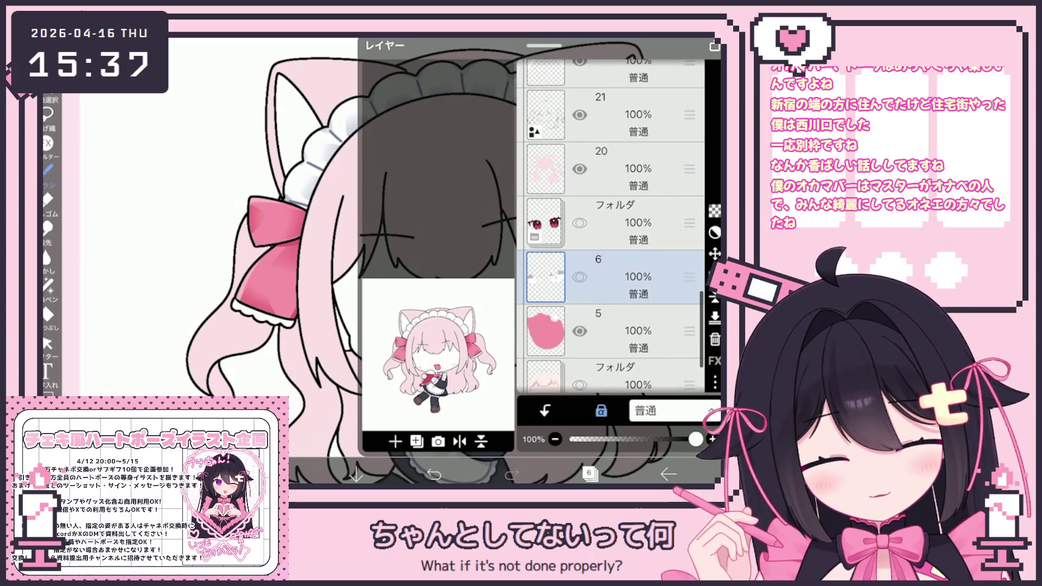
{"action": "scroll", "coordinate": [612, 245], "scroll_direction": "down", "scroll_amount": 1}
{"action": "left_click", "coordinate": [619, 311]}
{"action": "scroll", "coordinate": [611, 228], "scroll_direction": "up", "scroll_amount": 5}
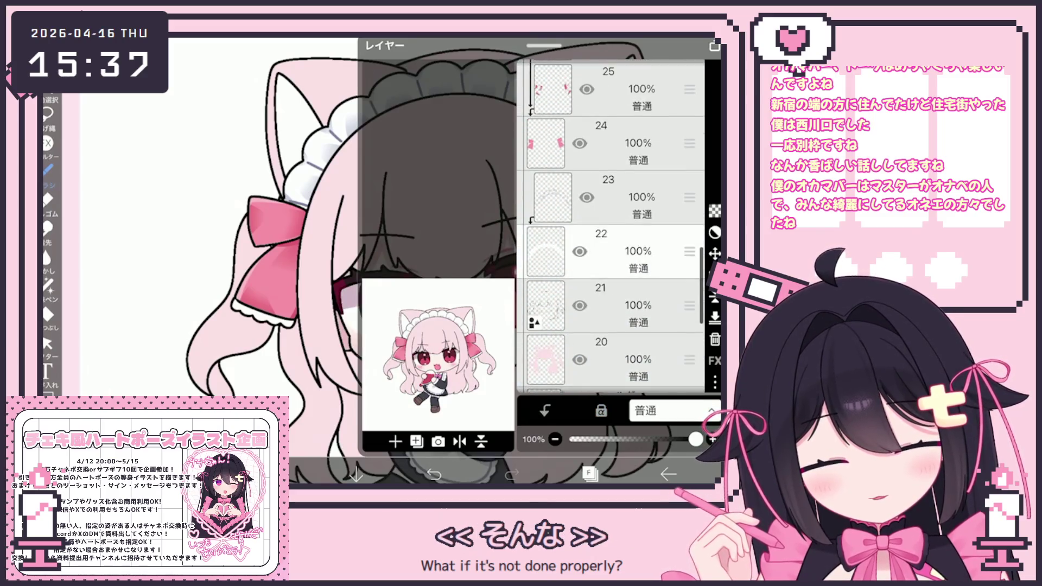
{"action": "scroll", "coordinate": [611, 229], "scroll_direction": "down", "scroll_amount": 3}
{"action": "left_click", "coordinate": [619, 329]}
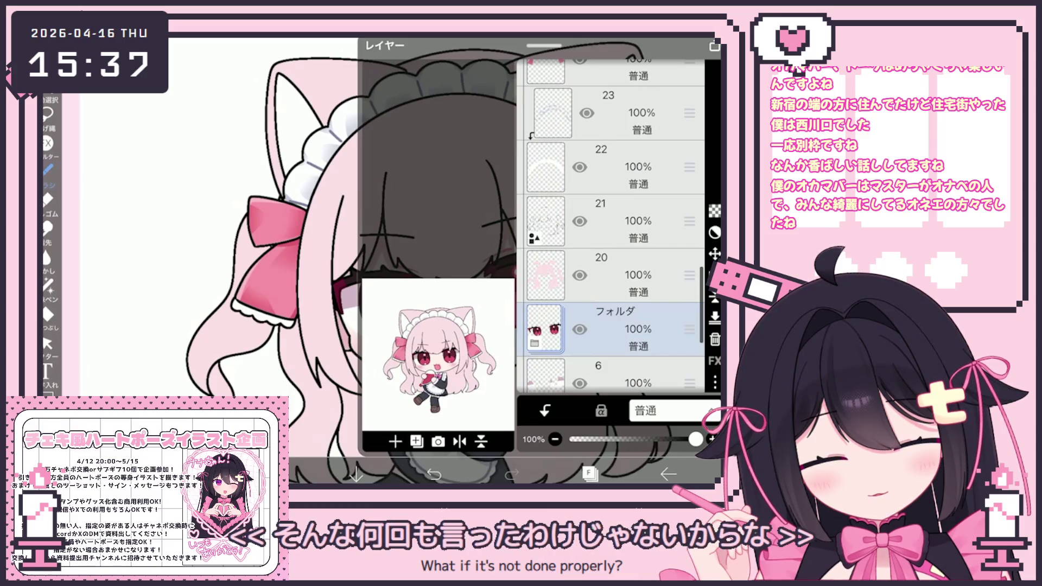
{"action": "left_click", "coordinate": [620, 275]}
{"action": "left_click", "coordinate": [620, 220]}
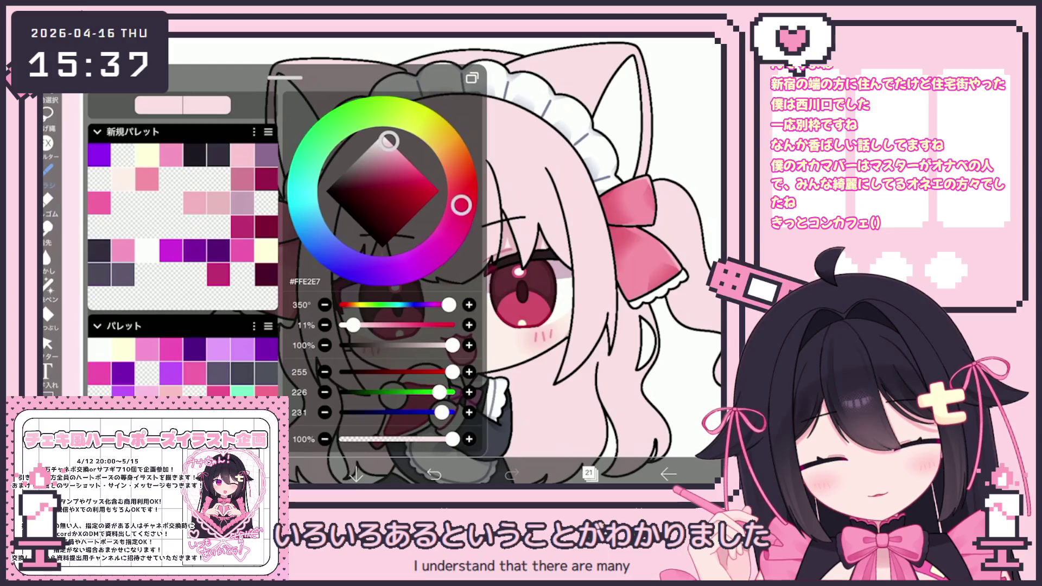
Step: Pick a slightly stronger pale pink and paint soft shading around the face, undoing the last stroke
{"action": "left_click_drag", "start_coordinate": [390, 140], "coordinate": [395, 145]}
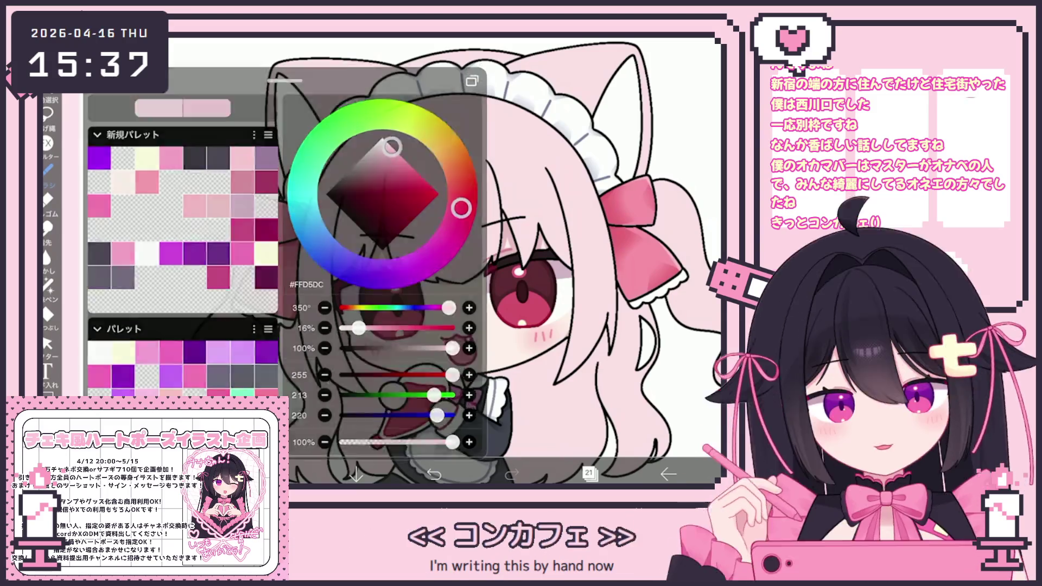
{"action": "left_click", "coordinate": [603, 366]}
{"action": "scroll", "coordinate": [436, 262], "scroll_direction": "up", "scroll_amount": 3}
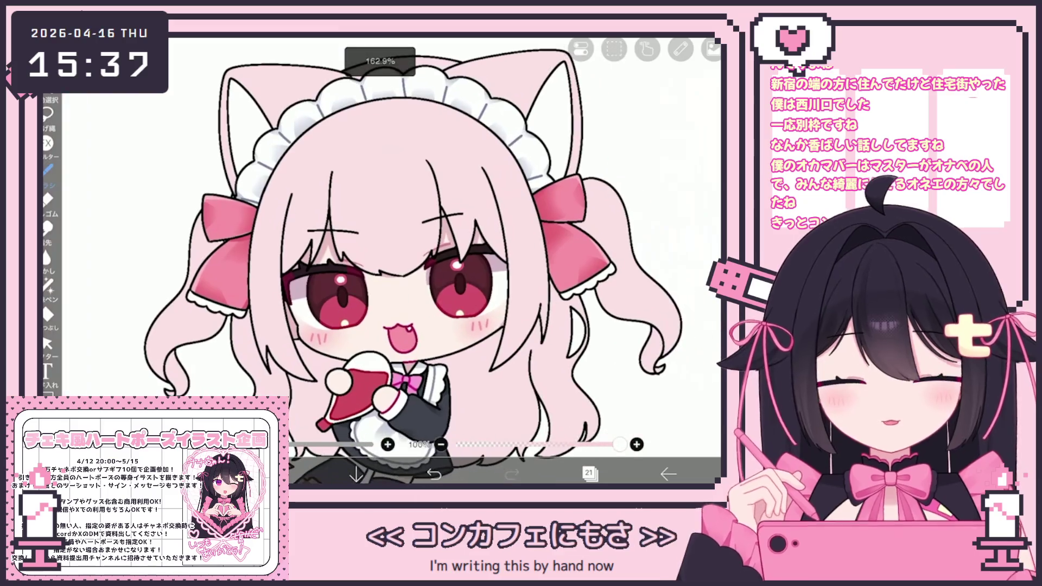
{"action": "left_click_drag", "start_coordinate": [309, 383], "coordinate": [472, 326]}
{"action": "left_click_drag", "start_coordinate": [293, 244], "coordinate": [489, 325]}
{"action": "key", "text": "ctrl+z"}
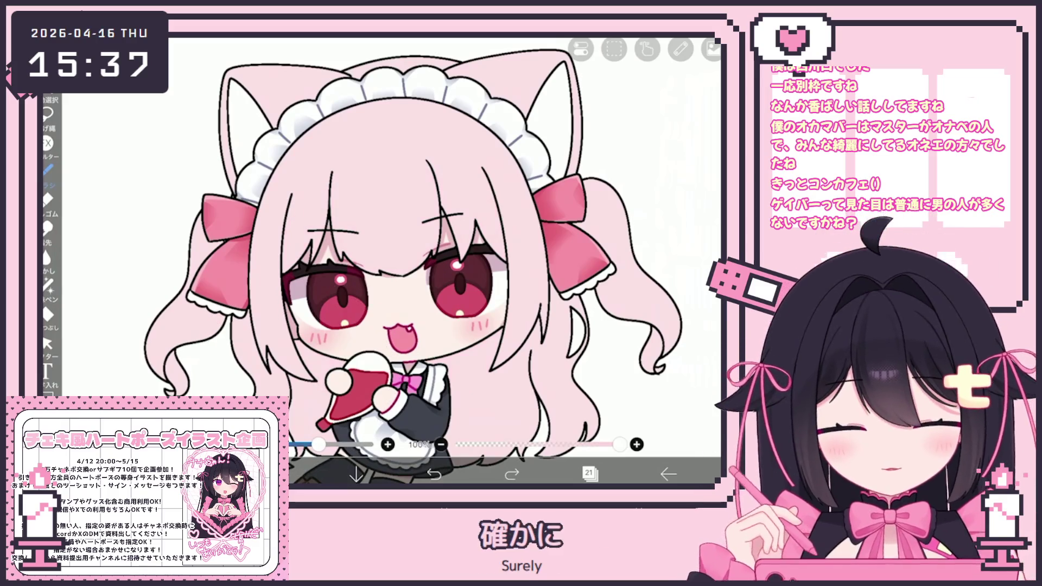
{"action": "left_click", "coordinate": [590, 473]}
{"action": "left_click", "coordinate": [590, 473]}
Step: Paint trial pink shading around the face, then clear the whole layer
{"action": "left_click_drag", "start_coordinate": [310, 244], "coordinate": [481, 342]}
{"action": "left_click_drag", "start_coordinate": [294, 188], "coordinate": [489, 269]}
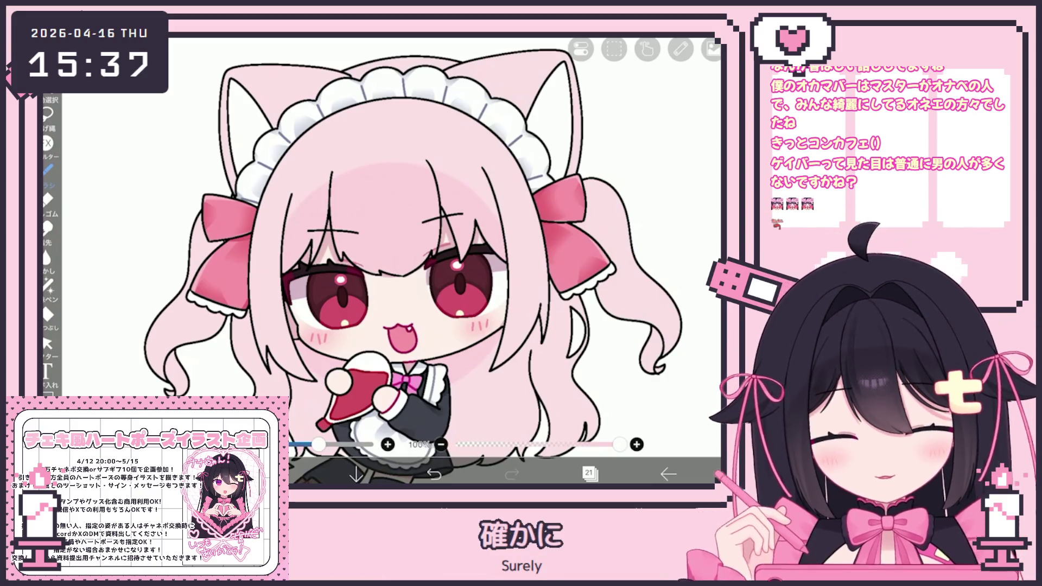
{"action": "left_click", "coordinate": [614, 48]}
{"action": "left_click", "coordinate": [561, 98]}
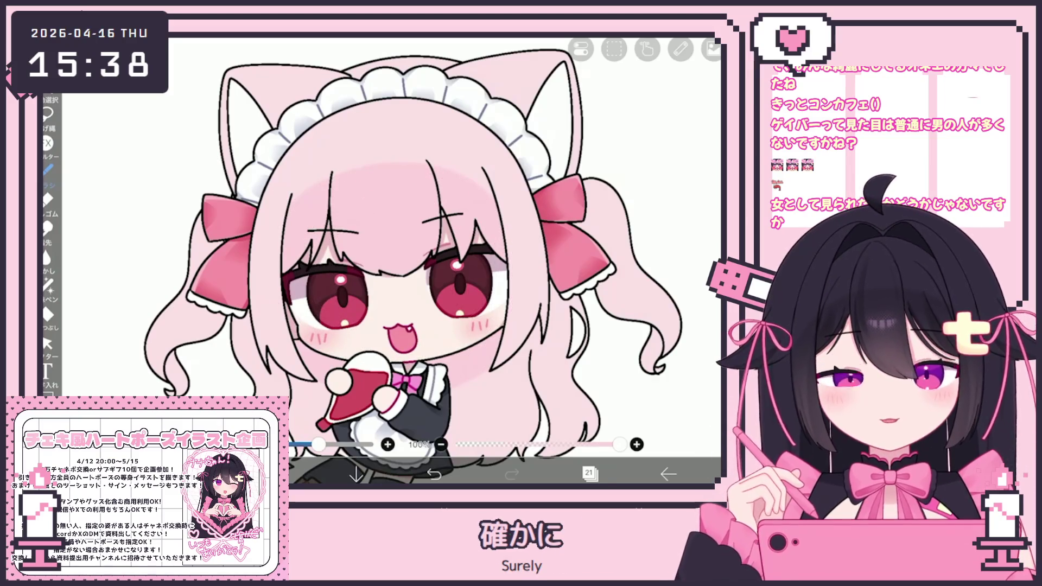
Step: Duplicate the pink ellipse layer and drag the copy up into the folder above layer 34
{"action": "left_click", "coordinate": [590, 473]}
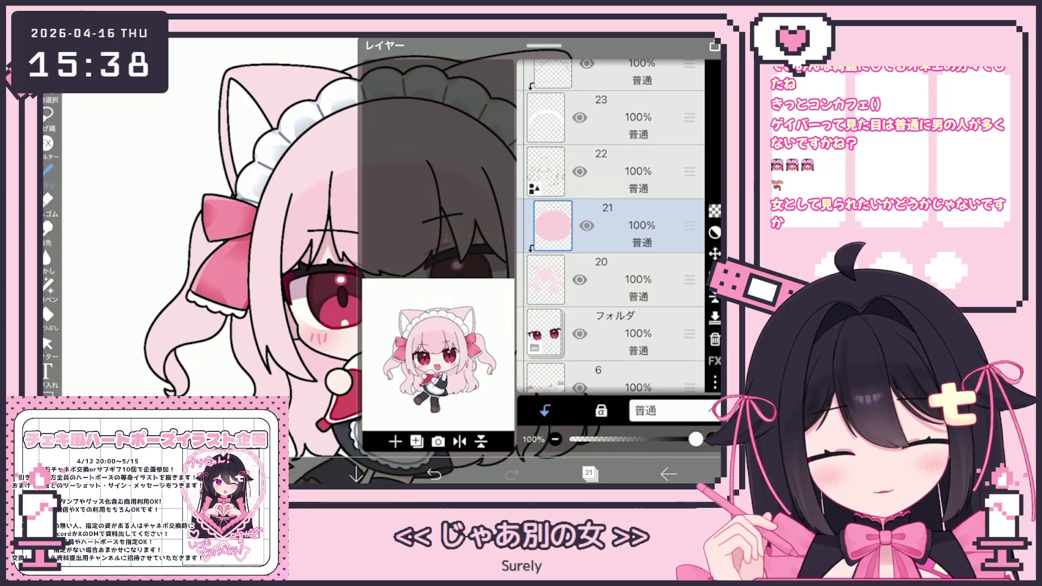
{"action": "left_click", "coordinate": [416, 441]}
{"action": "left_click", "coordinate": [402, 388]}
{"action": "scroll", "coordinate": [610, 228], "scroll_direction": "up", "scroll_amount": 3}
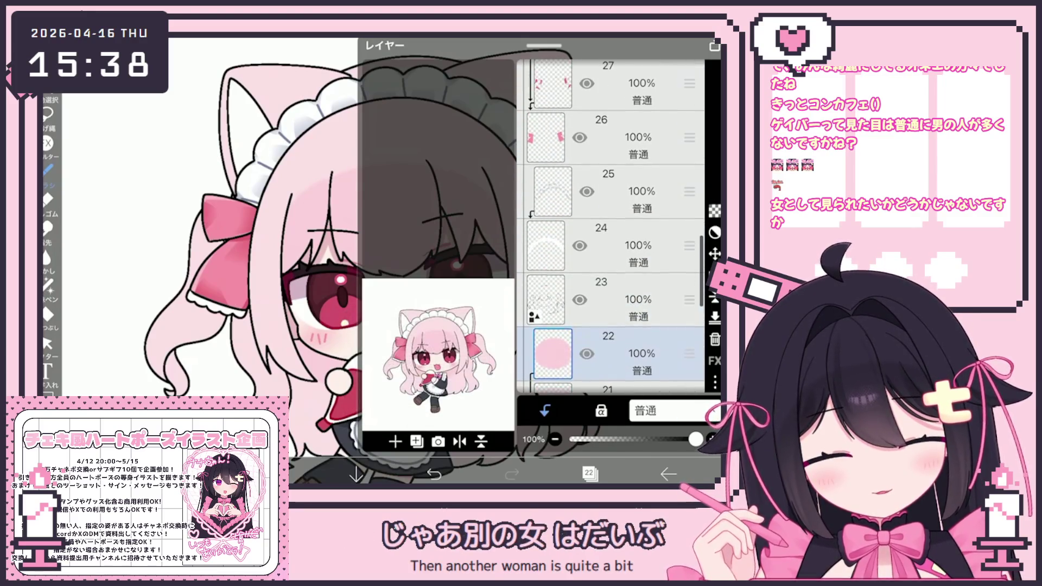
{"action": "mouse_move", "coordinate": [690, 354]}
{"action": "left_mouse_down"}
{"action": "mouse_move", "coordinate": [690, 99]}
{"action": "mouse_move", "coordinate": [690, 202]}
{"action": "left_mouse_up"}
{"action": "left_click", "coordinate": [590, 472]}
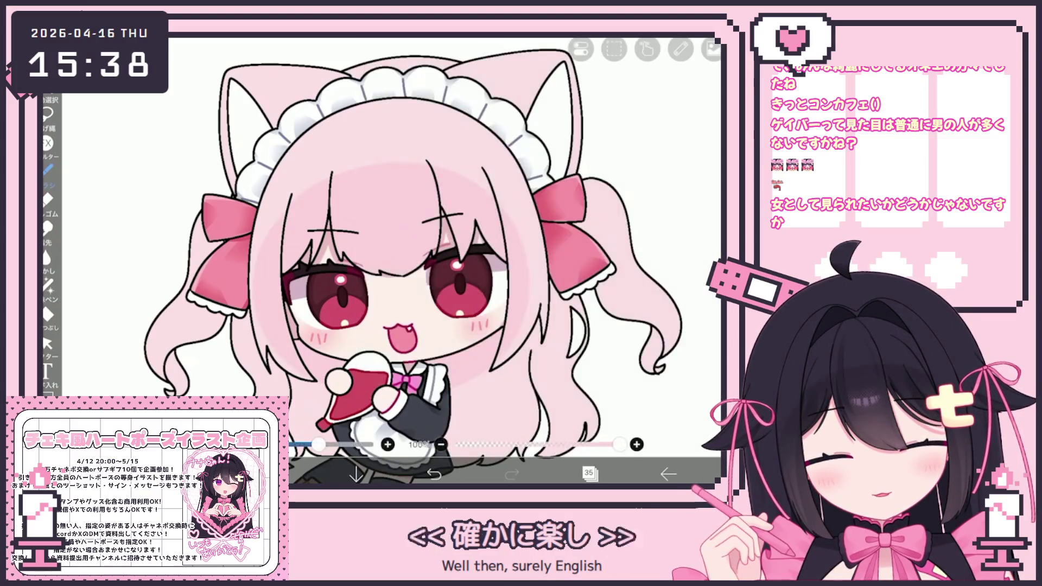
{"action": "scroll", "coordinate": [440, 261], "scroll_direction": "up", "scroll_amount": 3}
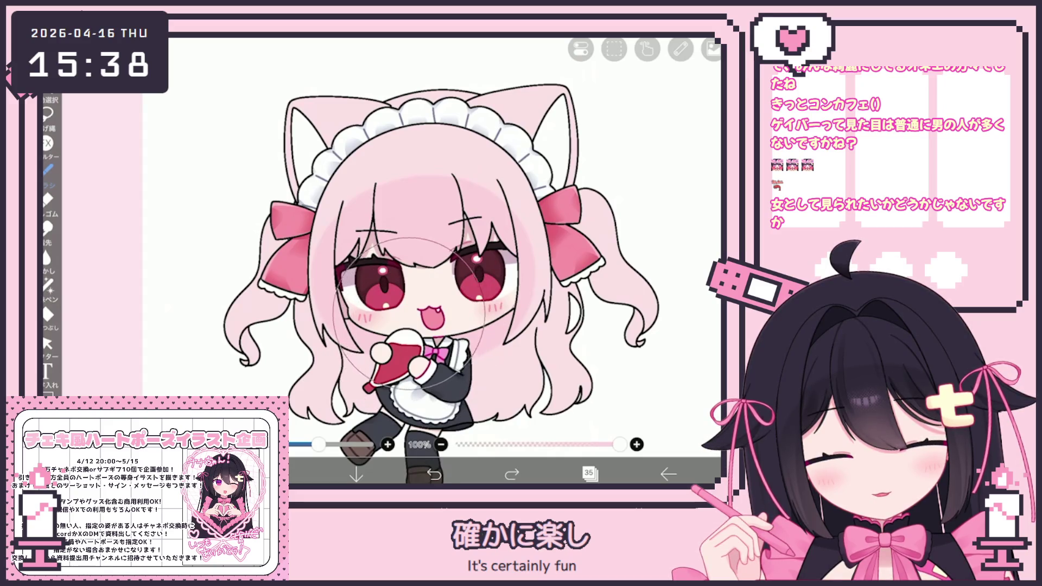
{"action": "scroll", "coordinate": [439, 260], "scroll_direction": "down", "scroll_amount": 3}
{"action": "scroll", "coordinate": [440, 260], "scroll_direction": "up", "scroll_amount": 1}
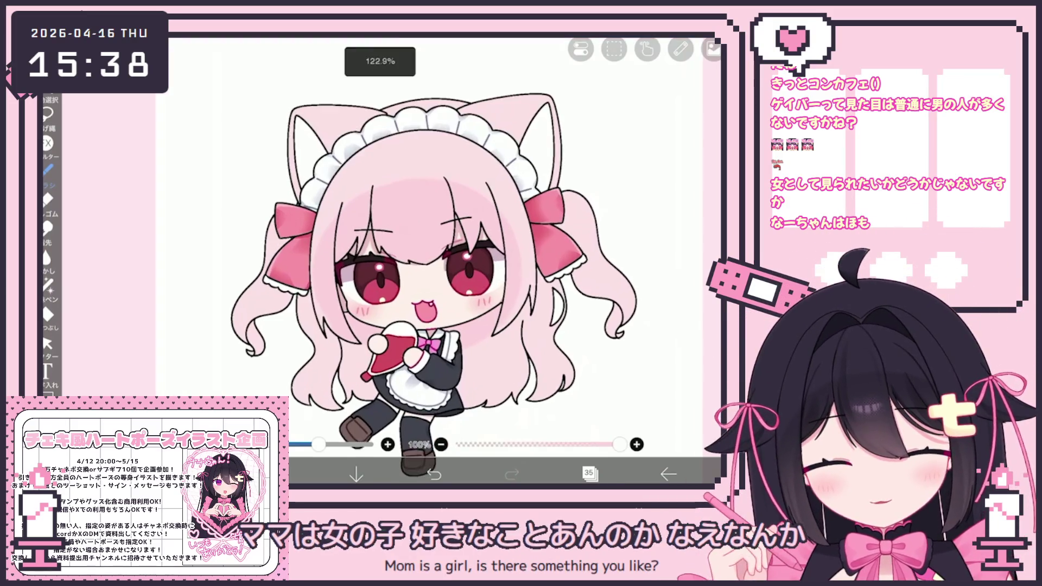
{"action": "left_click", "coordinate": [590, 473]}
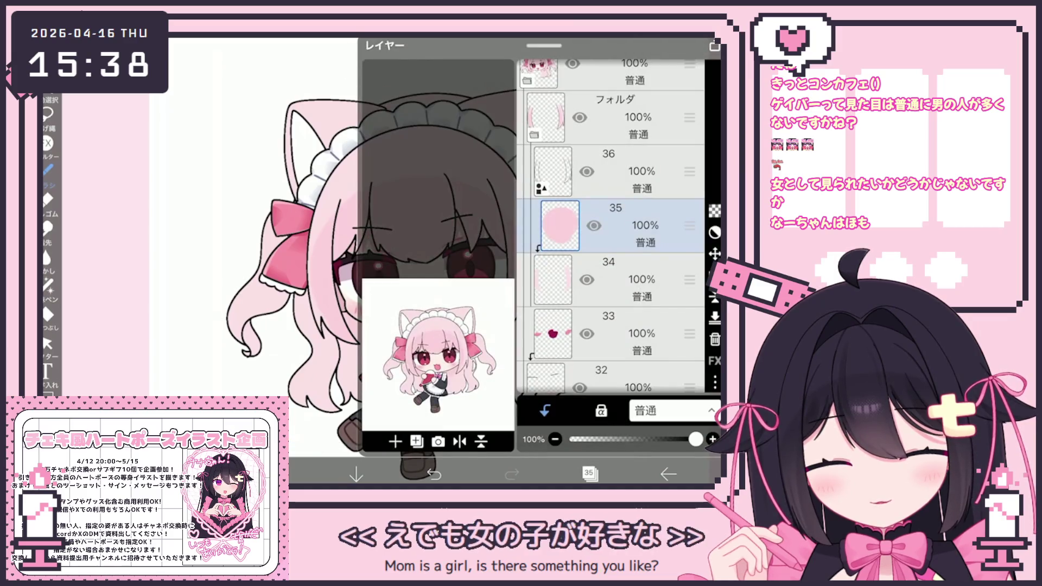
Step: Add an empty clipped layer above layer 35 and paint light pink hair shading with the fade watercolour brush
{"action": "left_click", "coordinate": [545, 410]}
{"action": "left_click", "coordinate": [395, 442]}
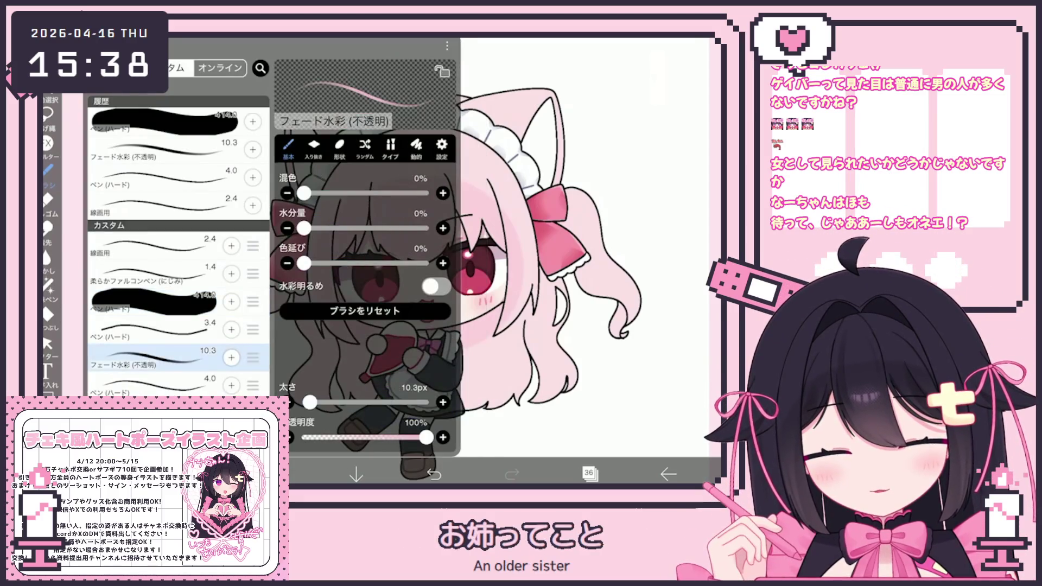
{"action": "scroll", "coordinate": [383, 260], "scroll_direction": "up", "scroll_amount": 3}
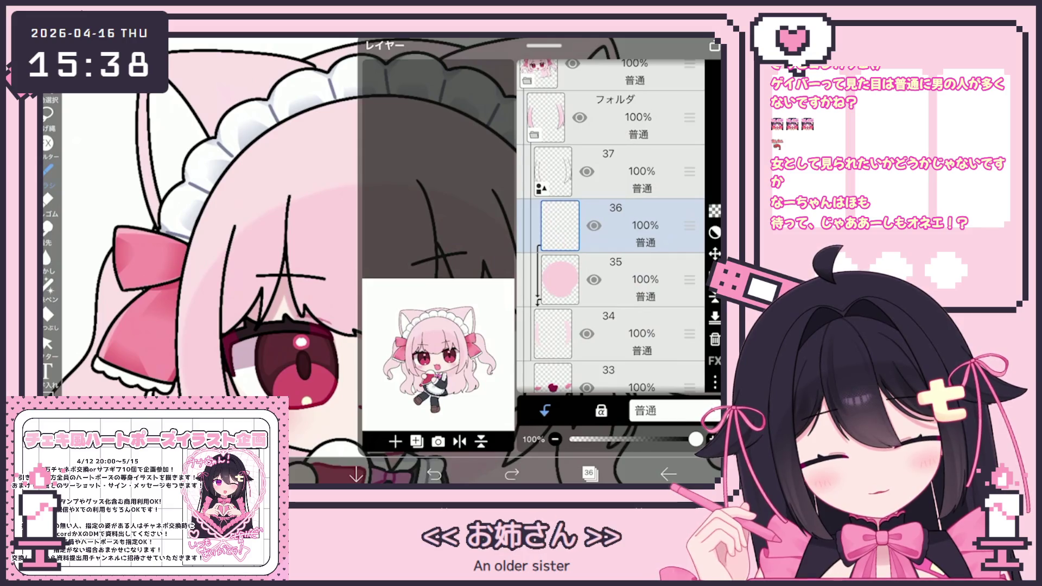
{"action": "scroll", "coordinate": [383, 260], "scroll_direction": "down", "scroll_amount": 3}
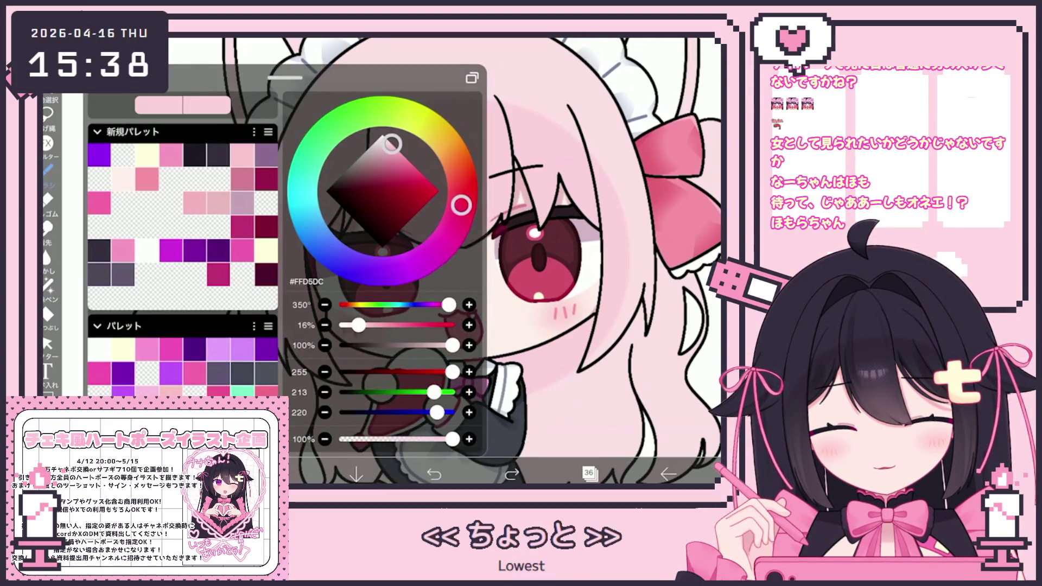
{"action": "left_click", "coordinate": [285, 269]}
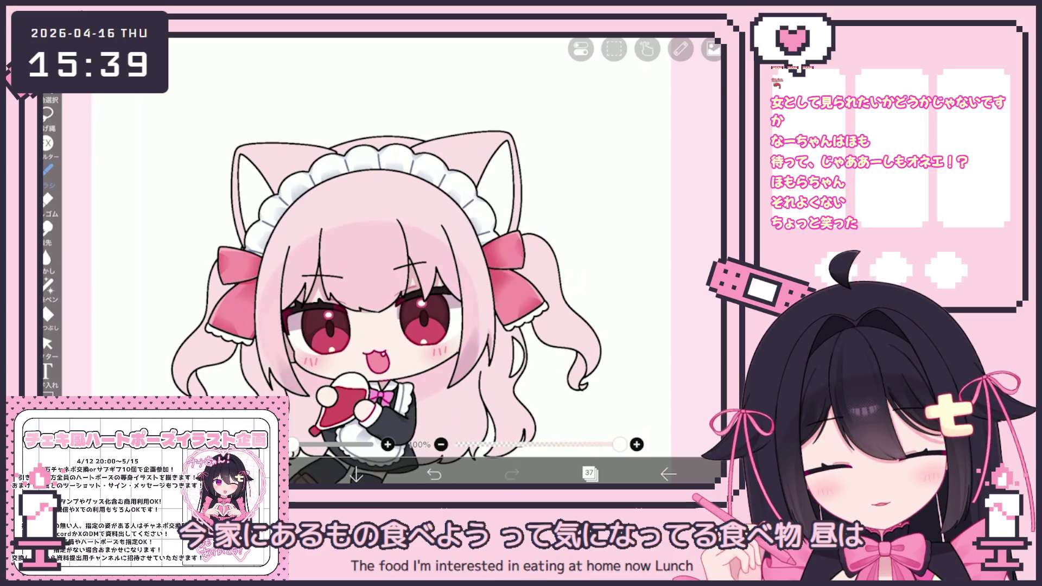
{"action": "left_click", "coordinate": [590, 474]}
{"action": "scroll", "coordinate": [611, 228], "scroll_direction": "up", "scroll_amount": 2}
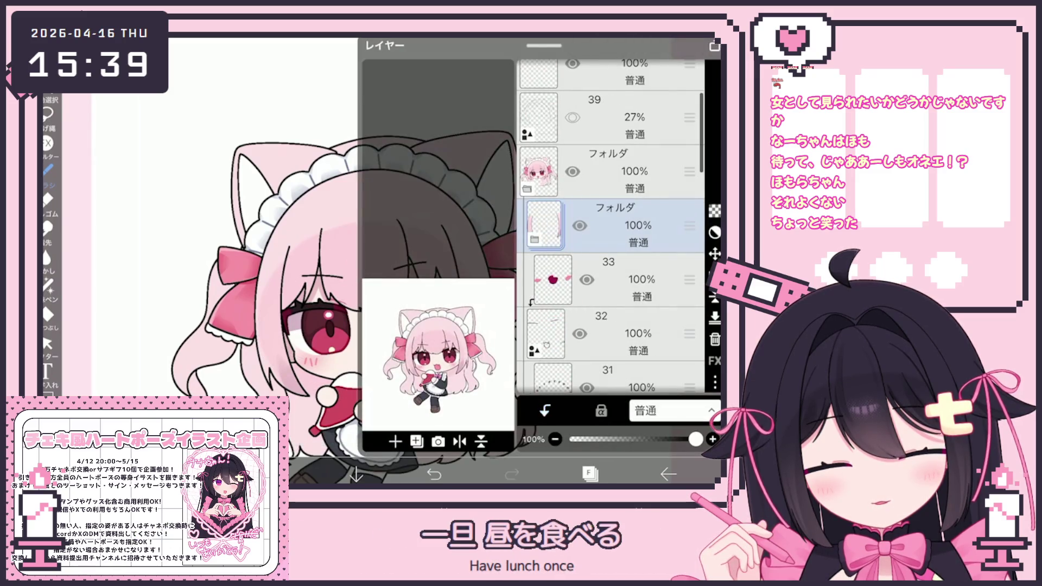
Step: Add a clipped layer above layer 38, choose a colour and look over the face up close
{"action": "left_click", "coordinate": [618, 279]}
{"action": "left_click", "coordinate": [394, 441]}
{"action": "left_click", "coordinate": [545, 410]}
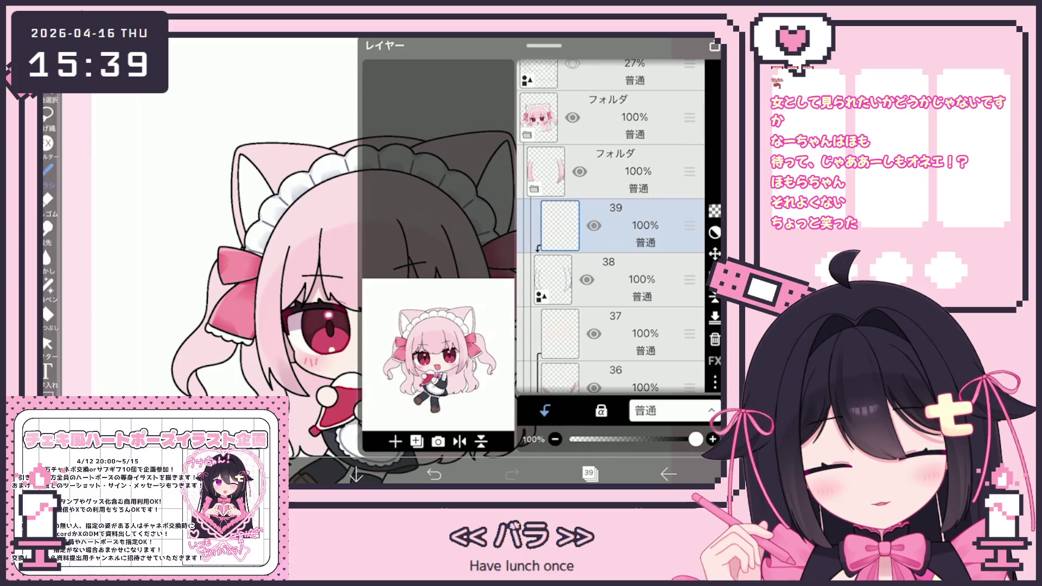
{"action": "left_click", "coordinate": [590, 473]}
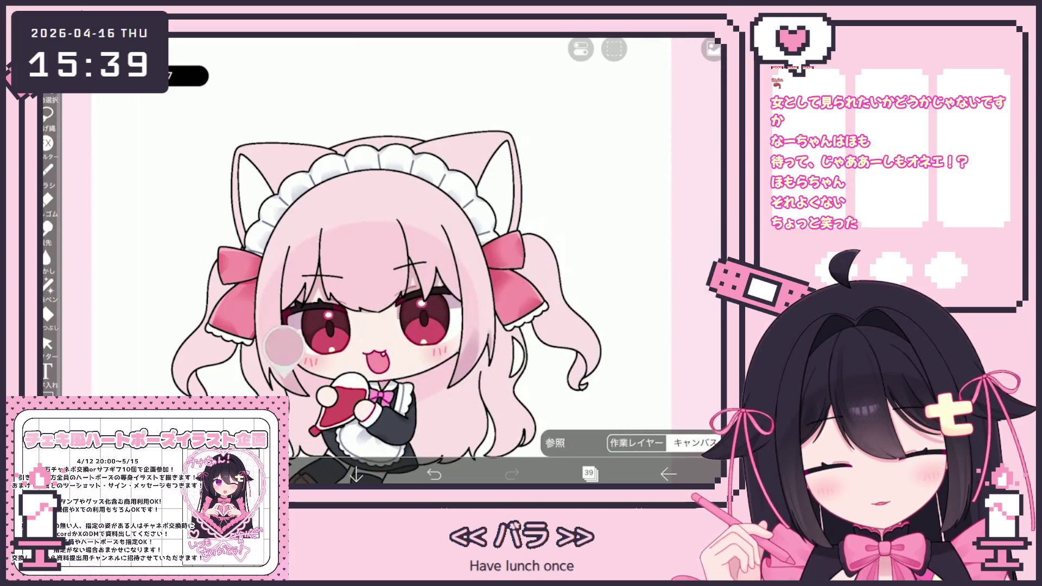
{"action": "left_click", "coordinate": [297, 273]}
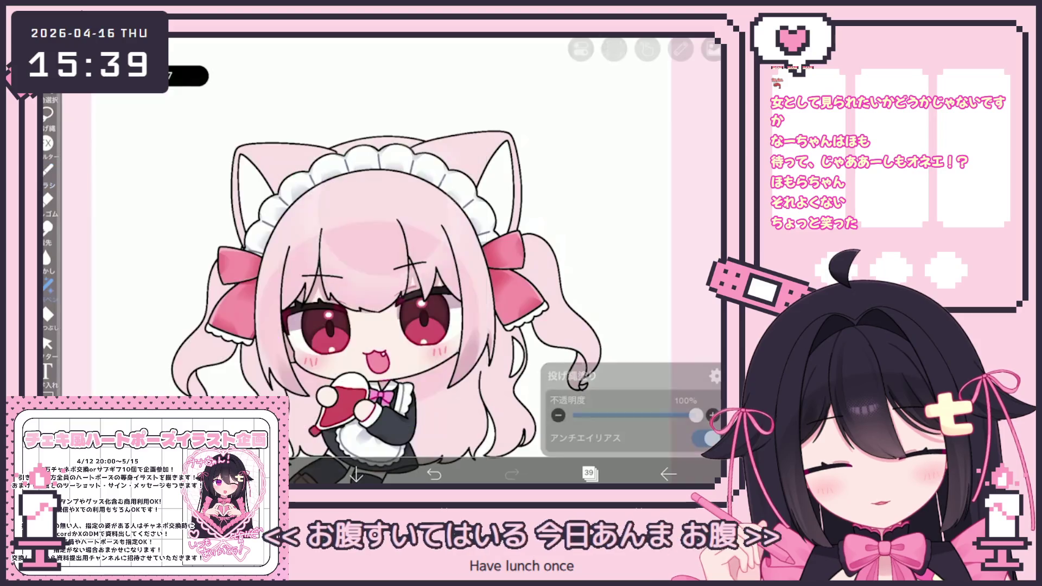
{"action": "scroll", "coordinate": [391, 244], "scroll_direction": "up", "scroll_amount": 5}
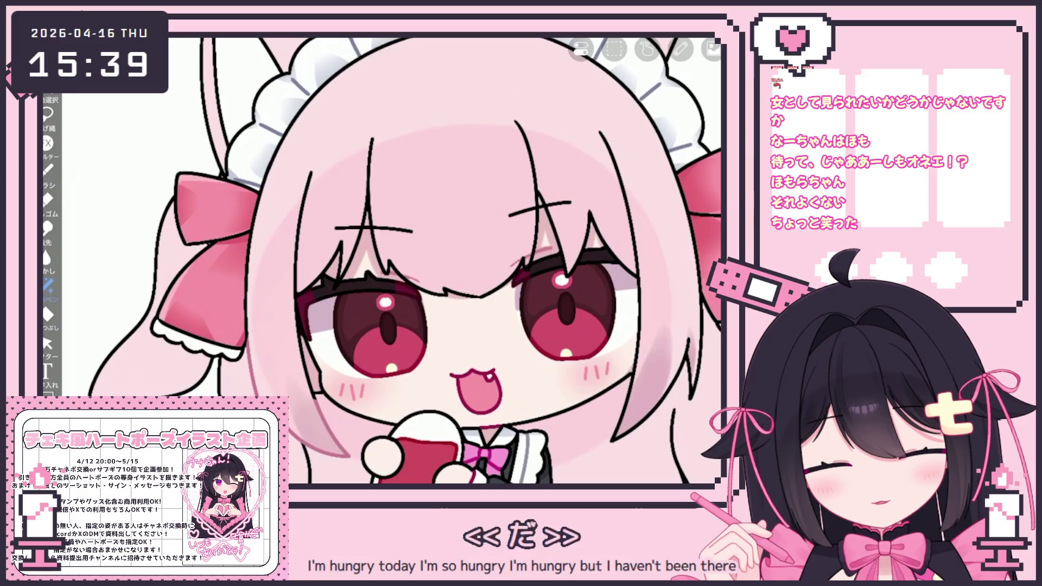
{"action": "scroll", "coordinate": [404, 261], "scroll_direction": "down", "scroll_amount": 2}
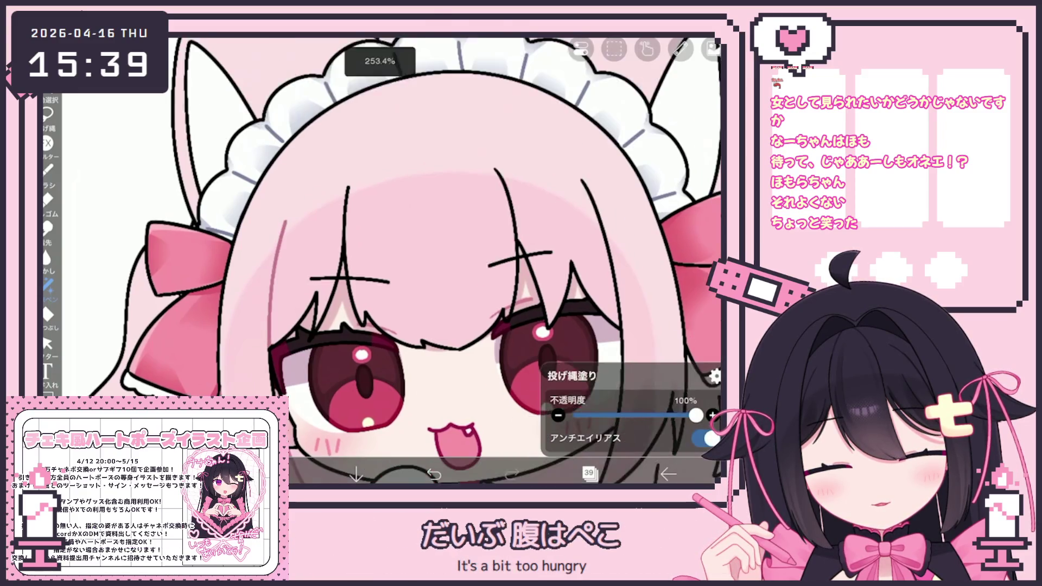
{"action": "left_click_drag", "start_coordinate": [431, 343], "coordinate": [269, 244]}
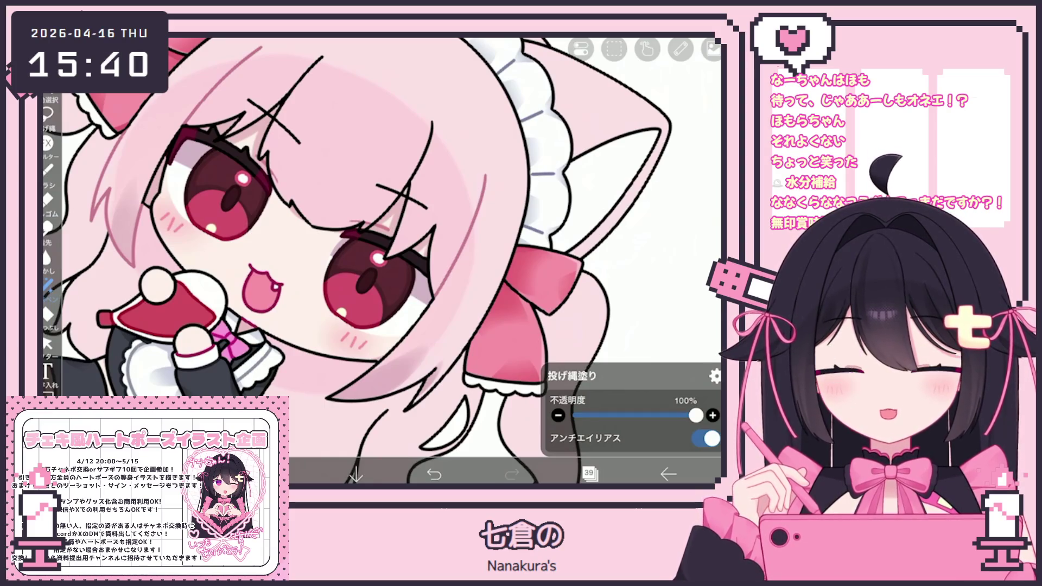
{"action": "scroll", "coordinate": [358, 261], "scroll_direction": "up", "scroll_amount": 2}
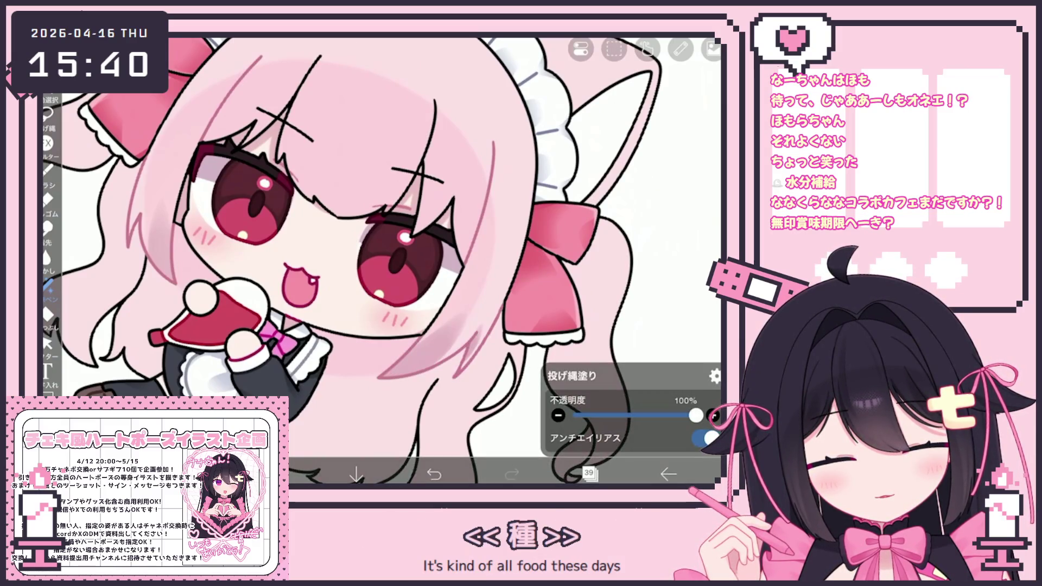
{"action": "scroll", "coordinate": [383, 260], "scroll_direction": "down", "scroll_amount": 3}
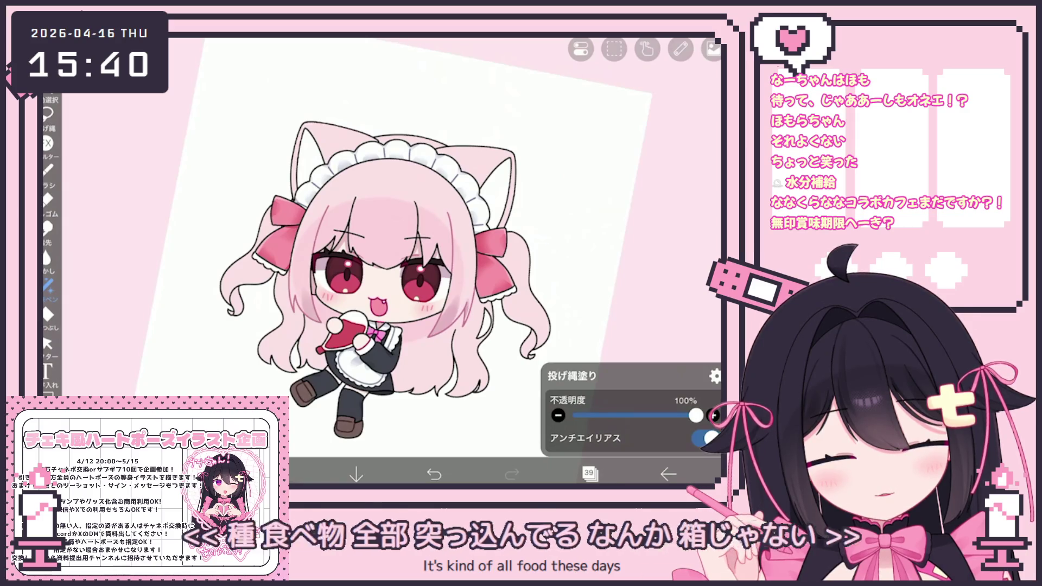
{"action": "left_click", "coordinate": [590, 473]}
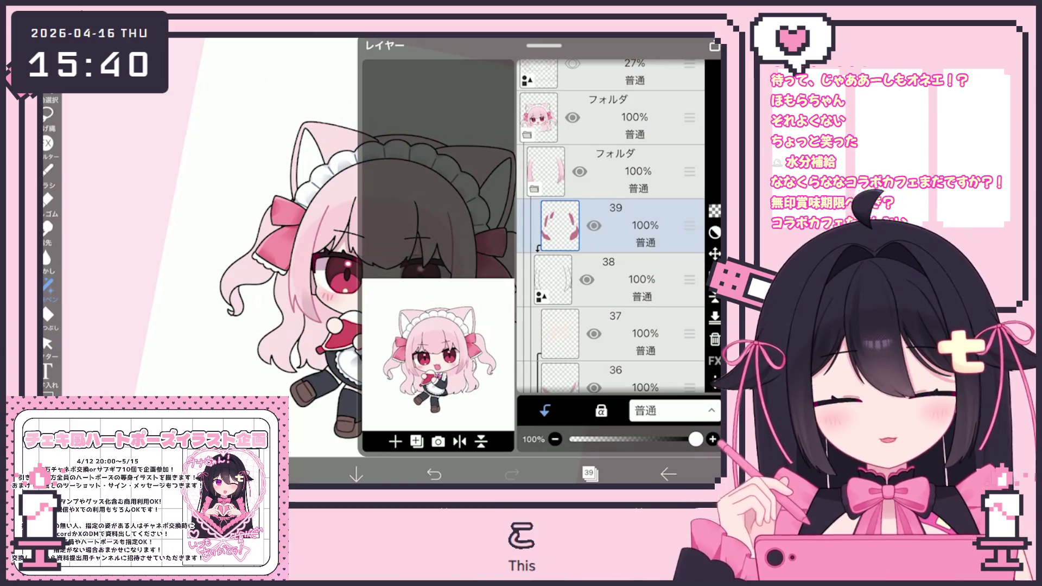
{"action": "scroll", "coordinate": [610, 229], "scroll_direction": "down", "scroll_amount": 2}
{"action": "scroll", "coordinate": [610, 228], "scroll_direction": "down", "scroll_amount": 3}
{"action": "scroll", "coordinate": [611, 228], "scroll_direction": "down", "scroll_amount": 2}
Step: Select layer 22, add new layer 23 above it and return to the canvas
{"action": "left_click", "coordinate": [611, 301]}
{"action": "scroll", "coordinate": [611, 228], "scroll_direction": "down", "scroll_amount": 3}
{"action": "scroll", "coordinate": [612, 228], "scroll_direction": "down", "scroll_amount": 3}
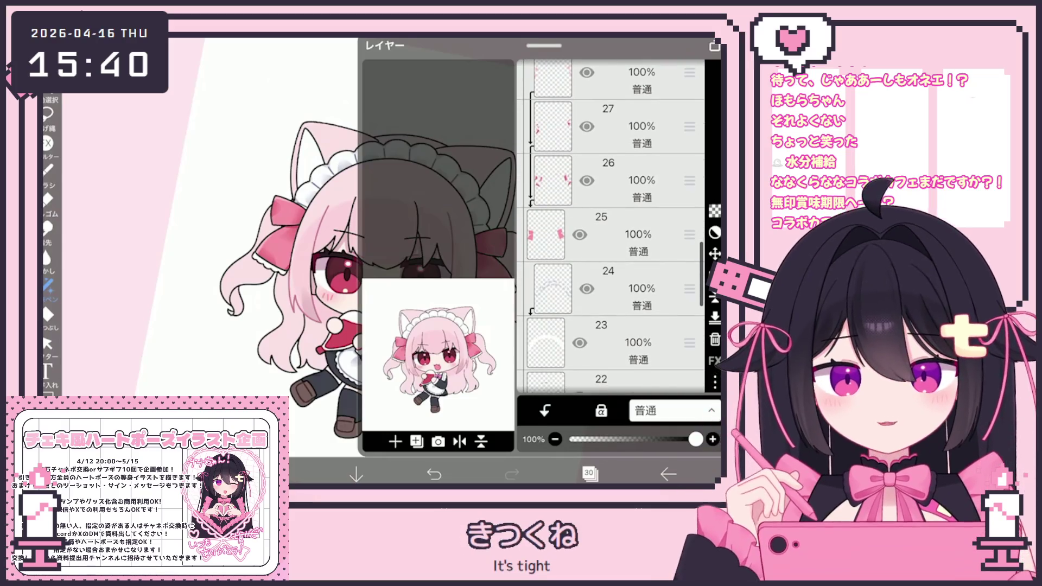
{"action": "scroll", "coordinate": [611, 228], "scroll_direction": "down", "scroll_amount": 2}
{"action": "left_click", "coordinate": [611, 287]}
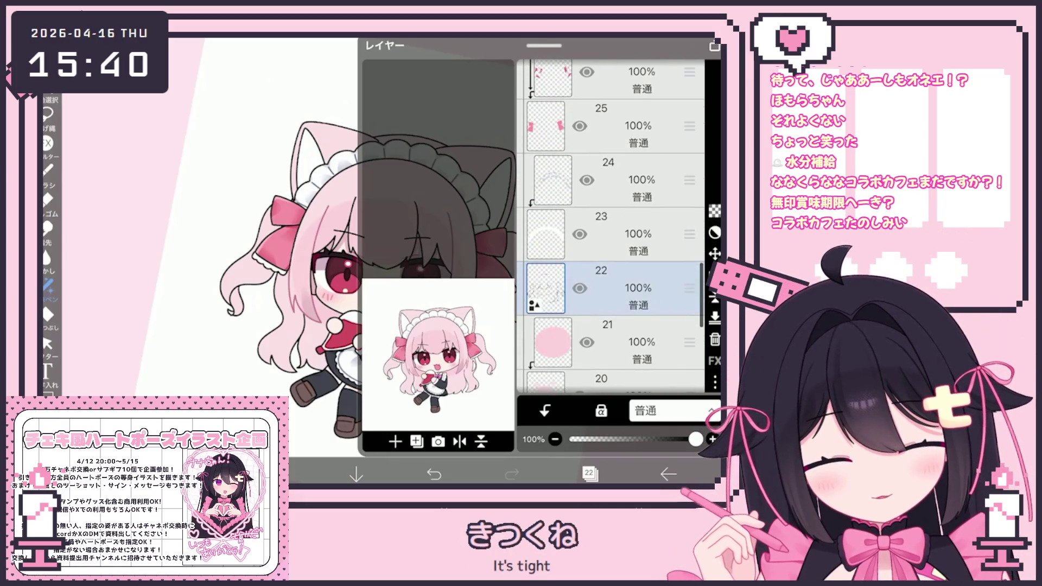
{"action": "left_click", "coordinate": [416, 441]}
{"action": "left_click", "coordinate": [590, 474]}
{"action": "scroll", "coordinate": [367, 286], "scroll_direction": "up", "scroll_amount": 5}
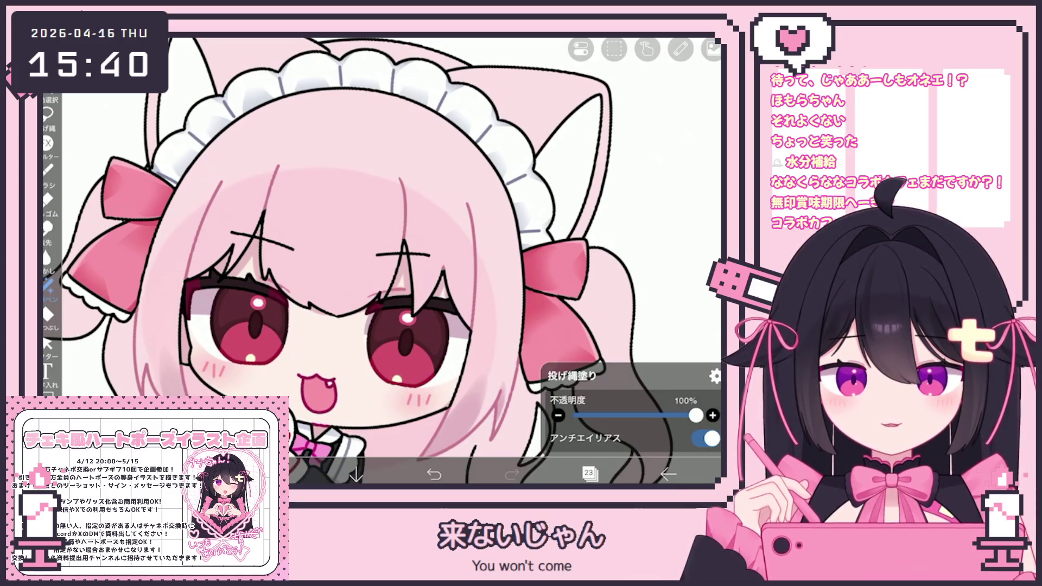
{"action": "scroll", "coordinate": [383, 260], "scroll_direction": "down", "scroll_amount": 2}
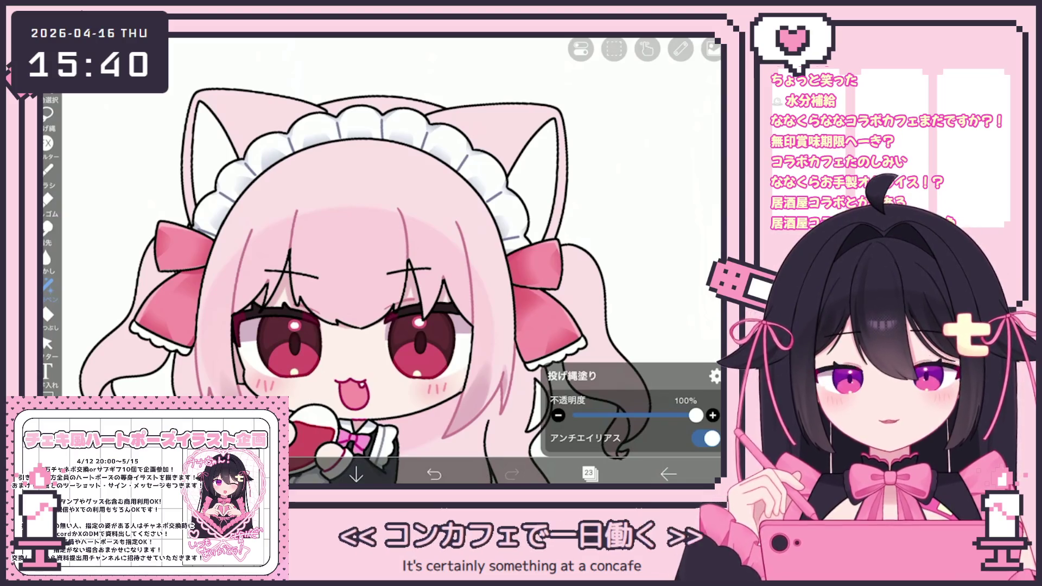
{"action": "scroll", "coordinate": [391, 269], "scroll_direction": "down", "scroll_amount": 3}
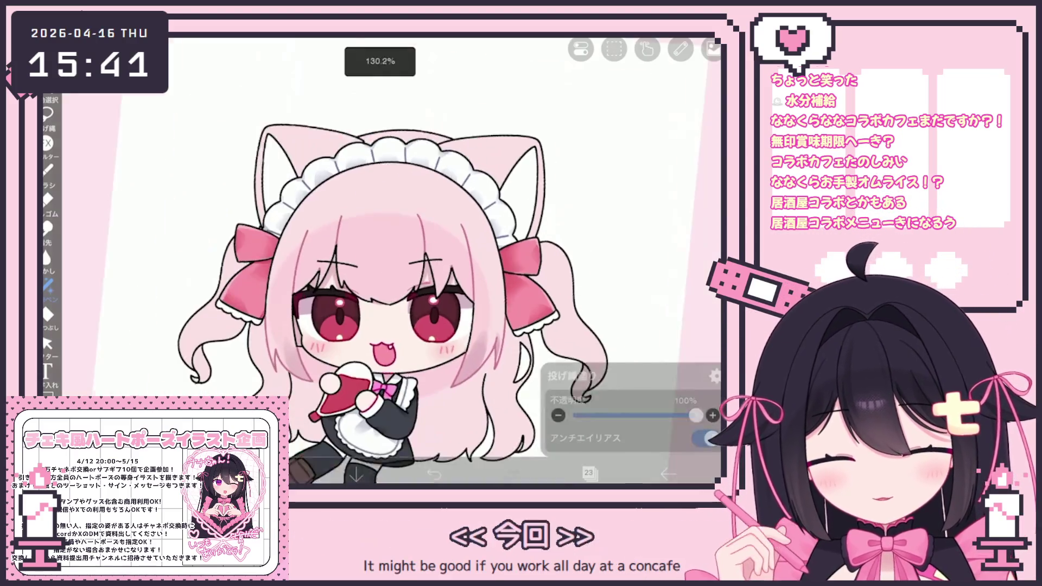
Step: Make layer 32 the working layer for the inner-ear line
{"action": "left_click", "coordinate": [590, 474]}
{"action": "left_click", "coordinate": [590, 474]}
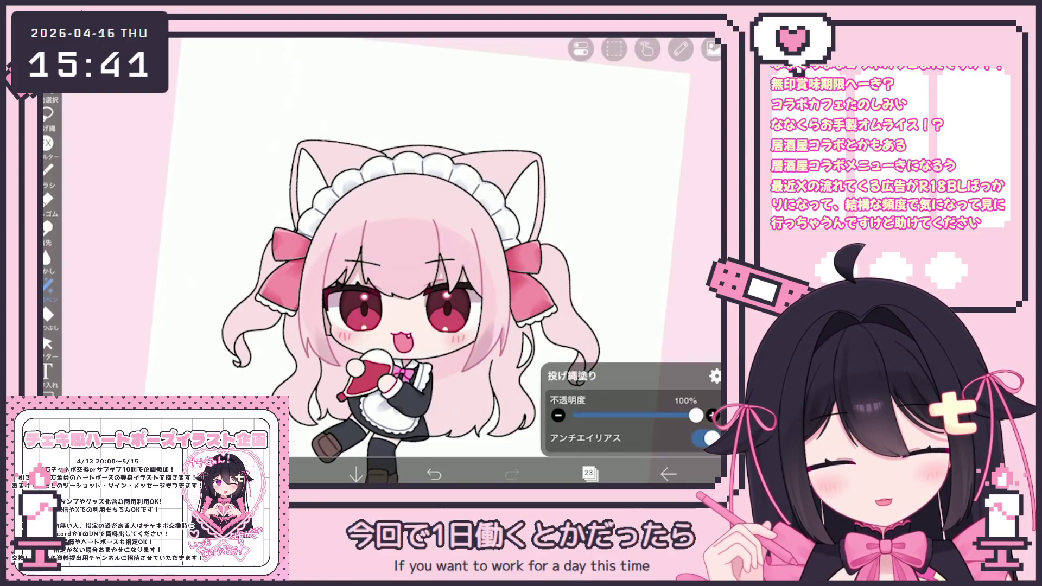
{"action": "scroll", "coordinate": [424, 188], "scroll_direction": "up", "scroll_amount": 5}
{"action": "scroll", "coordinate": [383, 252], "scroll_direction": "up", "scroll_amount": 1}
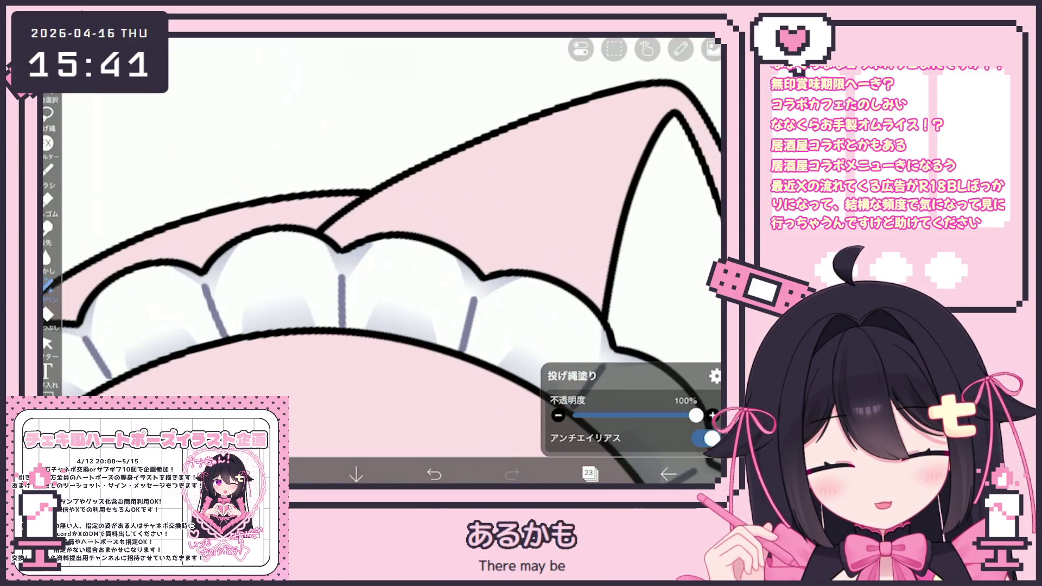
{"action": "scroll", "coordinate": [383, 261], "scroll_direction": "down", "scroll_amount": 2}
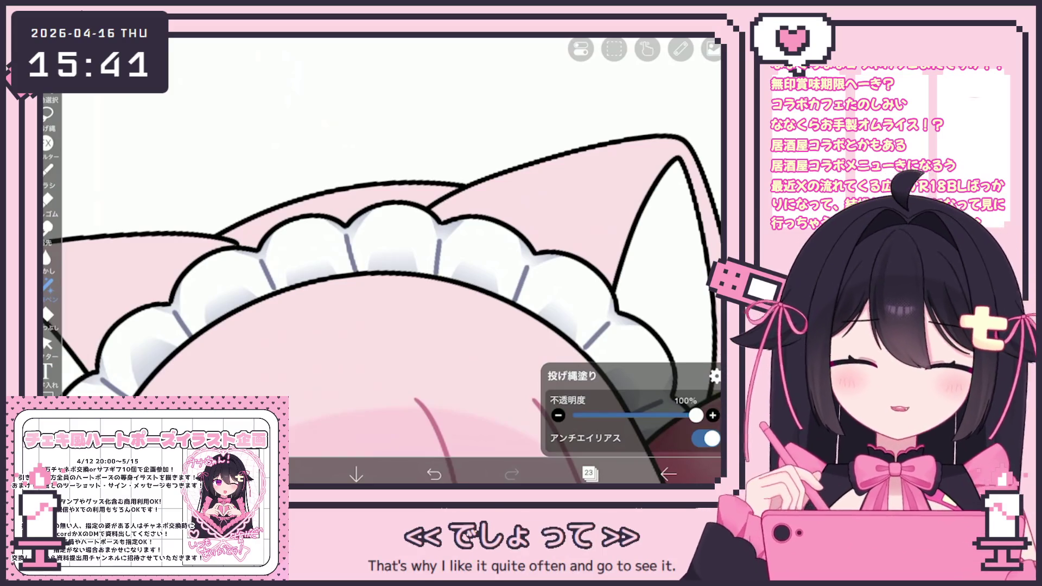
{"action": "scroll", "coordinate": [611, 228], "scroll_direction": "up", "scroll_amount": 2}
{"action": "scroll", "coordinate": [611, 228], "scroll_direction": "up", "scroll_amount": 2}
{"action": "scroll", "coordinate": [610, 228], "scroll_direction": "up", "scroll_amount": 2}
{"action": "left_click", "coordinate": [611, 248]}
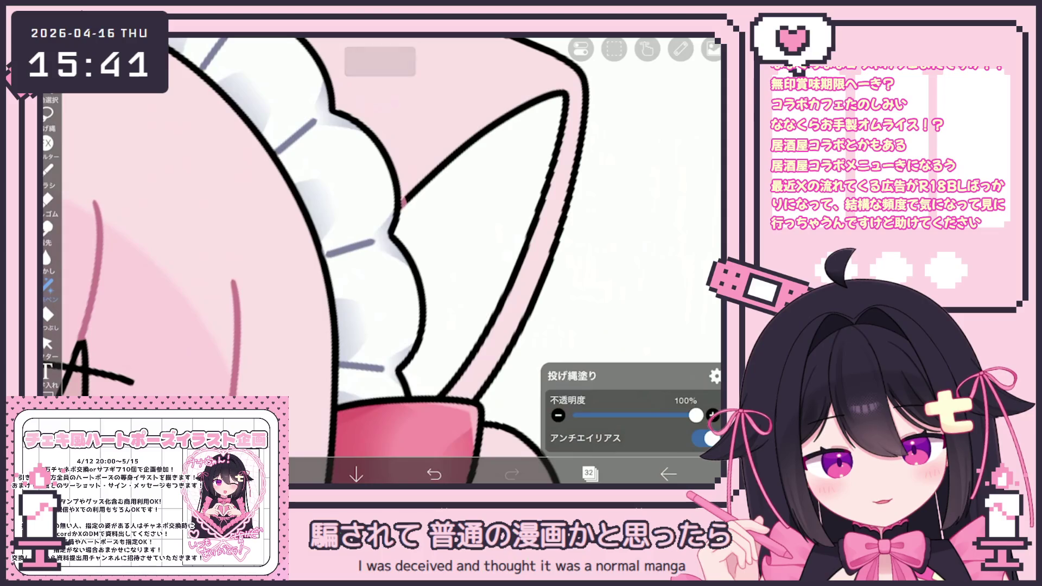
Step: Stroke a thin pink line along the inside of the cat ear with the pen
{"action": "left_click_drag", "start_coordinate": [456, 375], "coordinate": [404, 202]}
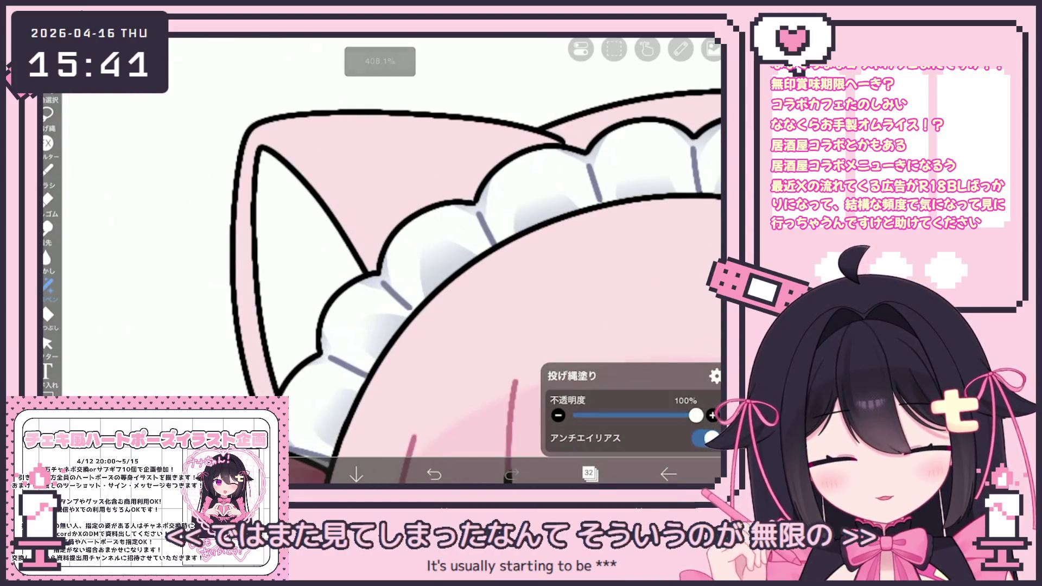
{"action": "left_click_drag", "start_coordinate": [271, 395], "coordinate": [256, 285]}
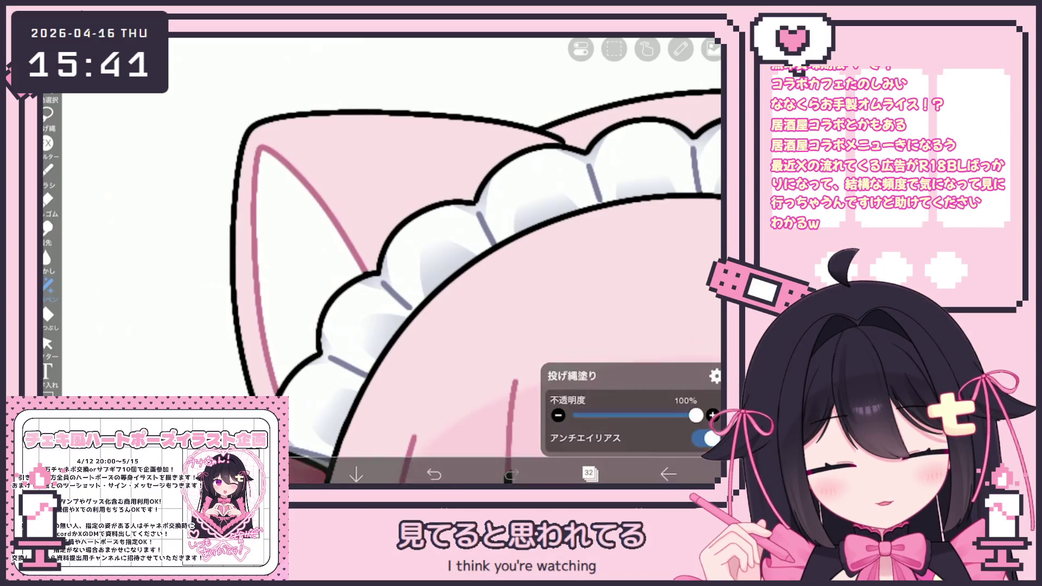
{"action": "scroll", "coordinate": [477, 285], "scroll_direction": "down", "scroll_amount": 5}
{"action": "scroll", "coordinate": [448, 269], "scroll_direction": "down", "scroll_amount": 3}
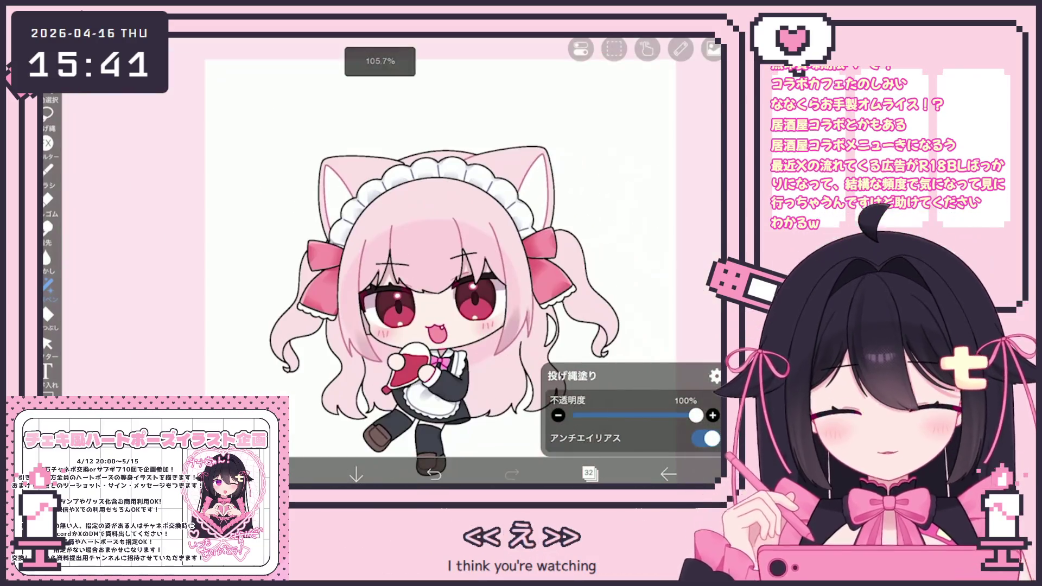
{"action": "left_click", "coordinate": [590, 473]}
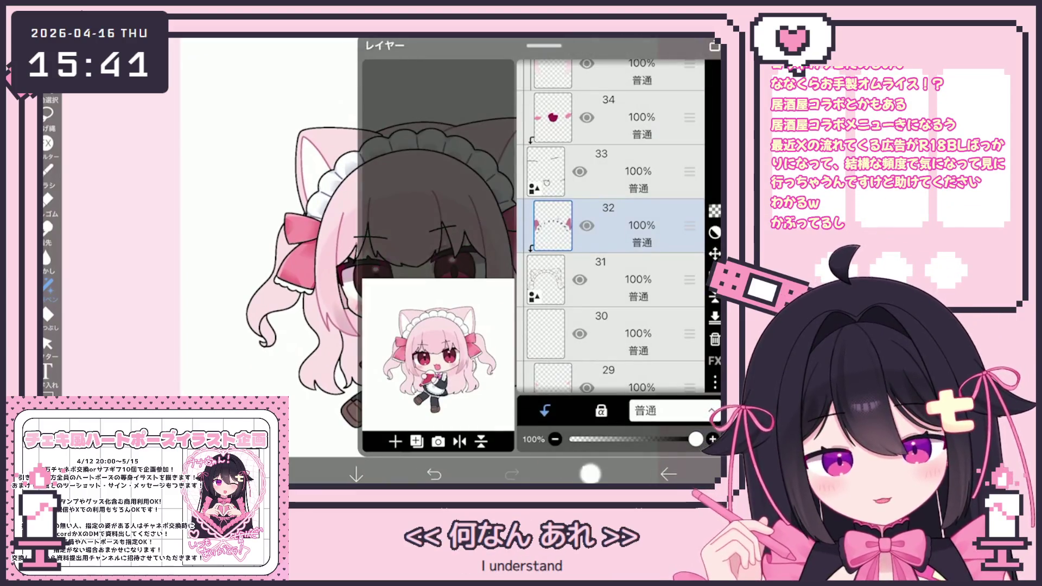
Step: Add a short pink stroke beside the outline after checking the layer list
{"action": "left_click", "coordinate": [591, 474]}
{"action": "scroll", "coordinate": [456, 268], "scroll_direction": "up", "scroll_amount": 8}
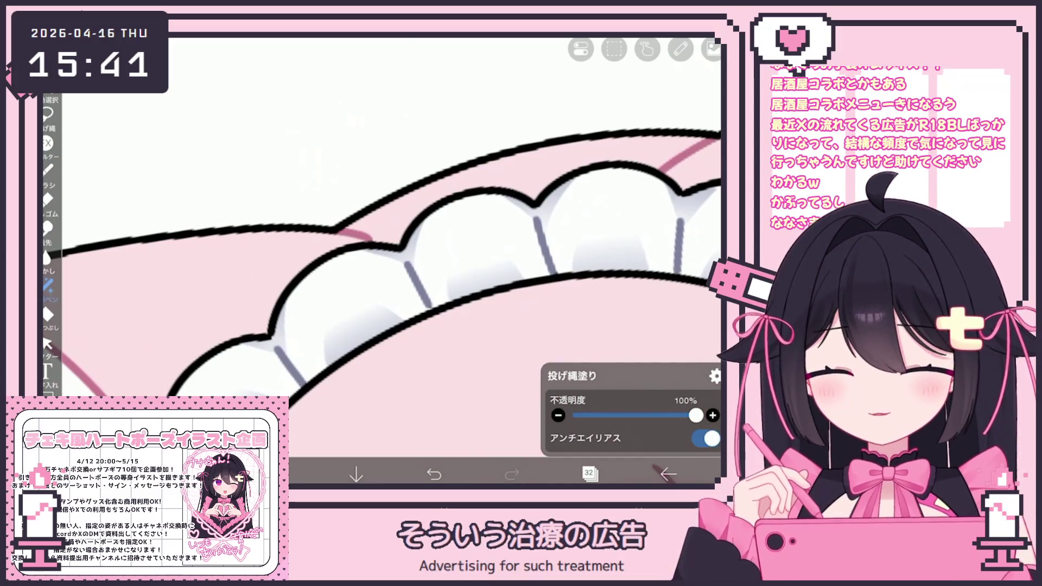
{"action": "scroll", "coordinate": [382, 261], "scroll_direction": "down", "scroll_amount": 4}
{"action": "scroll", "coordinate": [384, 261], "scroll_direction": "down", "scroll_amount": 3}
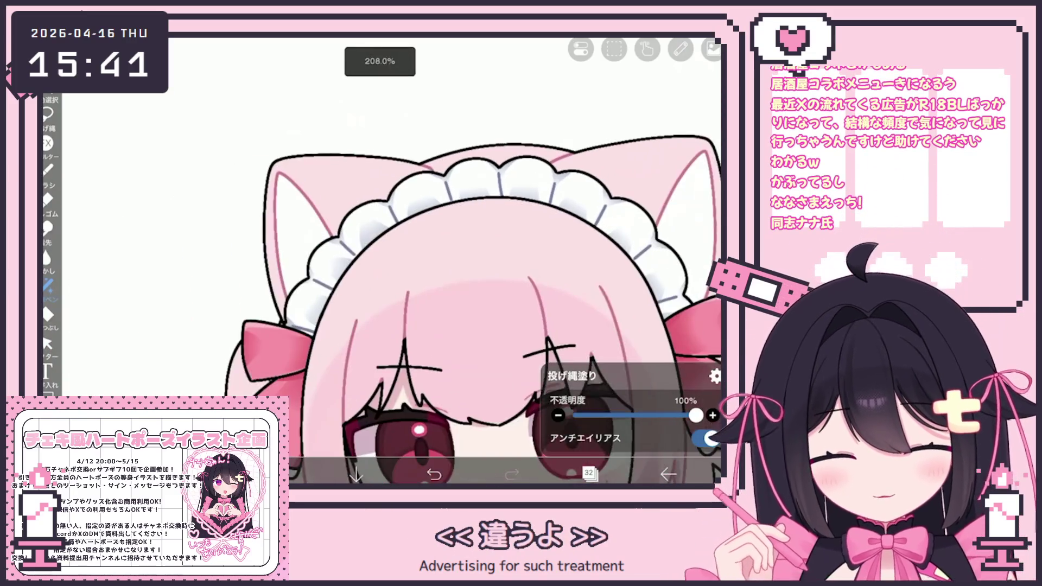
{"action": "scroll", "coordinate": [383, 261], "scroll_direction": "down", "scroll_amount": 3}
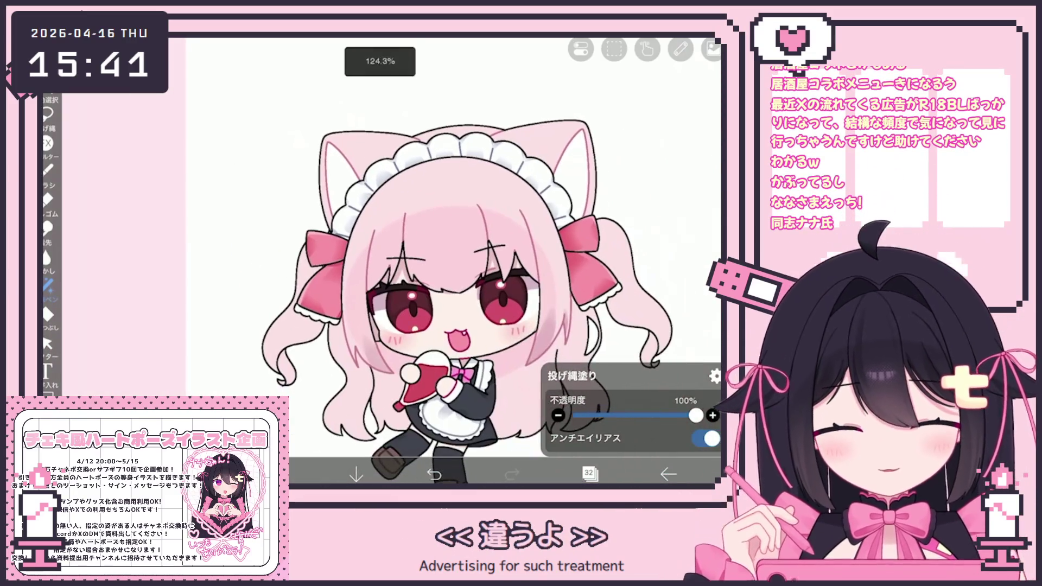
{"action": "scroll", "coordinate": [489, 301], "scroll_direction": "down", "scroll_amount": 2}
{"action": "left_click", "coordinate": [590, 473]}
{"action": "mouse_move", "coordinate": [689, 226]}
{"action": "left_mouse_down"}
{"action": "mouse_move", "coordinate": [689, 268]}
{"action": "mouse_move", "coordinate": [689, 226]}
{"action": "left_mouse_up"}
{"action": "left_click", "coordinate": [590, 474]}
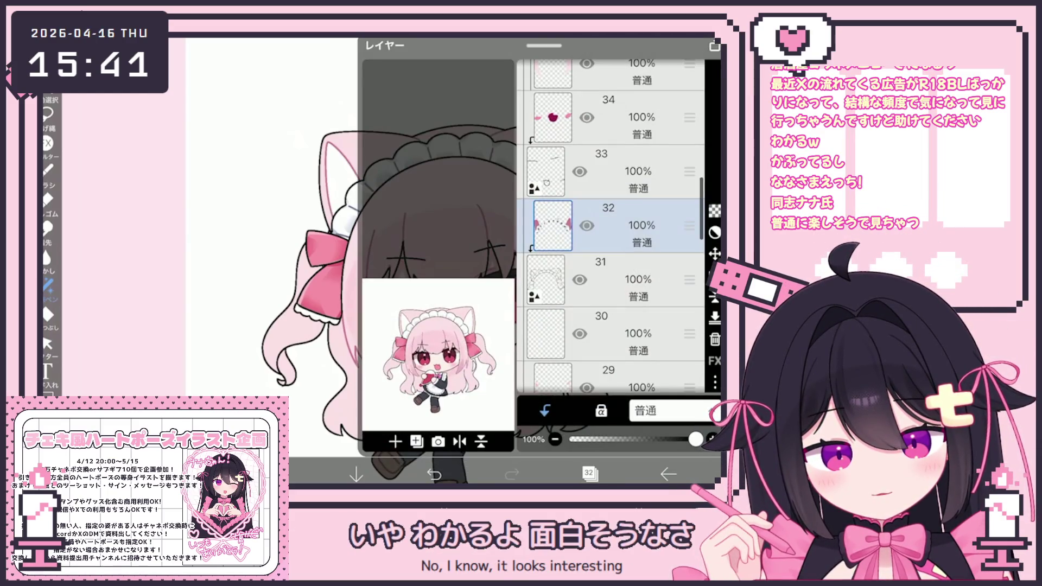
{"action": "mouse_move", "coordinate": [690, 226]}
{"action": "left_mouse_down"}
{"action": "mouse_move", "coordinate": [689, 196]}
{"action": "mouse_move", "coordinate": [689, 256]}
{"action": "mouse_move", "coordinate": [689, 202]}
{"action": "left_mouse_up"}
{"action": "left_click", "coordinate": [589, 474]}
{"action": "scroll", "coordinate": [456, 269], "scroll_direction": "up", "scroll_amount": 5}
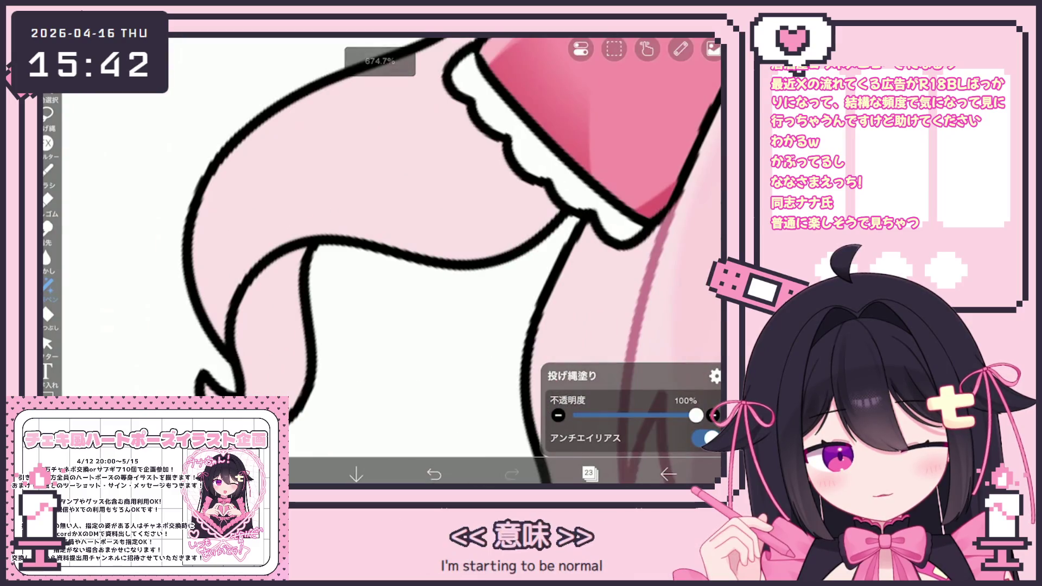
{"action": "left_click_drag", "start_coordinate": [314, 237], "coordinate": [302, 271]}
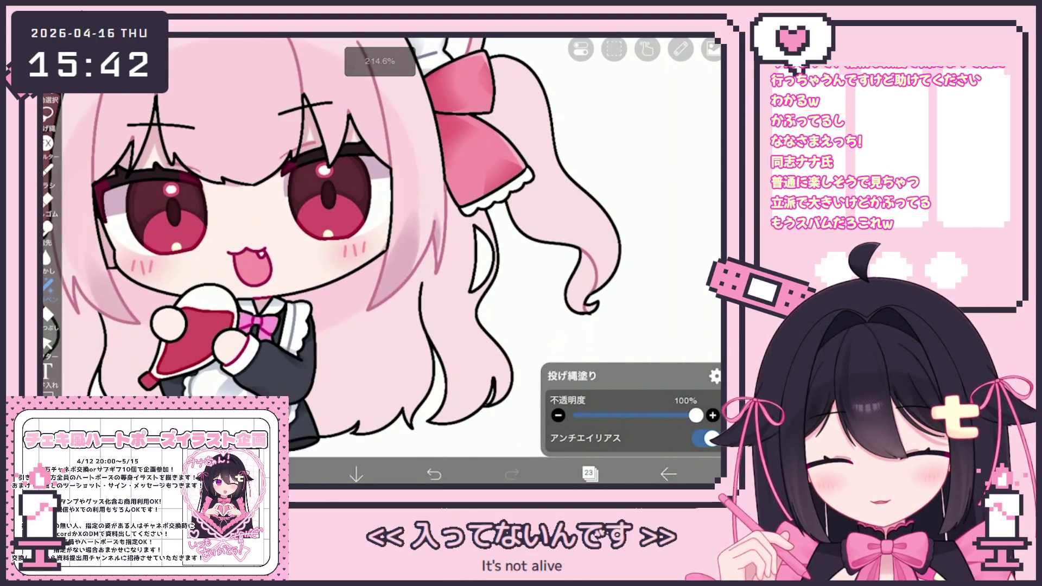
Step: Scroll the layer list and make layer 21 the working layer
{"action": "left_click", "coordinate": [591, 475]}
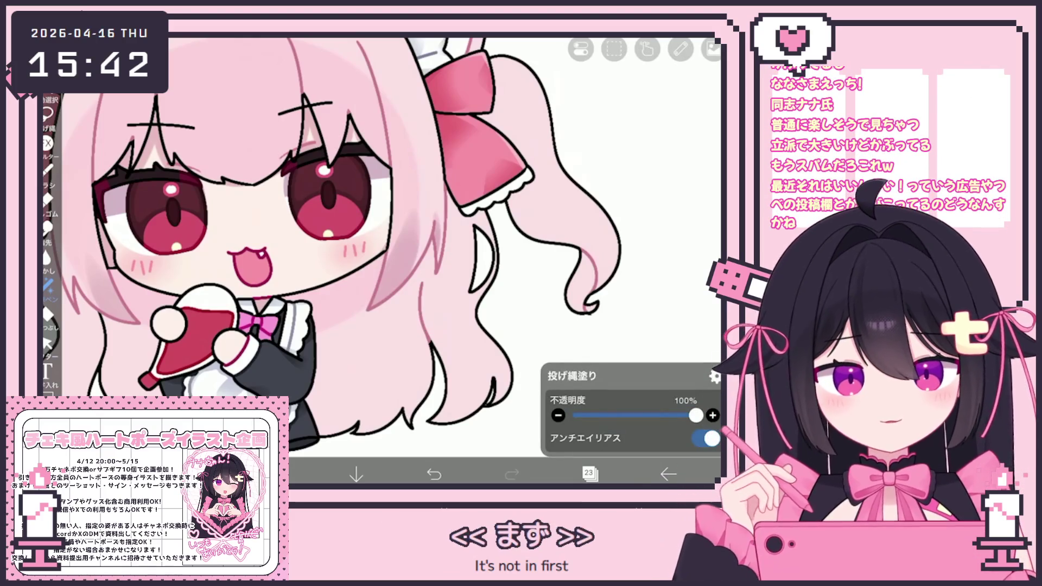
{"action": "scroll", "coordinate": [384, 261], "scroll_direction": "up", "scroll_amount": 2}
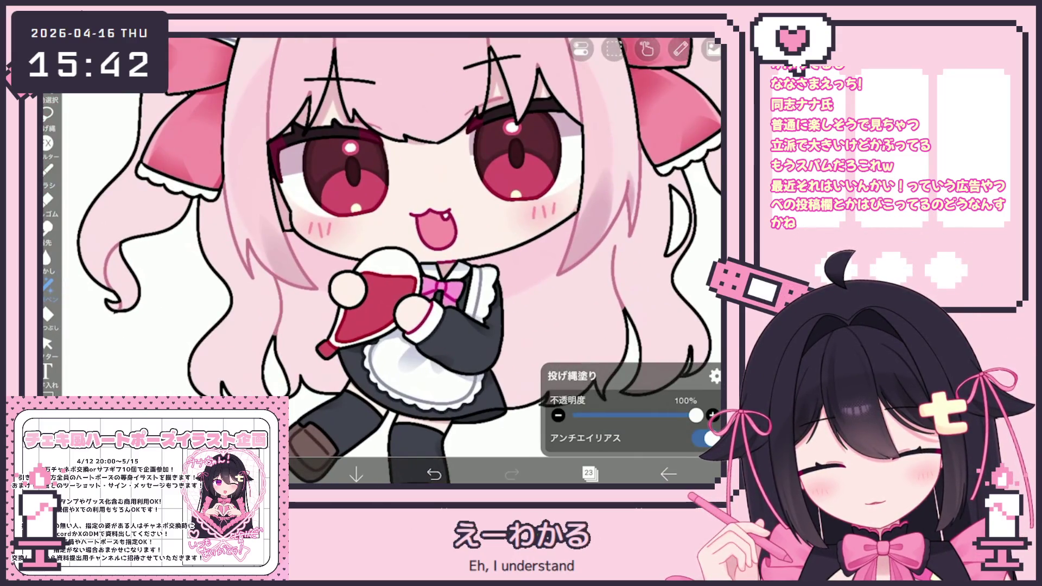
{"action": "scroll", "coordinate": [391, 261], "scroll_direction": "down", "scroll_amount": 3}
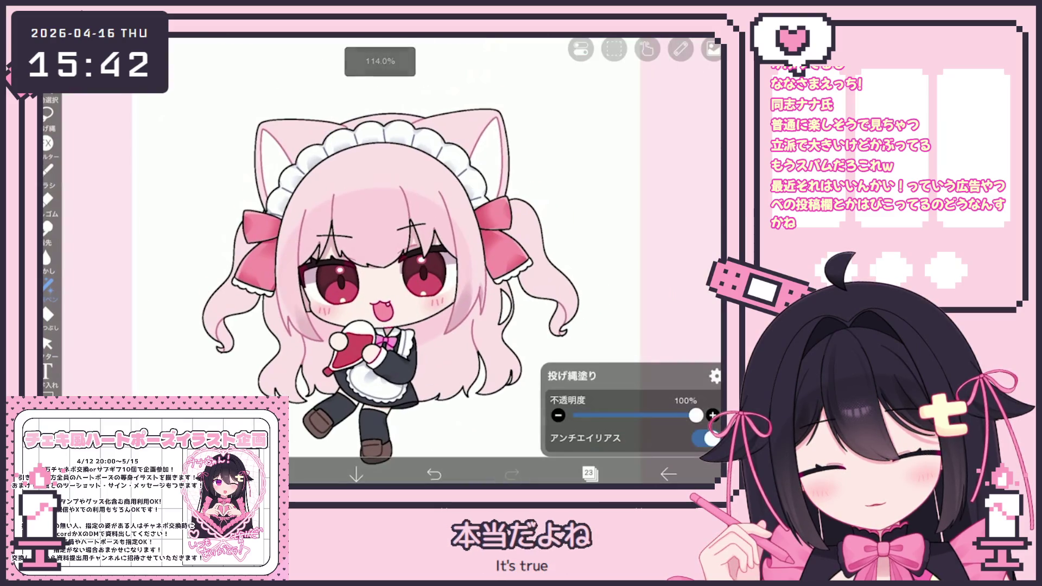
{"action": "left_click", "coordinate": [590, 474]}
{"action": "left_click_drag", "start_coordinate": [611, 269], "coordinate": [611, 222]}
{"action": "left_click", "coordinate": [610, 284]}
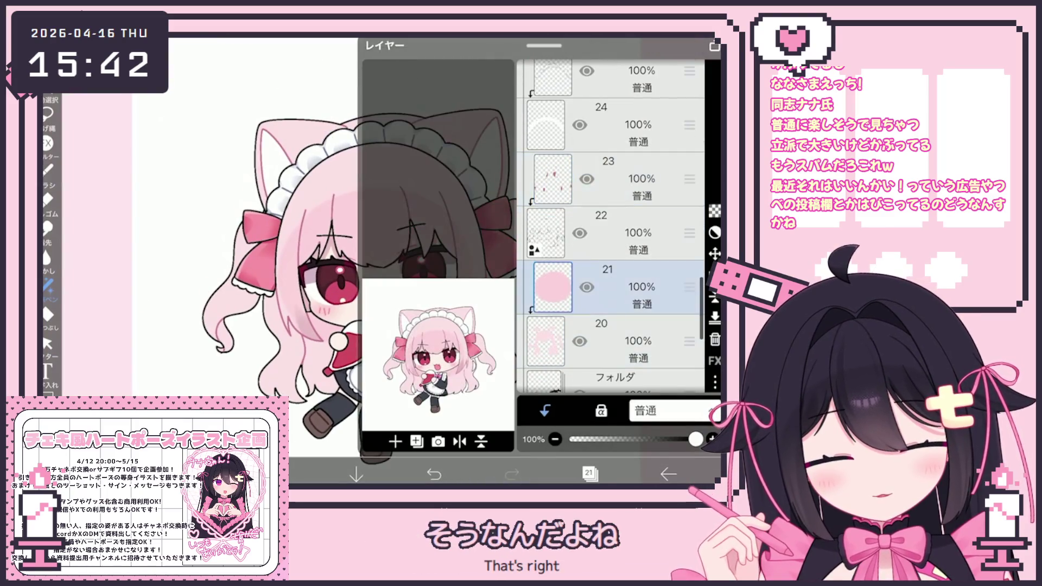
Step: Add a new layer above layer 21 and set a pink colour with the Airbrush
{"action": "left_click", "coordinate": [395, 442]}
{"action": "left_click", "coordinate": [590, 474]}
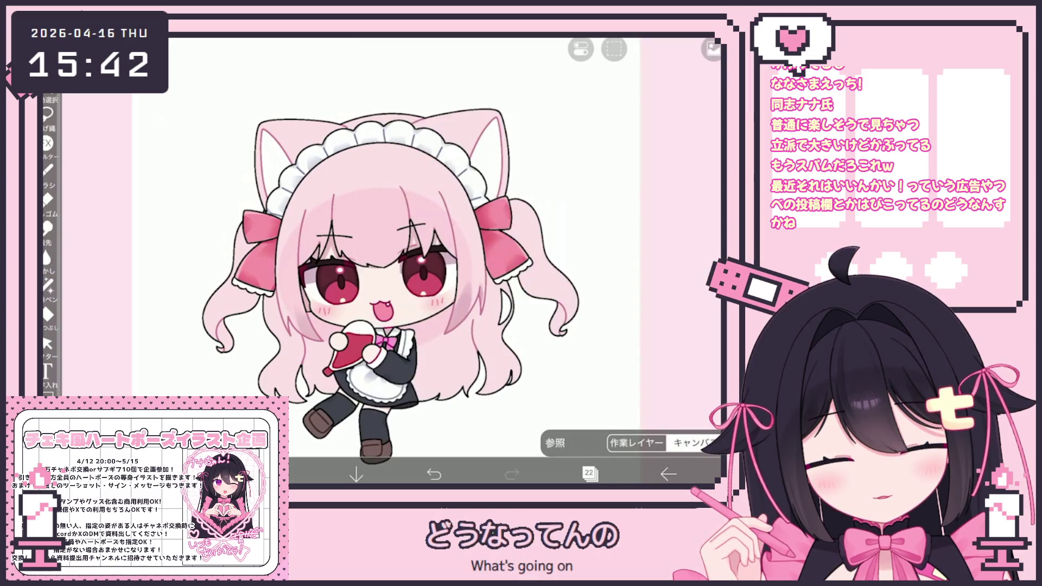
{"action": "left_click", "coordinate": [278, 474]}
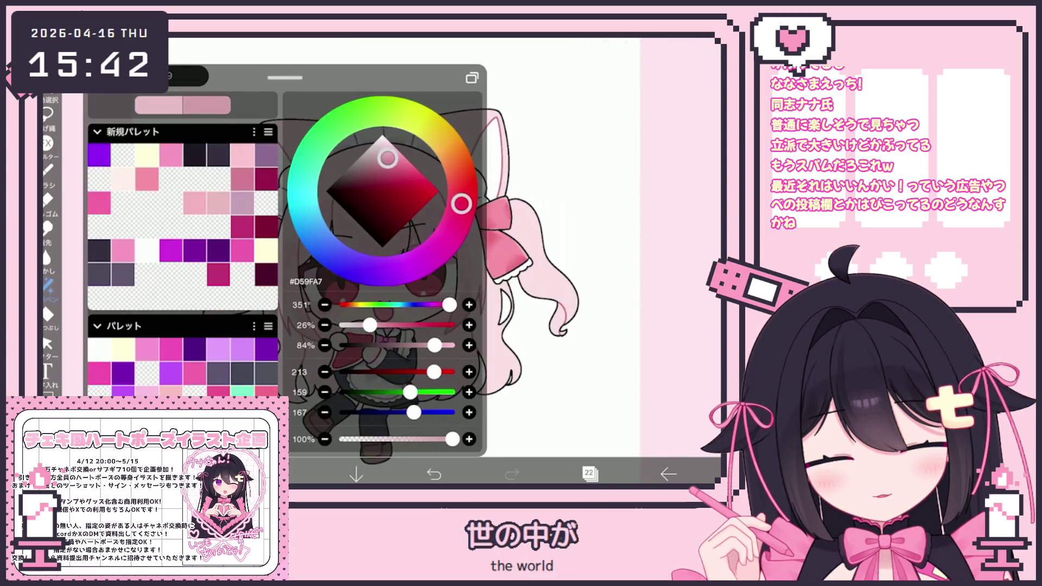
{"action": "left_click", "coordinate": [200, 474]}
{"action": "left_click", "coordinate": [199, 474]}
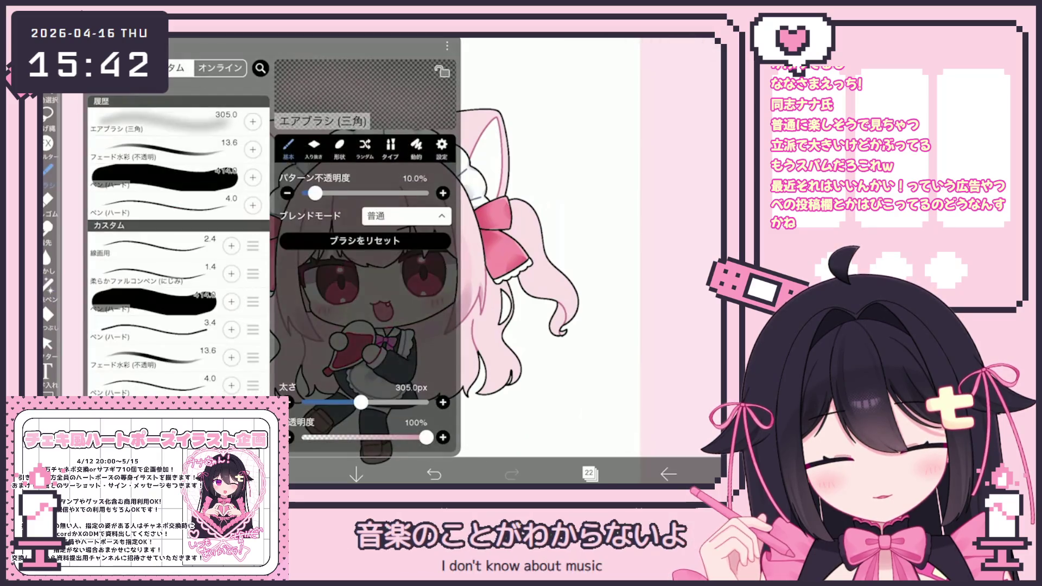
{"action": "left_click", "coordinate": [199, 474]}
{"action": "scroll", "coordinate": [419, 245], "scroll_direction": "up", "scroll_amount": 3}
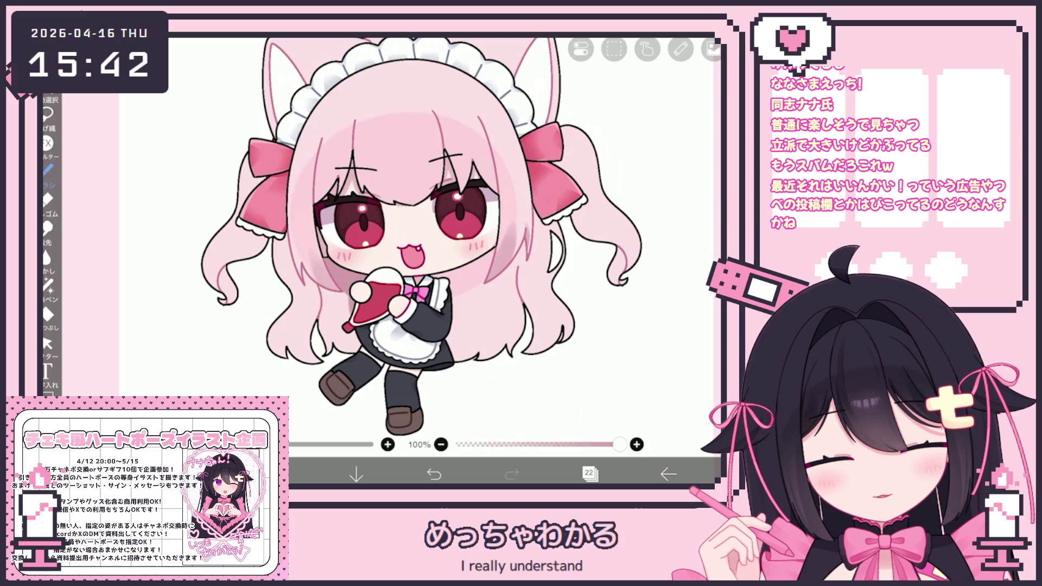
{"action": "left_click", "coordinate": [278, 474]}
{"action": "left_click", "coordinate": [278, 475]}
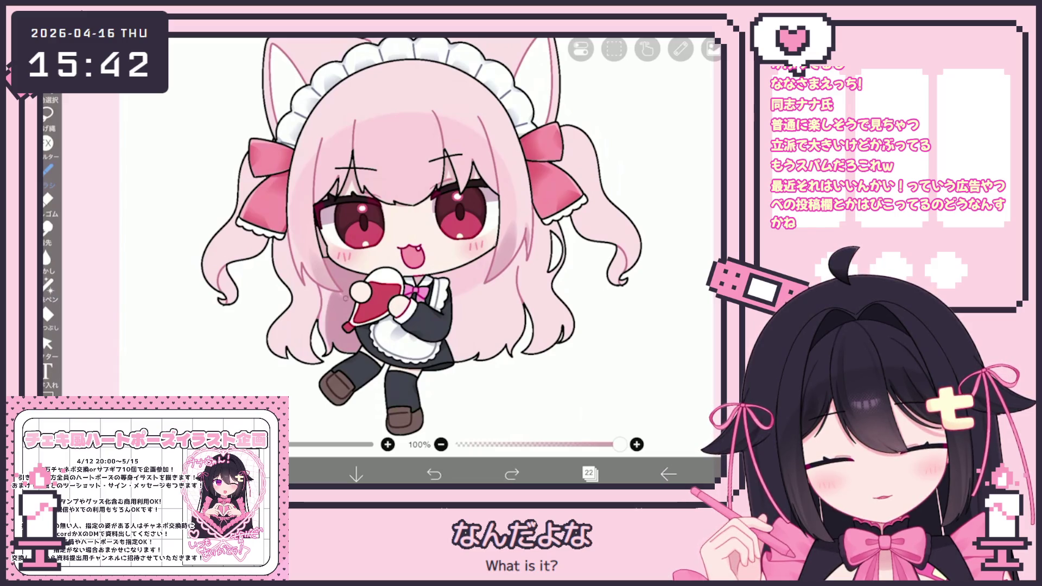
Step: Add a small dark hair touch and soft pink shading on the lower right hair
{"action": "left_click_drag", "start_coordinate": [329, 287], "coordinate": [319, 331]}
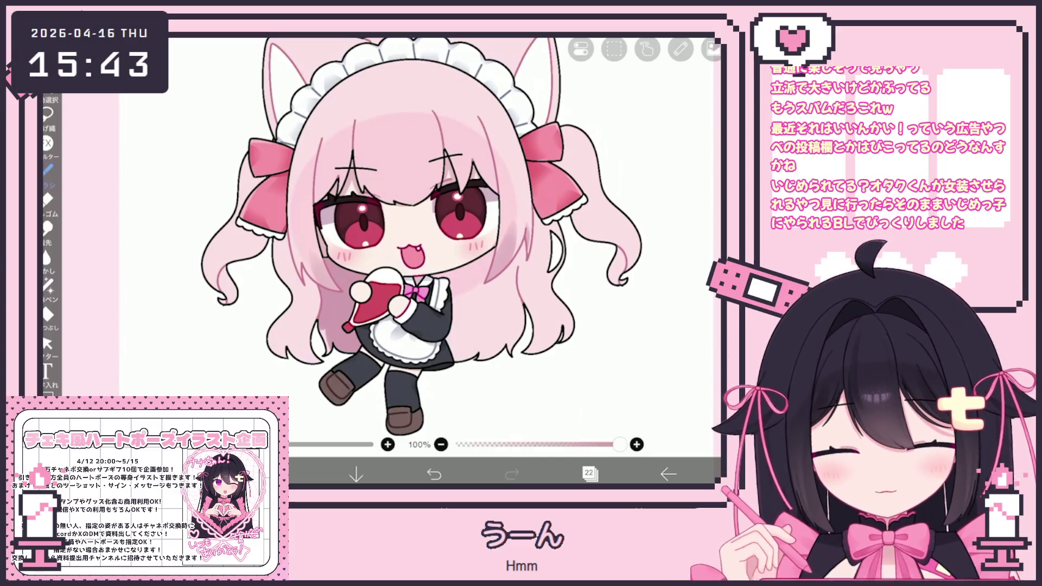
{"action": "left_click_drag", "start_coordinate": [407, 244], "coordinate": [378, 245]}
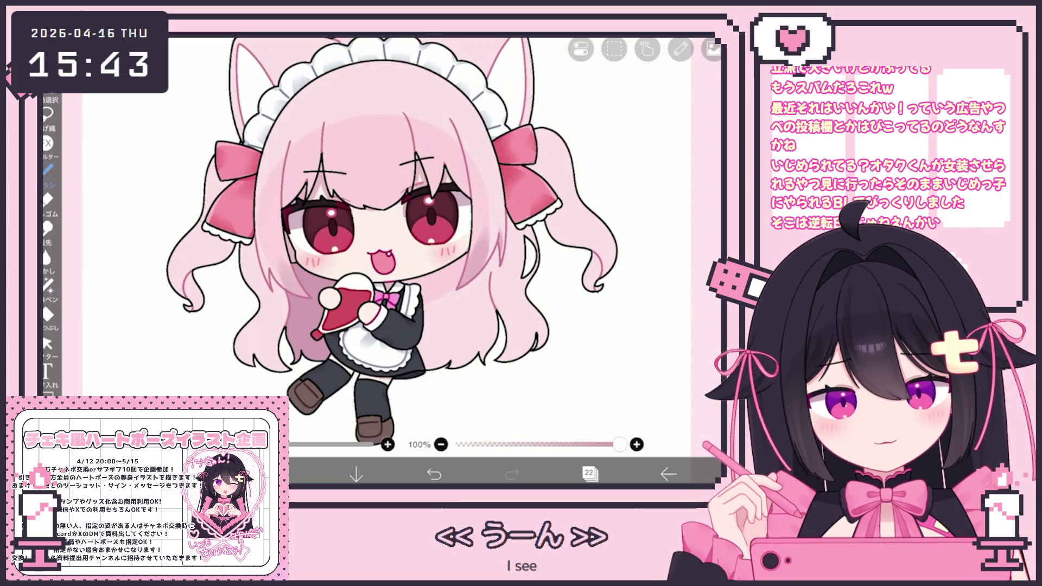
{"action": "scroll", "coordinate": [357, 244], "scroll_direction": "up", "scroll_amount": 2}
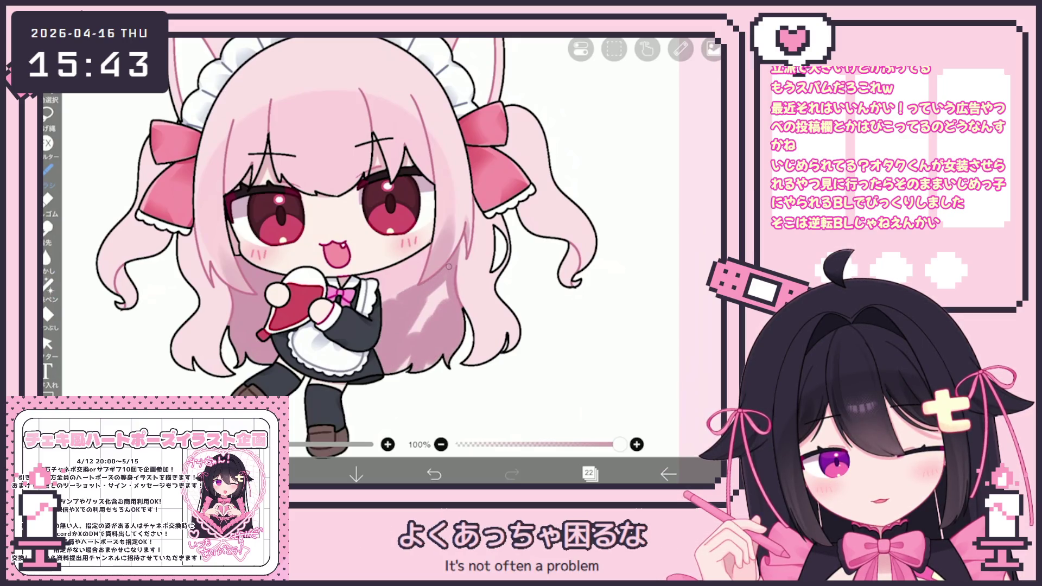
{"action": "mouse_move", "coordinate": [419, 326]}
{"action": "left_mouse_down"}
{"action": "mouse_move", "coordinate": [439, 294]}
{"action": "mouse_move", "coordinate": [429, 319]}
{"action": "left_mouse_up"}
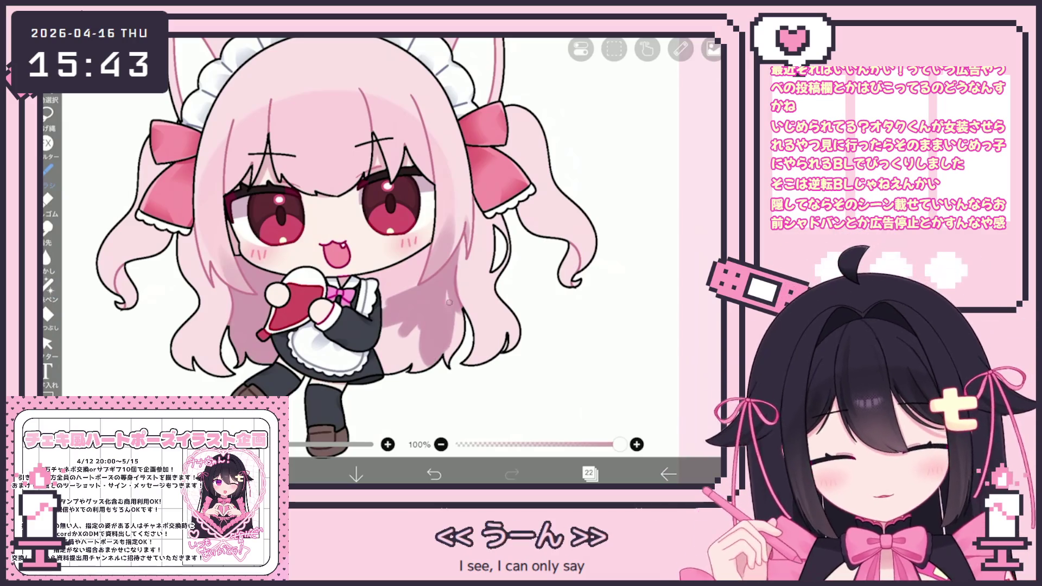
{"action": "left_click_drag", "start_coordinate": [448, 355], "coordinate": [458, 314]}
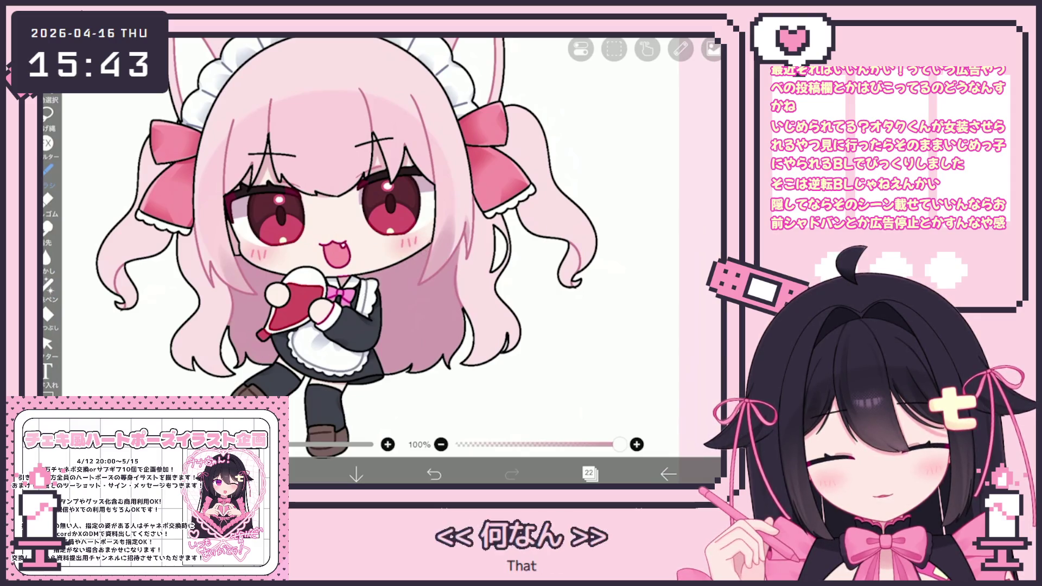
{"action": "scroll", "coordinate": [391, 260], "scroll_direction": "down", "scroll_amount": 3}
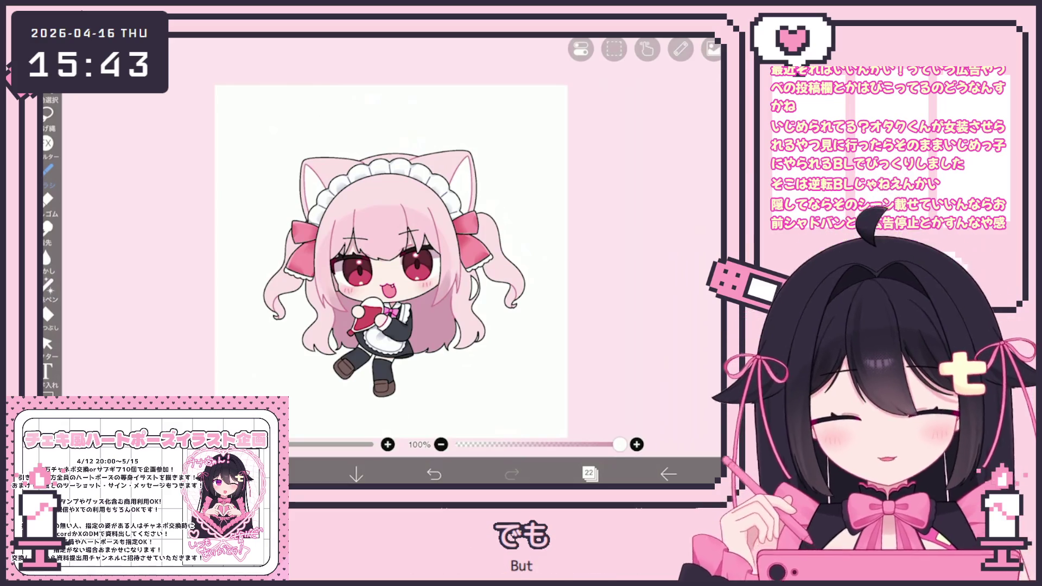
{"action": "scroll", "coordinate": [505, 310], "scroll_direction": "up", "scroll_amount": 3}
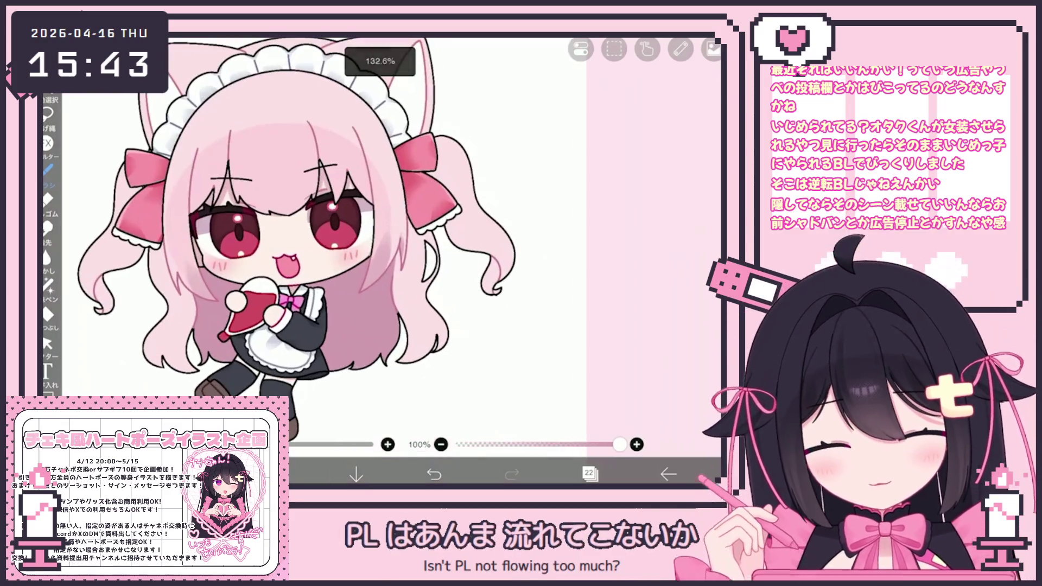
{"action": "left_click", "coordinate": [47, 316]}
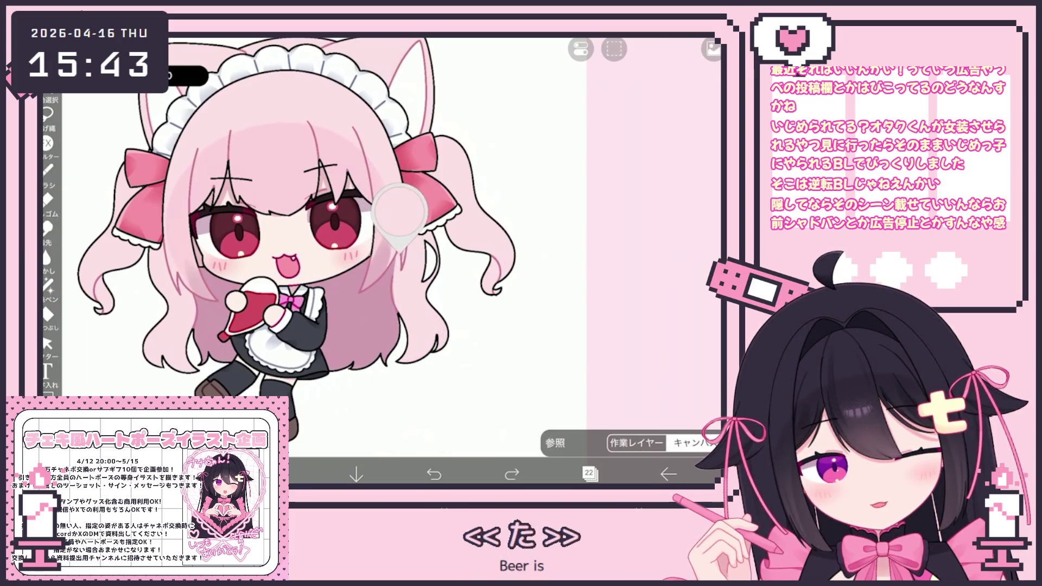
{"action": "left_click", "coordinate": [47, 169]}
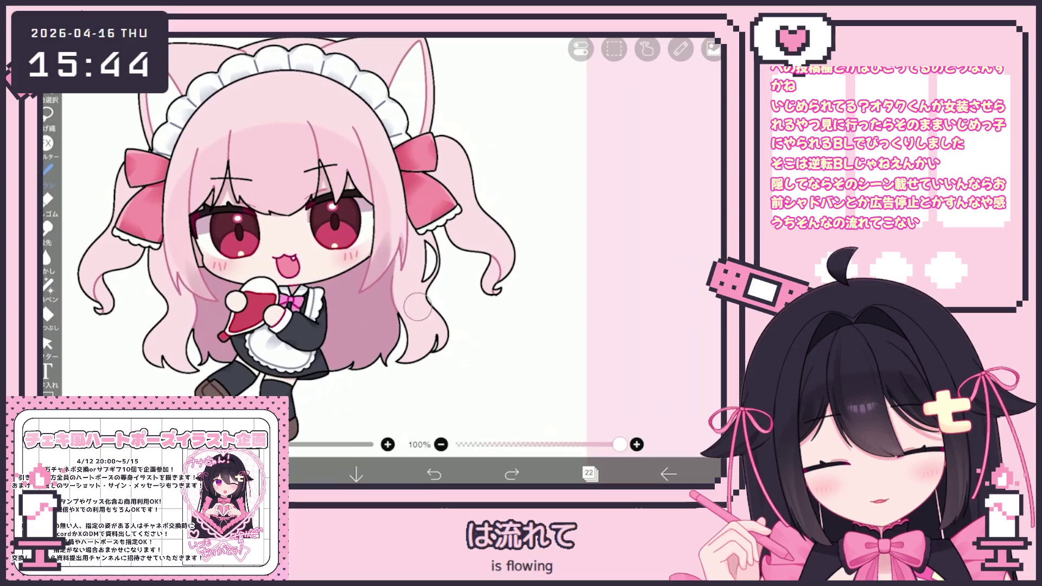
{"action": "scroll", "coordinate": [318, 245], "scroll_direction": "up", "scroll_amount": 2}
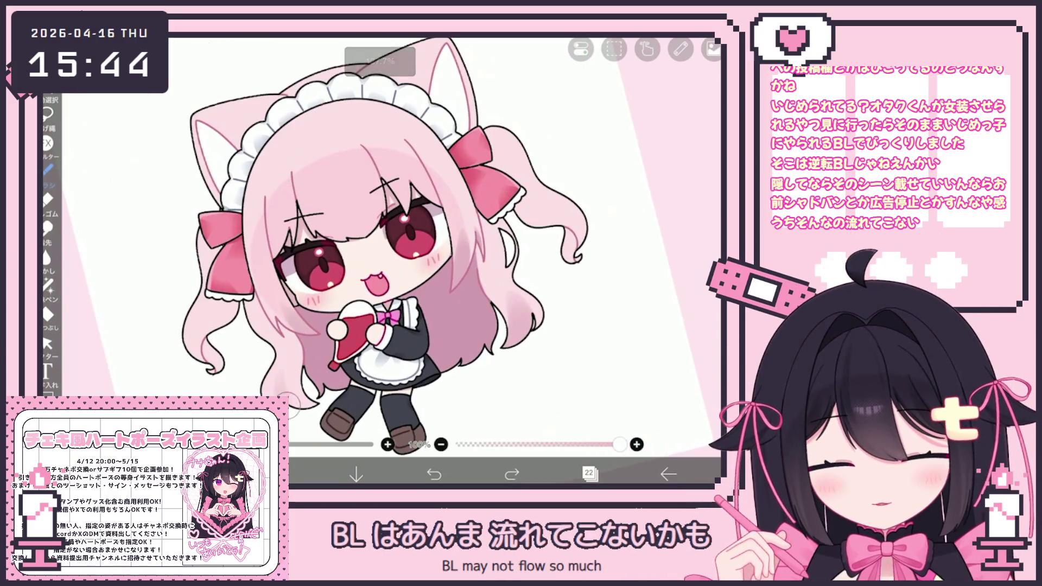
{"action": "left_click", "coordinate": [434, 474]}
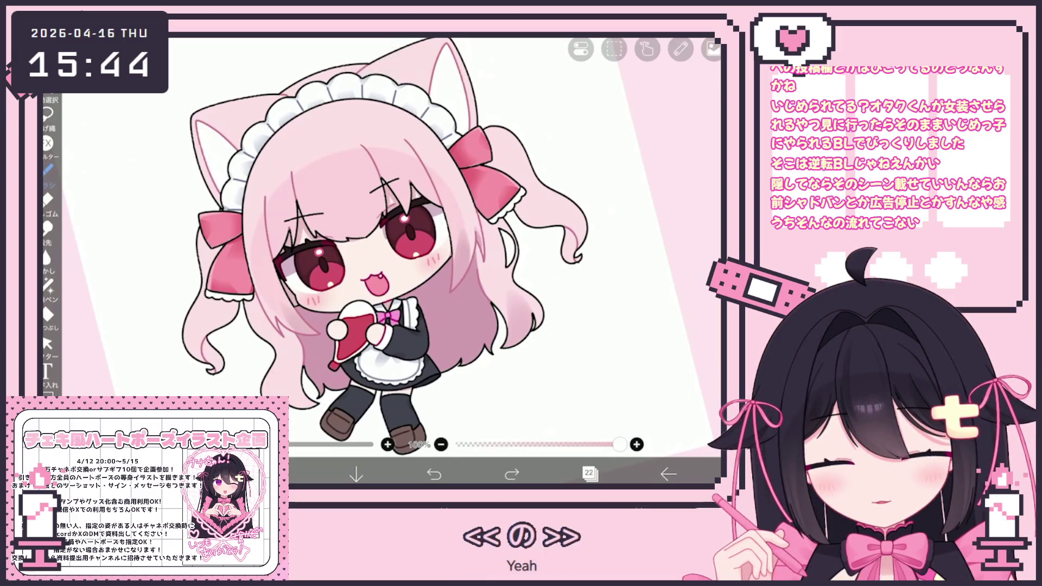
{"action": "left_click", "coordinate": [282, 396]}
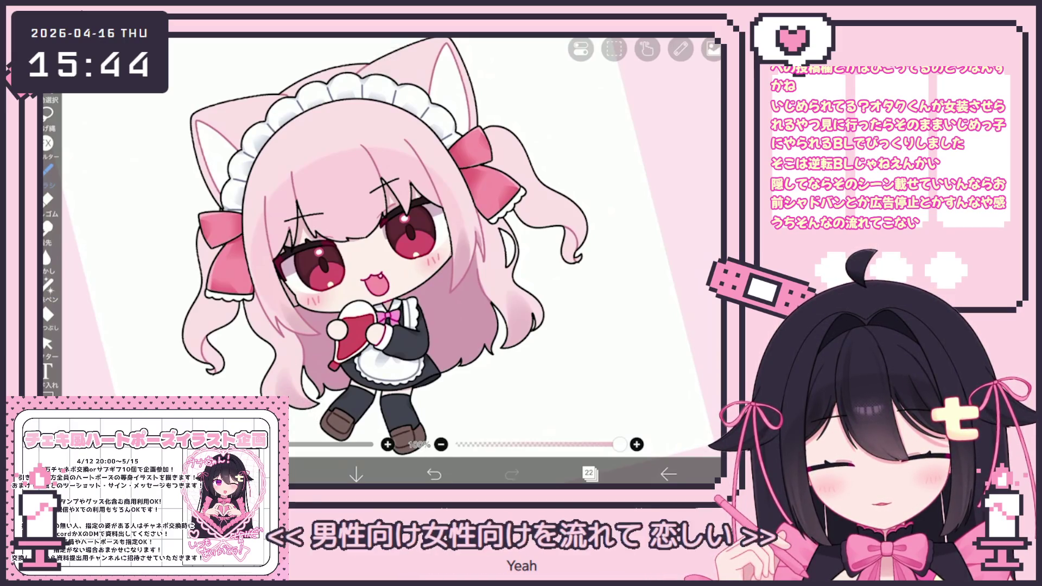
{"action": "scroll", "coordinate": [296, 373], "scroll_direction": "up", "scroll_amount": 2}
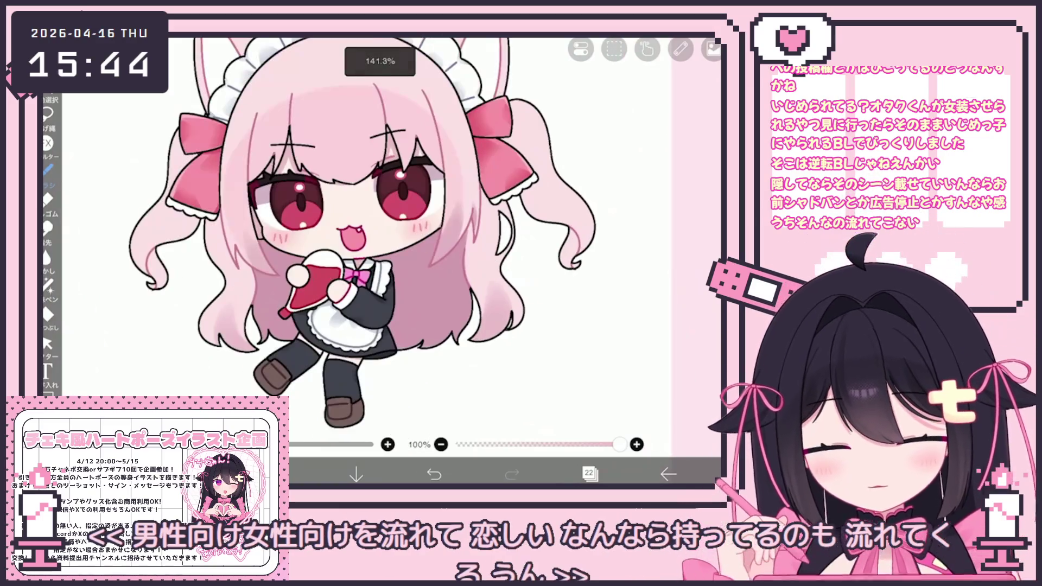
{"action": "scroll", "coordinate": [417, 260], "scroll_direction": "up", "scroll_amount": 2}
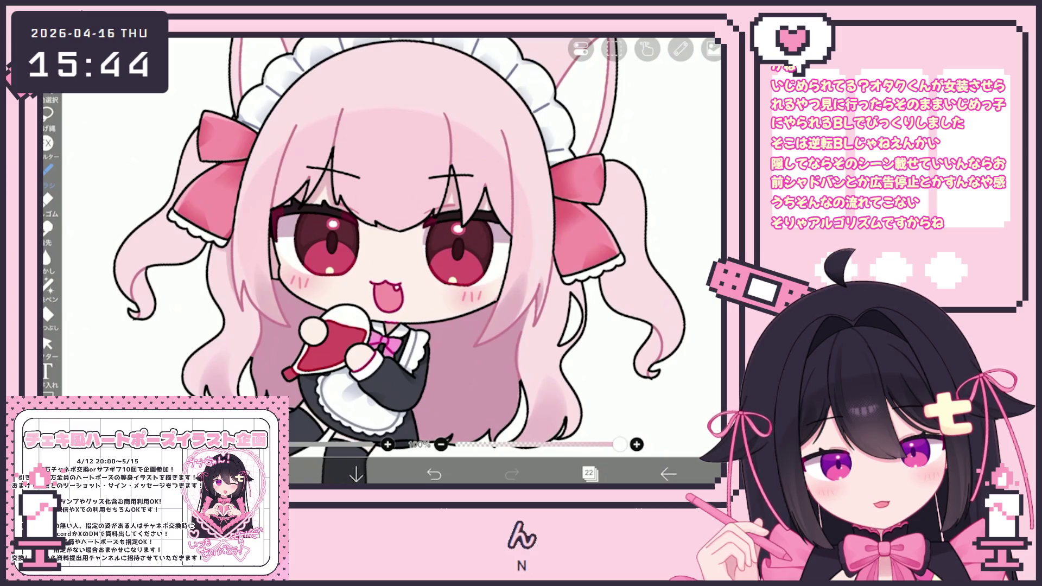
{"action": "scroll", "coordinate": [374, 261], "scroll_direction": "down", "scroll_amount": 2}
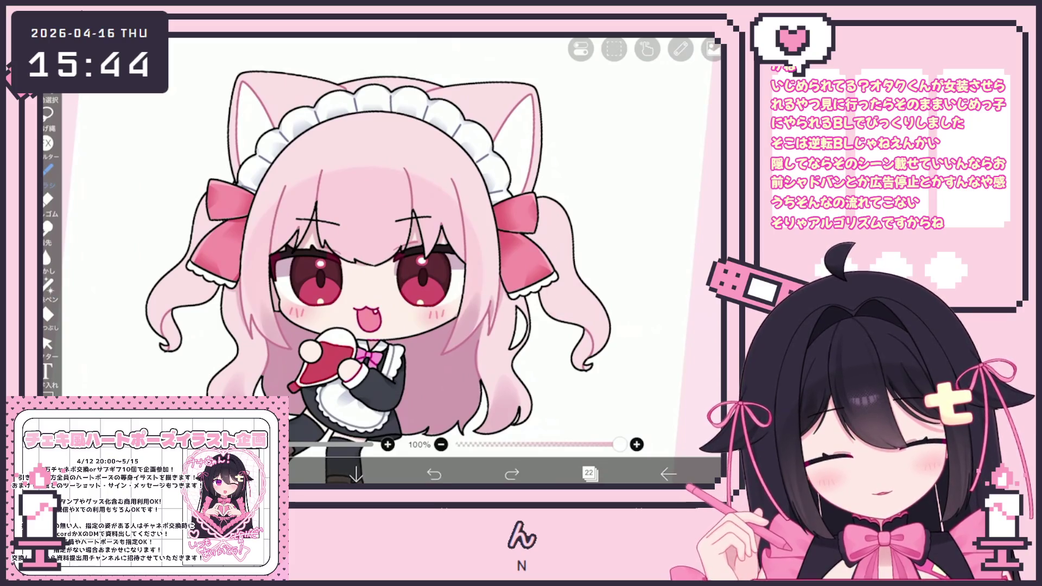
{"action": "scroll", "coordinate": [375, 245], "scroll_direction": "up", "scroll_amount": 2}
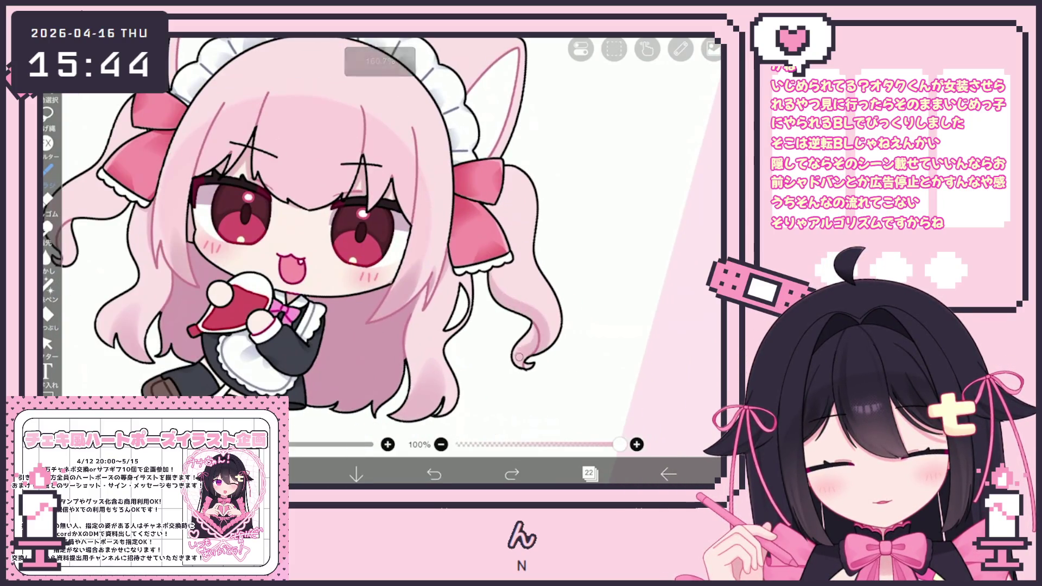
{"action": "scroll", "coordinate": [375, 244], "scroll_direction": "down", "scroll_amount": 2}
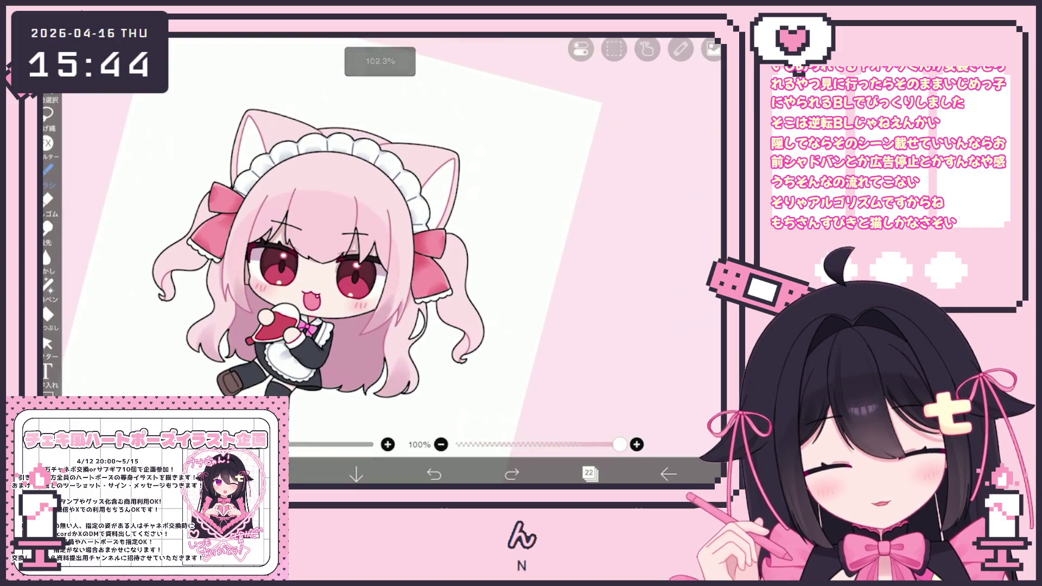
{"action": "scroll", "coordinate": [375, 245], "scroll_direction": "up", "scroll_amount": 2}
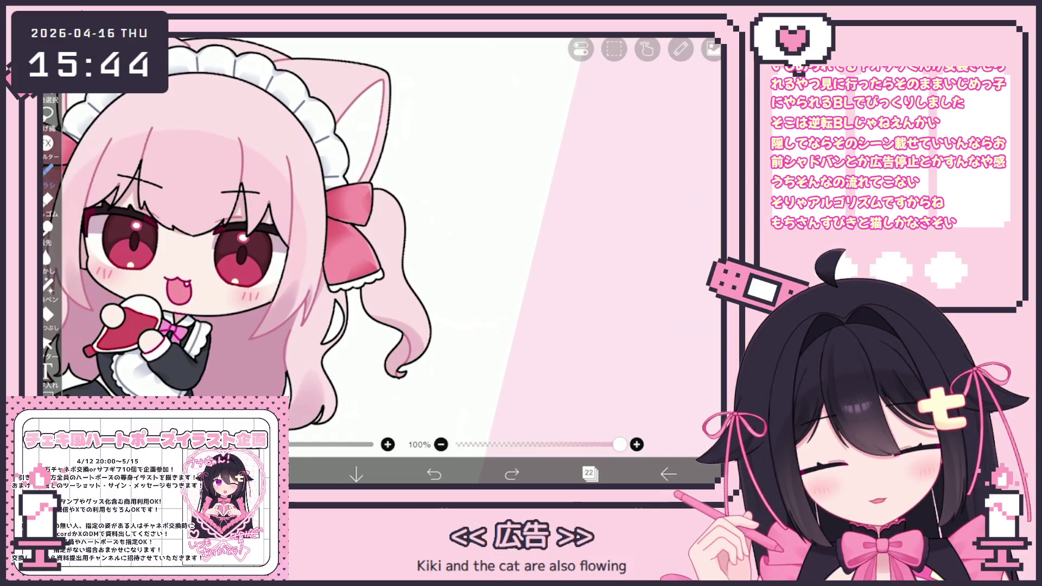
{"action": "scroll", "coordinate": [312, 240], "scroll_direction": "down", "scroll_amount": 2}
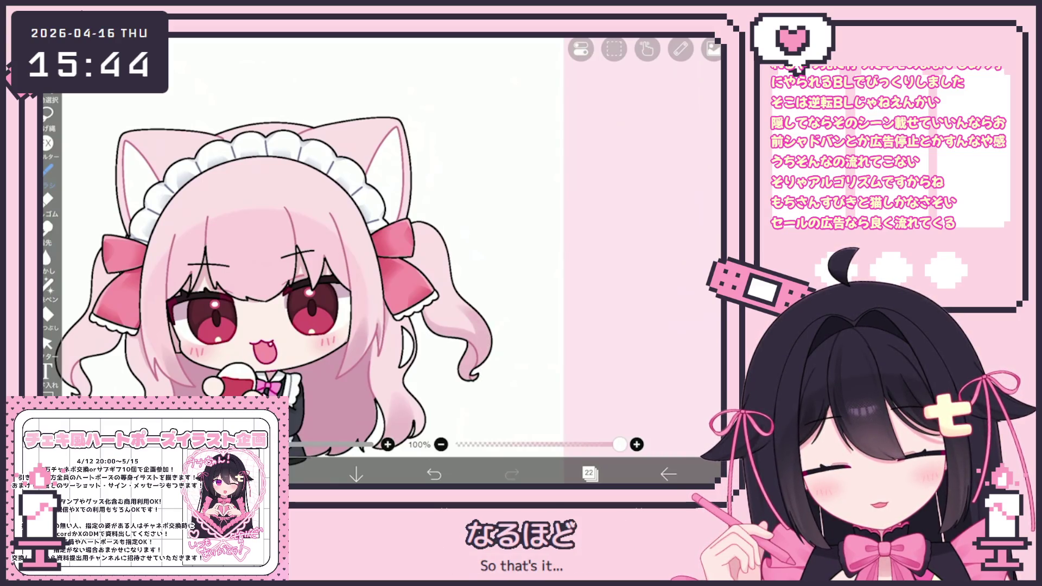
{"action": "scroll", "coordinate": [432, 260], "scroll_direction": "down", "scroll_amount": 1}
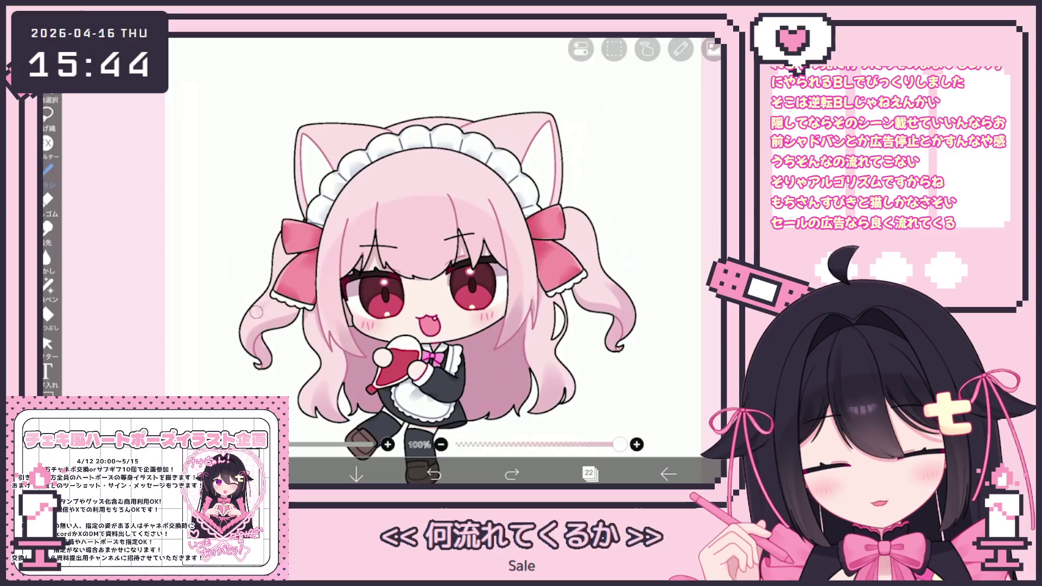
Step: Try strokes near the left hair curl and right ribbon and undo them
{"action": "left_click_drag", "start_coordinate": [250, 305], "coordinate": [266, 317]}
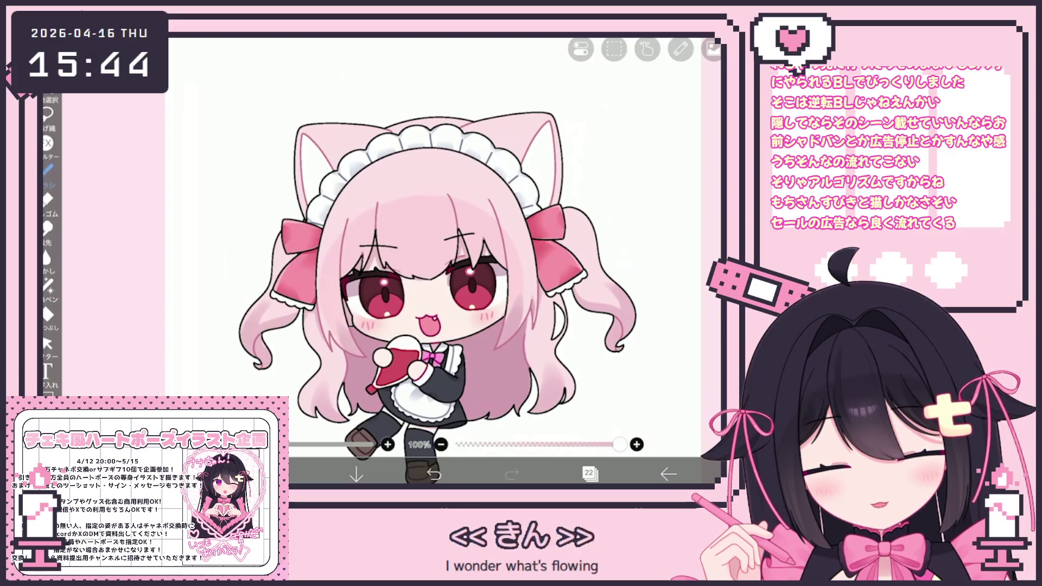
{"action": "key", "text": "ctrl+z"}
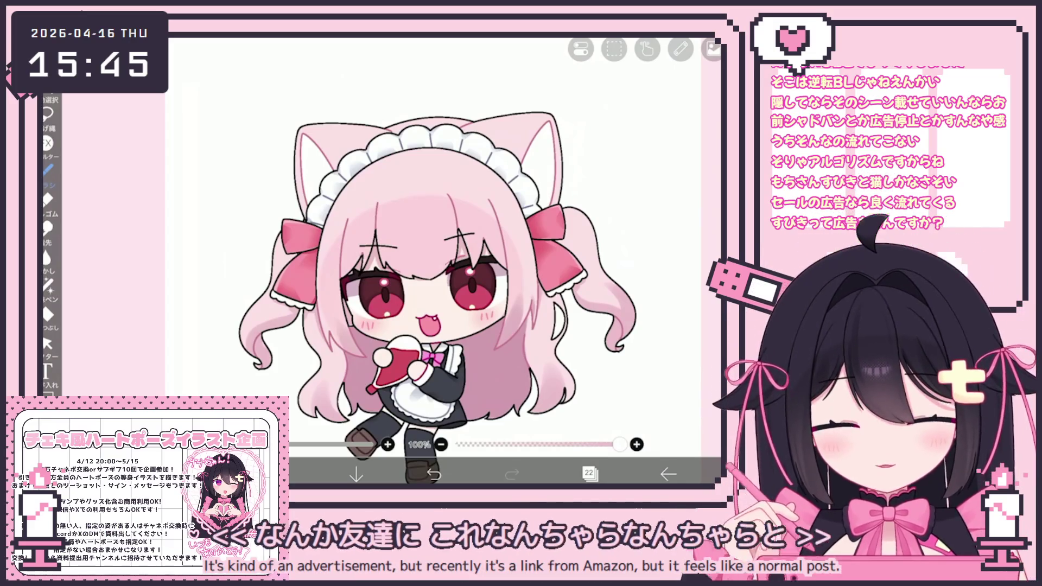
{"action": "scroll", "coordinate": [432, 269], "scroll_direction": "up", "scroll_amount": 3}
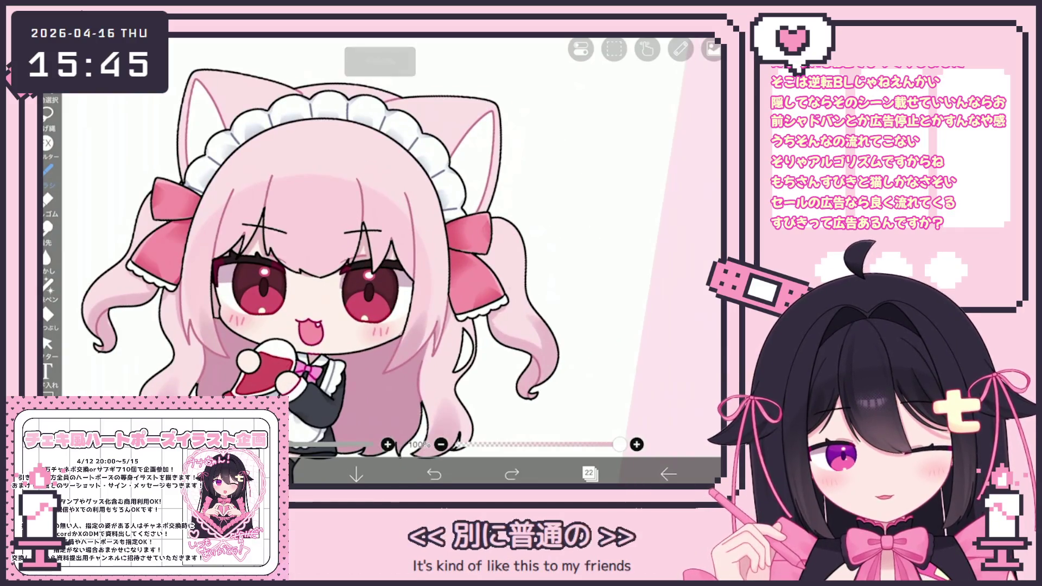
{"action": "key", "text": "ctrl+z"}
{"action": "left_click_drag", "start_coordinate": [484, 233], "coordinate": [489, 277]}
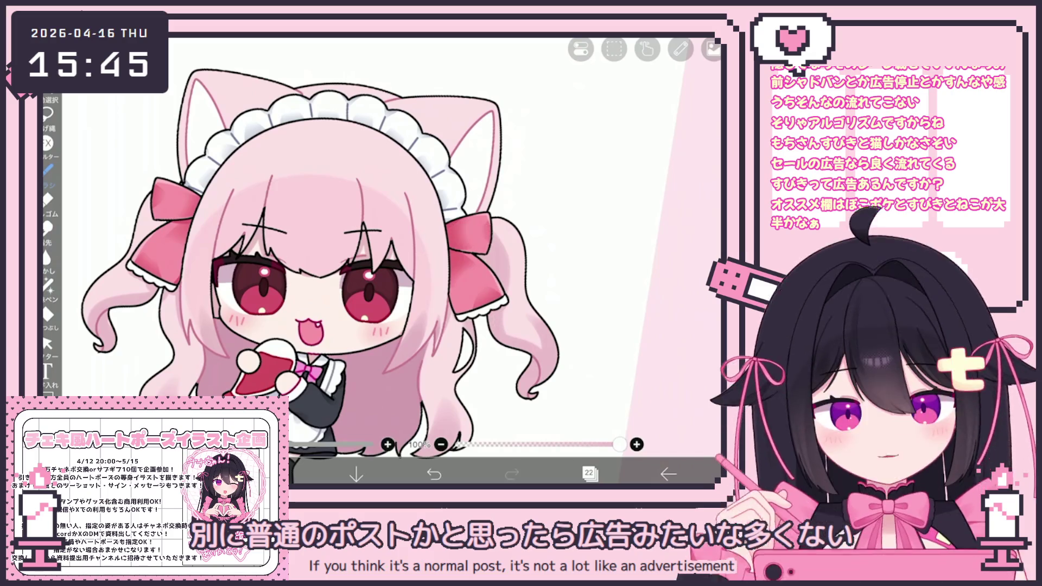
{"action": "left_click_drag", "start_coordinate": [326, 269], "coordinate": [293, 255]}
Step: Undo the remaining stray strokes so the illustration stays unchanged
{"action": "key", "text": "ctrl+z"}
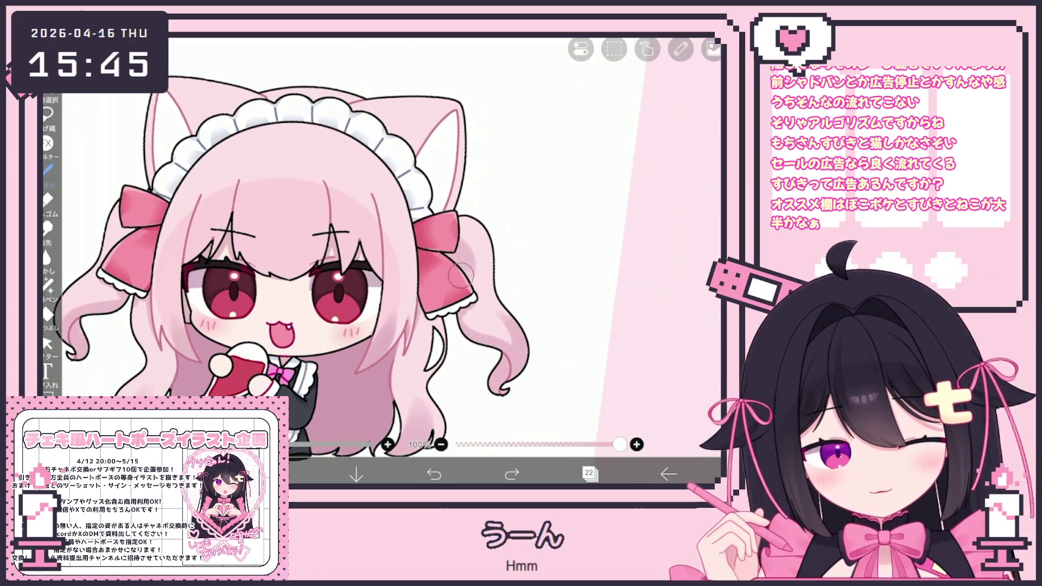
{"action": "scroll", "coordinate": [342, 260], "scroll_direction": "down", "scroll_amount": 3}
{"action": "key", "text": "ctrl+z"}
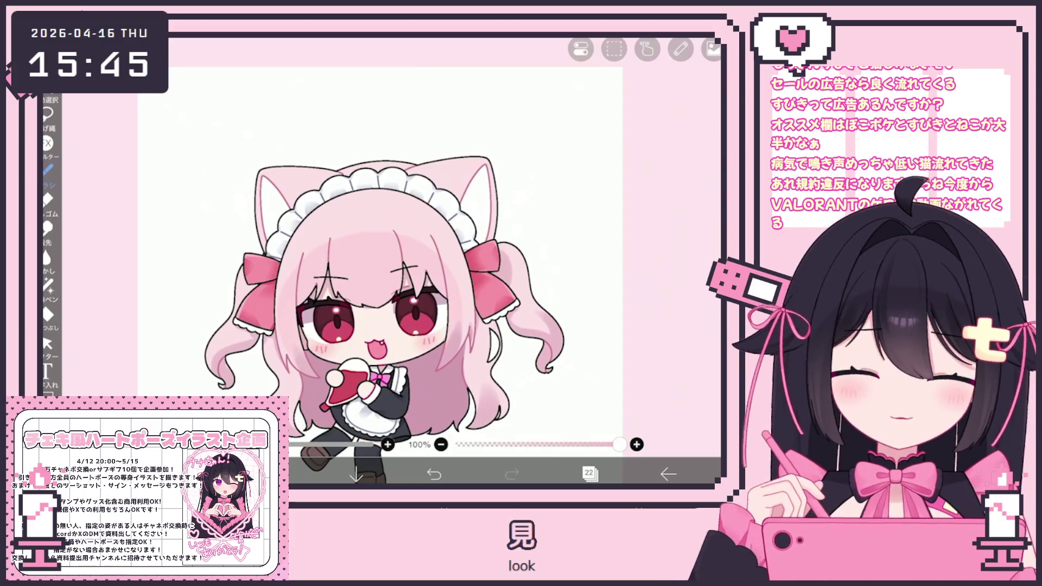
{"action": "scroll", "coordinate": [350, 269], "scroll_direction": "up", "scroll_amount": 2}
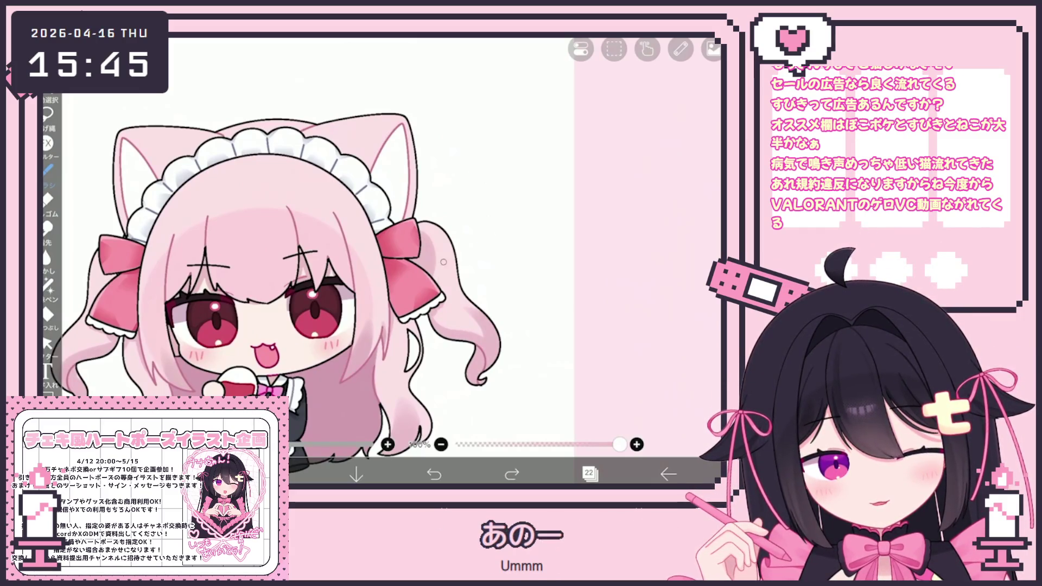
{"action": "scroll", "coordinate": [350, 269], "scroll_direction": "down", "scroll_amount": 2}
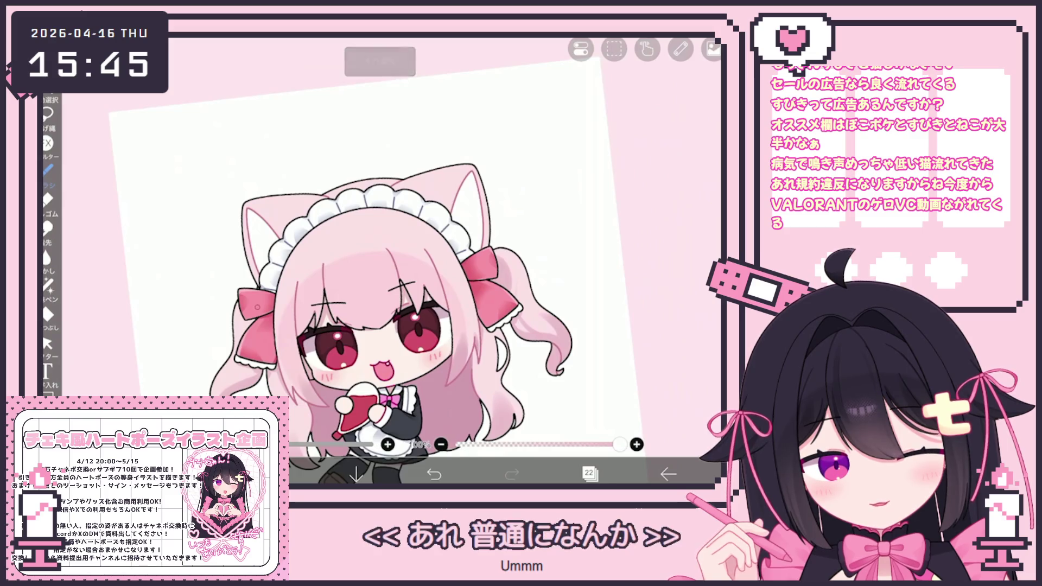
{"action": "scroll", "coordinate": [432, 318], "scroll_direction": "up", "scroll_amount": 2}
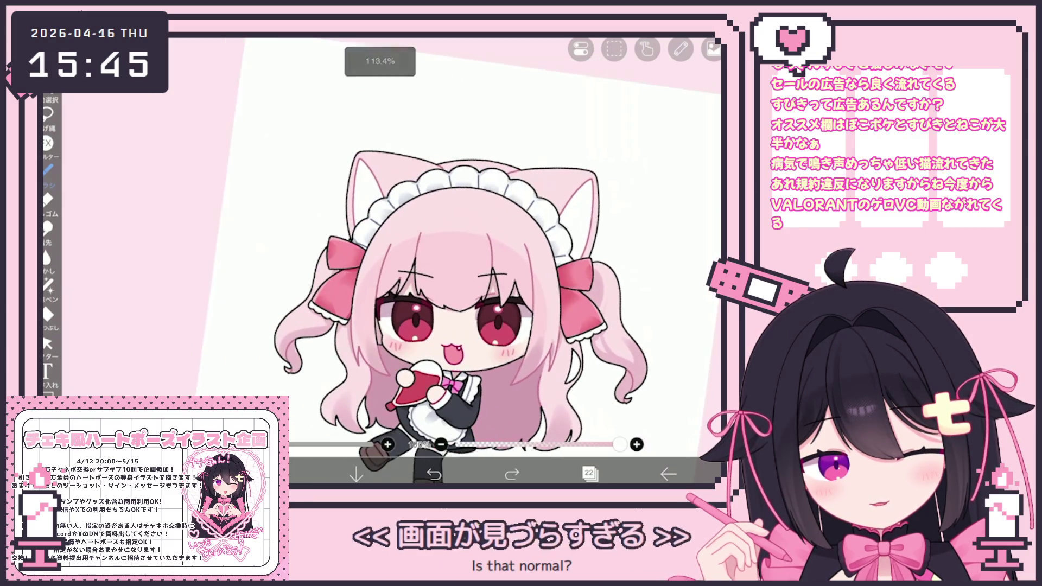
{"action": "key", "text": "ctrl+z"}
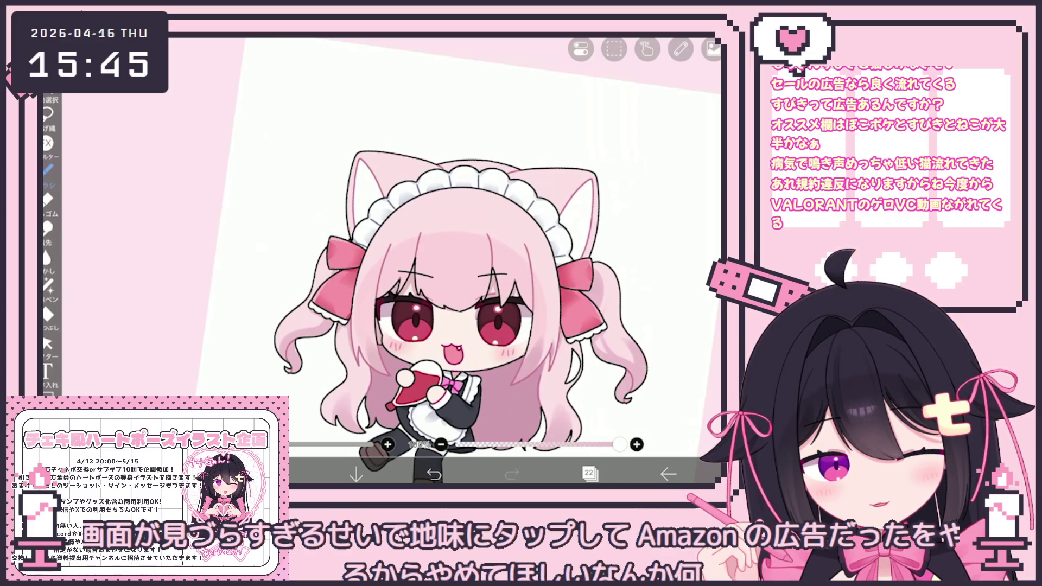
{"action": "scroll", "coordinate": [420, 283], "scroll_direction": "down", "scroll_amount": 2}
{"action": "scroll", "coordinate": [421, 283], "scroll_direction": "up", "scroll_amount": 2}
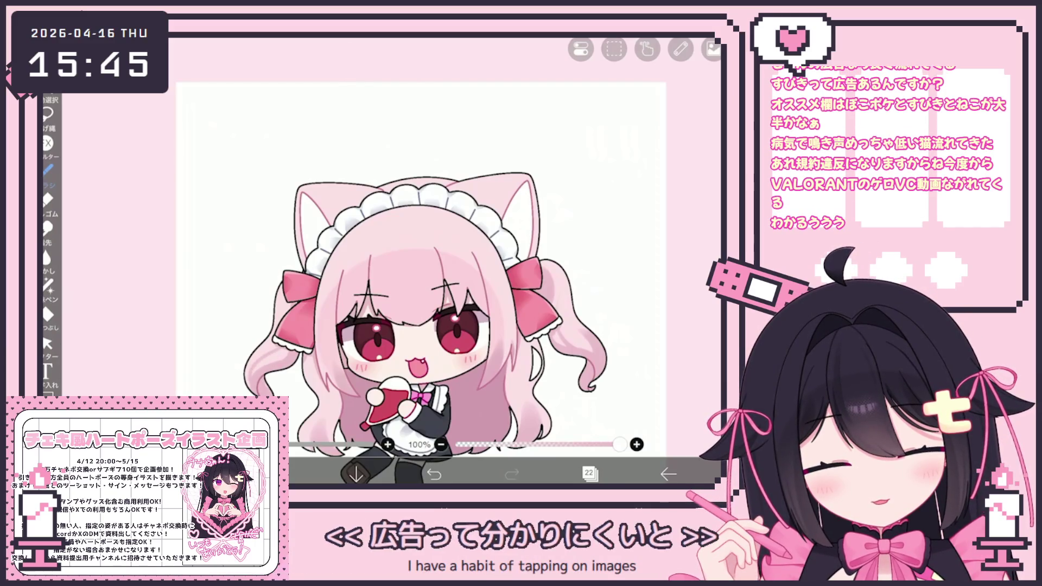
{"action": "scroll", "coordinate": [455, 298], "scroll_direction": "up", "scroll_amount": 2}
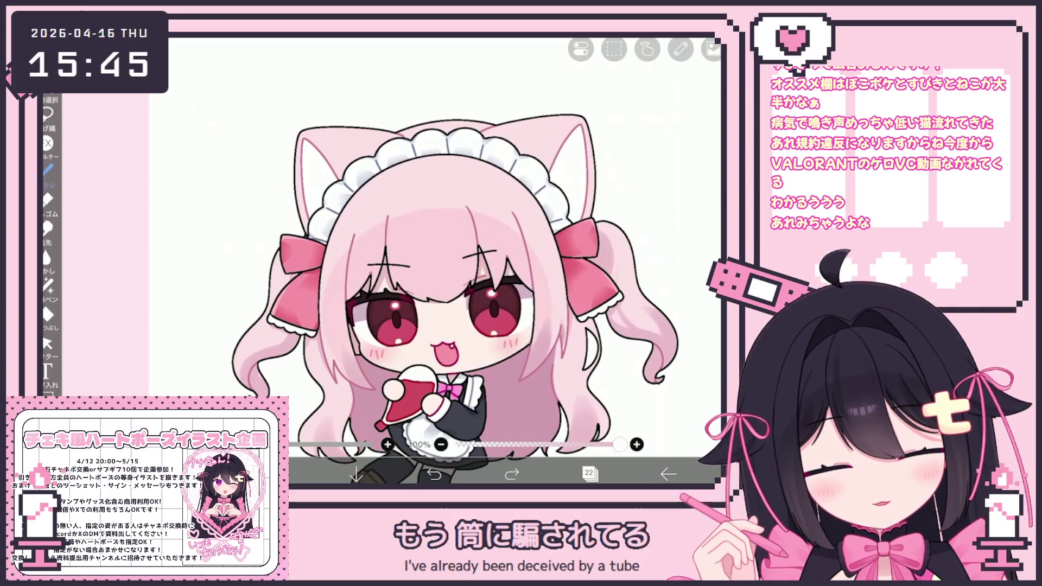
{"action": "left_click_drag", "start_coordinate": [408, 277], "coordinate": [346, 248]}
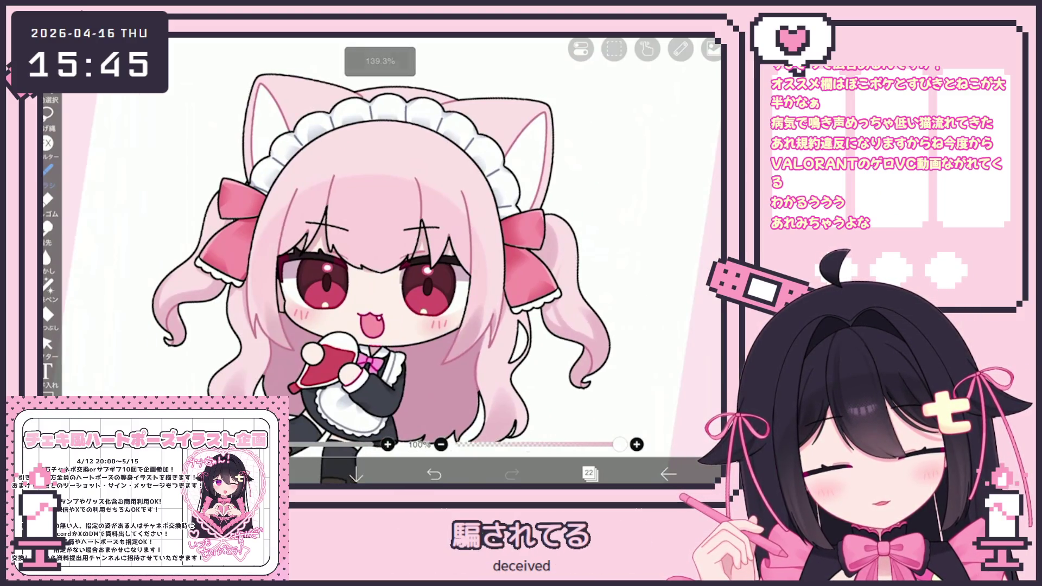
{"action": "scroll", "coordinate": [407, 245], "scroll_direction": "down", "scroll_amount": 3}
{"action": "scroll", "coordinate": [408, 245], "scroll_direction": "down", "scroll_amount": 3}
{"action": "scroll", "coordinate": [407, 245], "scroll_direction": "down", "scroll_amount": 3}
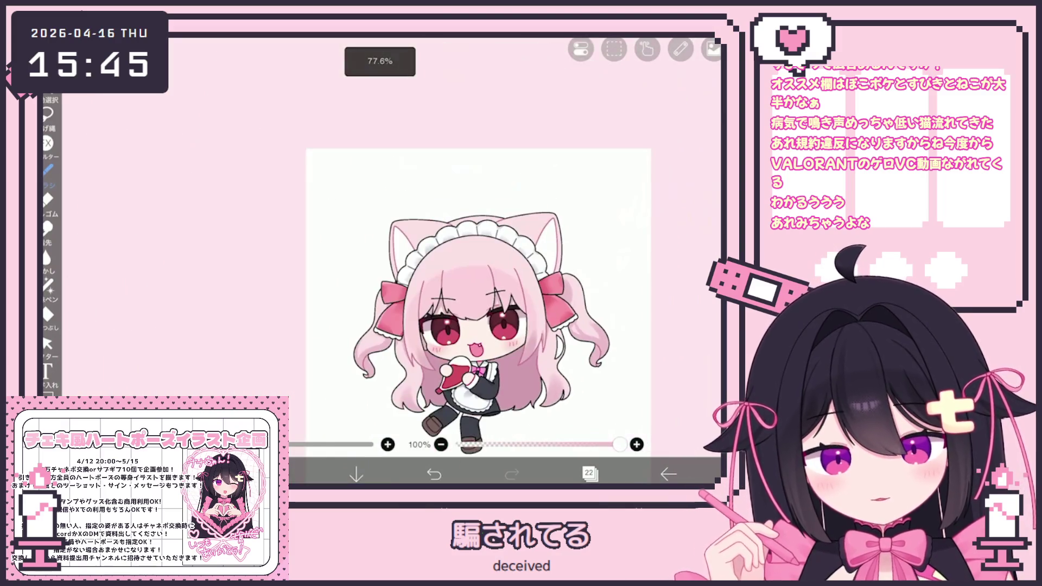
{"action": "scroll", "coordinate": [596, 333], "scroll_direction": "up", "scroll_amount": 3}
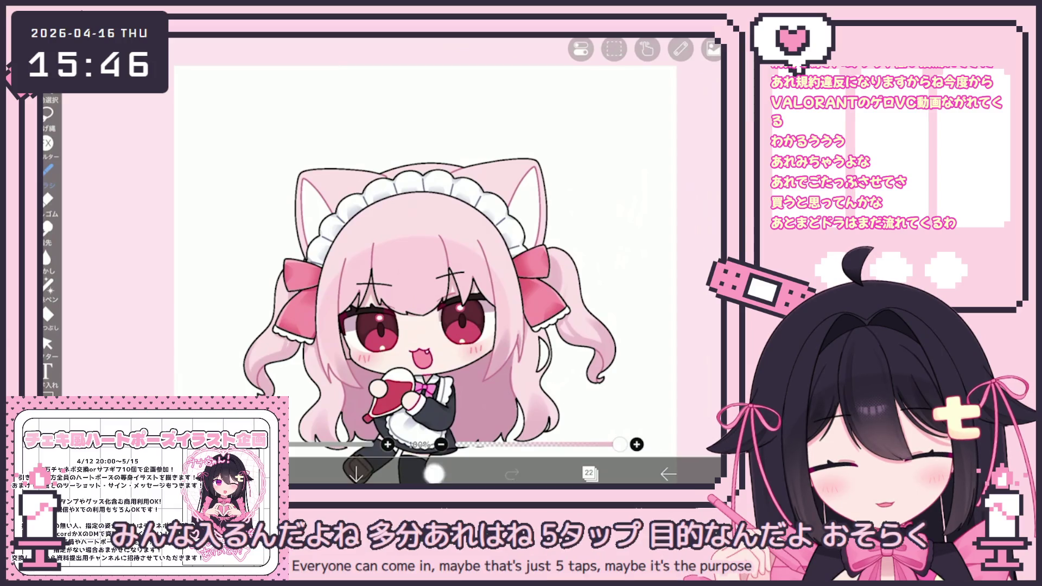
{"action": "scroll", "coordinate": [426, 265], "scroll_direction": "down", "scroll_amount": 3}
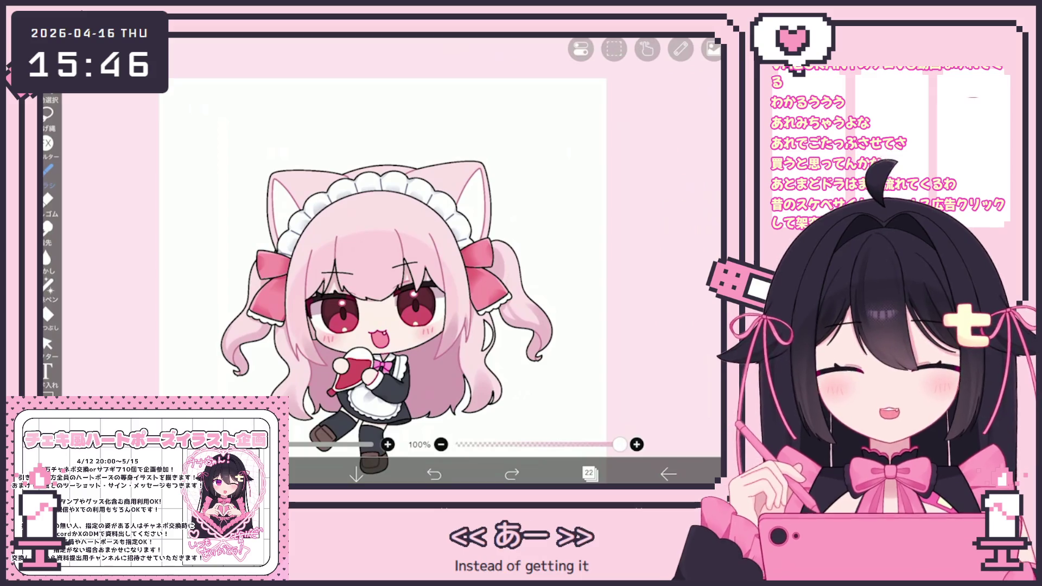
{"action": "left_click", "coordinate": [590, 473]}
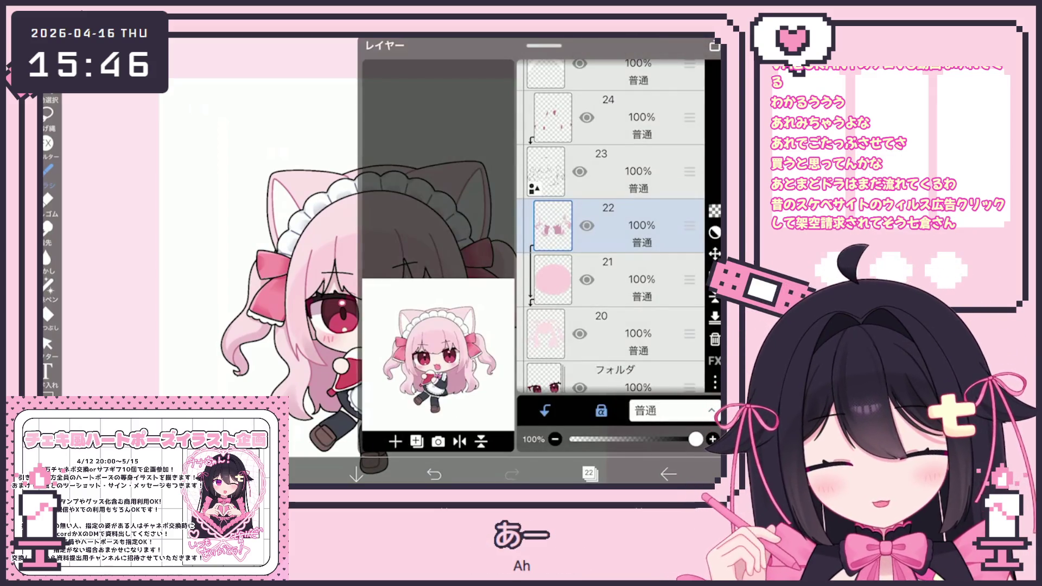
Step: Check the current colour and brush settings without changing them
{"action": "left_click", "coordinate": [49, 440]}
{"action": "left_click", "coordinate": [49, 440]}
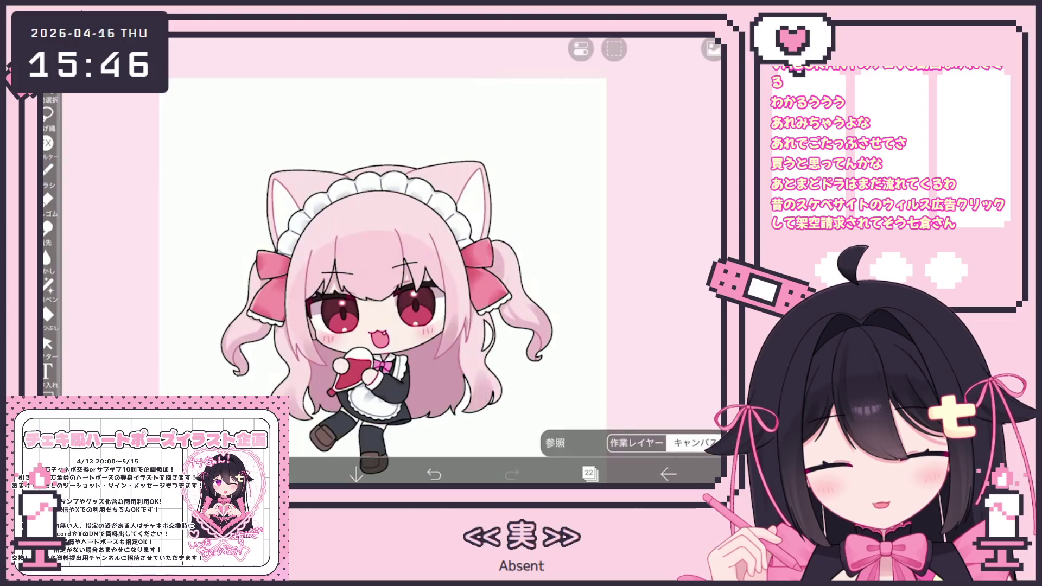
{"action": "left_click", "coordinate": [50, 170]}
{"action": "left_click", "coordinate": [49, 170]}
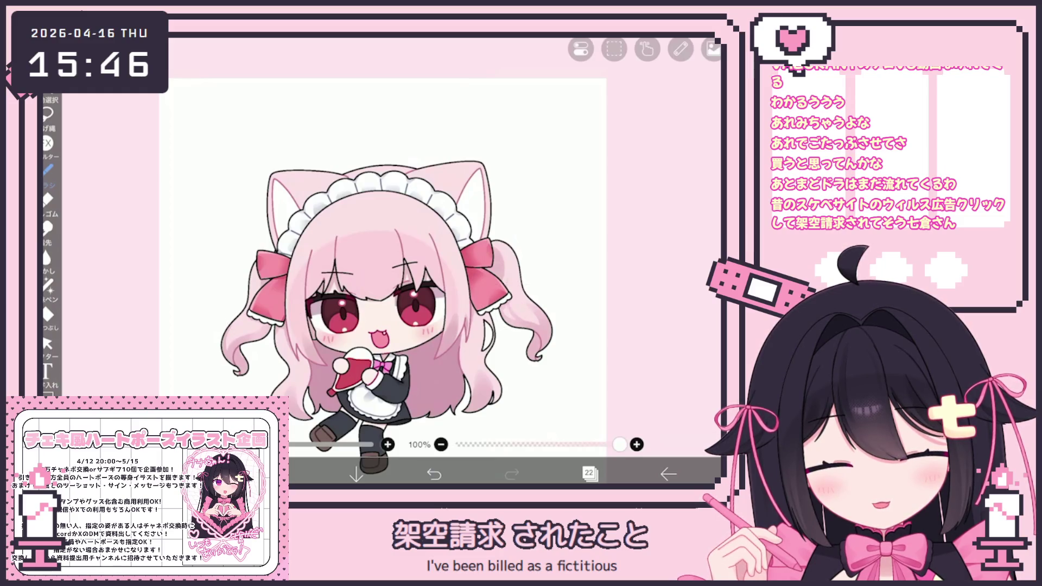
{"action": "left_click_drag", "start_coordinate": [382, 309], "coordinate": [377, 288]}
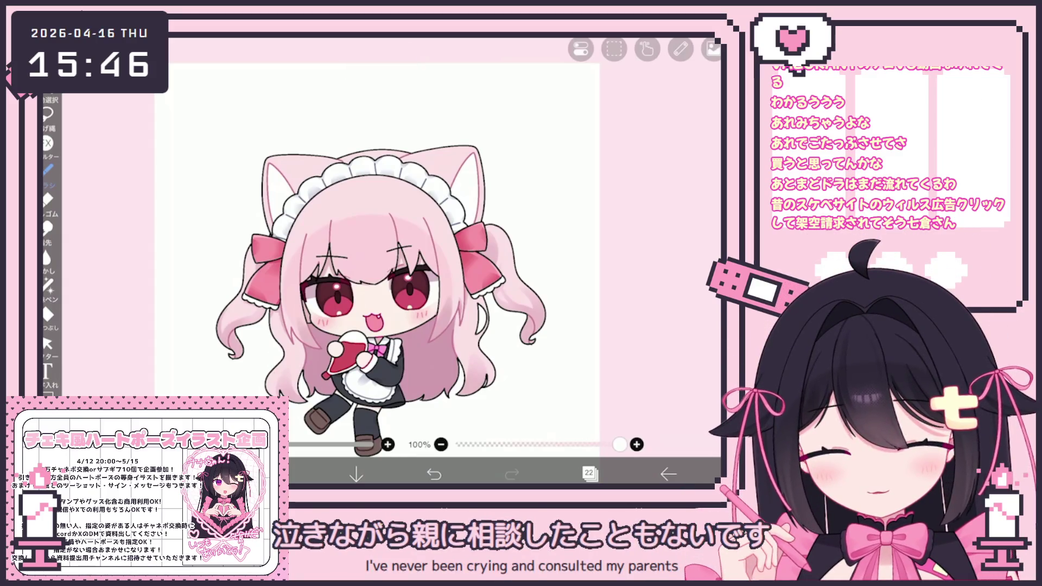
Step: Make layer 22 the working layer and leave the layer list open
{"action": "left_click", "coordinate": [590, 475]}
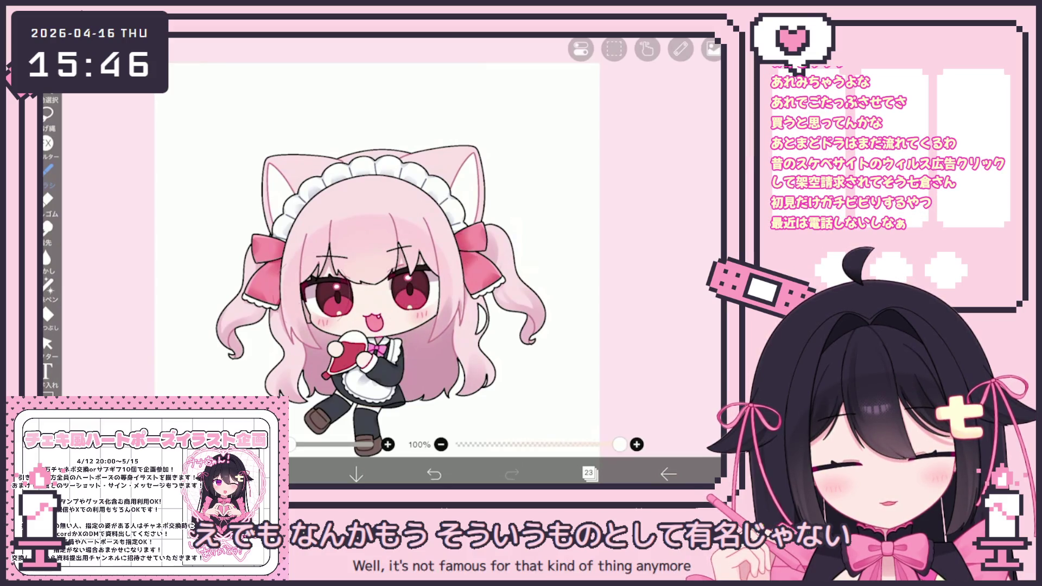
{"action": "left_click", "coordinate": [590, 473]}
{"action": "left_click", "coordinate": [610, 273]}
{"action": "left_click", "coordinate": [324, 335]}
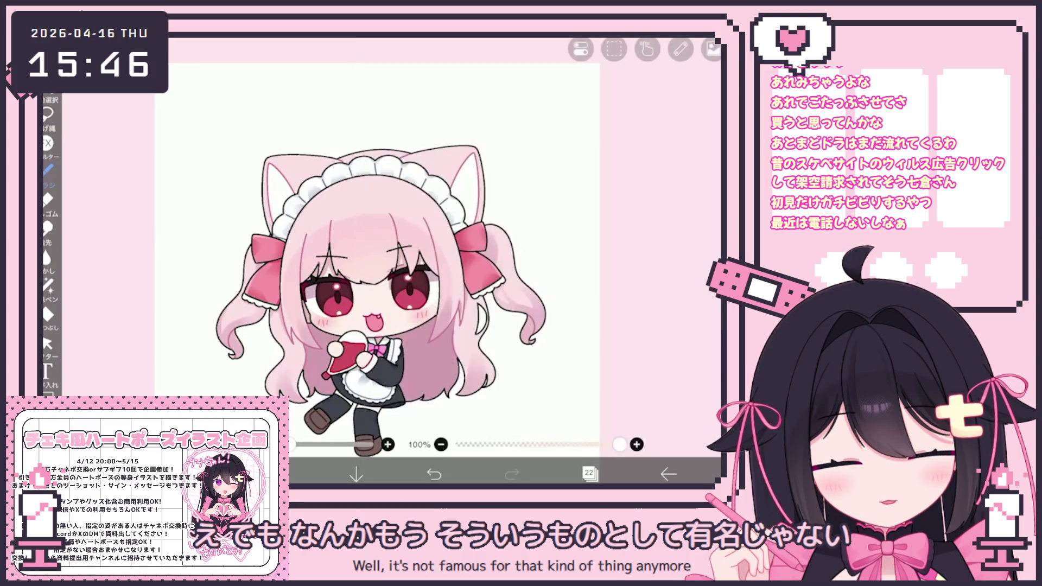
{"action": "left_click", "coordinate": [590, 473]}
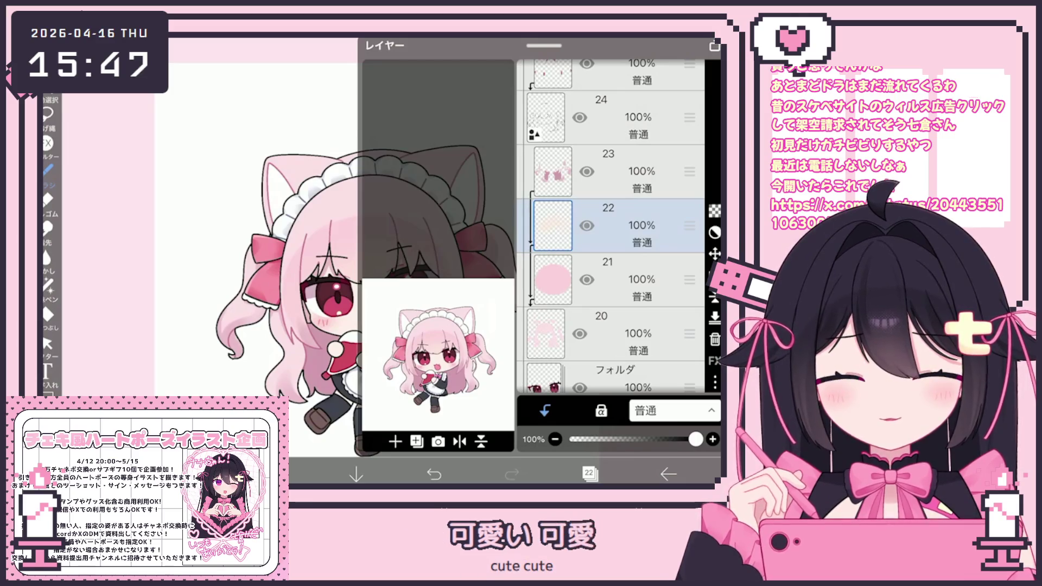
Step: Add a new blank layer 23 above layer 22 and select it
{"action": "left_click", "coordinate": [395, 442]}
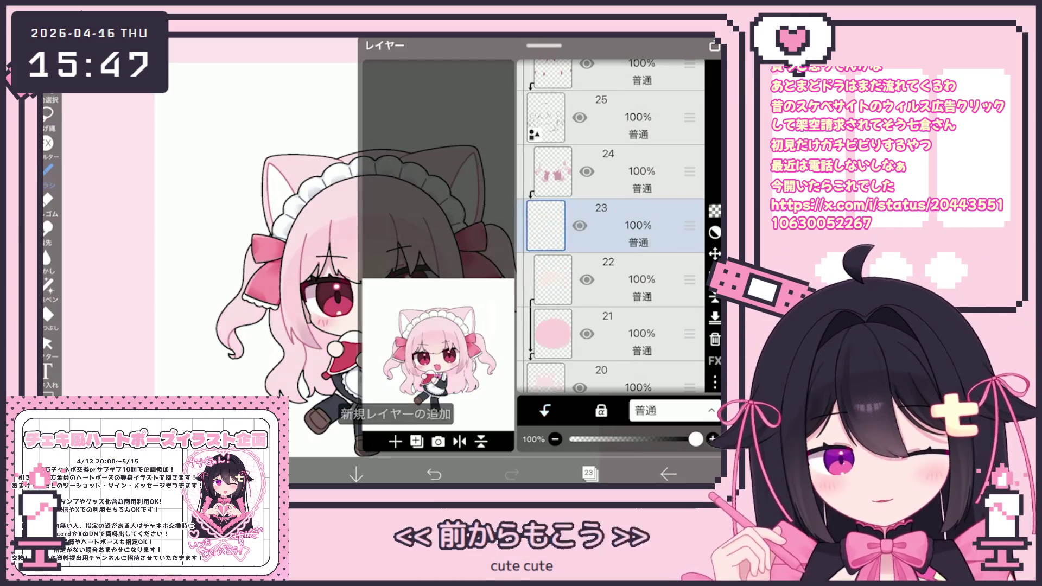
{"action": "left_click", "coordinate": [545, 411]}
{"action": "left_click", "coordinate": [610, 171]}
{"action": "left_click", "coordinate": [589, 473]}
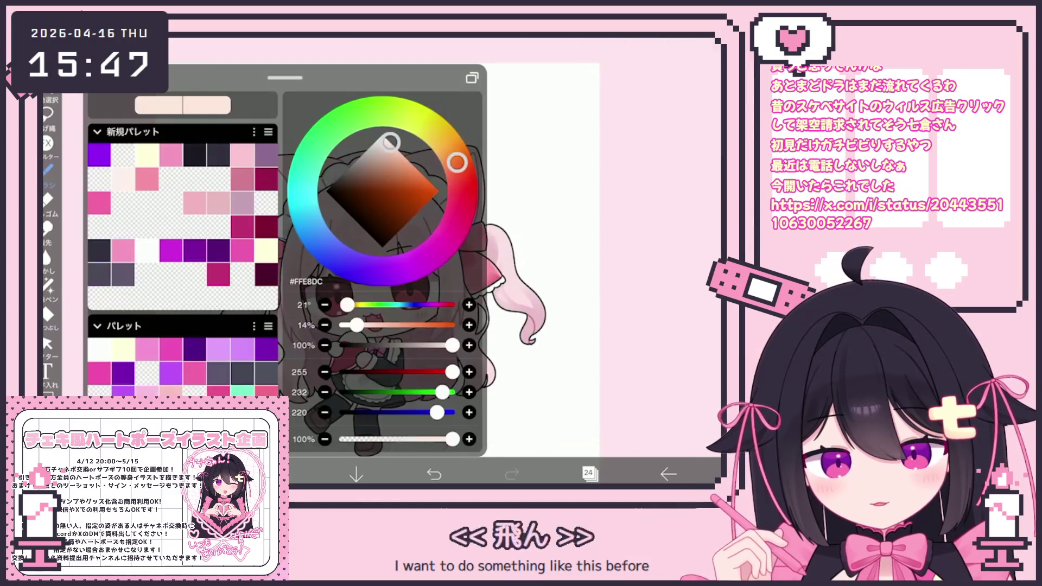
Step: Set the G-pen with pale peach #FFE8DC and start transforming the forehead detail
{"action": "left_click", "coordinate": [48, 171]}
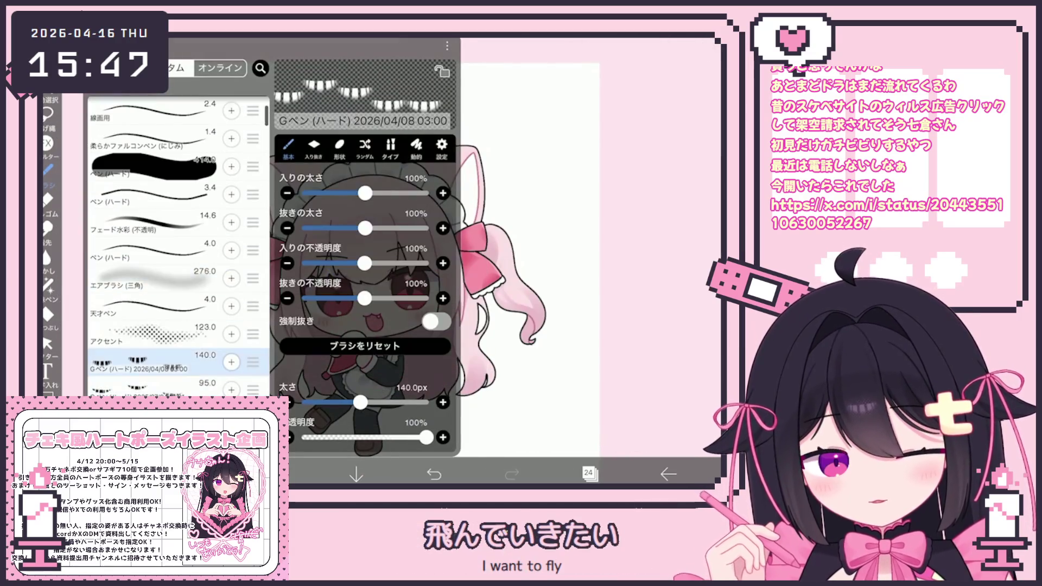
{"action": "left_click", "coordinate": [48, 170]}
{"action": "scroll", "coordinate": [366, 261], "scroll_direction": "up", "scroll_amount": 3}
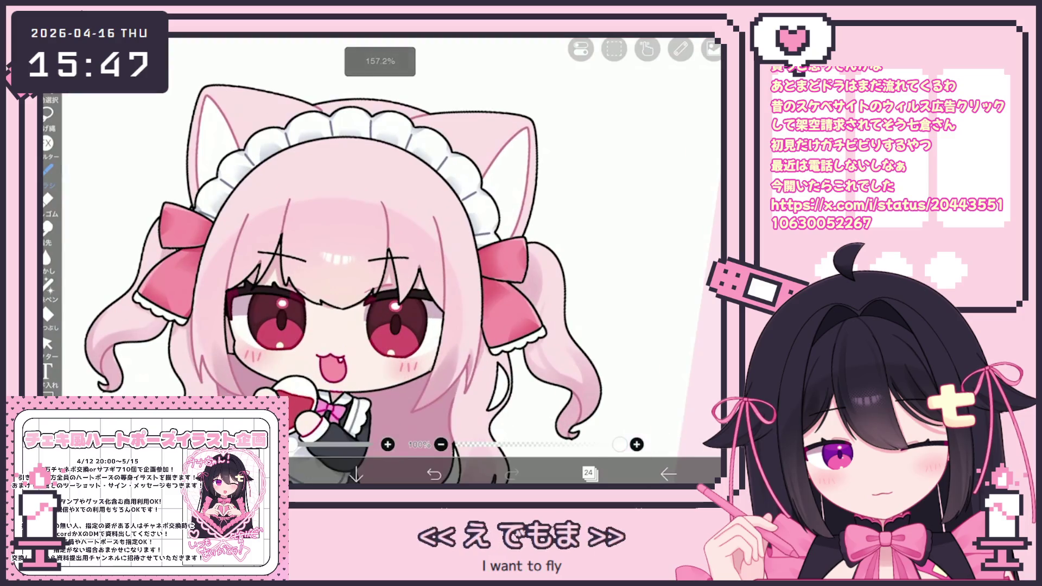
{"action": "left_click", "coordinate": [581, 50]}
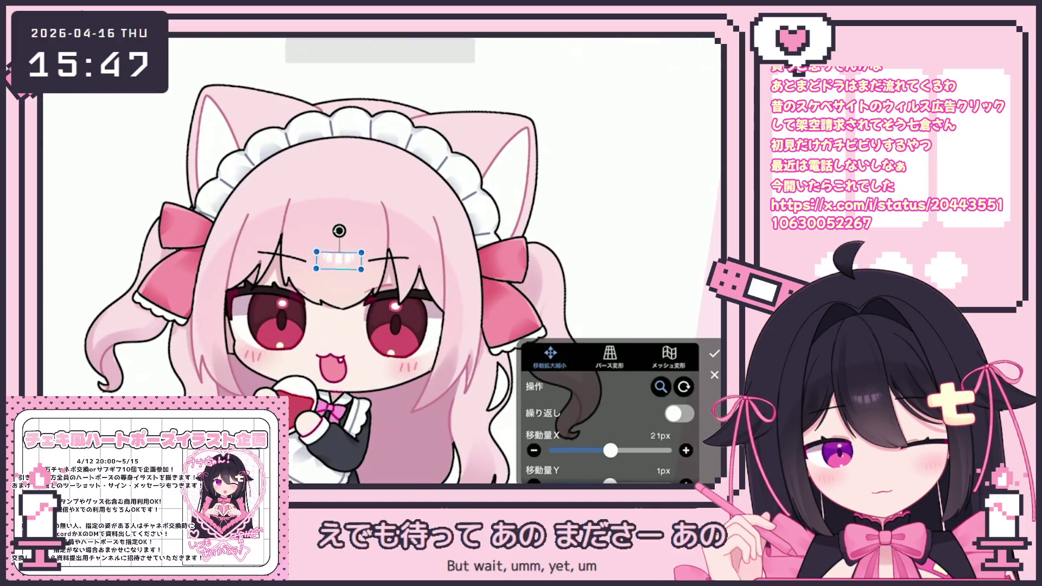